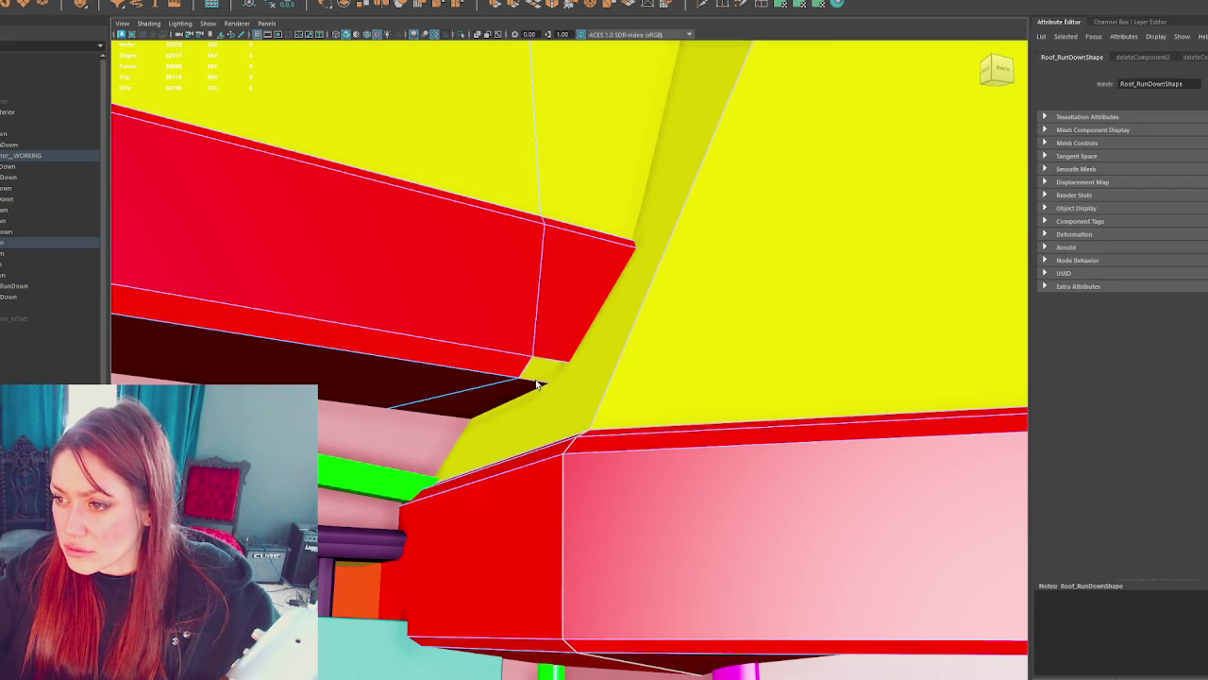
# - Bridge the open roof-trim edges to close the gap
pyautogui.rightClick(552, 372)
pyautogui.press('4')
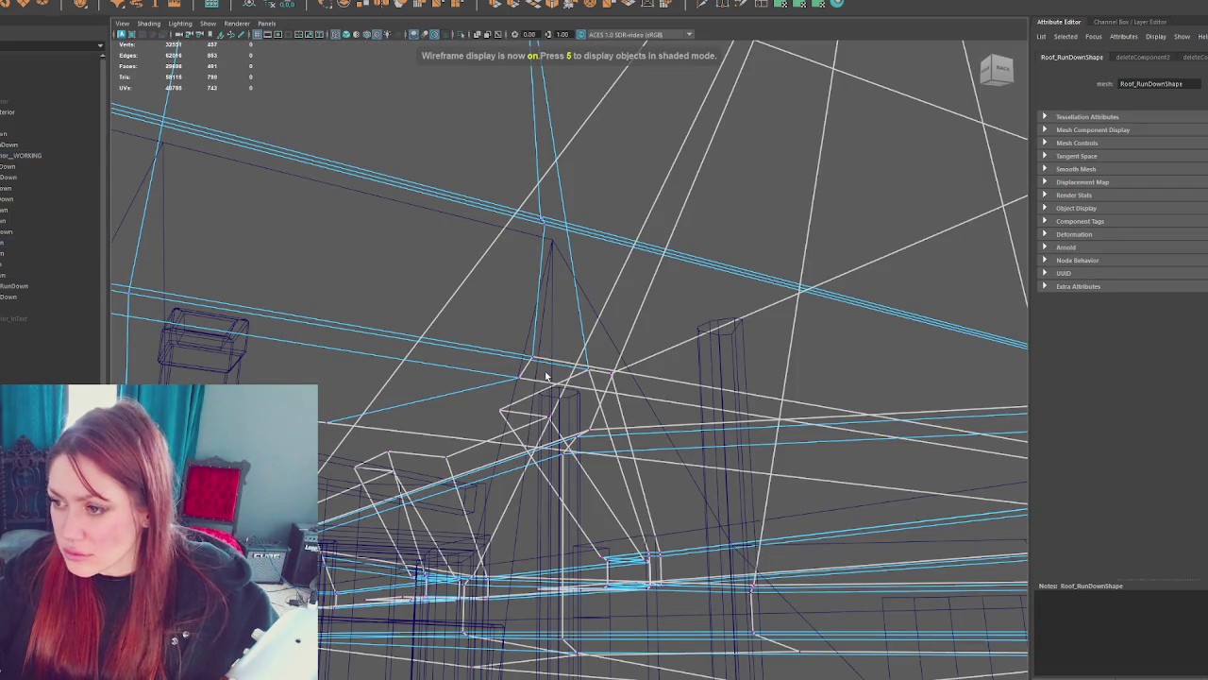
pyautogui.press('6')
pyautogui.rightClick(546, 378)
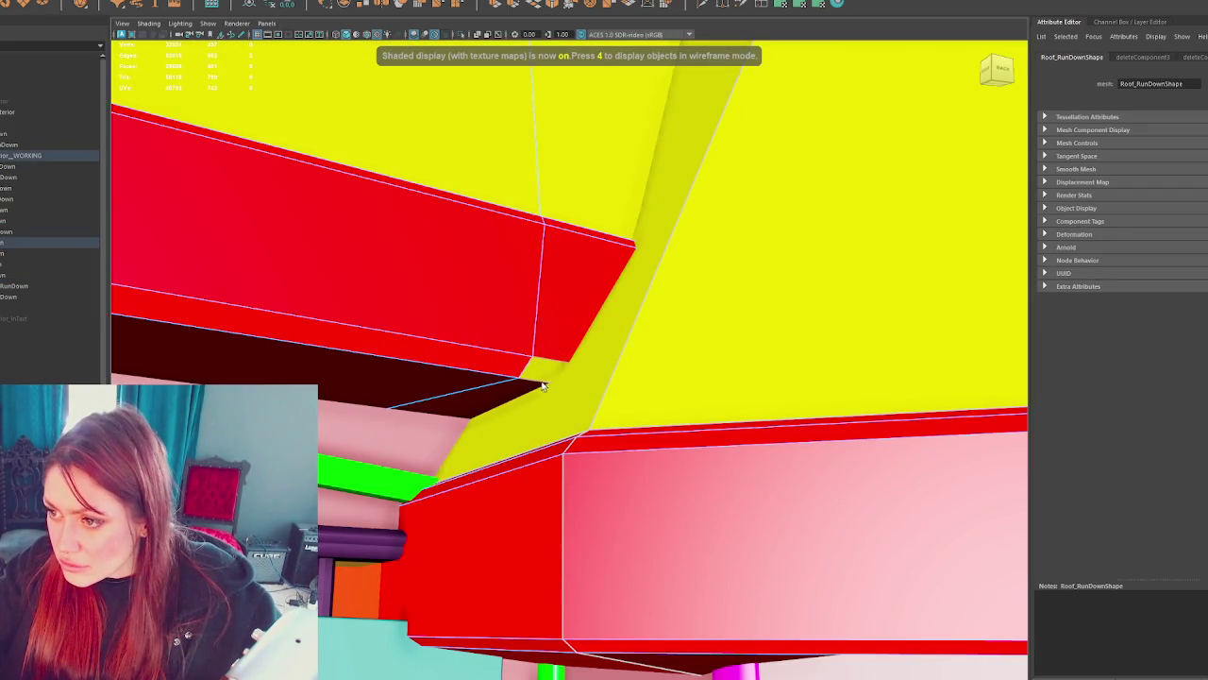
pyautogui.keyDown('shift'); pyautogui.rightClick(797, 378); pyautogui.keyUp('shift')
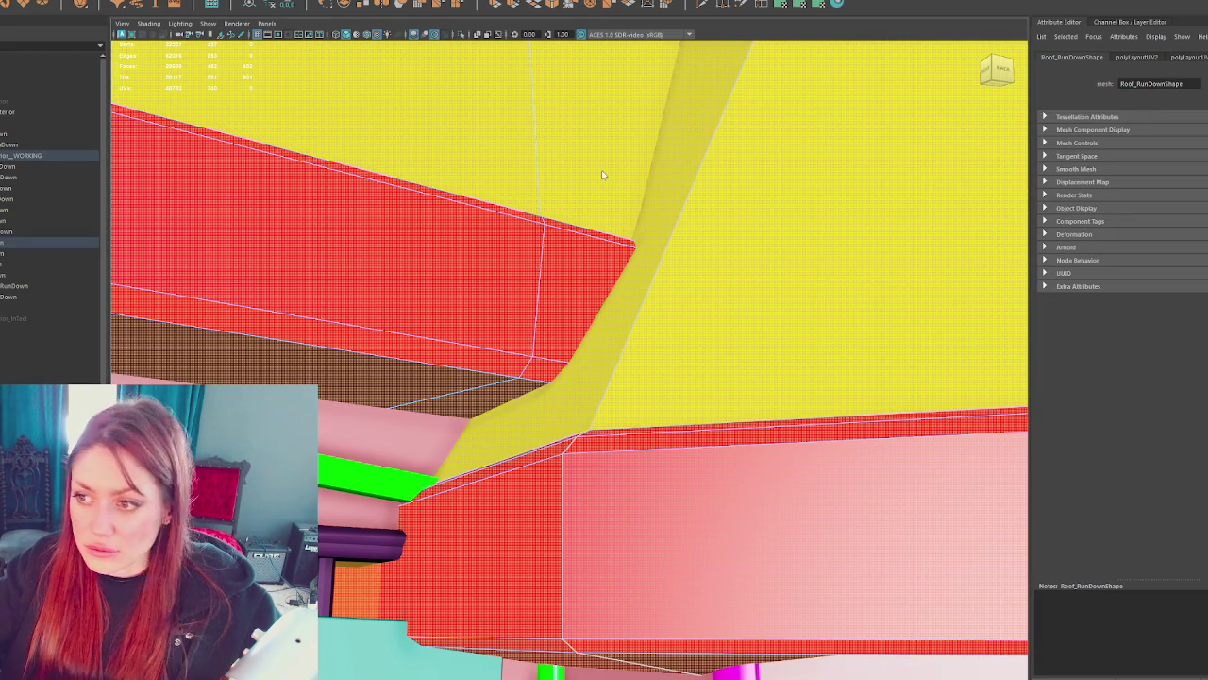
# - Duplicate the full range of Windows_RunDown objects with Ctrl+D
pyautogui.click(19, 123)
pyautogui.click(9, 113)
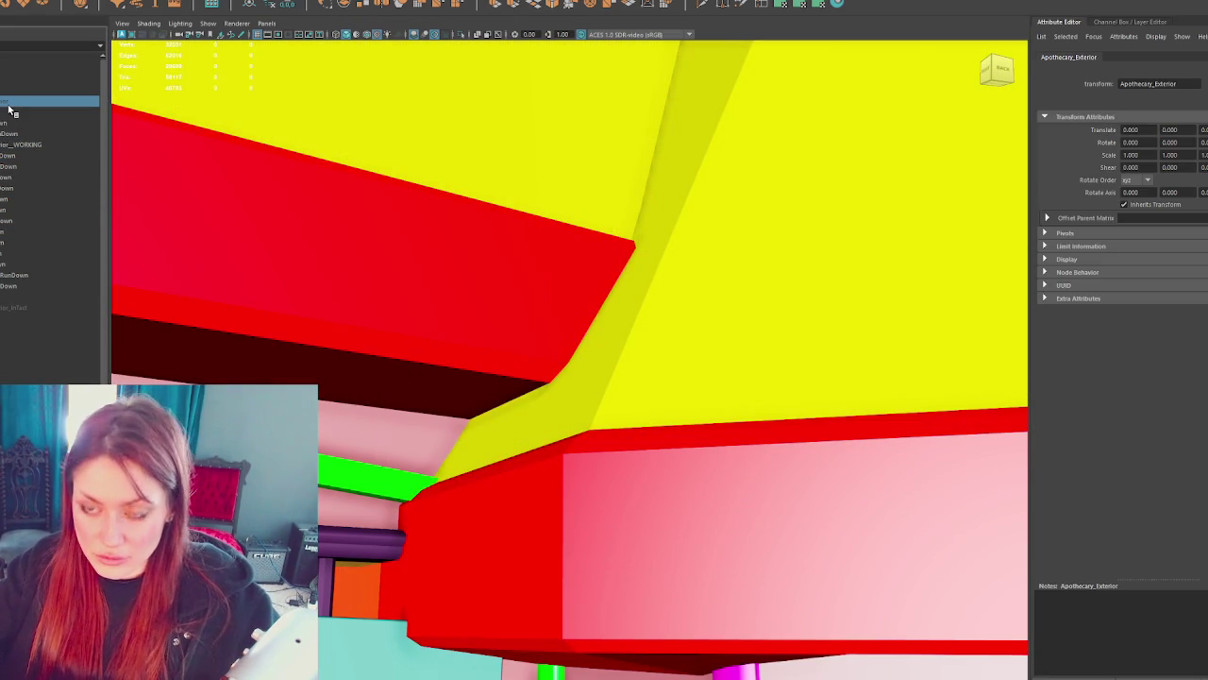
pyautogui.click(11, 145)
pyautogui.keyDown('shift'); pyautogui.click(31, 286); pyautogui.keyUp('shift')
pyautogui.hotkey('ctrl', 'd')
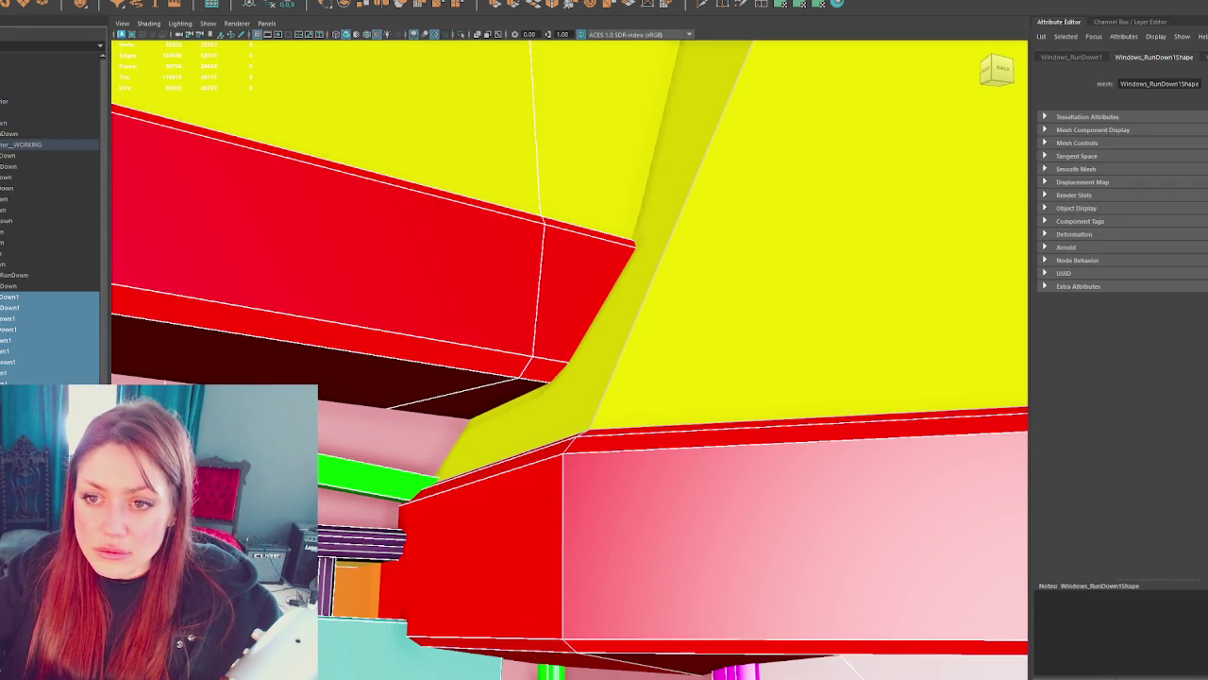
# - Select the duplicated window object and rename it
pyautogui.click(28, 113)
pyautogui.keyDown('shift'); pyautogui.click(28, 236); pyautogui.keyUp('shift')
pyautogui.click(90, 2)
pyautogui.click(141, 195)
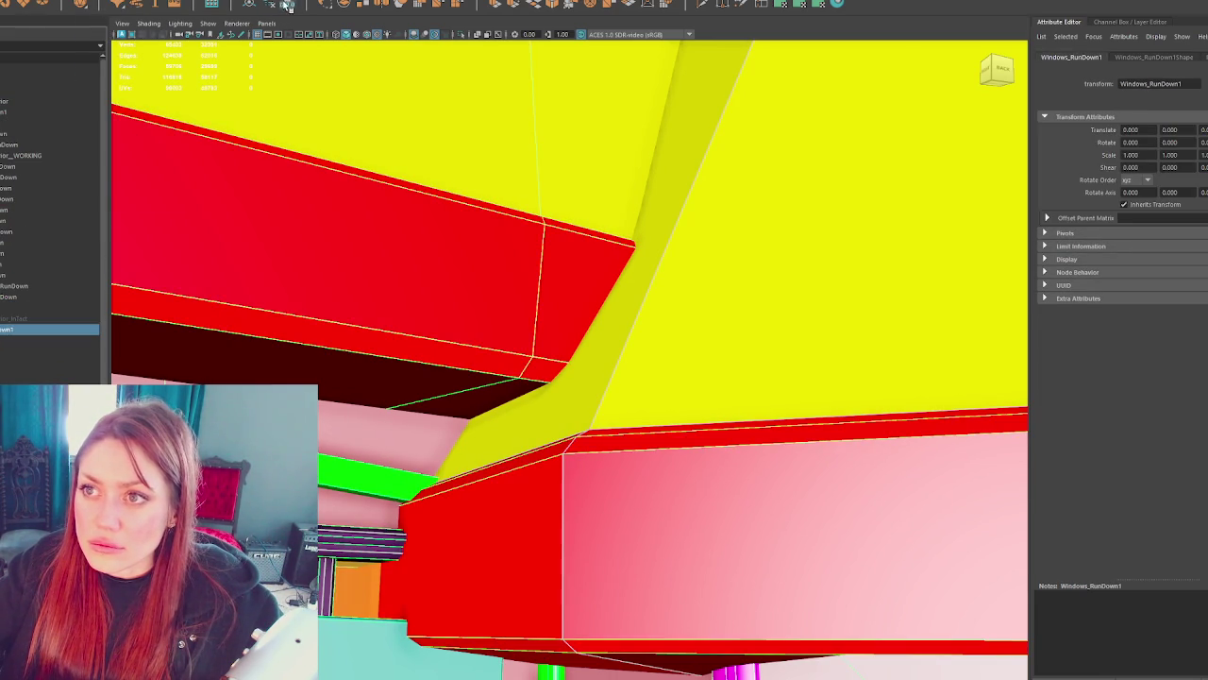
pyautogui.click(54, 113)
pyautogui.doubleClick(67, 114)
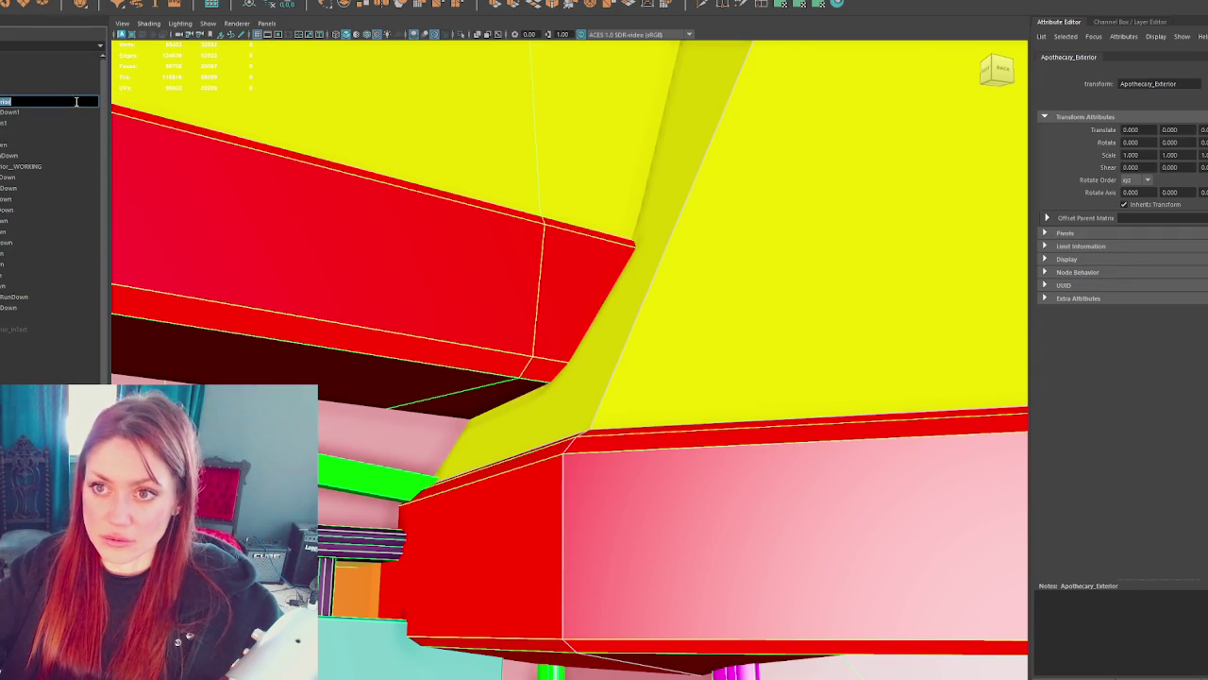
pyautogui.press('Return')
pyautogui.click(100, 157)
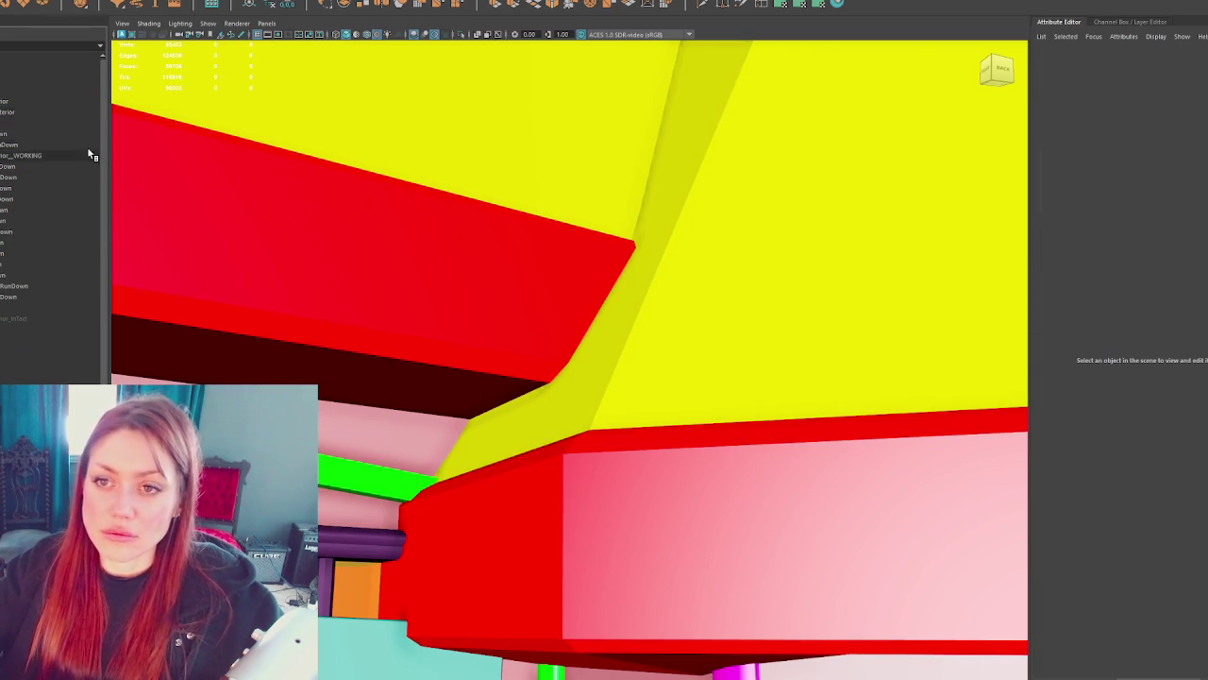
# - Frame Apothecary_Exterior, export it, and bring the updated house into Unity
pyautogui.click(38, 101)
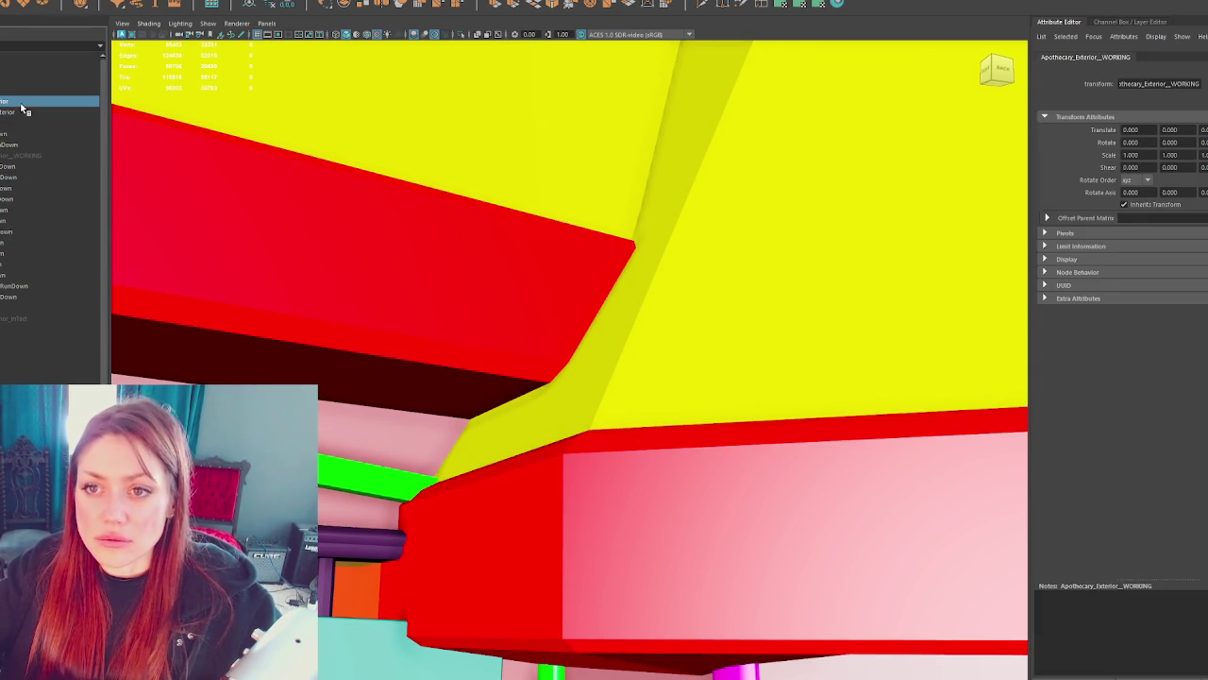
pyautogui.scroll(-5, 495, 253)
pyautogui.press('f')
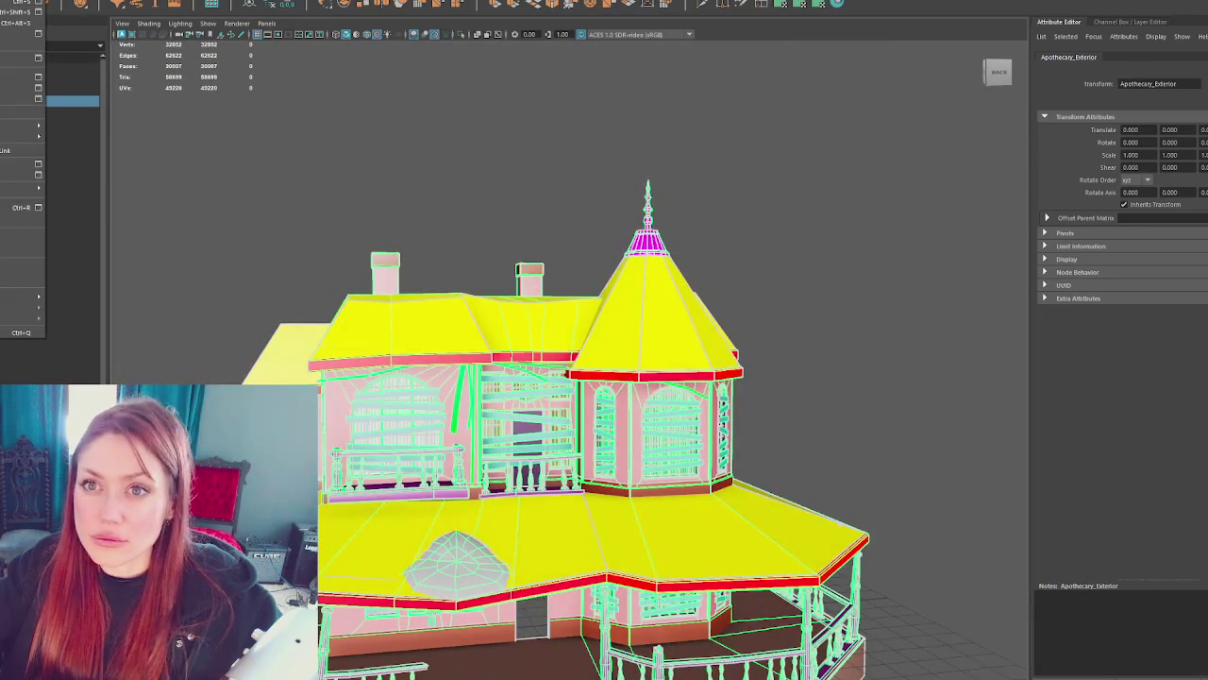
pyautogui.press('Escape')
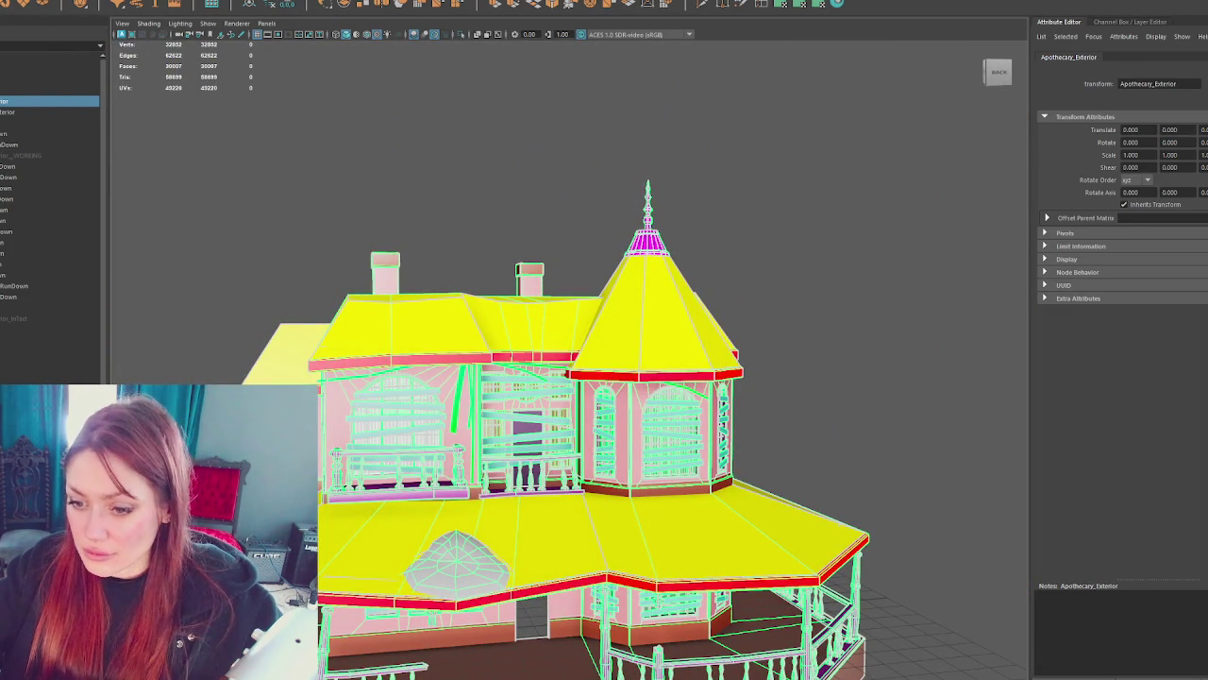
pyautogui.hotkey('alt', 'Tab')
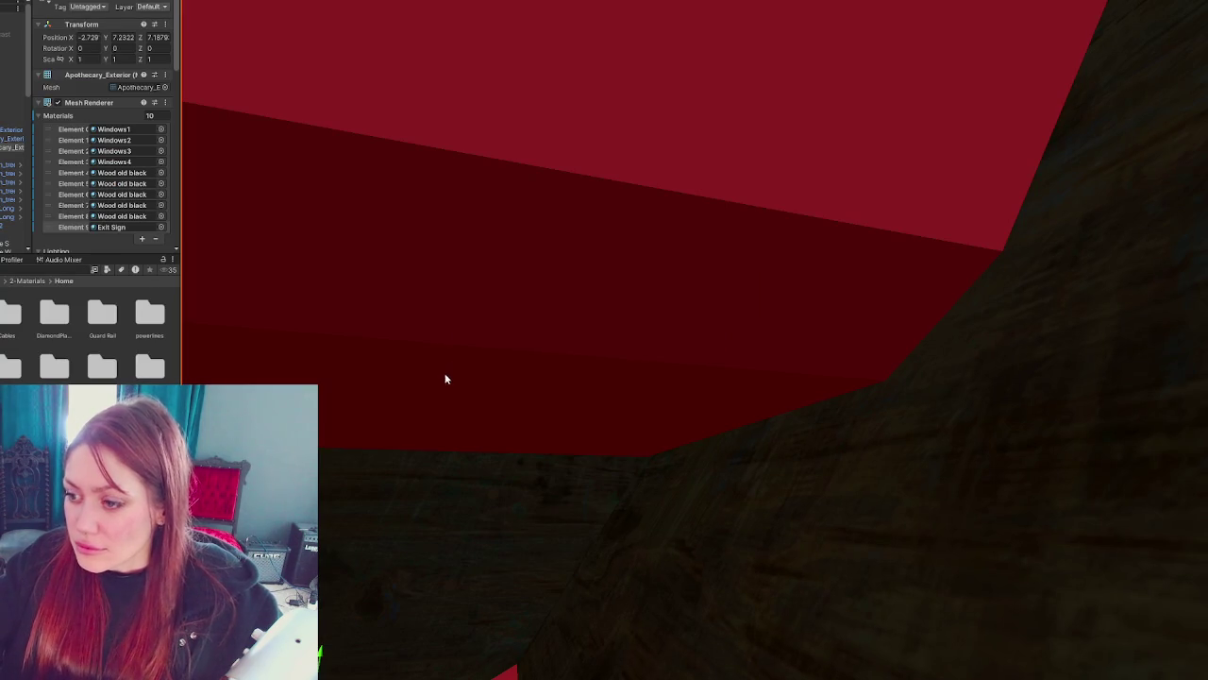
# - Search for 'siding' and apply the Wooden Siding material to the house walls
pyautogui.press('f')
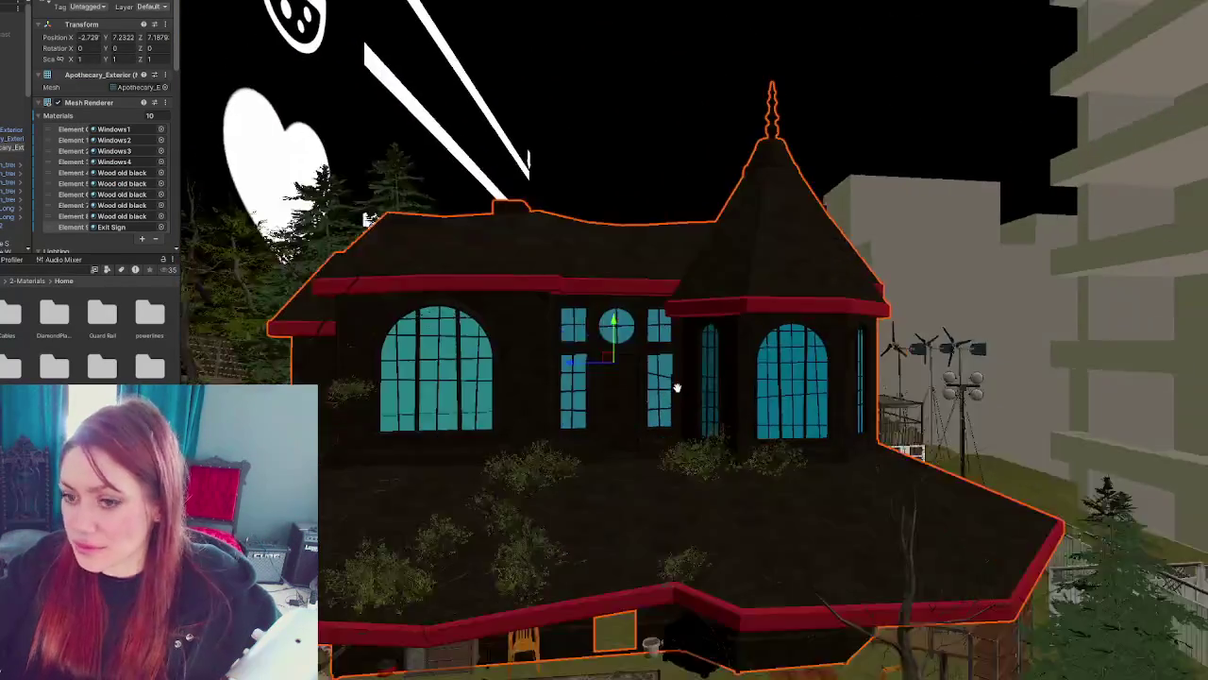
pyautogui.scroll(3, 676, 387)
pyautogui.click(121, 173)
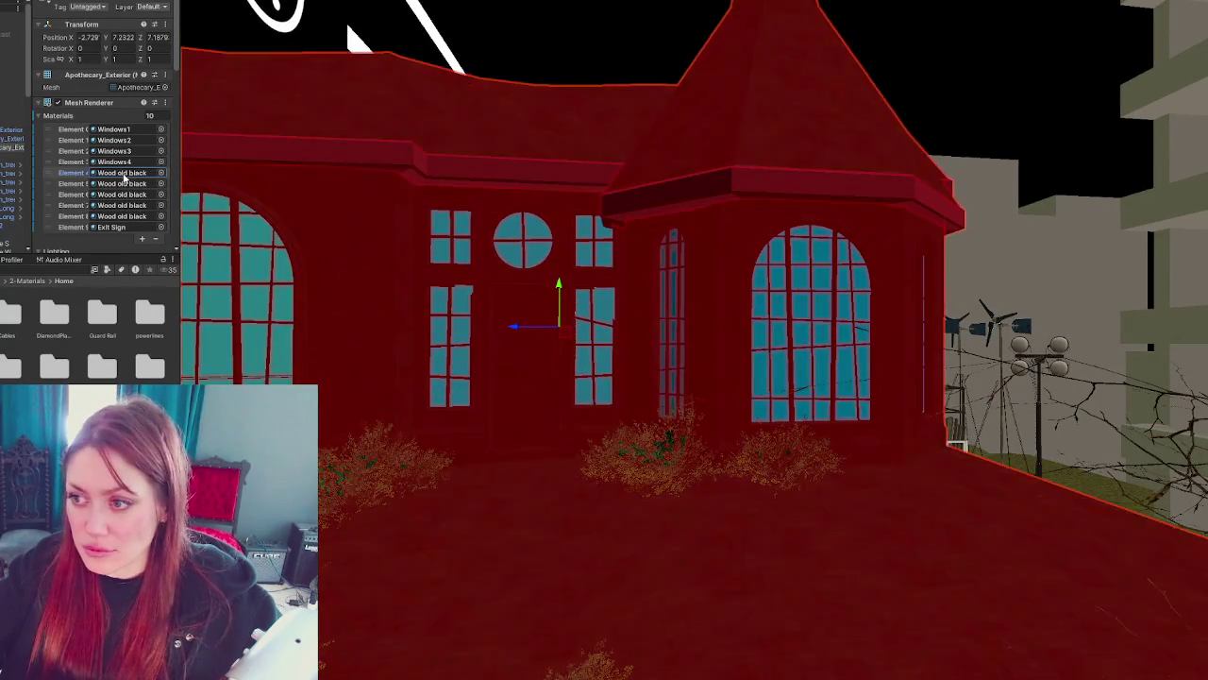
pyautogui.click(68, 273)
pyautogui.write('siding')
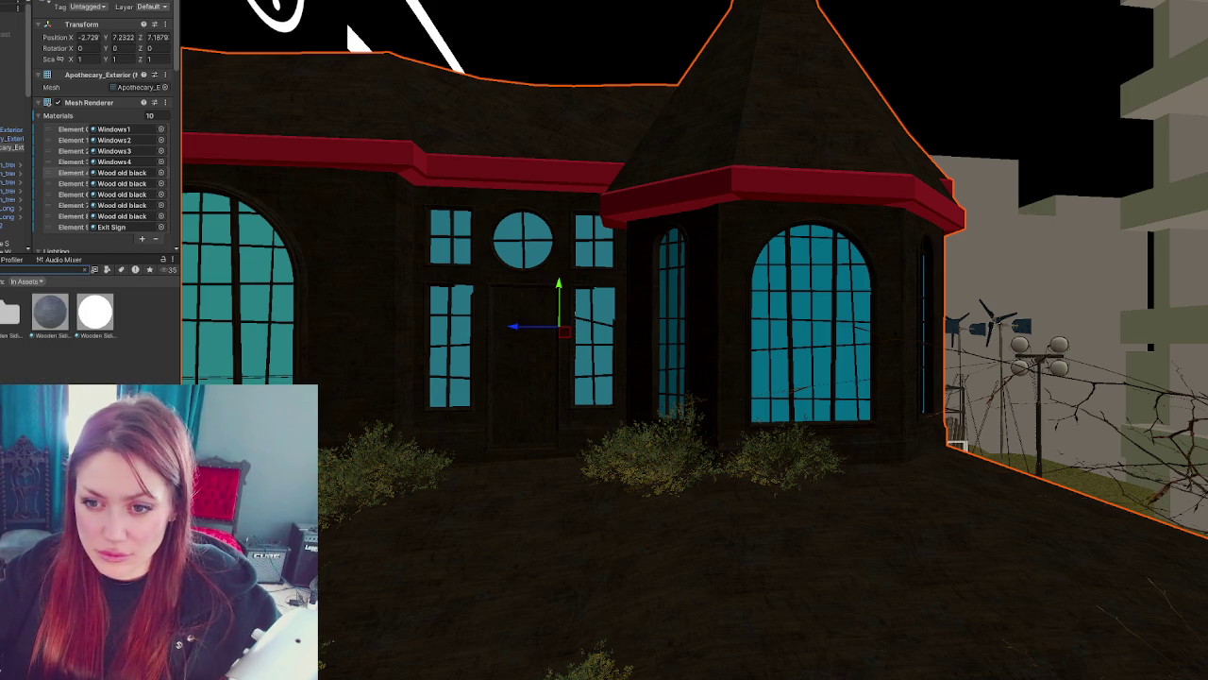
pyautogui.moveTo(87, 325); pyautogui.dragTo(334, 327)
pyautogui.scroll(-5, 385, 340)
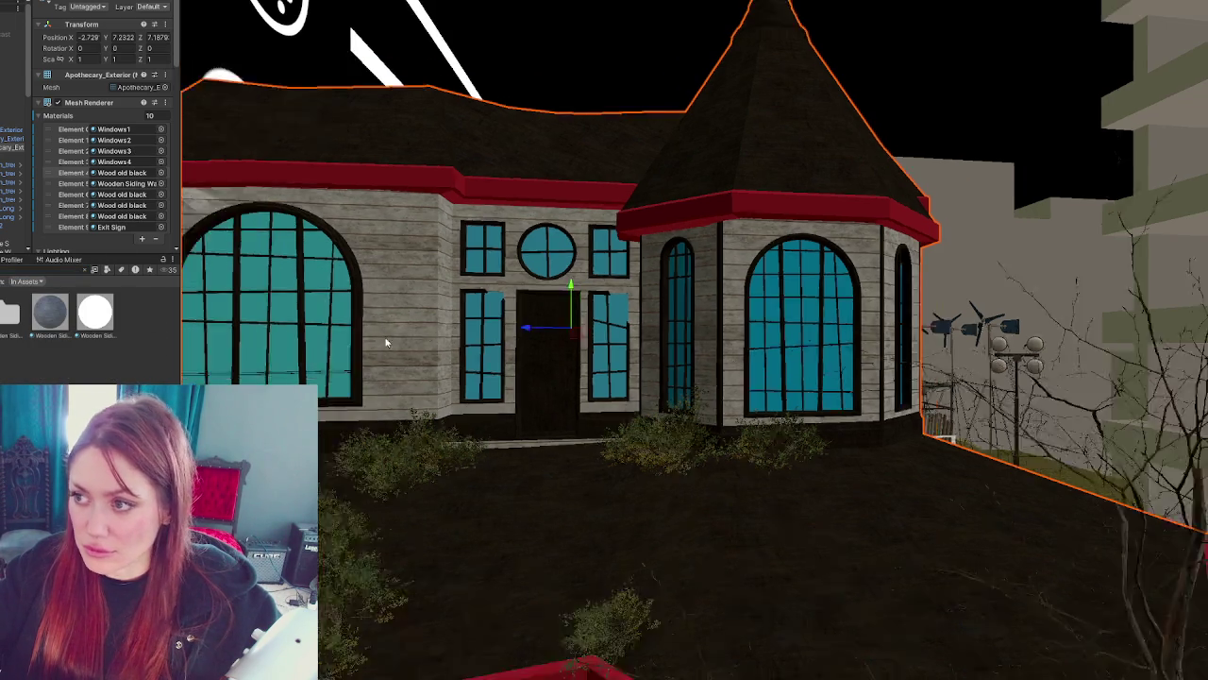
pyautogui.press('f')
# - Rename Wood old black to Wood old dark black and apply it to the trim
pyautogui.click(72, 271)
pyautogui.write('trim')
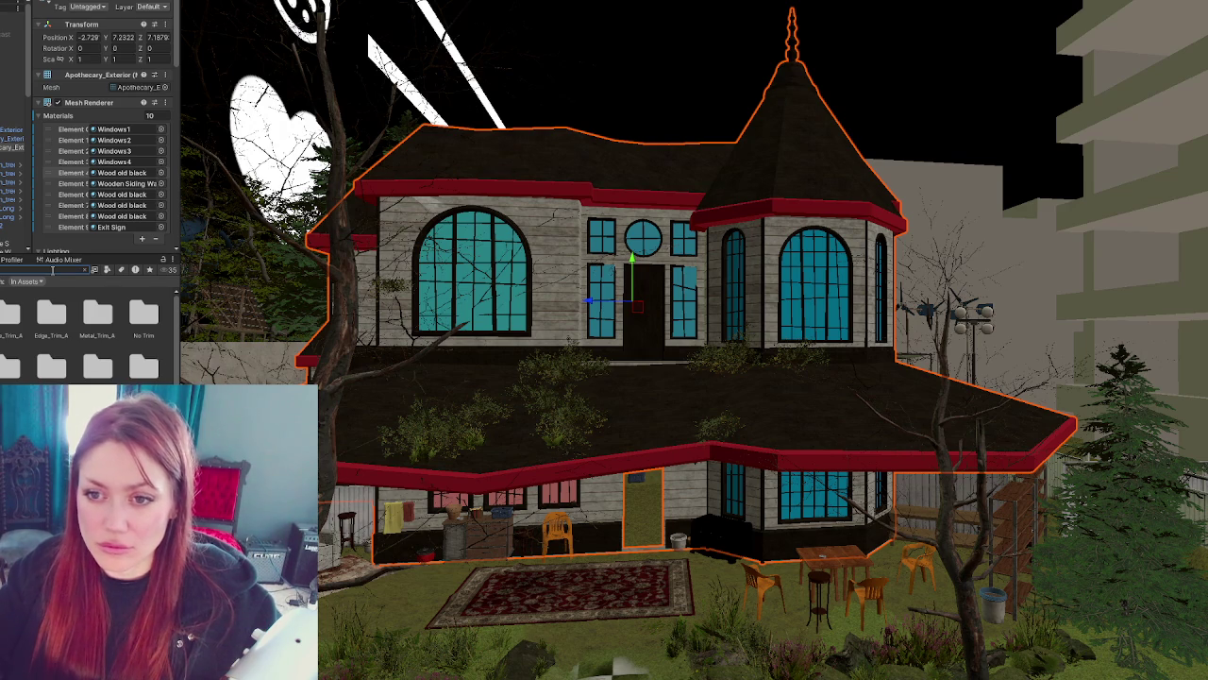
pyautogui.click(137, 366)
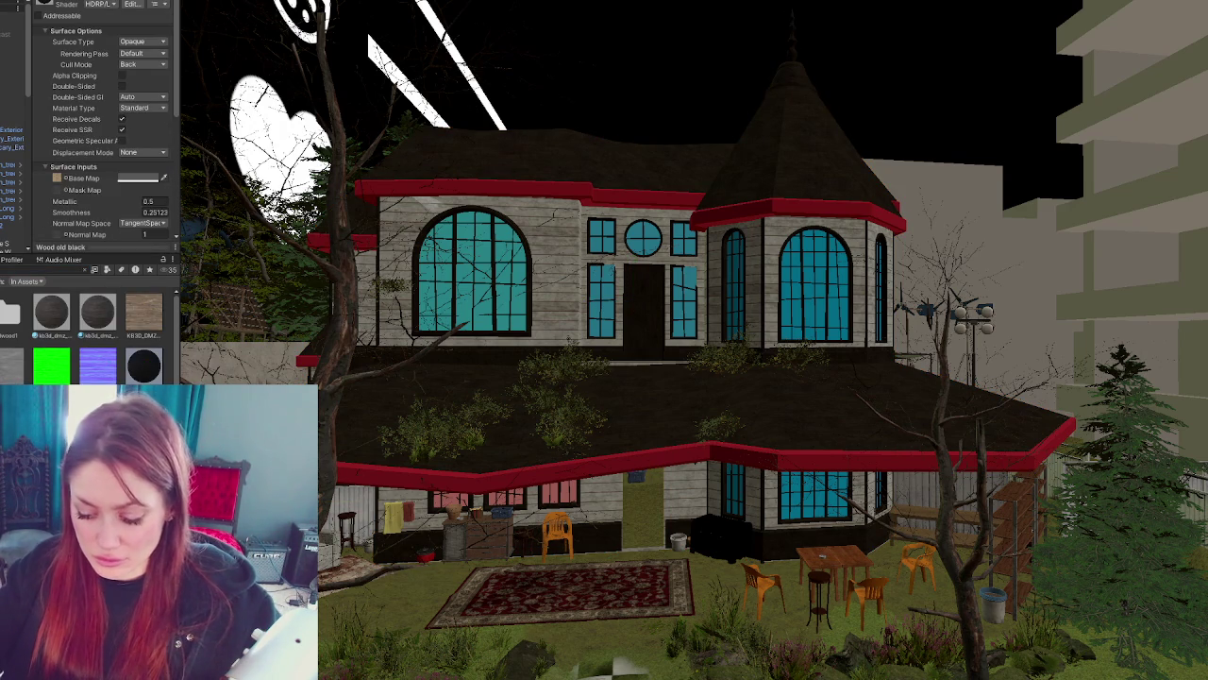
pyautogui.press('Return')
pyautogui.moveTo(143, 365); pyautogui.dragTo(454, 482)
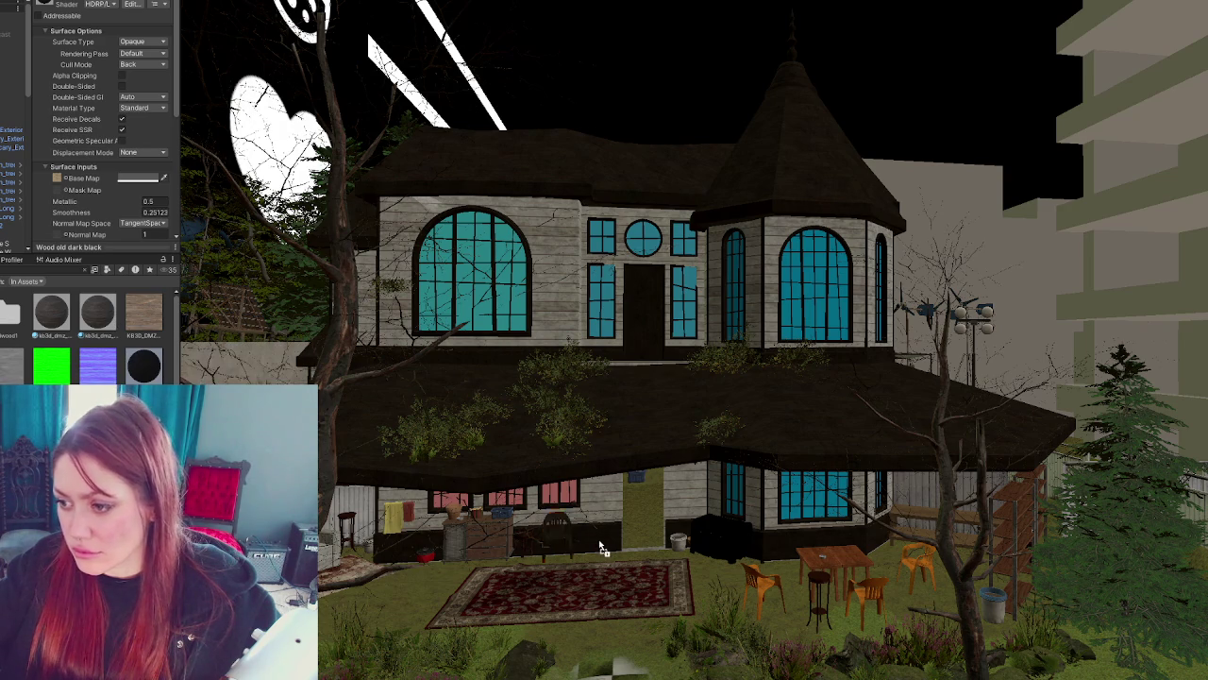
# - Check the upper material slots on Apothecary_Exterior and remove the last two
pyautogui.click(14, 148)
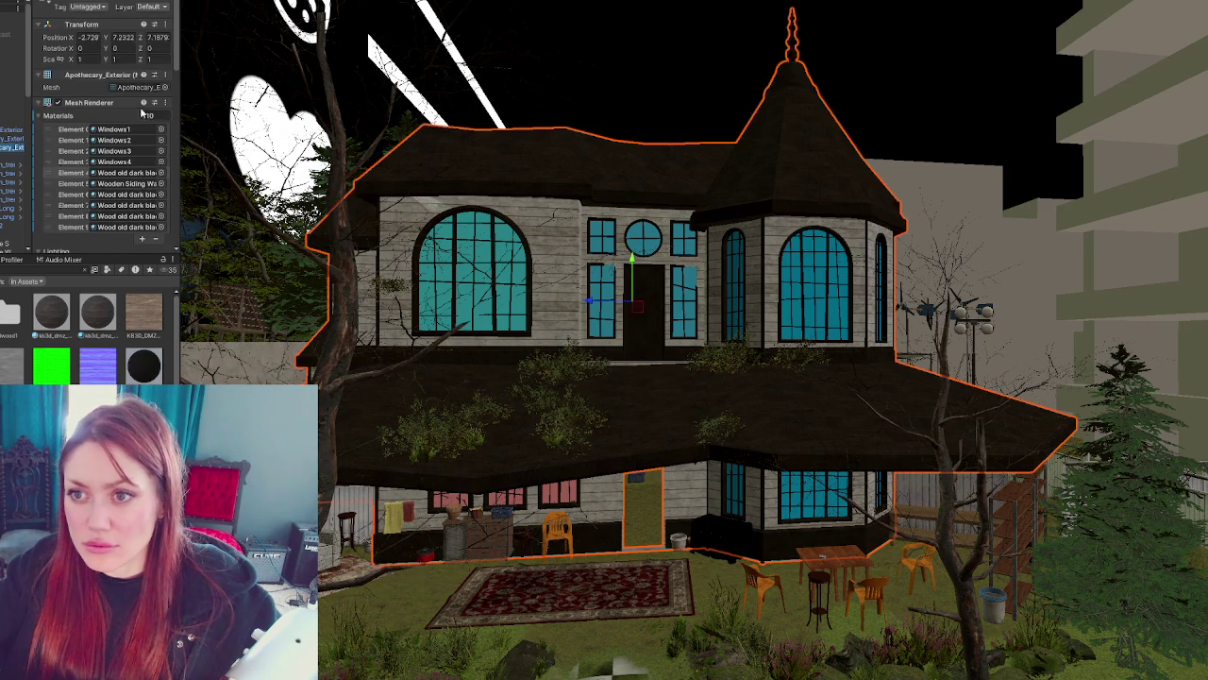
pyautogui.click(137, 174)
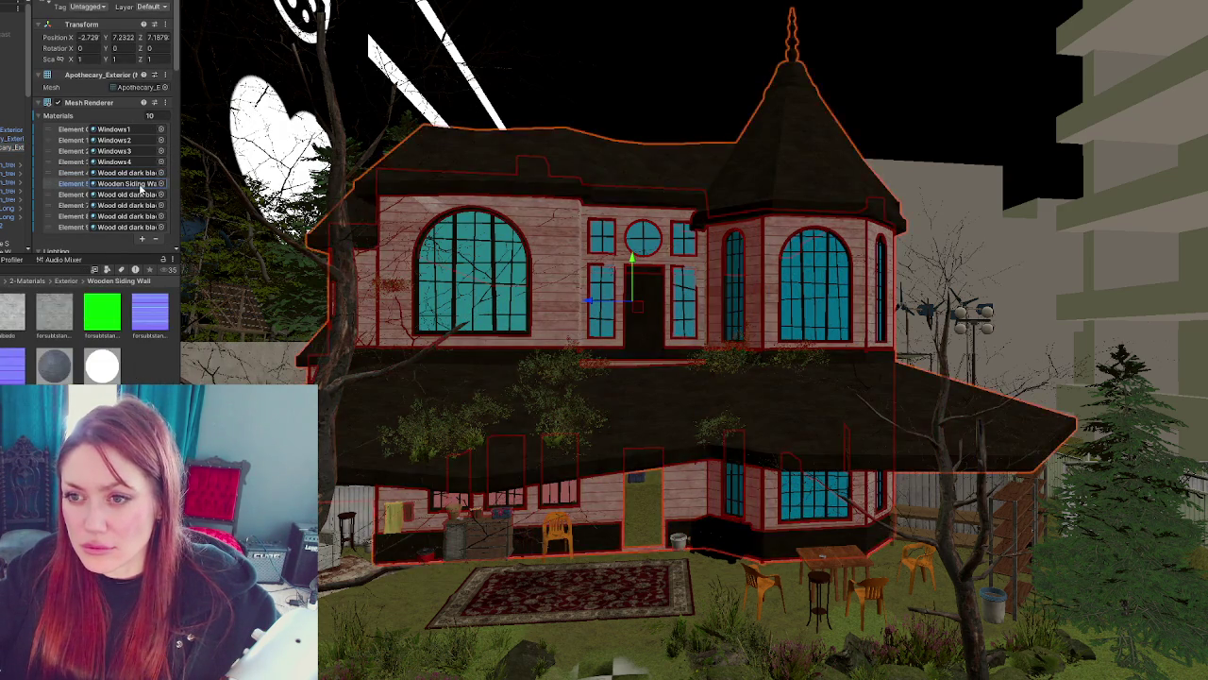
pyautogui.click(138, 195)
pyautogui.click(137, 217)
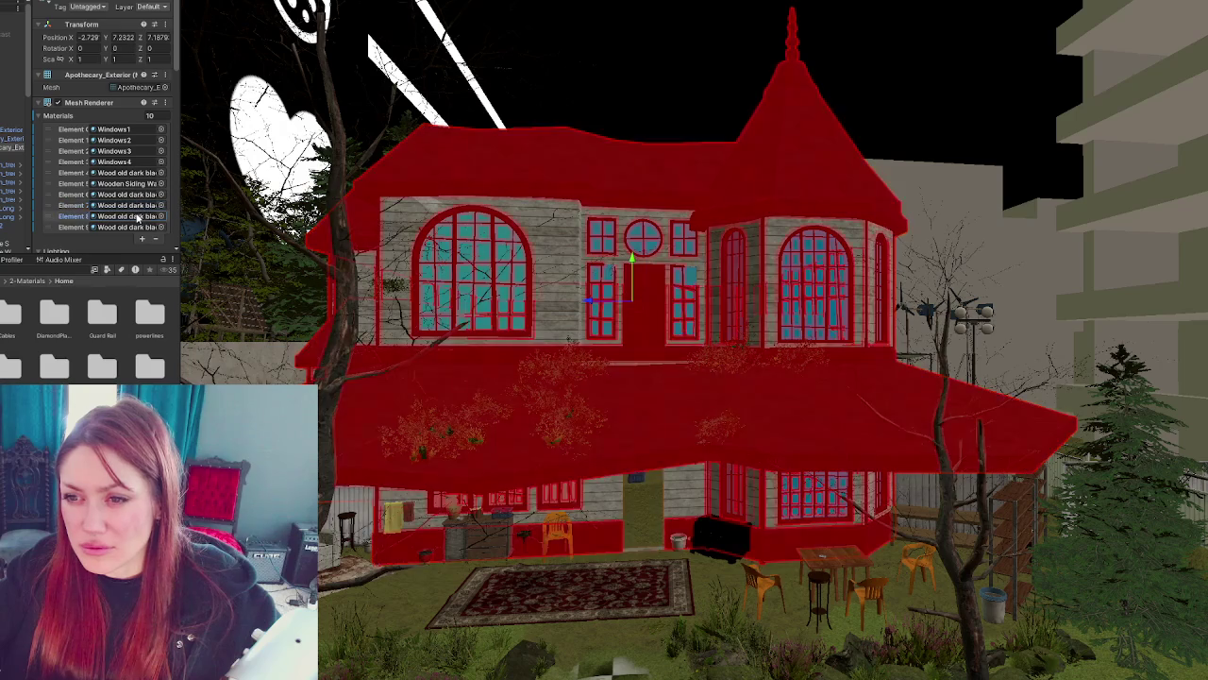
pyautogui.click(138, 204)
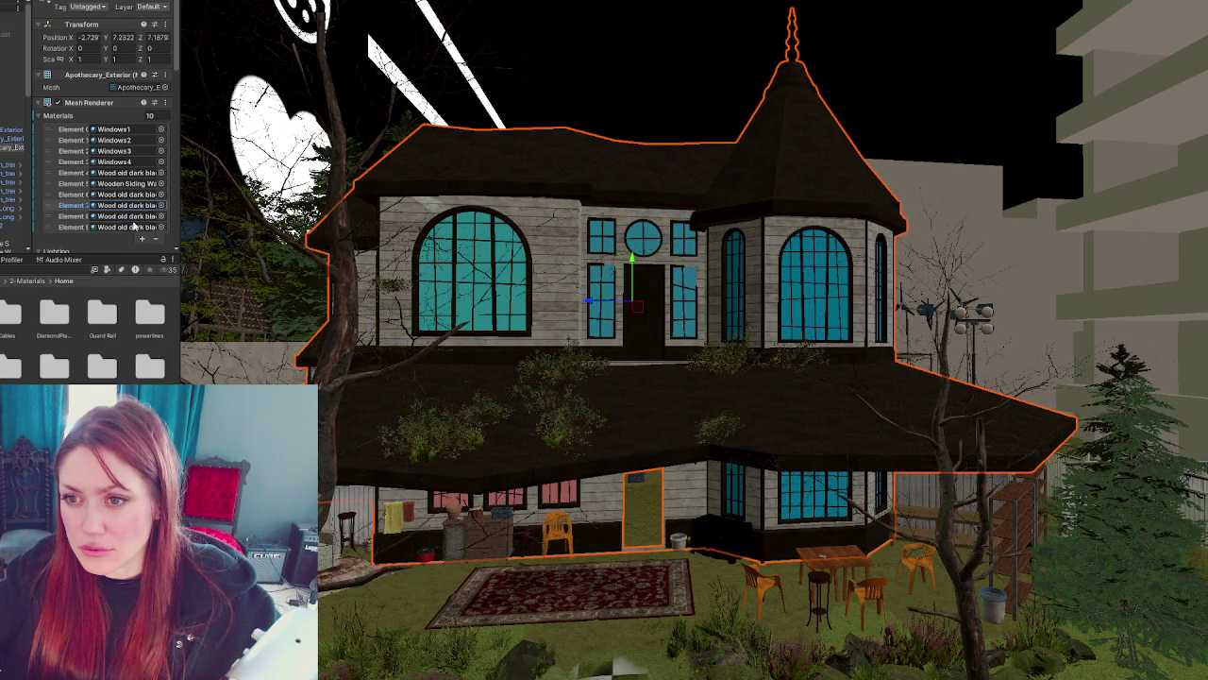
pyautogui.click(157, 240)
pyautogui.click(158, 228)
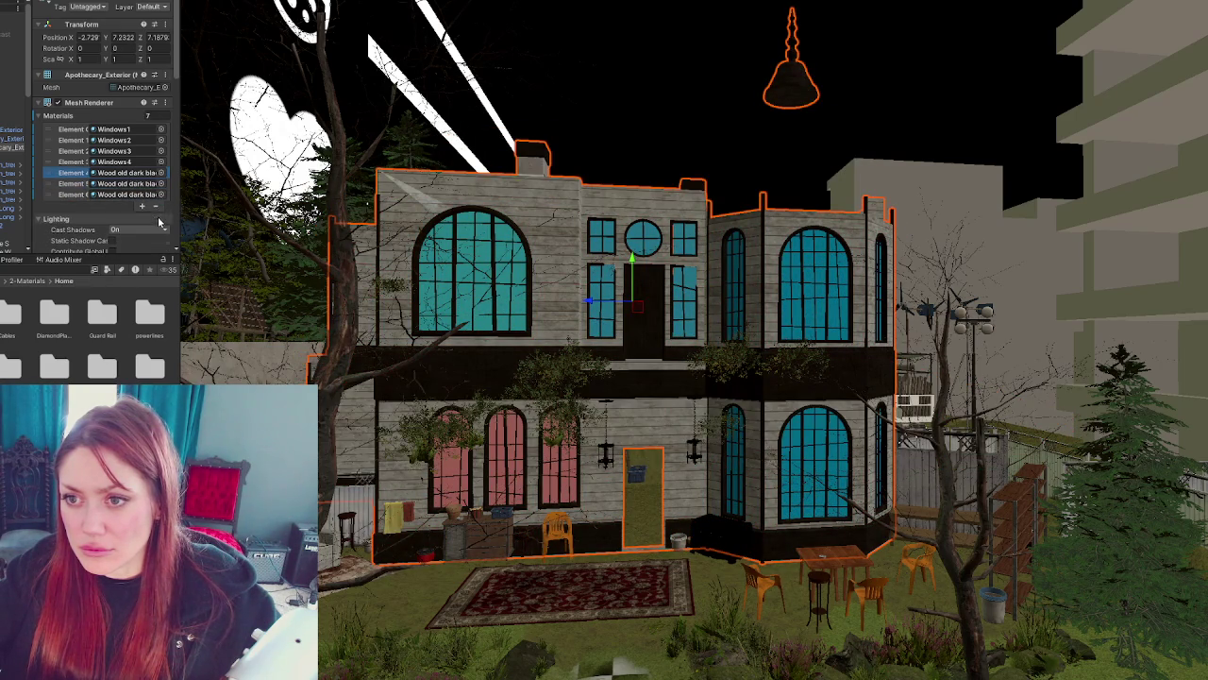
# - Remove three more trailing material slots from the house
pyautogui.click(158, 217)
pyautogui.click(158, 206)
pyautogui.click(157, 196)
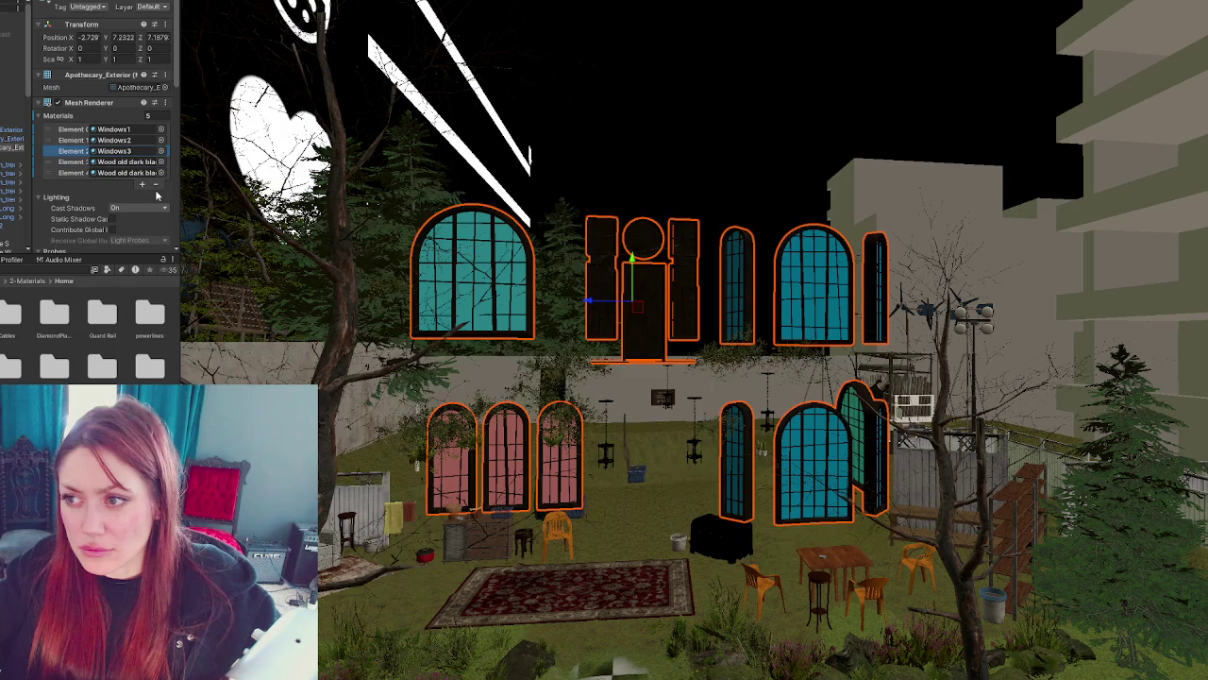
# - Assign Windows4 glass to Element 3, the panels beside the round window
pyautogui.click(139, 163)
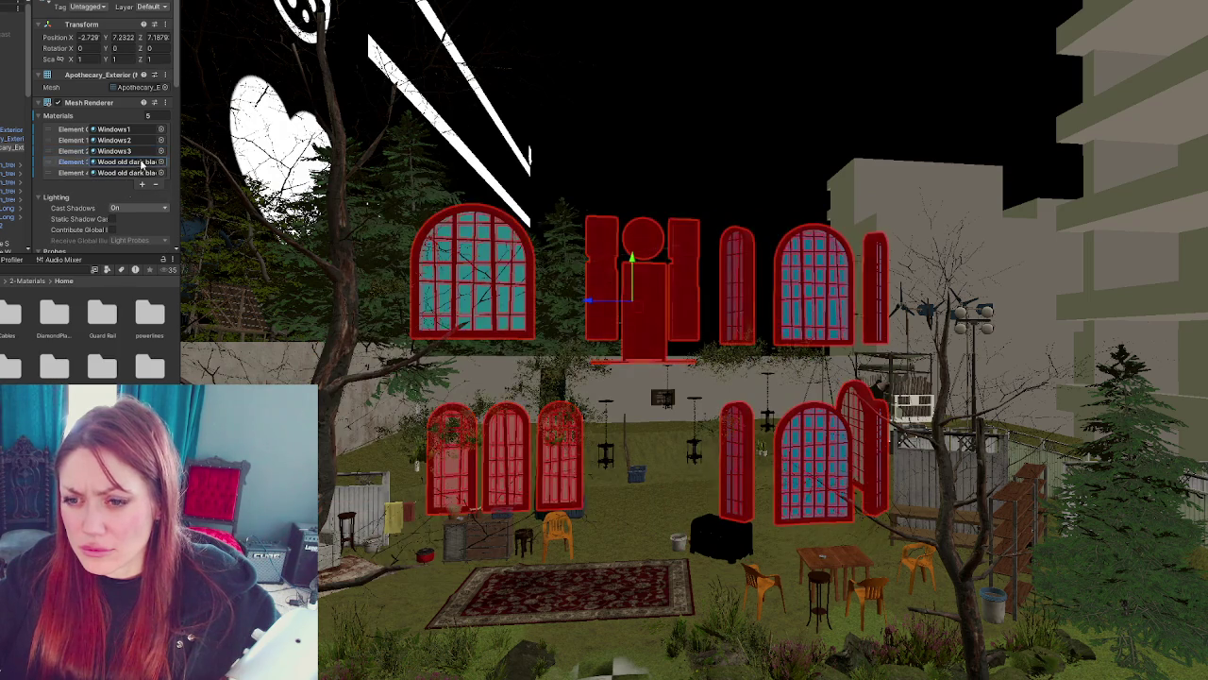
pyautogui.click(128, 162)
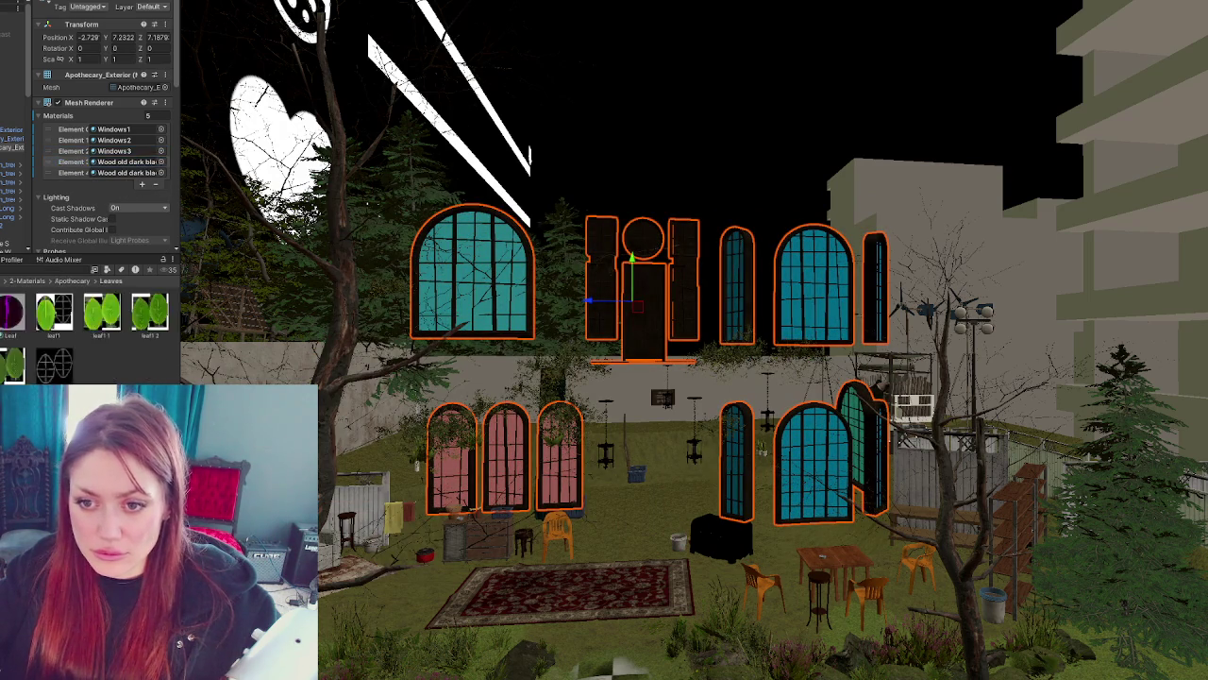
pyautogui.click(73, 280)
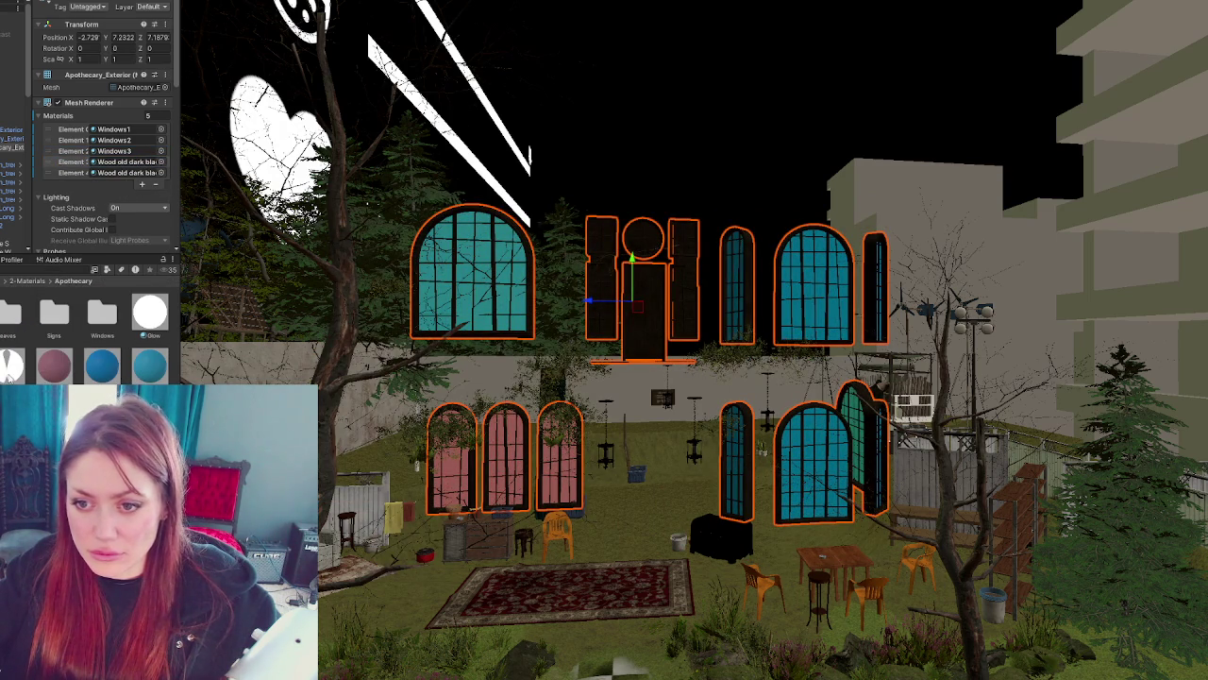
pyautogui.moveTo(151, 441); pyautogui.dragTo(136, 167)
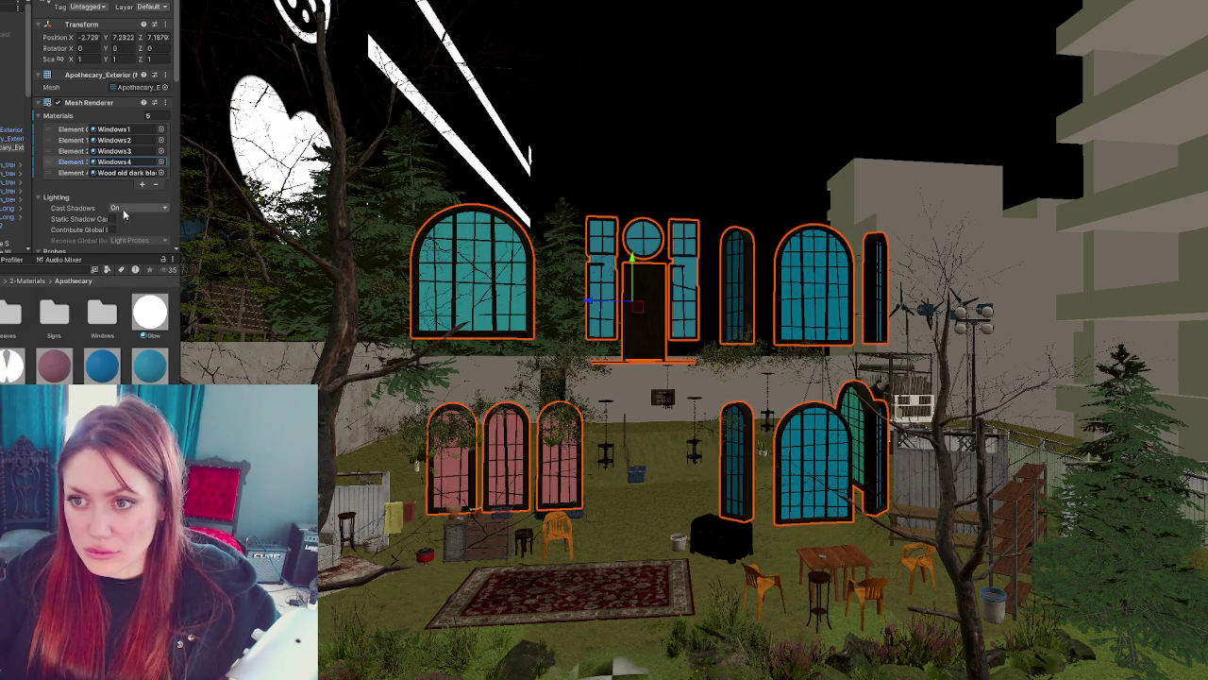
# - Add two material slots and fill Elements 5 and 6 with Wooden Siding Wall
pyautogui.click(141, 185)
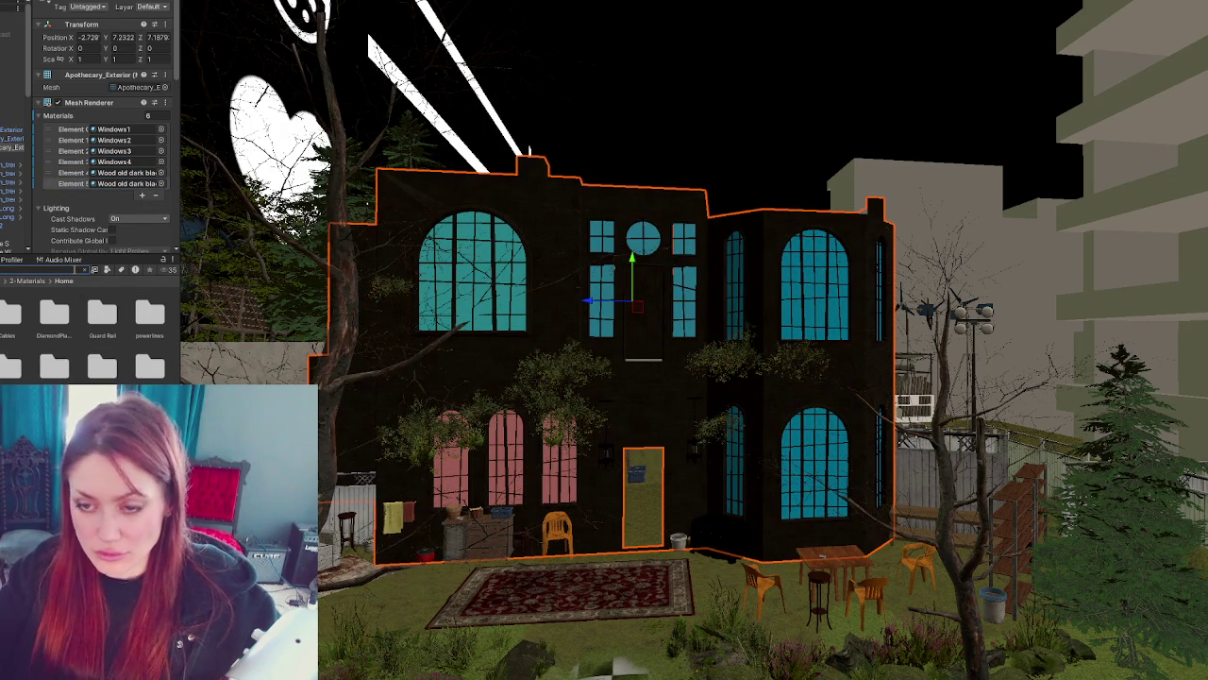
pyautogui.write('wooden siding')
pyautogui.moveTo(50, 311); pyautogui.dragTo(499, 350)
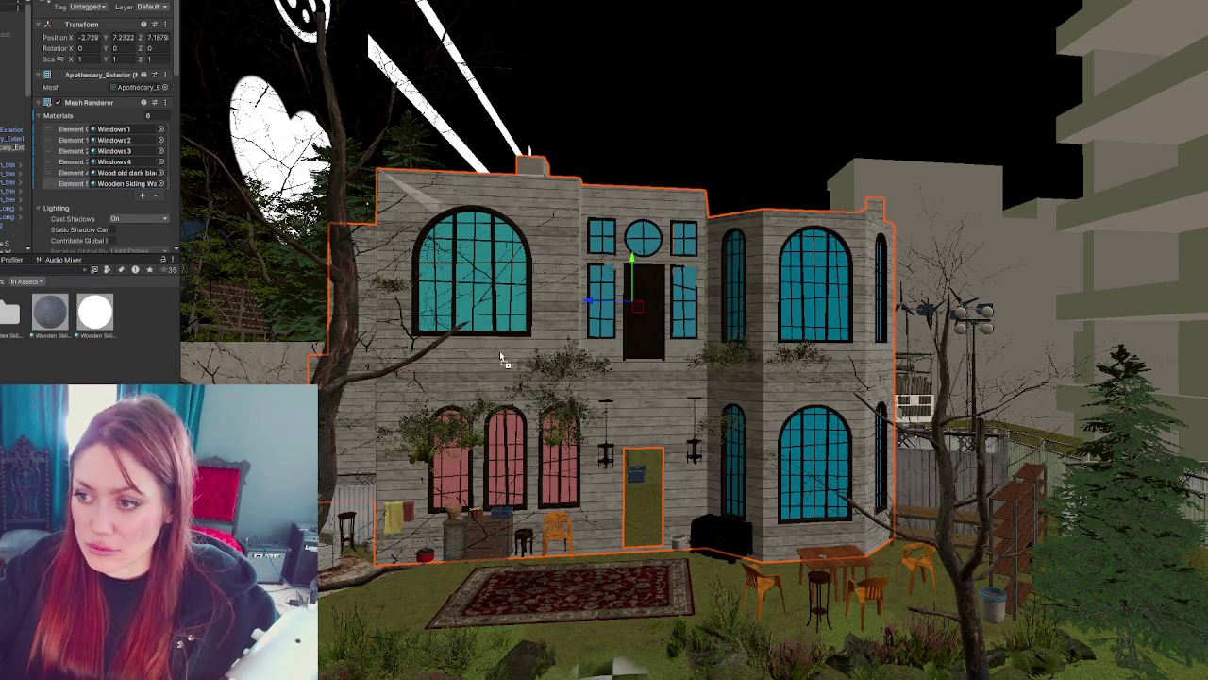
pyautogui.click(141, 195)
pyautogui.click(142, 195)
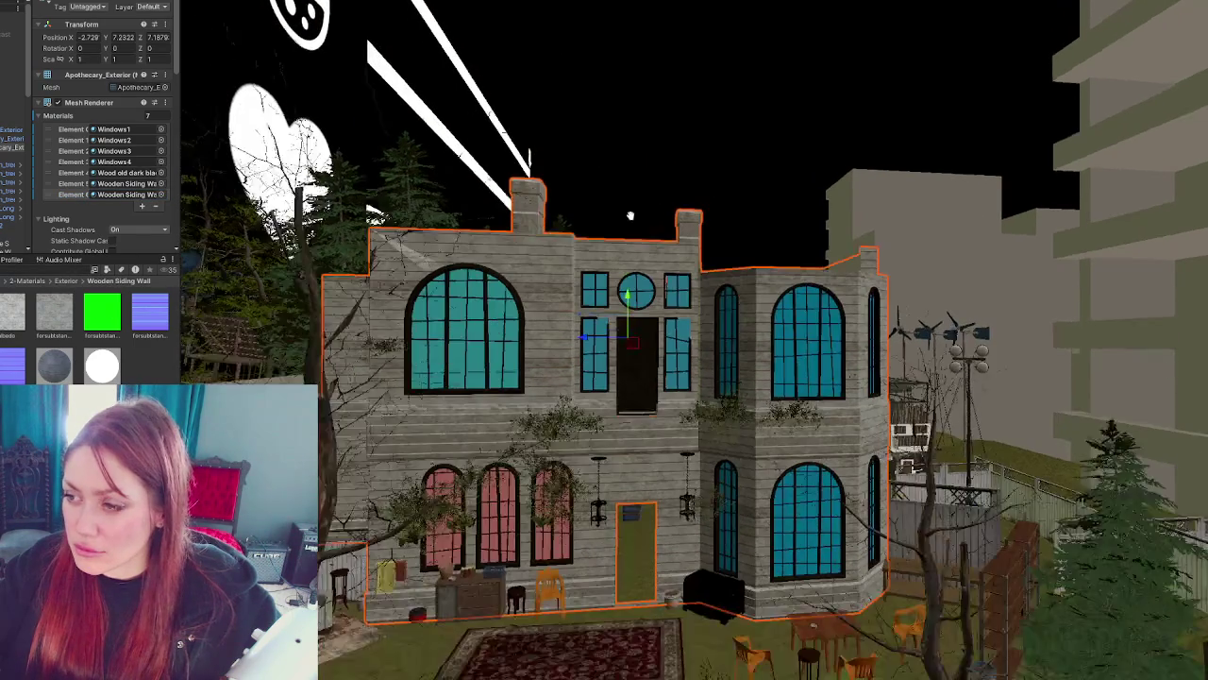
pyautogui.moveTo(239, 313); pyautogui.dragTo(531, 215)
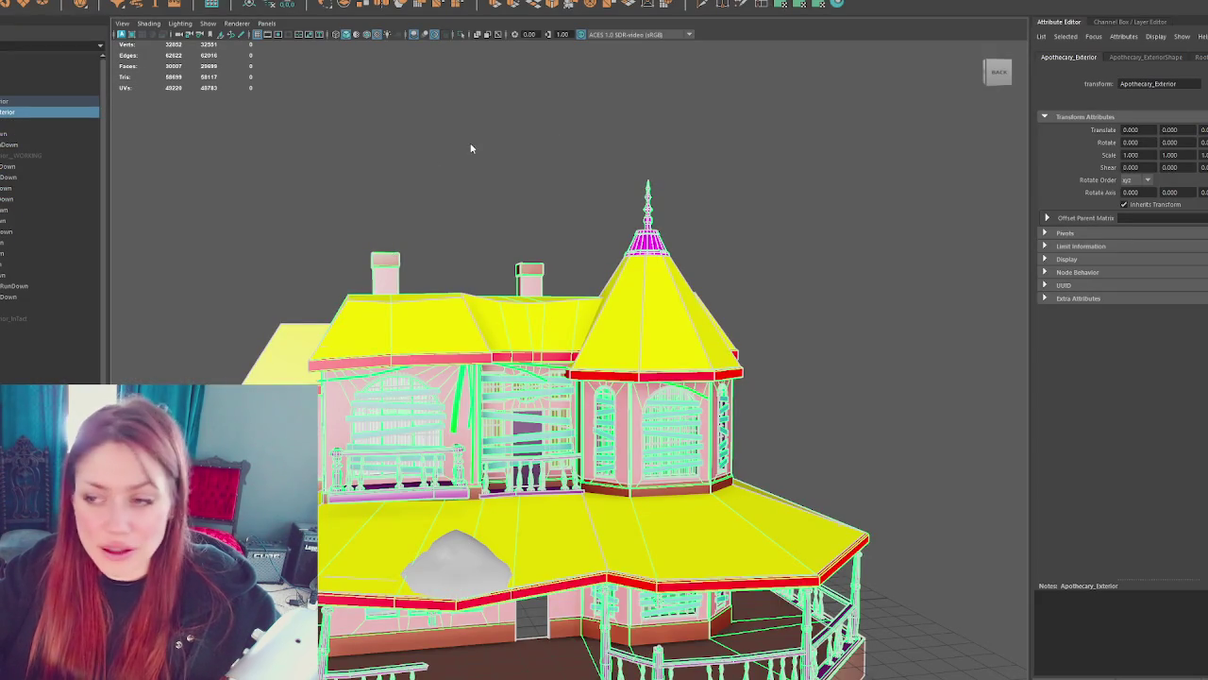
# - Unfold the UVs of the selected chimney faces, fixing the non-manifold geometry
pyautogui.press('F11')
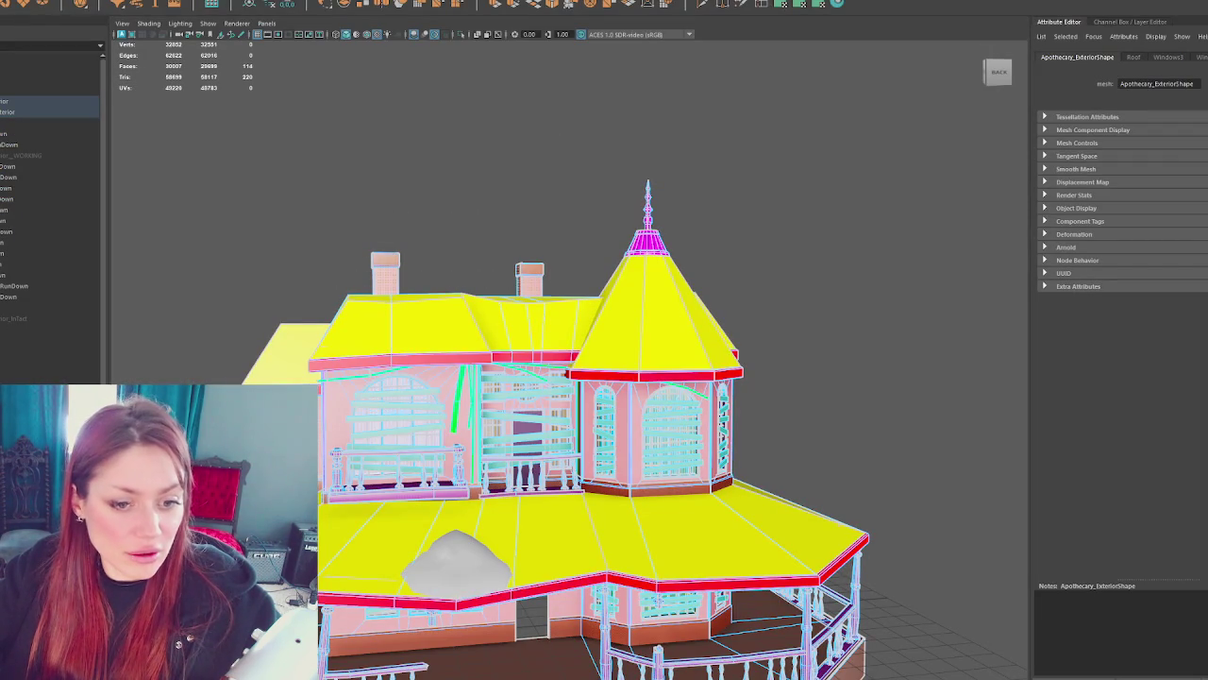
pyautogui.press('w')
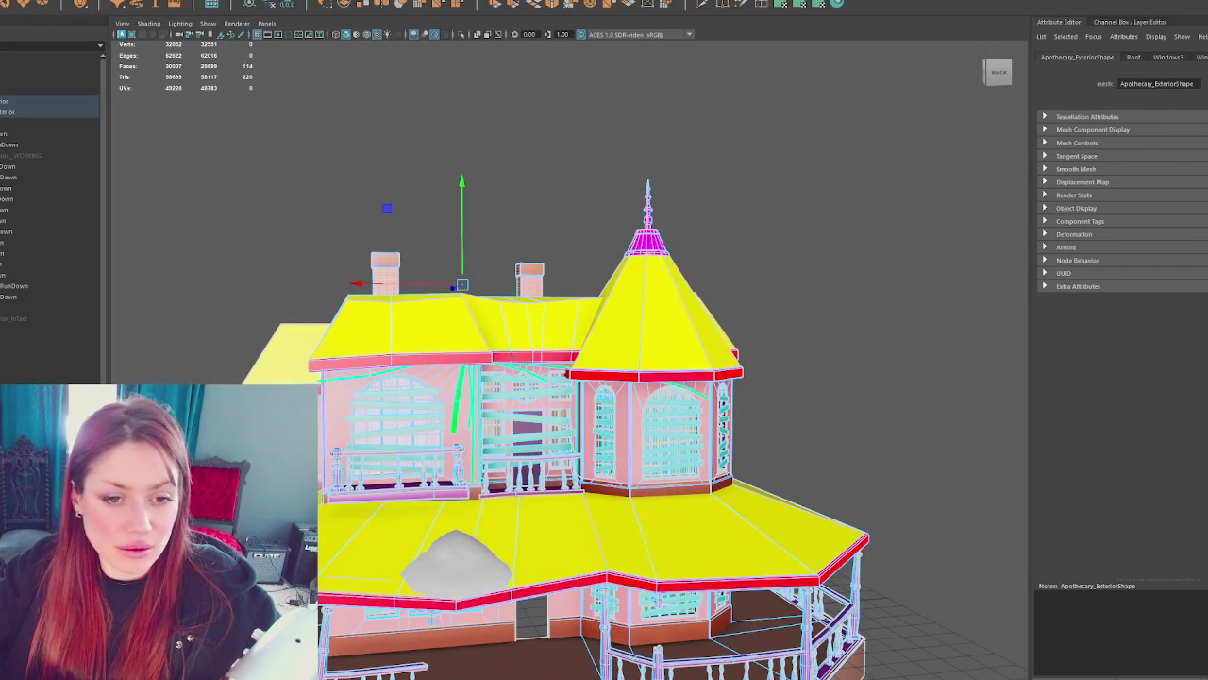
pyautogui.hotkey('ctrl', 'u')
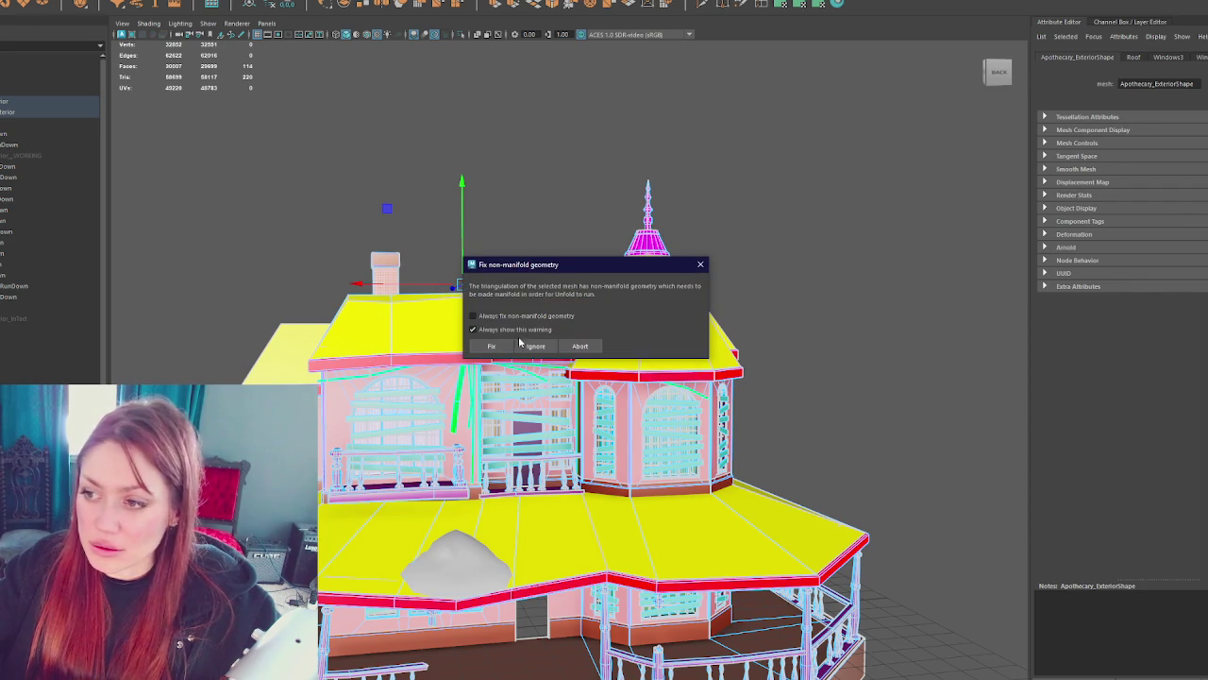
pyautogui.click(492, 346)
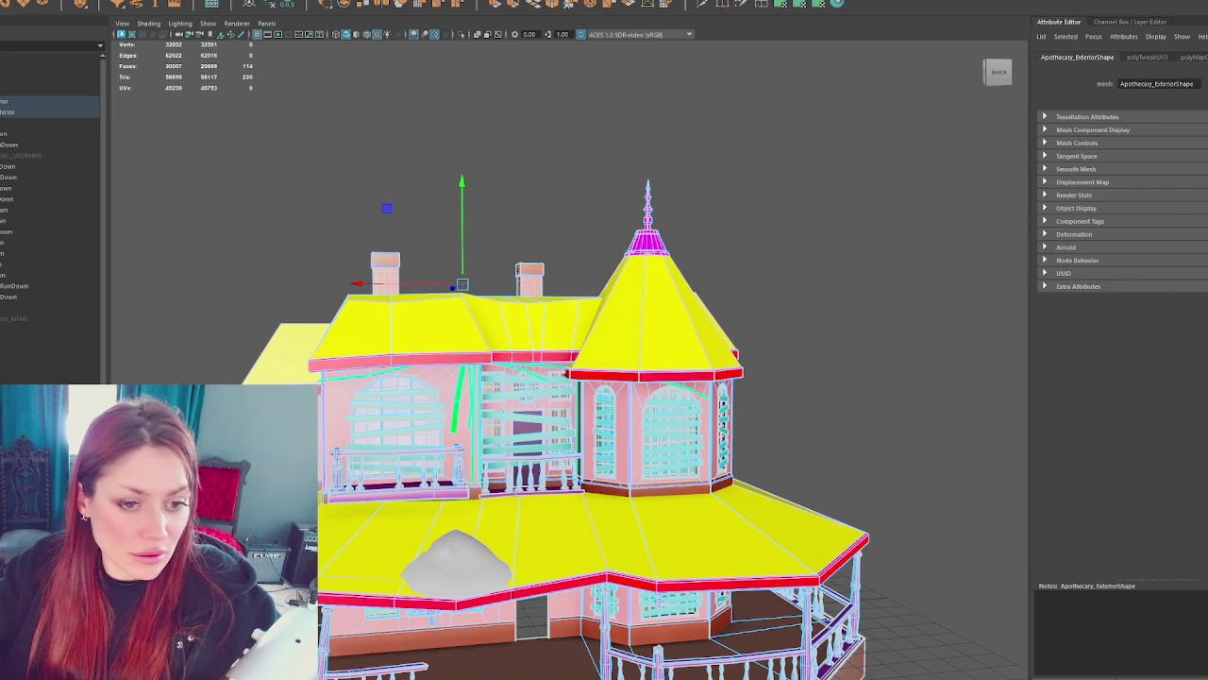
# - Show UVs and marquee-select the faces on both chimney tops
pyautogui.hotkey('ctrl', 'F12')
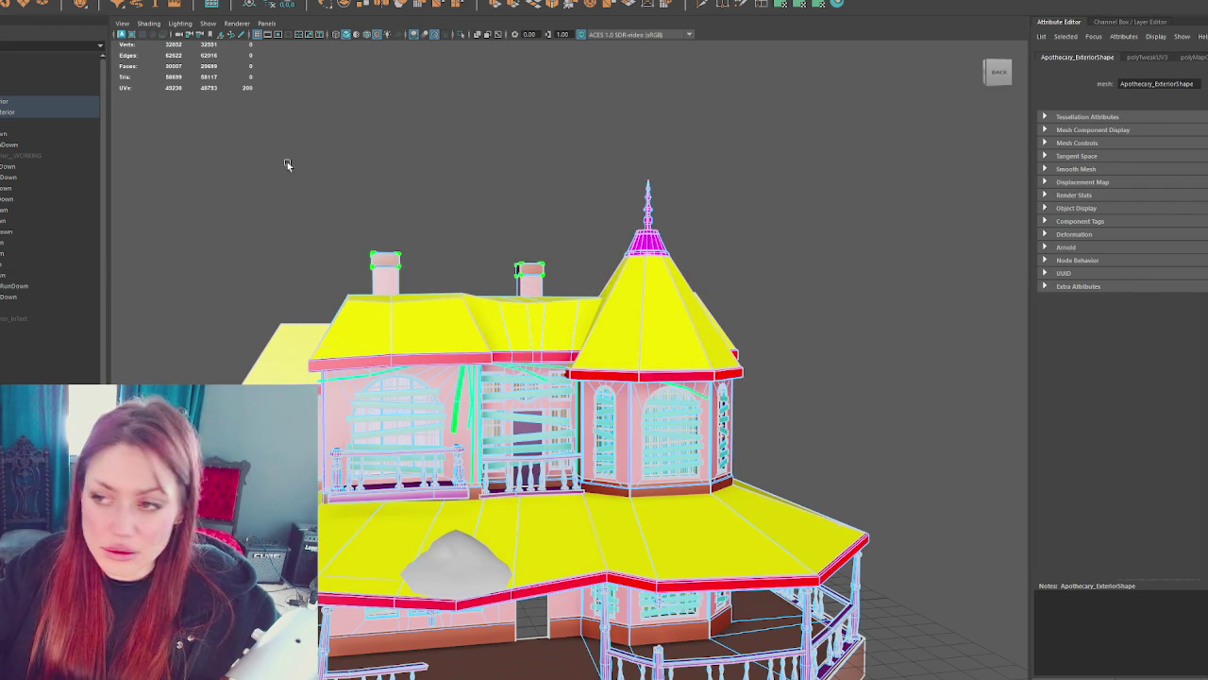
pyautogui.click(390, 149)
pyautogui.moveTo(332, 195); pyautogui.dragTo(513, 286)
pyautogui.rightClick(481, 184)
pyautogui.moveTo(359, 180); pyautogui.dragTo(548, 284)
pyautogui.click(330, 152)
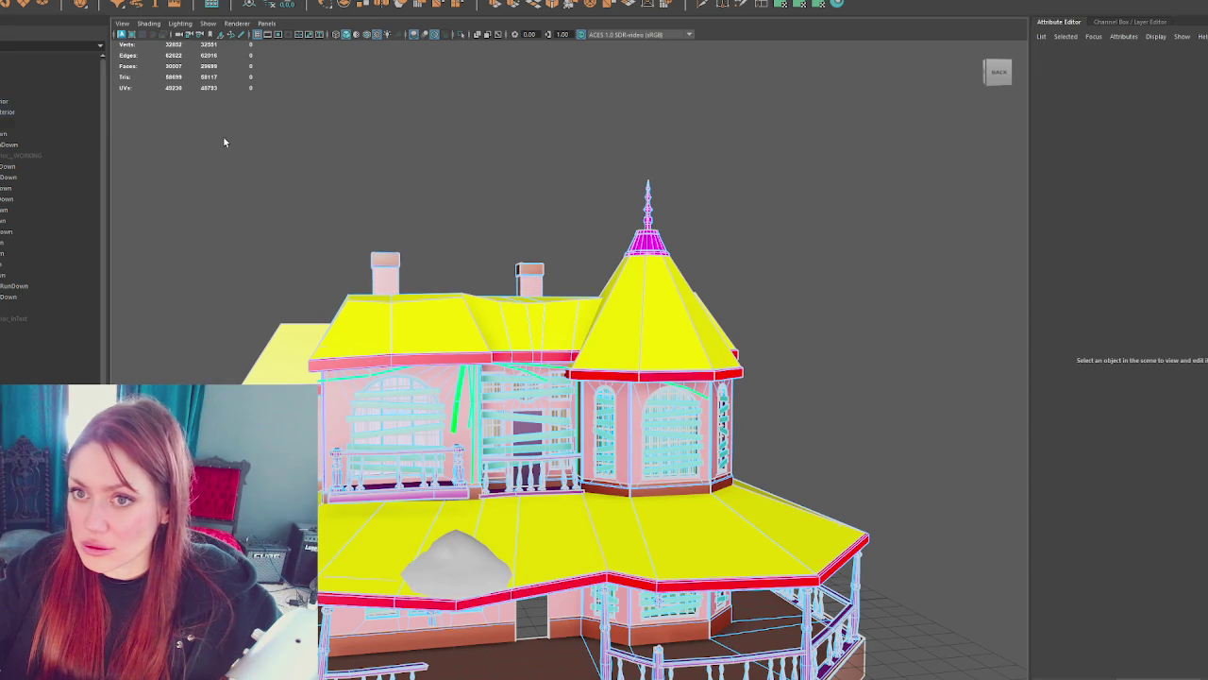
# - Select the house model and marquee-select the two chimneys
pyautogui.click(51, 113)
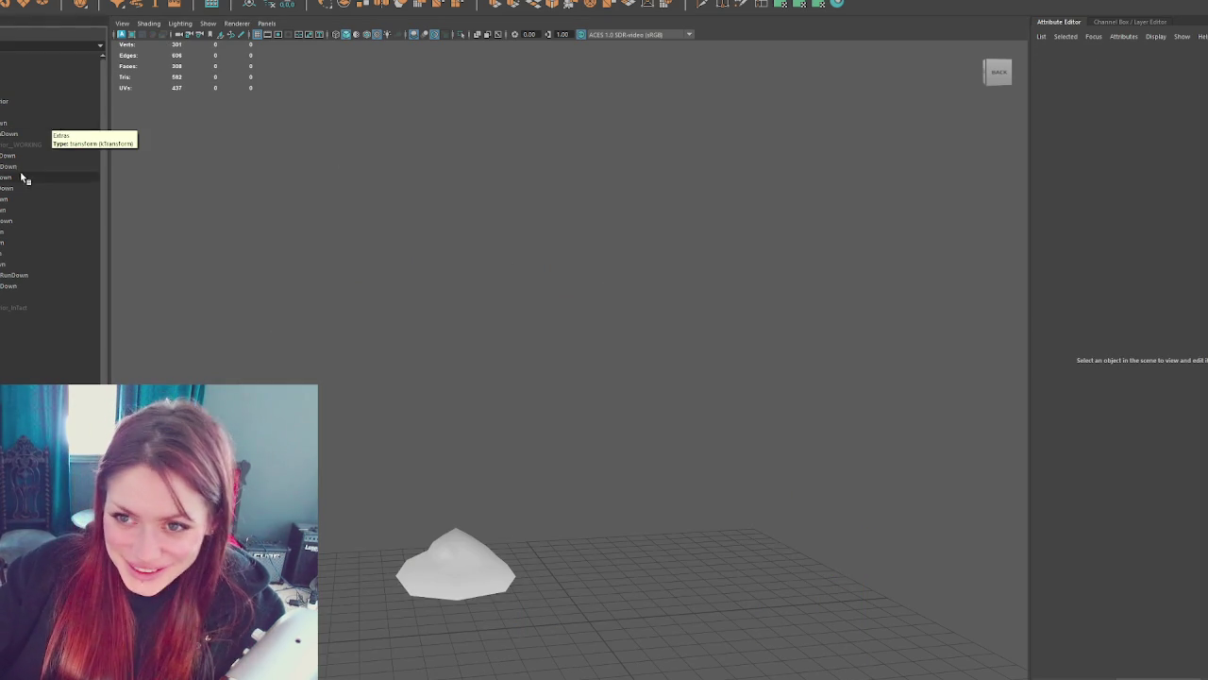
pyautogui.click(28, 144)
pyautogui.click(4, 120)
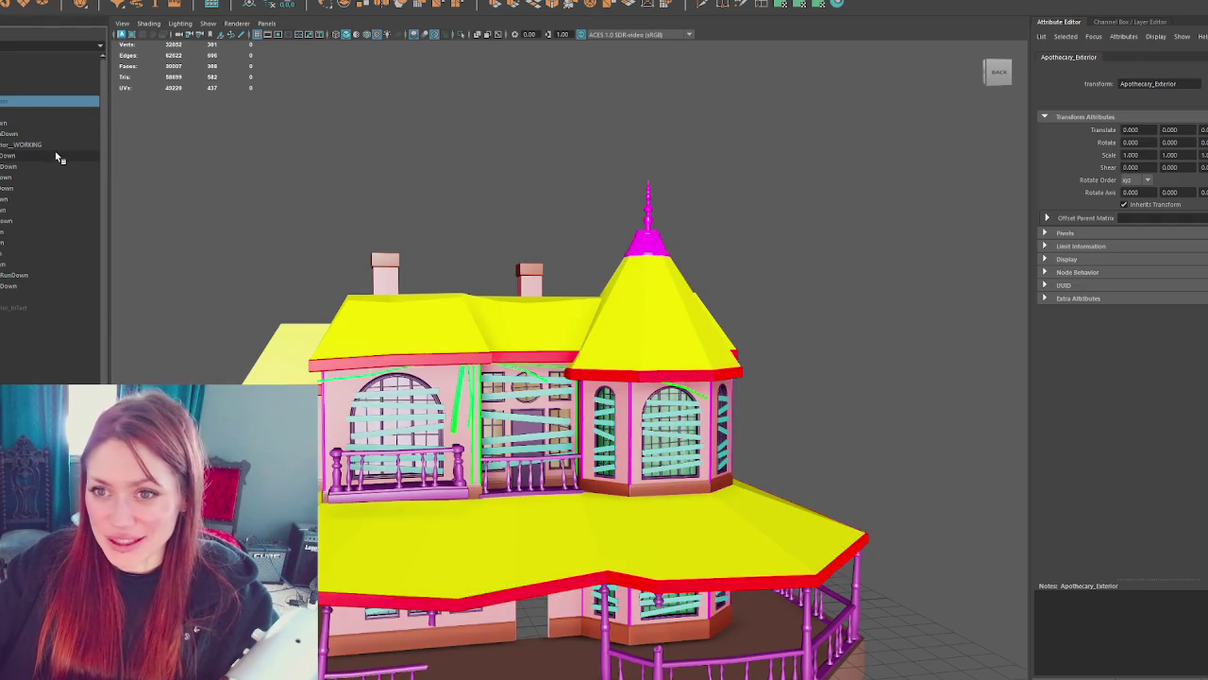
pyautogui.click(399, 276)
pyautogui.moveTo(310, 187)
pyautogui.mouseDown()
pyautogui.moveTo(561, 265)
pyautogui.moveTo(536, 273)
pyautogui.mouseUp()
pyautogui.click(340, 173)
pyautogui.moveTo(326, 180); pyautogui.dragTo(562, 283)
# - Apply Planar Mapping to both chimneys in wireframe view
pyautogui.press('4')
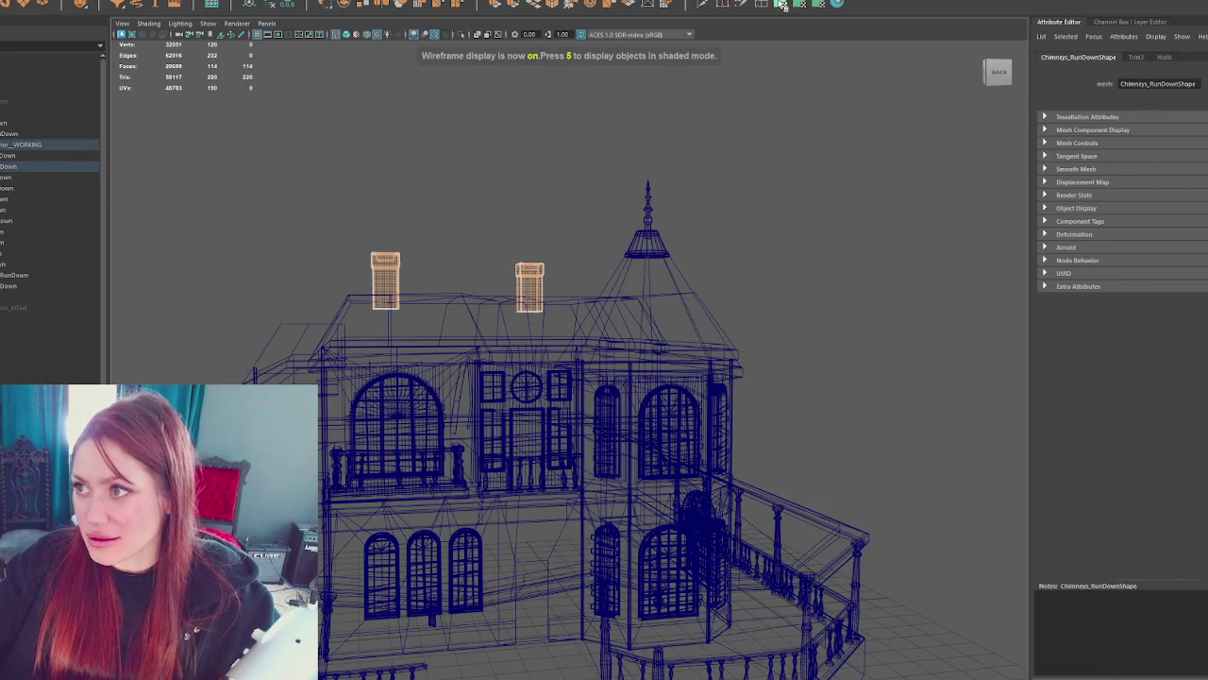
pyautogui.click(781, 4)
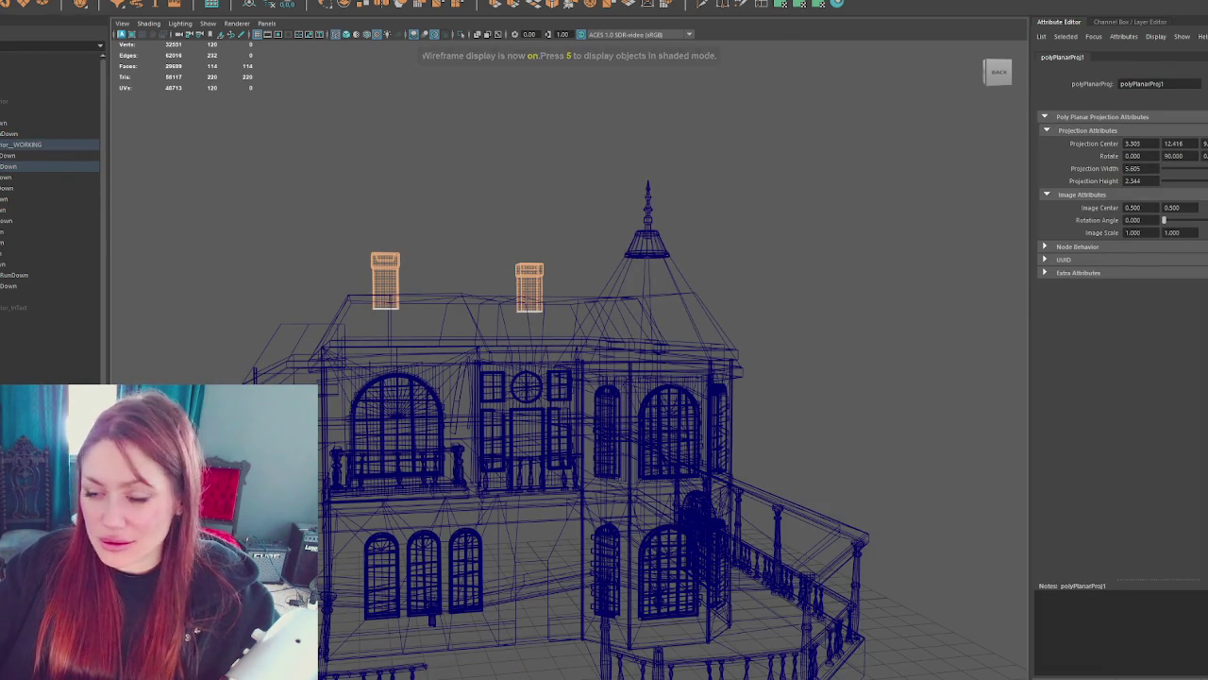
pyautogui.moveTo(348, 234)
pyautogui.mouseDown()
pyautogui.moveTo(469, 292)
pyautogui.moveTo(553, 272)
pyautogui.moveTo(558, 242)
pyautogui.moveTo(288, 167)
pyautogui.moveTo(453, 199)
pyautogui.moveTo(493, 287)
pyautogui.moveTo(421, 408)
pyautogui.mouseUp()
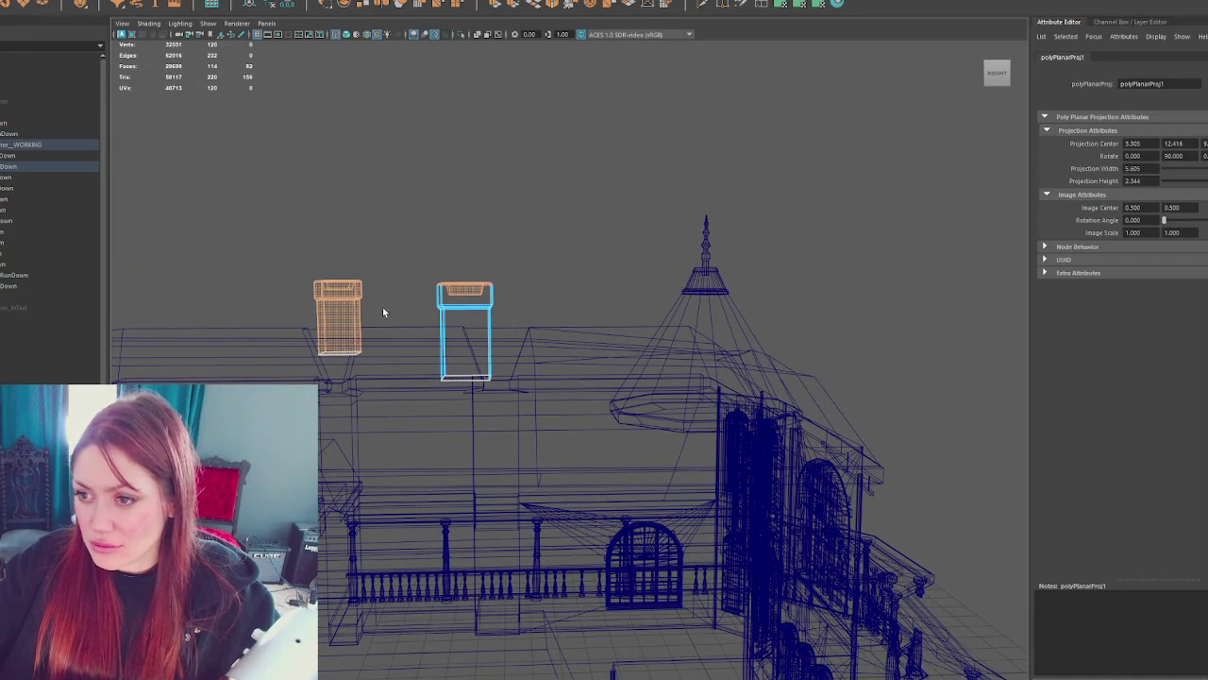
# - Select the chimney seam edges and cut the UVs along them
pyautogui.keyDown('ctrl'); pyautogui.moveTo(357, 325); pyautogui.dragTo(307, 363); pyautogui.keyUp('ctrl')
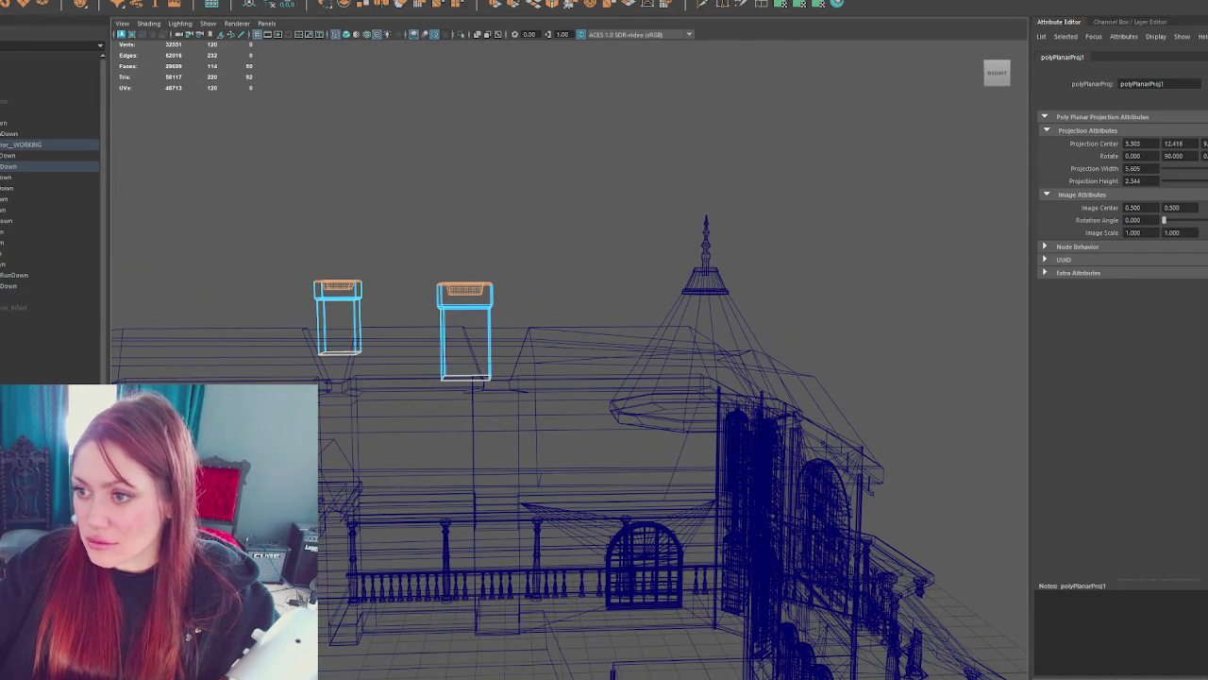
pyautogui.click(318, 183)
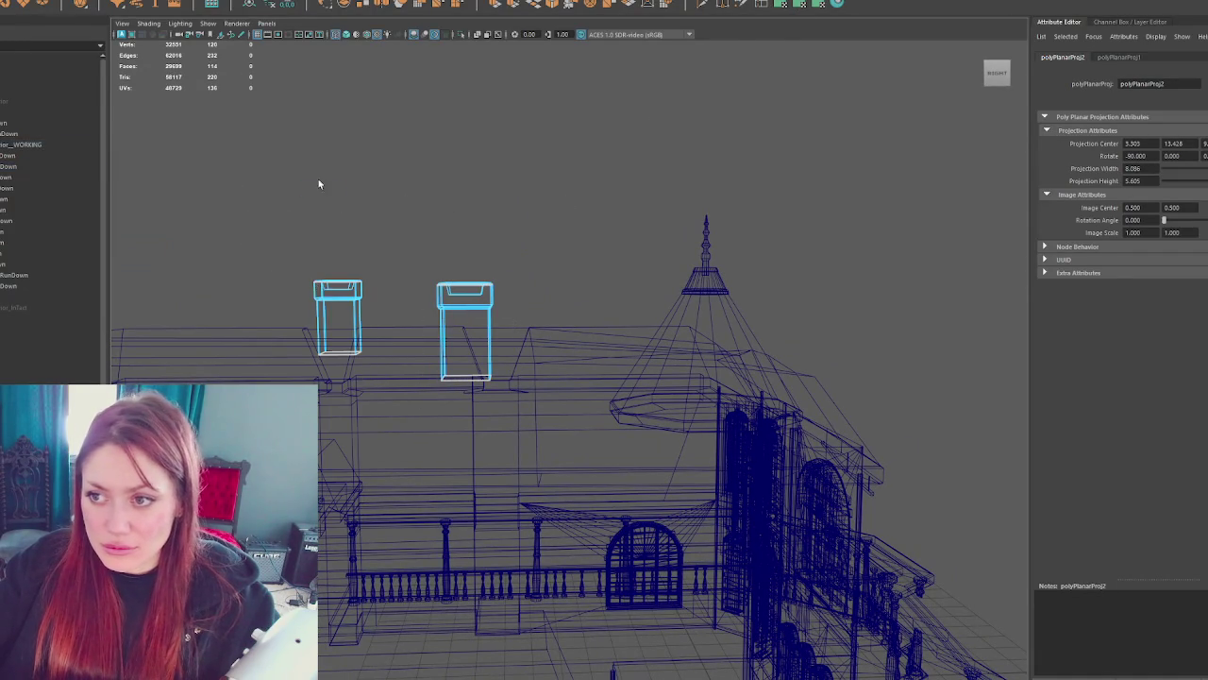
pyautogui.keyDown('shift'); pyautogui.click(444, 343); pyautogui.keyUp('shift')
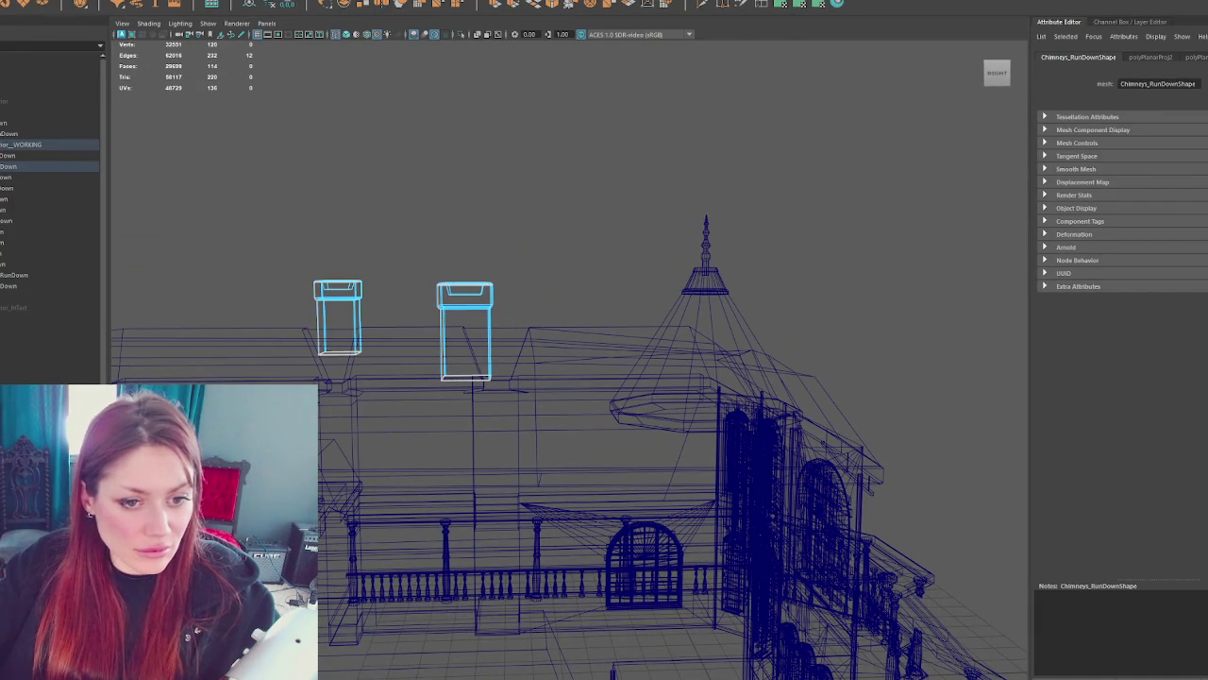
pyautogui.hotkey('shift', 'x')
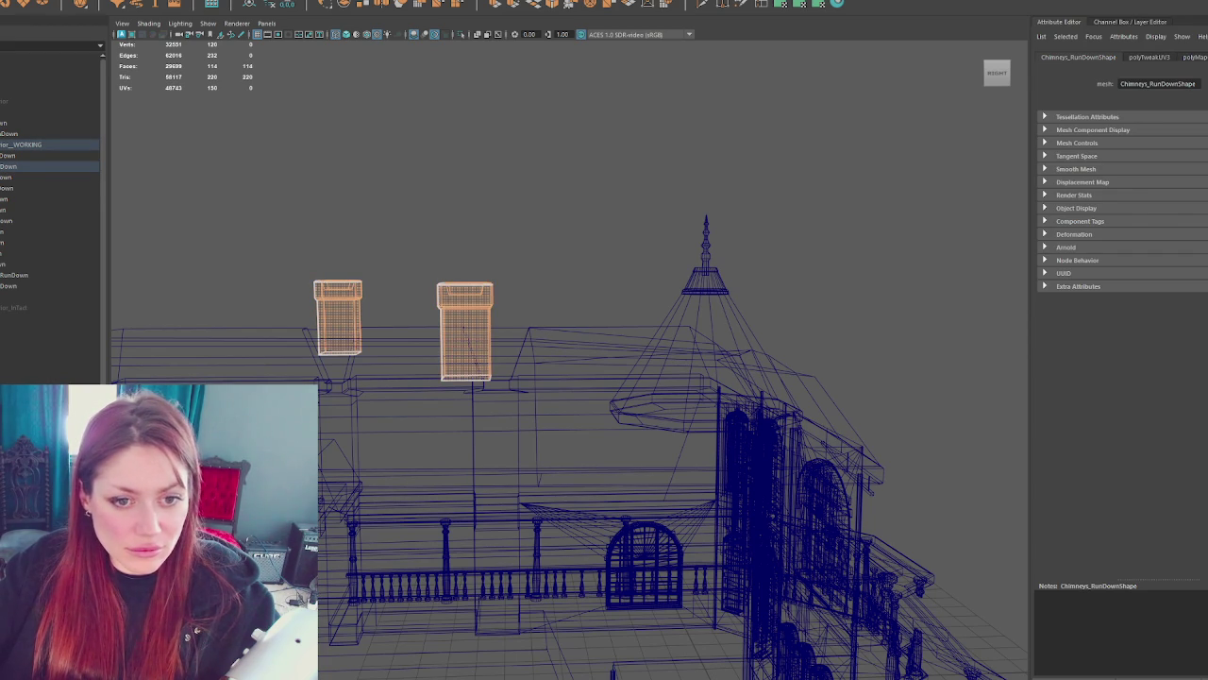
# - Combine the selected run-down house pieces into one mesh at the top of the Outliner
pyautogui.press('w')
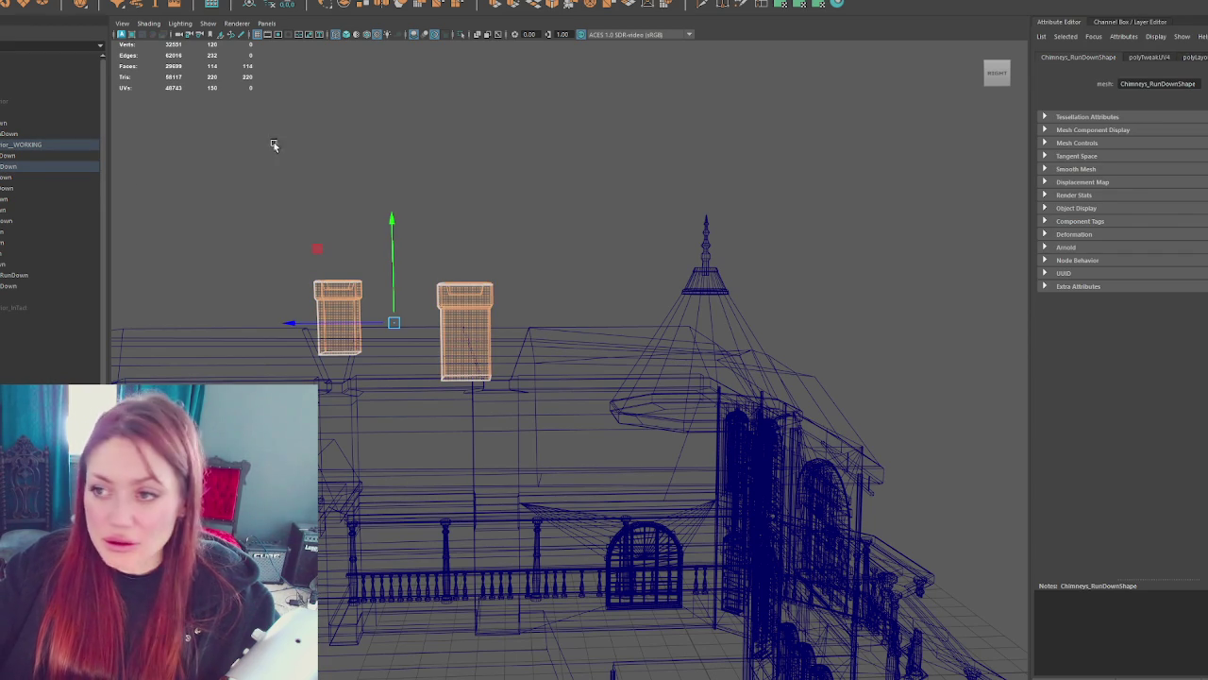
pyautogui.click(286, 126)
pyautogui.click(26, 156)
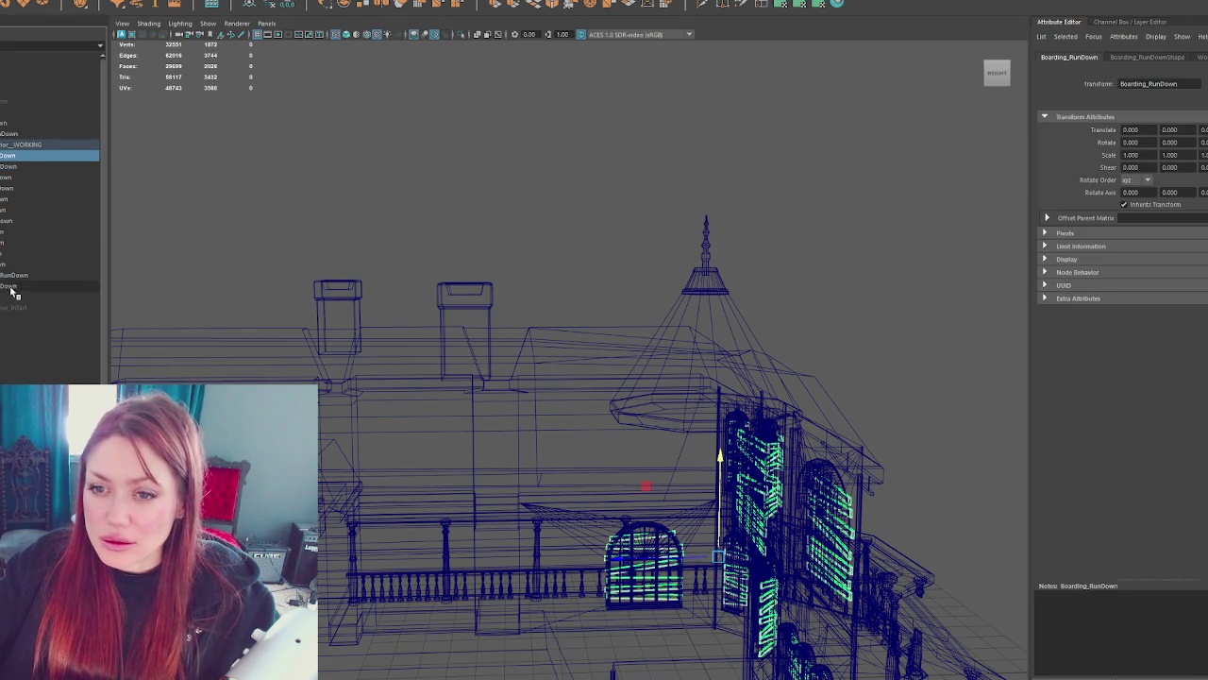
pyautogui.keyDown('shift'); pyautogui.click(10, 283); pyautogui.keyUp('shift')
pyautogui.moveTo(9, 363); pyautogui.dragTo(9, 112)
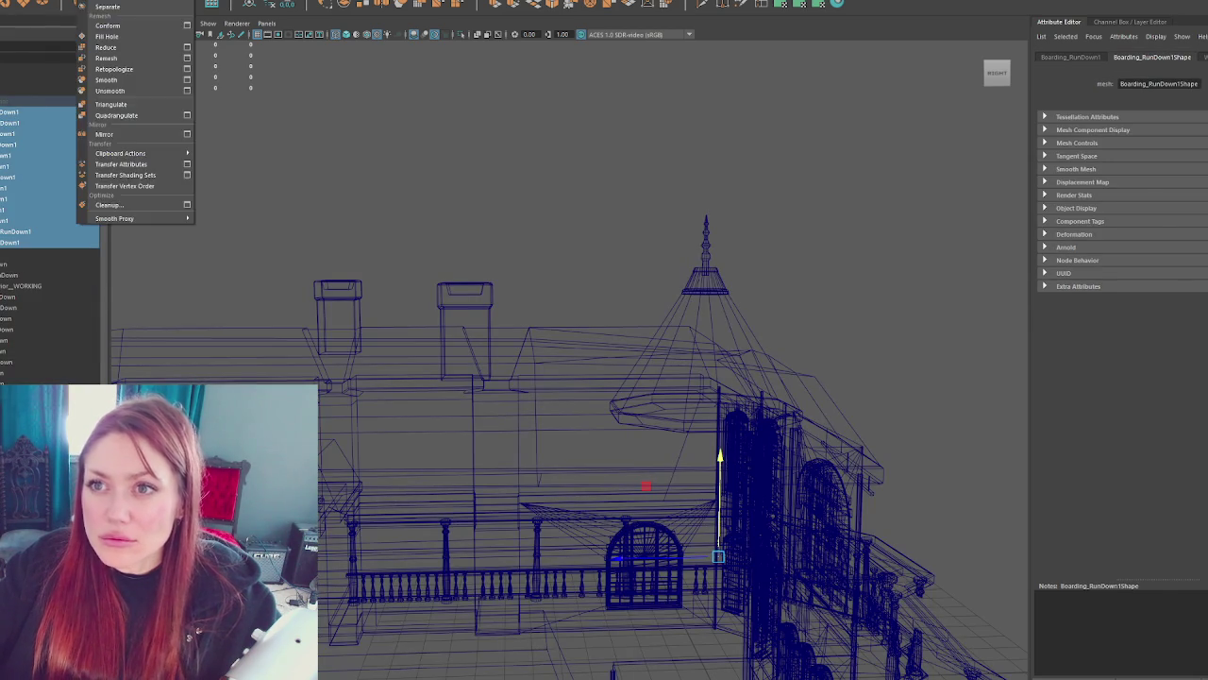
pyautogui.hotkey('ctrl', 'd')
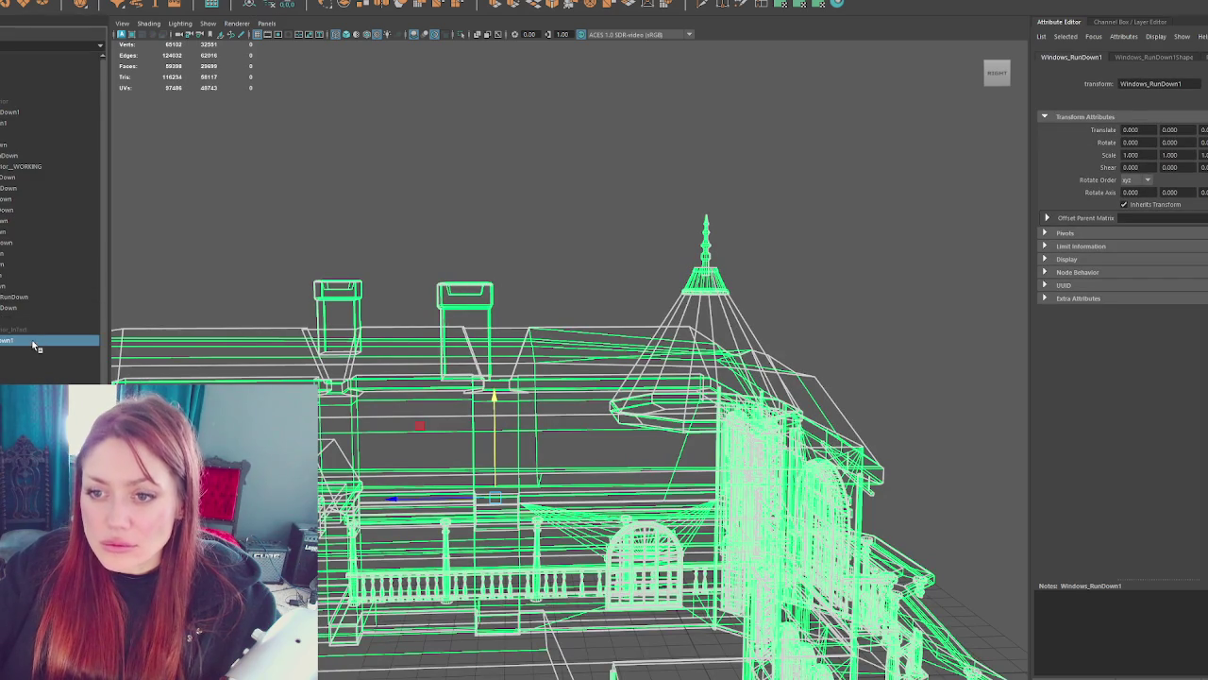
pyautogui.moveTo(59, 249); pyautogui.dragTo(57, 115)
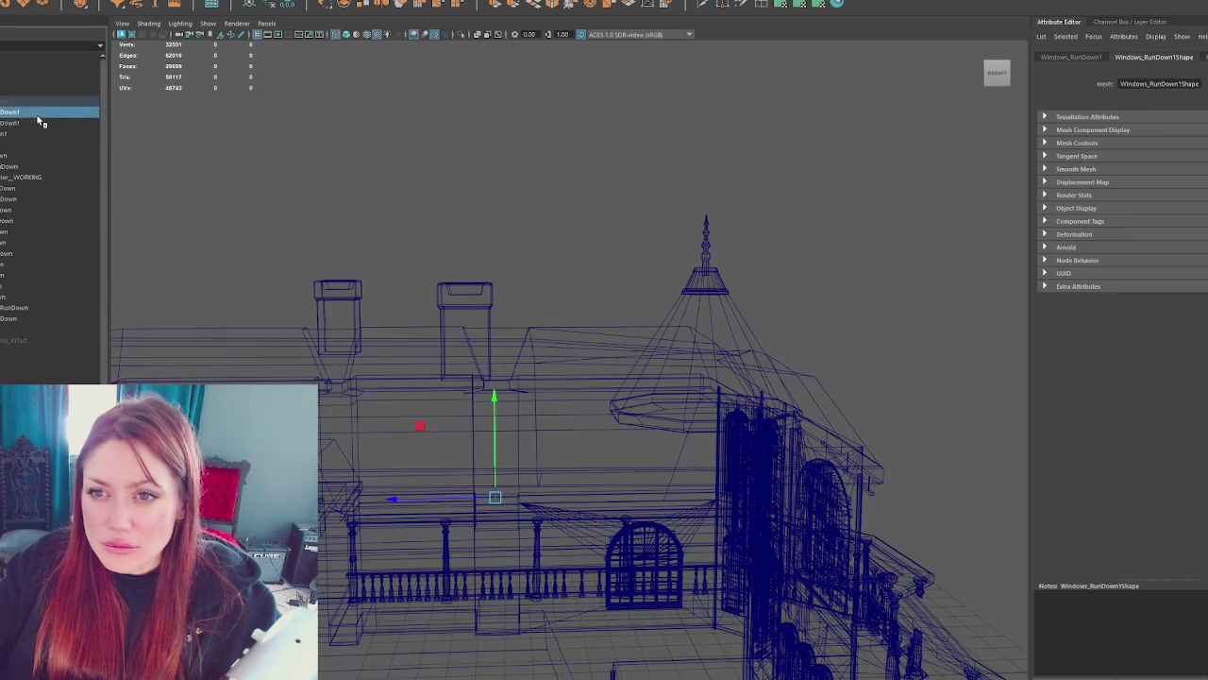
# - Rename the combined mesh to Apothecary_Exterior
pyautogui.doubleClick(37, 101)
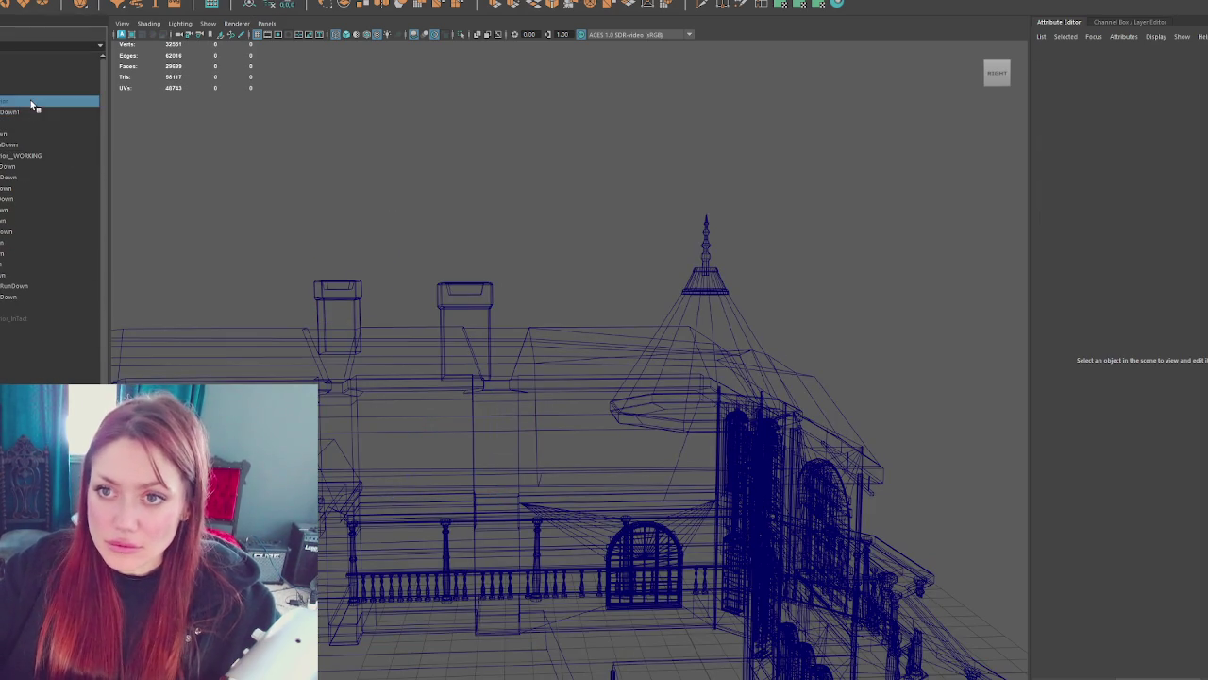
pyautogui.write('Apothecary_Exterior')
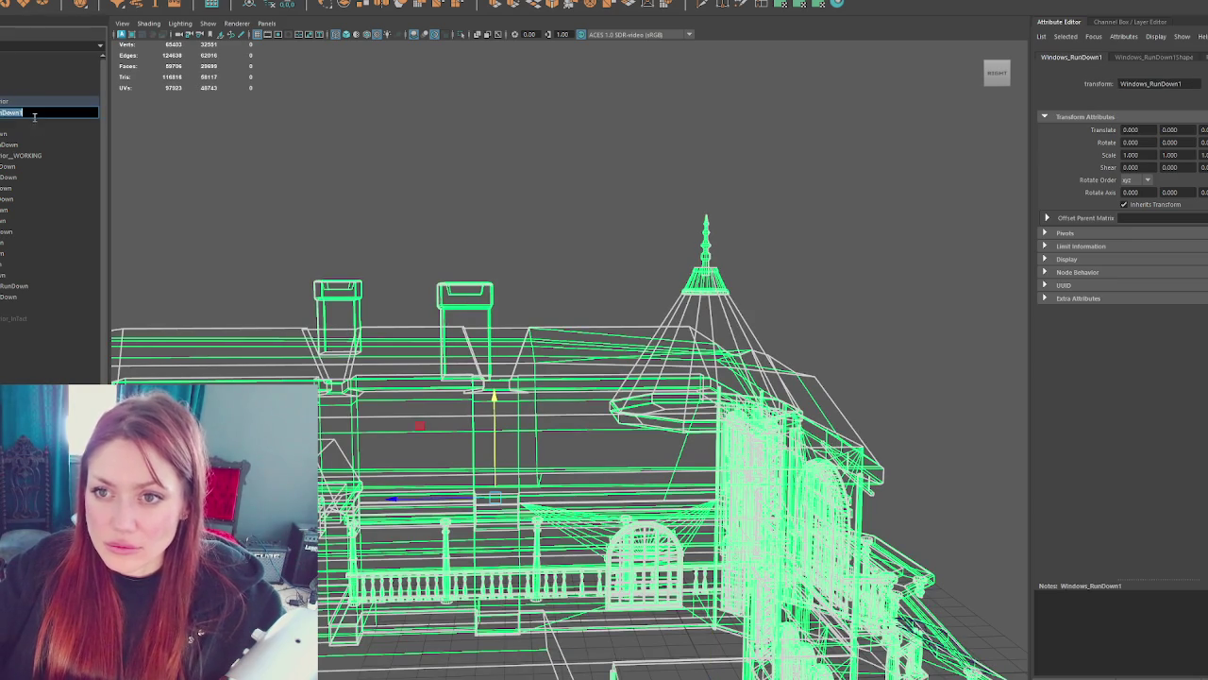
pyautogui.press('Return')
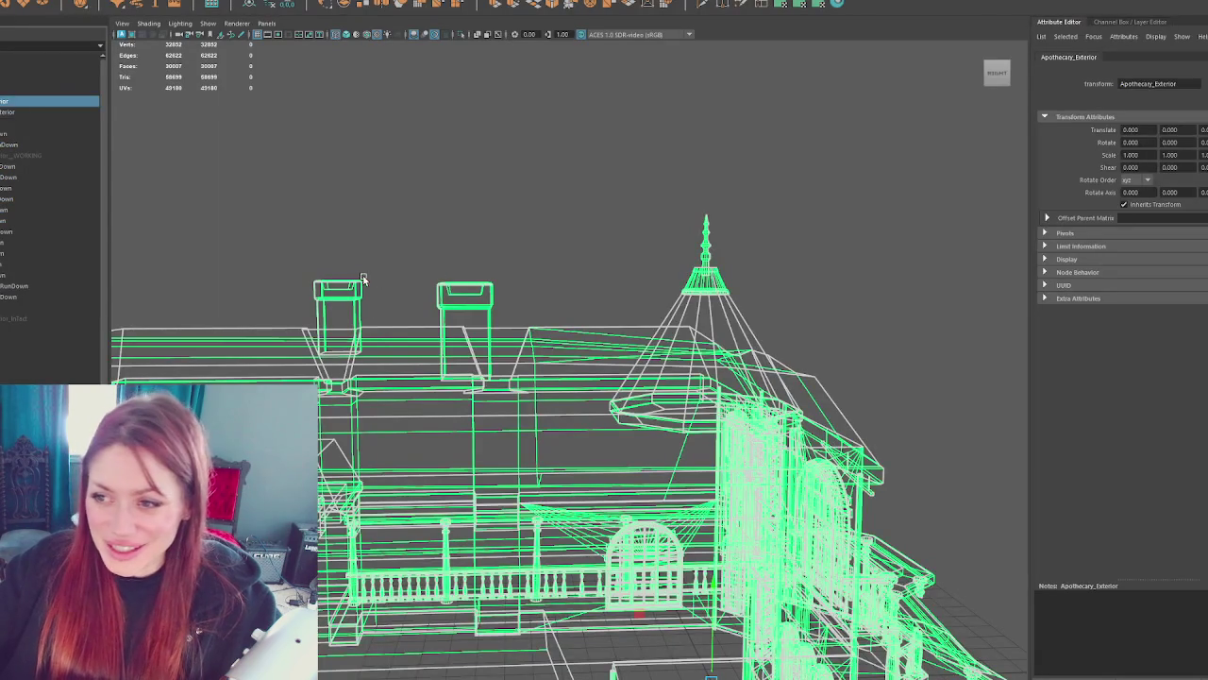
# - Select the reimported house and add an eighth material slot for Wooden Siding Wall
pyautogui.click(355, 274)
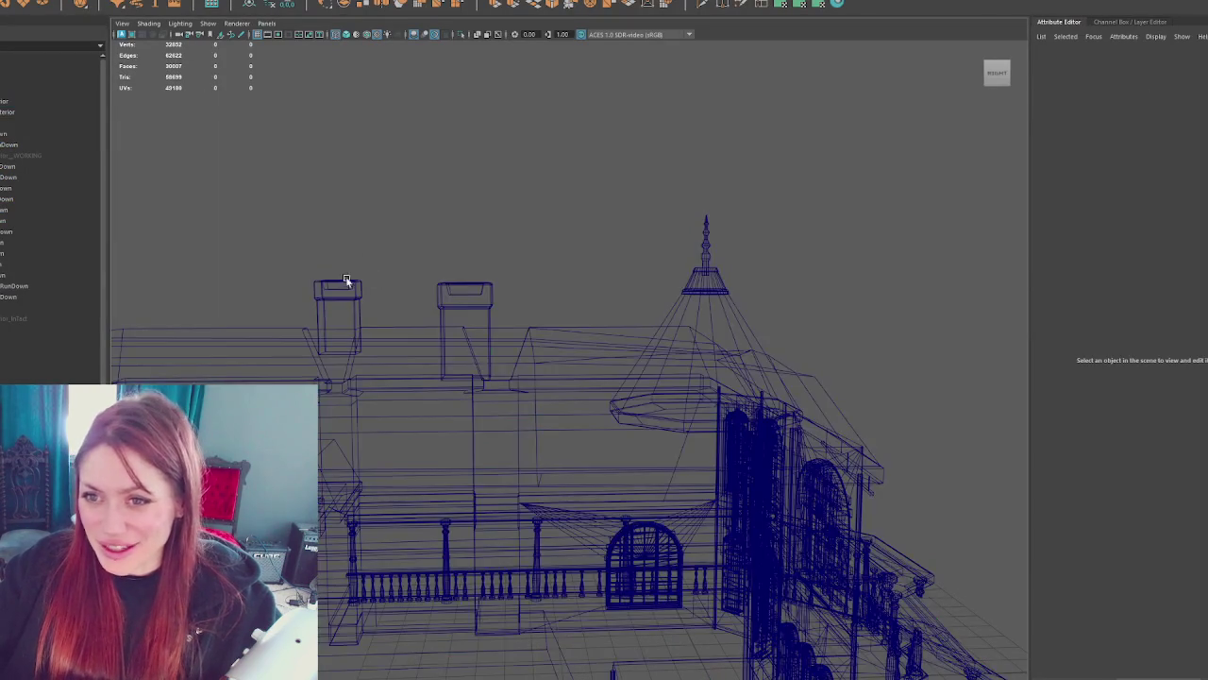
pyautogui.click(346, 298)
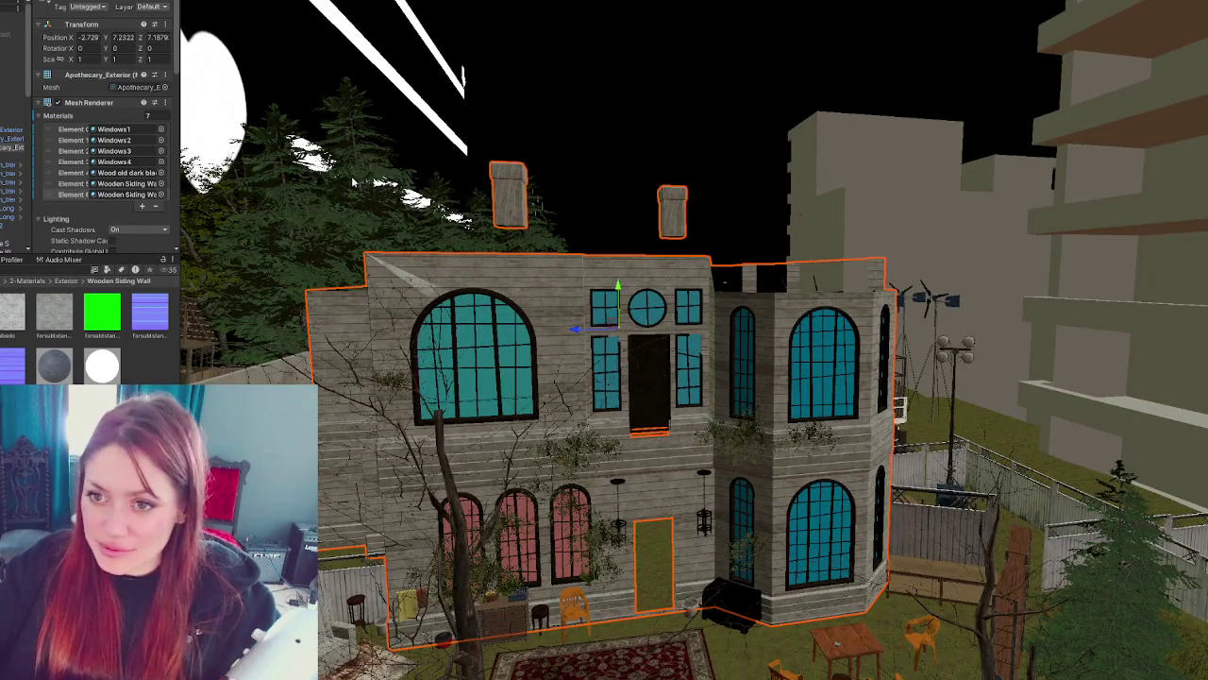
pyautogui.click(141, 207)
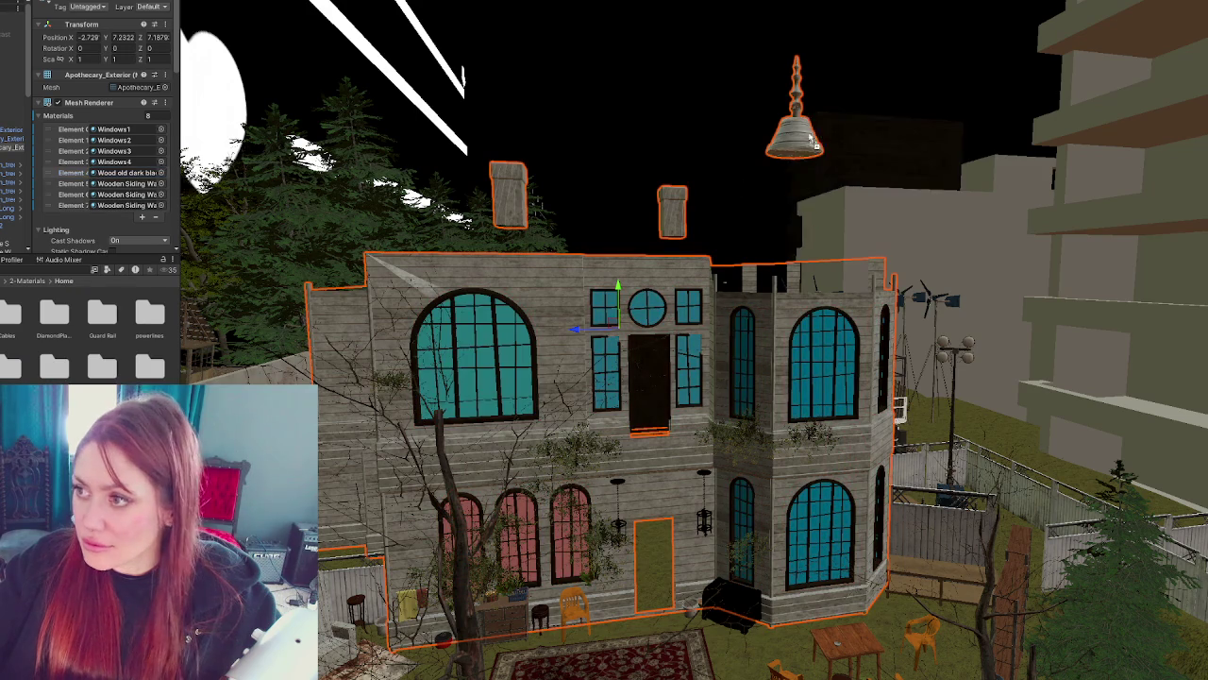
# - Try dark old wood, wooden siding and Glow materials on the bell's slot
pyautogui.moveTo(822, 139); pyautogui.dragTo(789, 158)
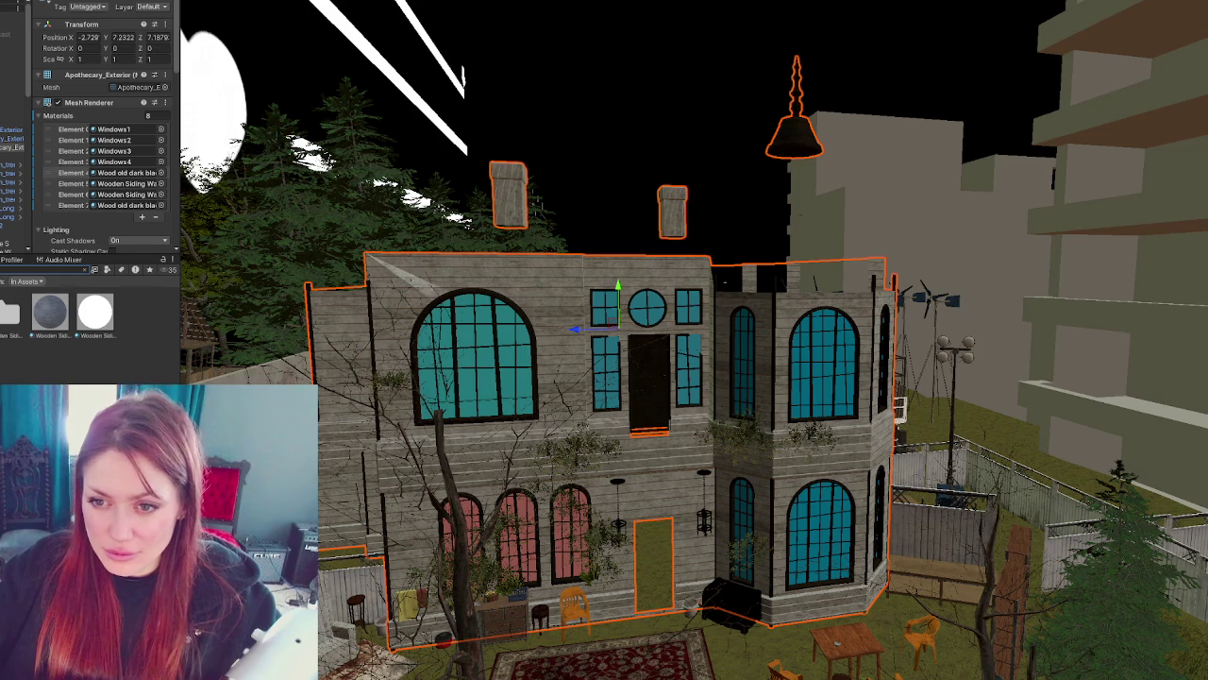
pyautogui.click(57, 316)
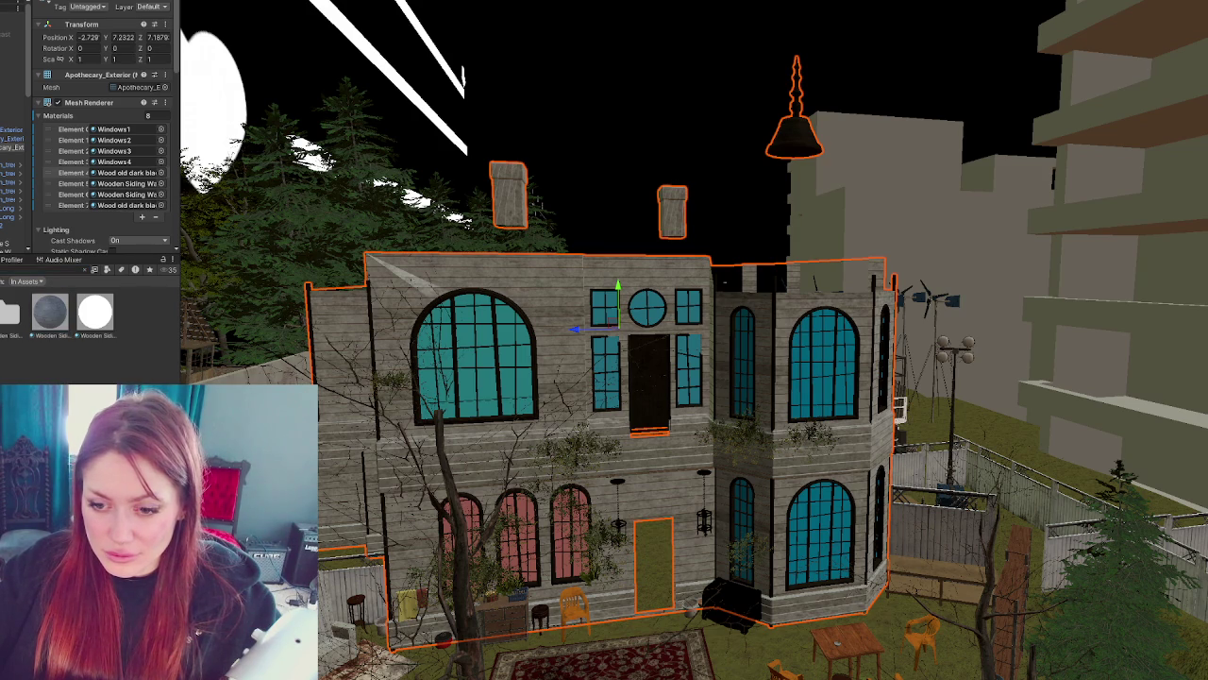
pyautogui.press('Escape')
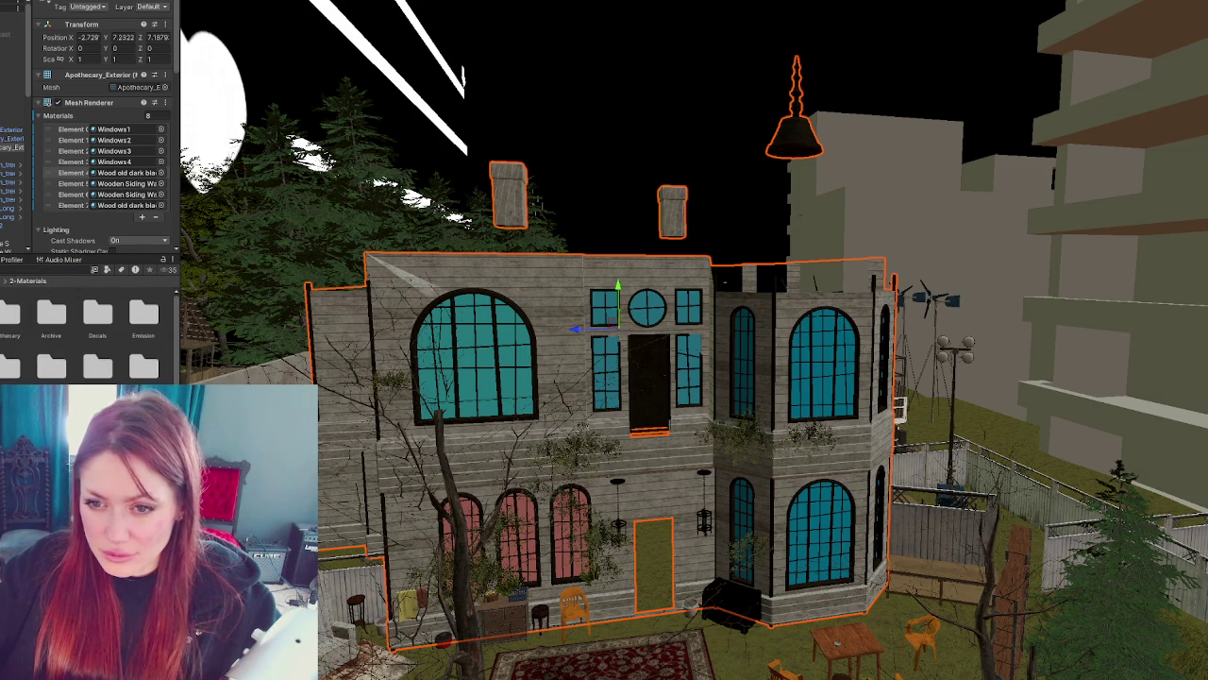
pyautogui.click(150, 311)
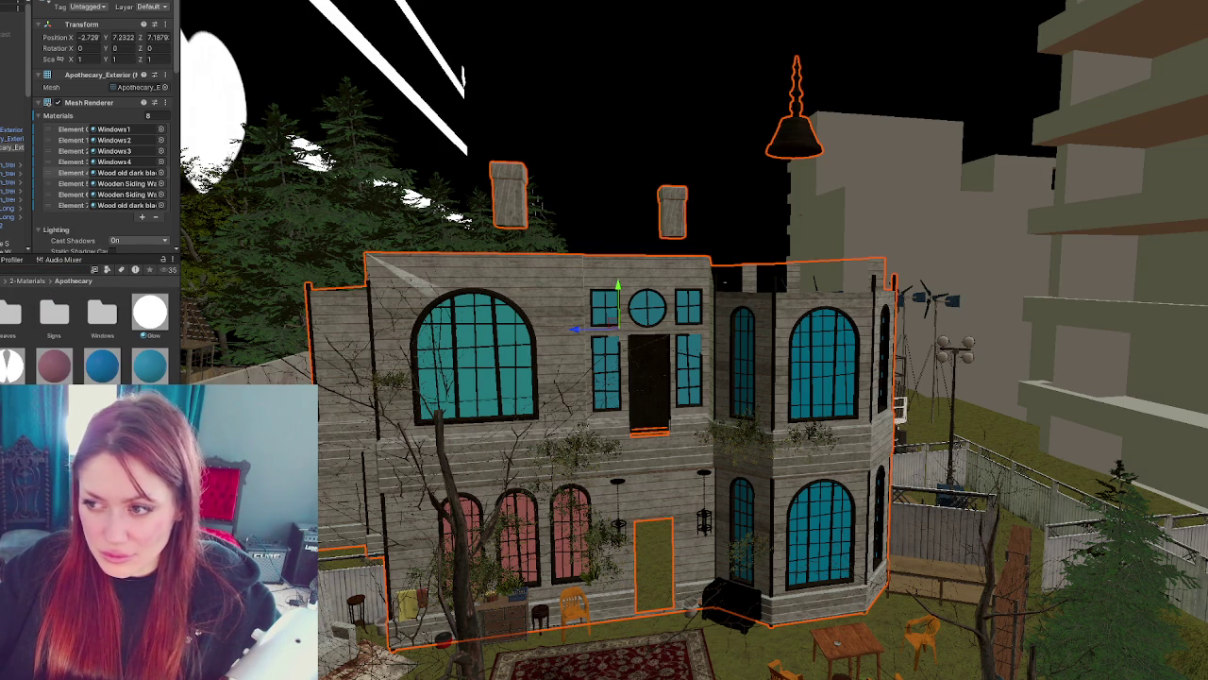
# - Add a ninth slot, filter the Project by Material, and drag Roof onto Element 8
pyautogui.click(141, 216)
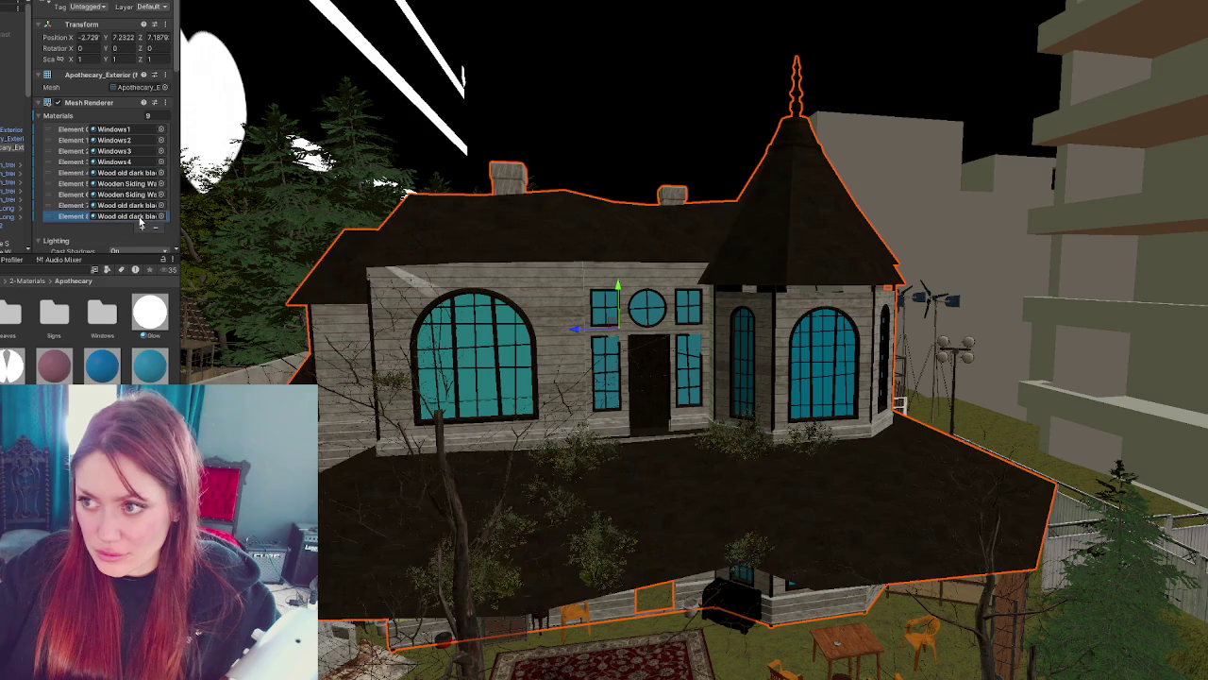
pyautogui.click(53, 270)
pyautogui.write('roof')
pyautogui.click(114, 271)
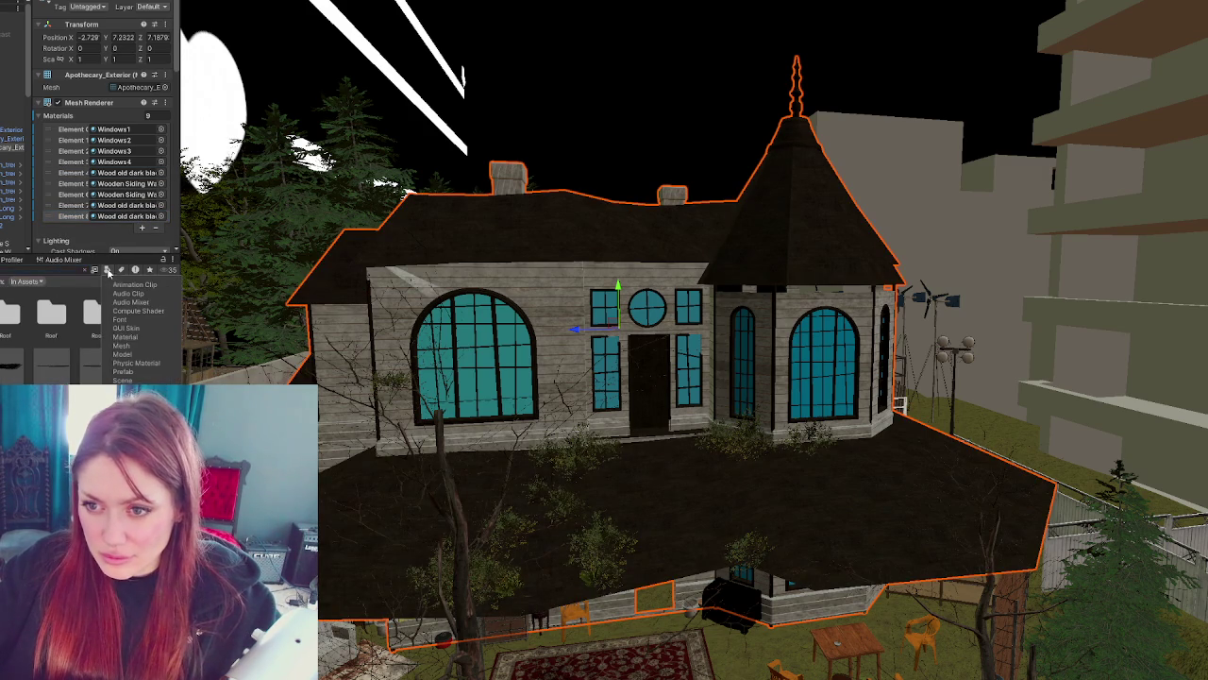
pyautogui.click(126, 337)
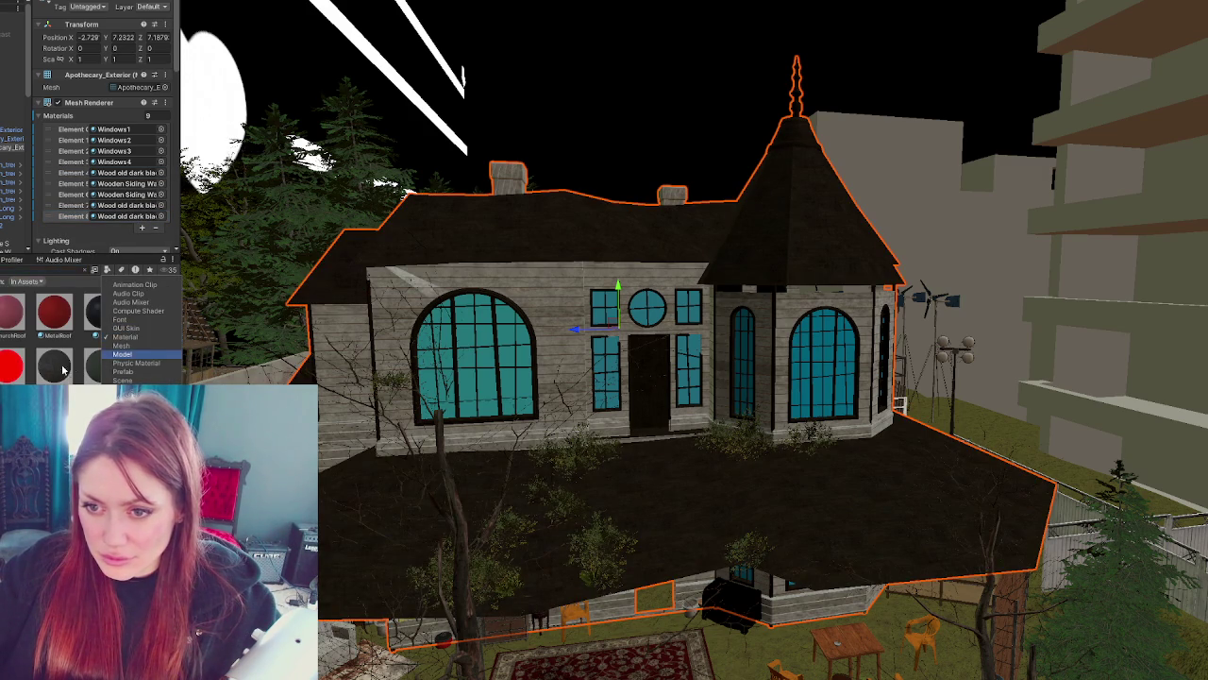
pyautogui.press('Escape')
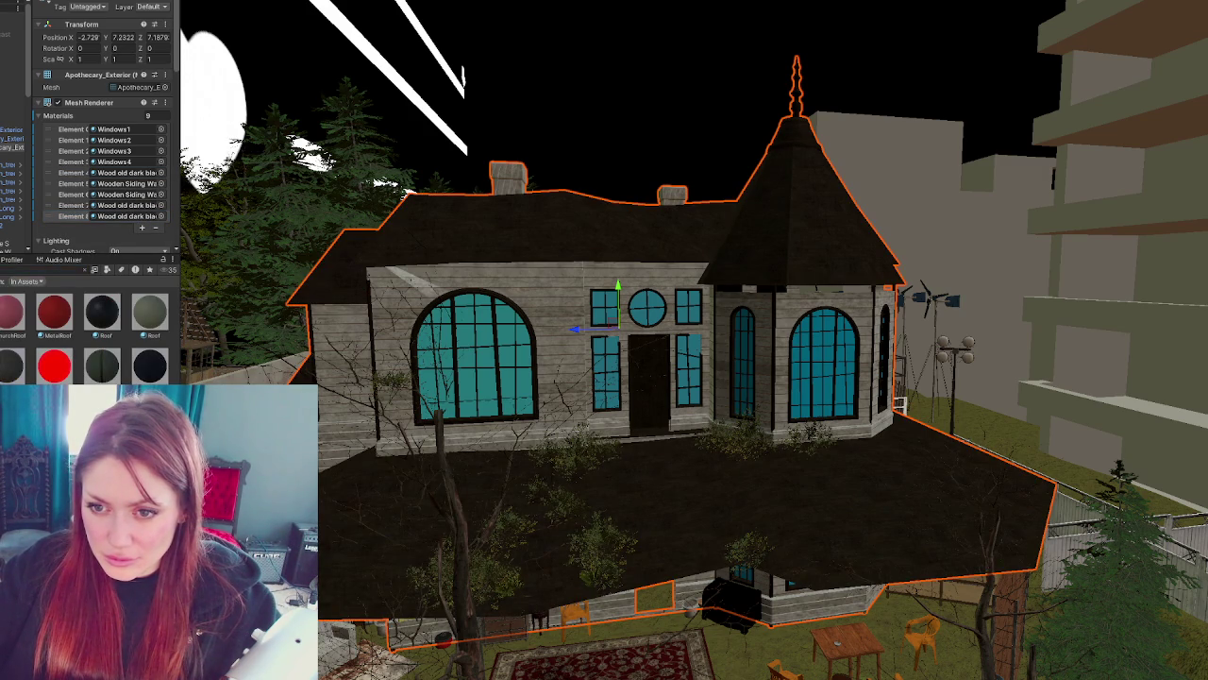
pyautogui.press('Escape')
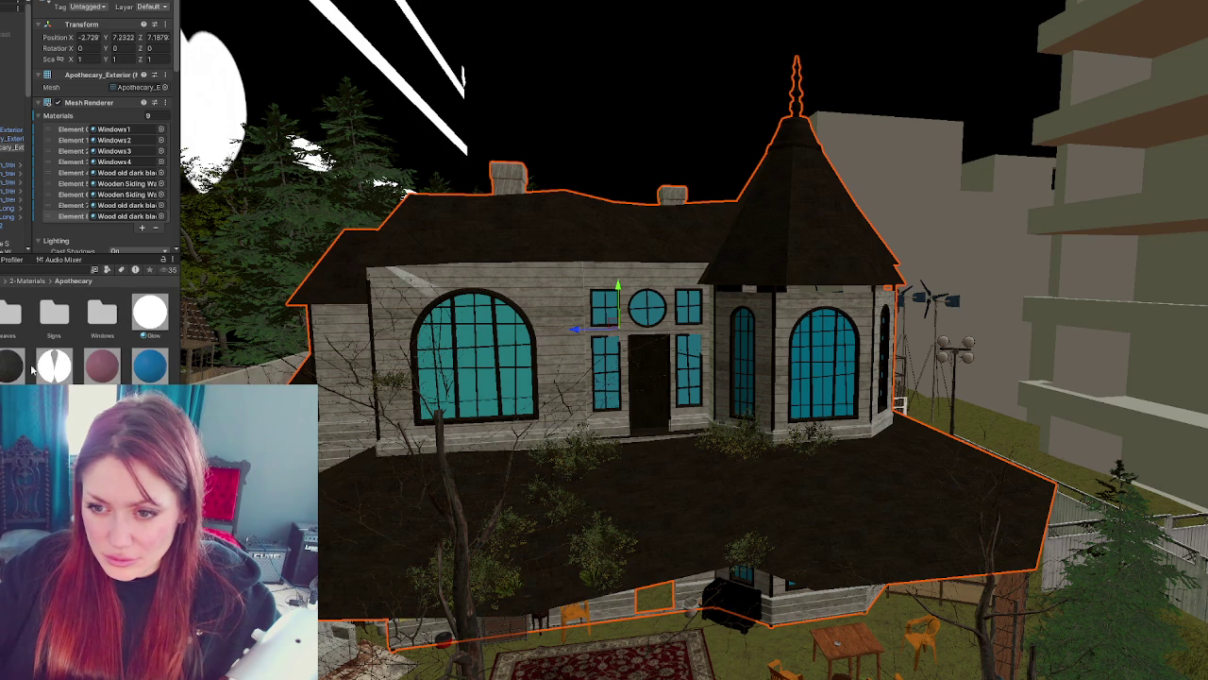
pyautogui.moveTo(17, 371); pyautogui.dragTo(490, 231)
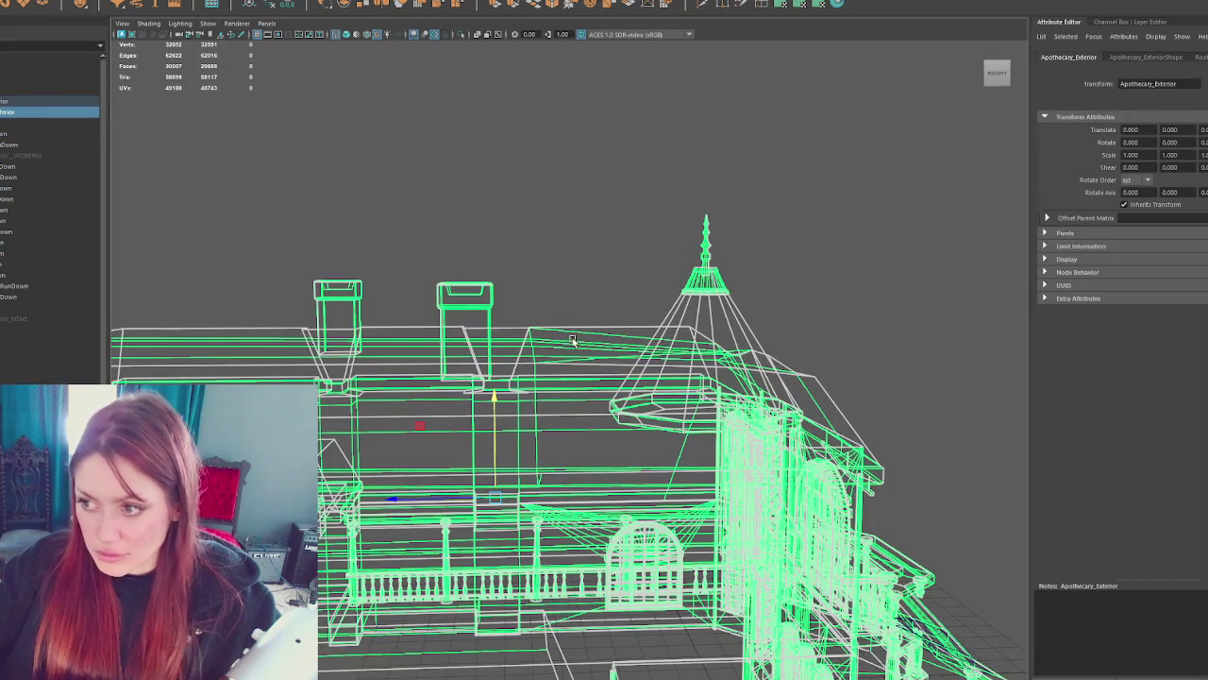
# - Switch to textured view and select Roof_RunDown under Apothecary_Exterior
pyautogui.click(595, 393)
pyautogui.press('6')
pyautogui.scroll(5, 595, 392)
pyautogui.click(599, 289)
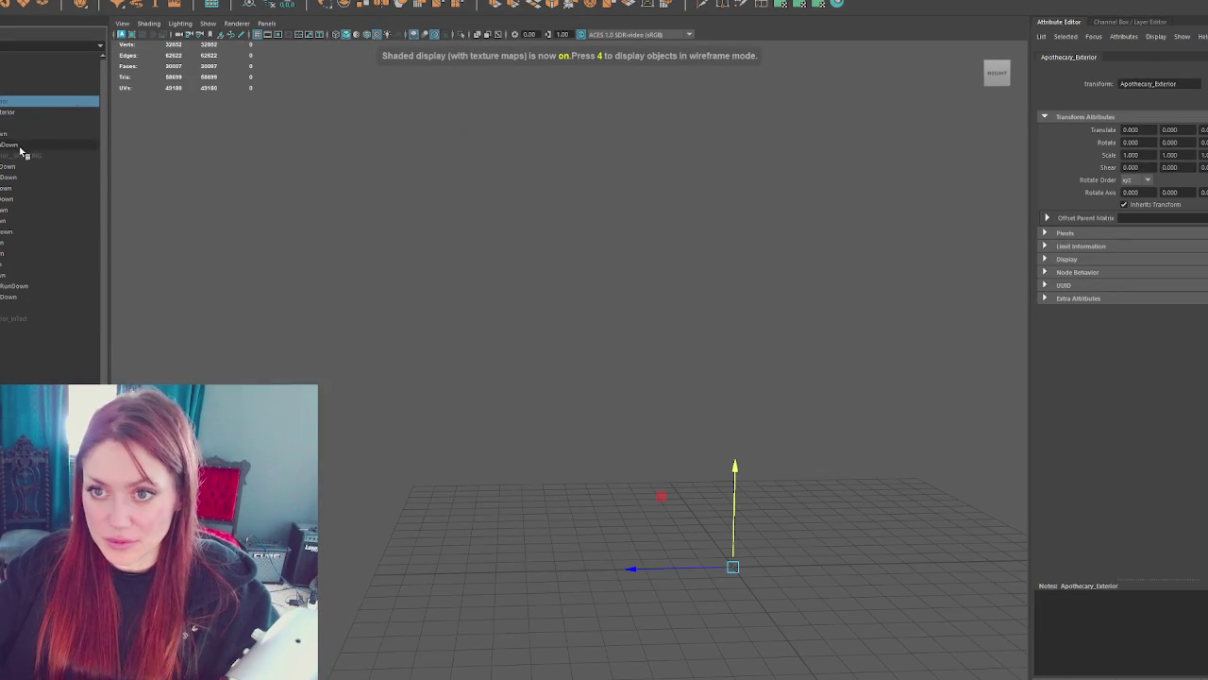
pyautogui.click(28, 154)
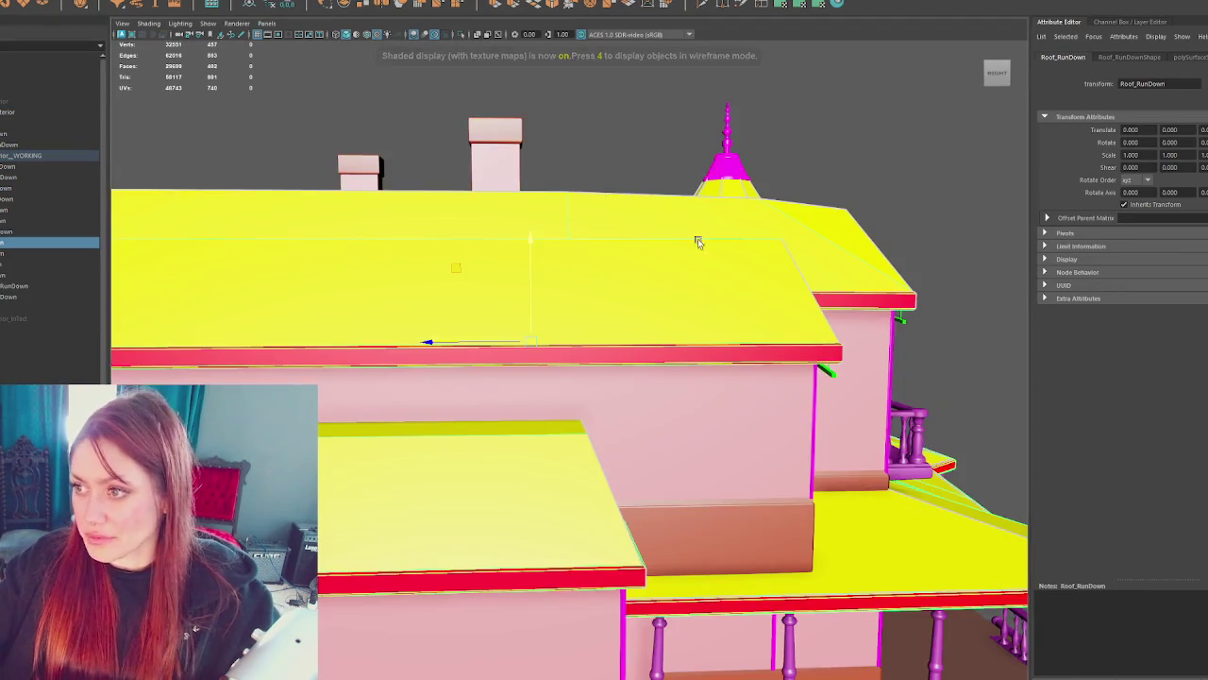
pyautogui.scroll(-5, 585, 264)
pyautogui.click(584, 264)
pyautogui.scroll(5, 721, 184)
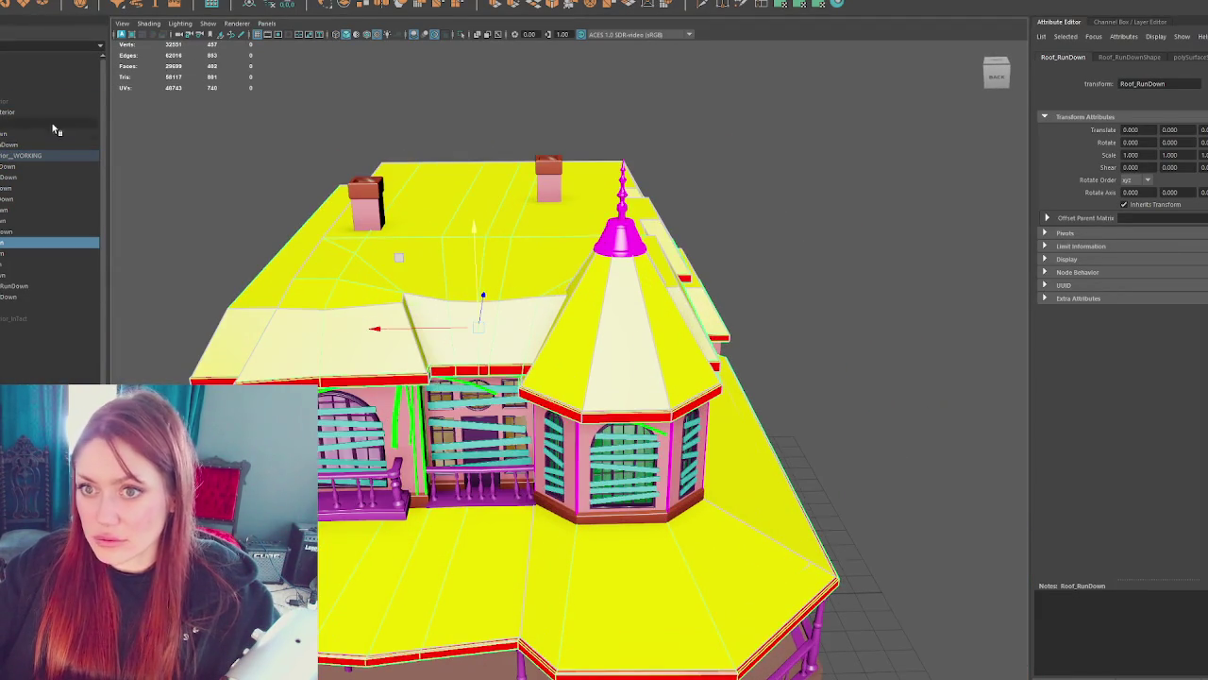
# - Isolate the roofs, test a checker material then undo it, and pick the left roof
pyautogui.hotkey('ctrl', '1')
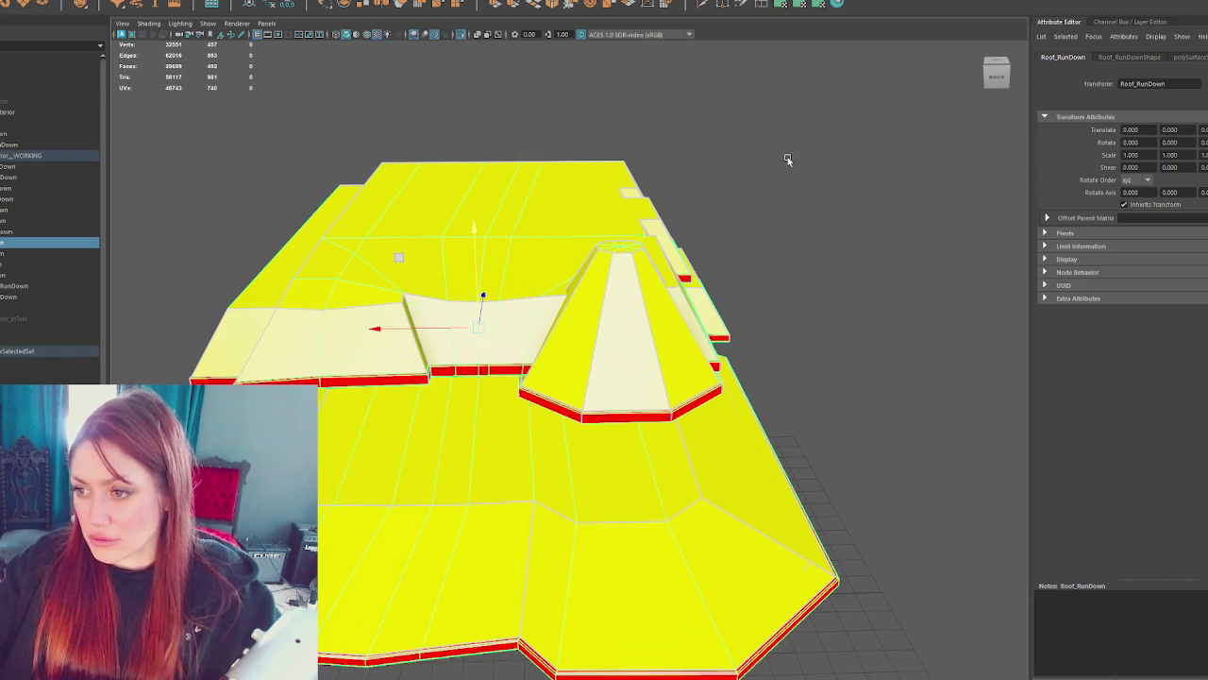
pyautogui.moveTo(787, 162); pyautogui.dragTo(816, 137)
pyautogui.rightClick(816, 137)
pyautogui.moveTo(833, 449)
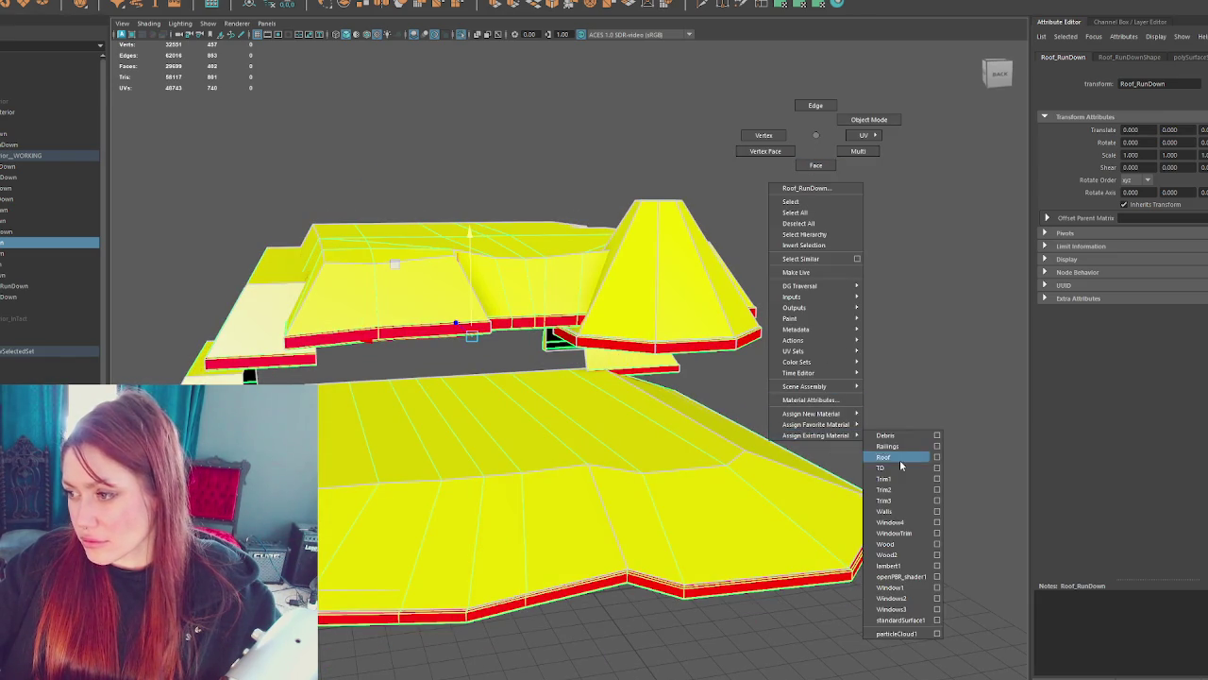
pyautogui.click(898, 463)
pyautogui.scroll(3, 789, 327)
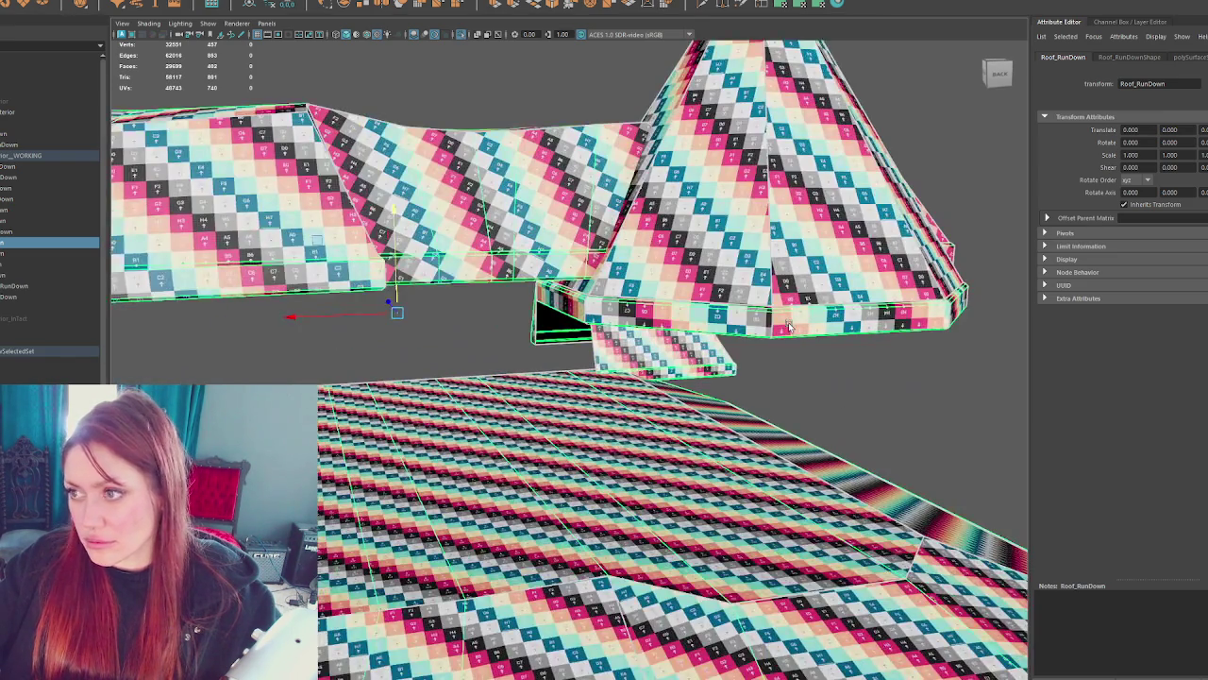
pyautogui.hotkey('ctrl', 'z')
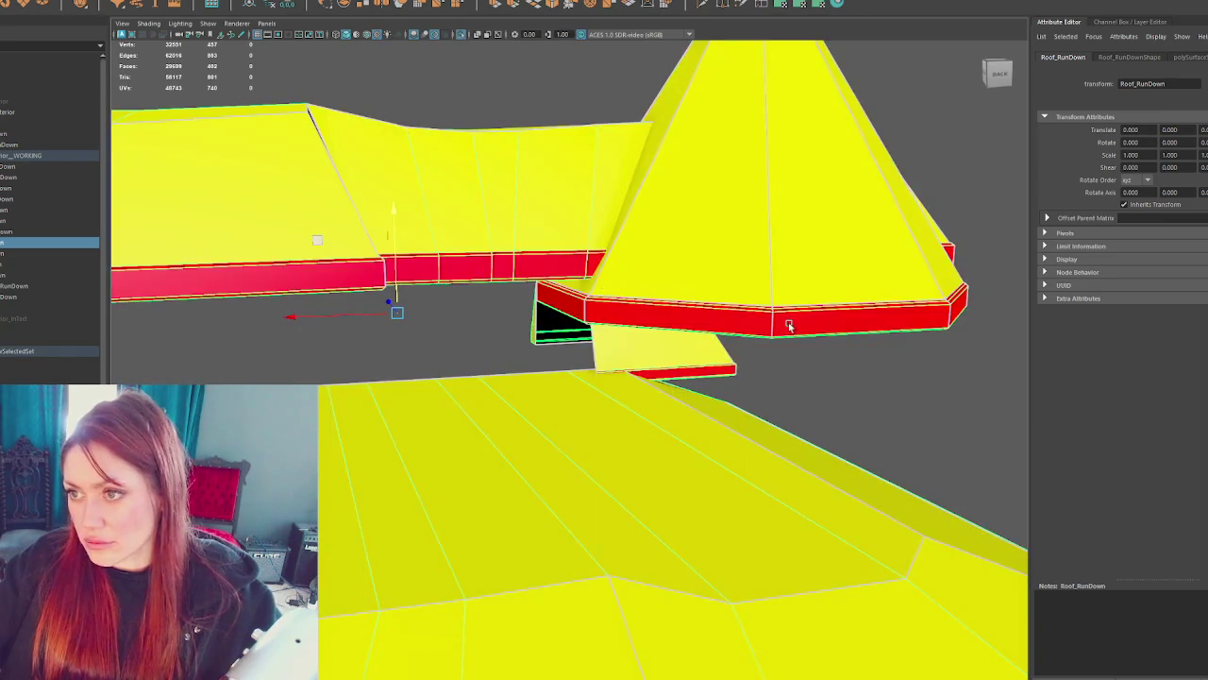
pyautogui.click(463, 197)
# - Refine the face selection to the middle Roof_RunDown strip and apply Planar projection
pyautogui.hotkey('ctrl', 'z')
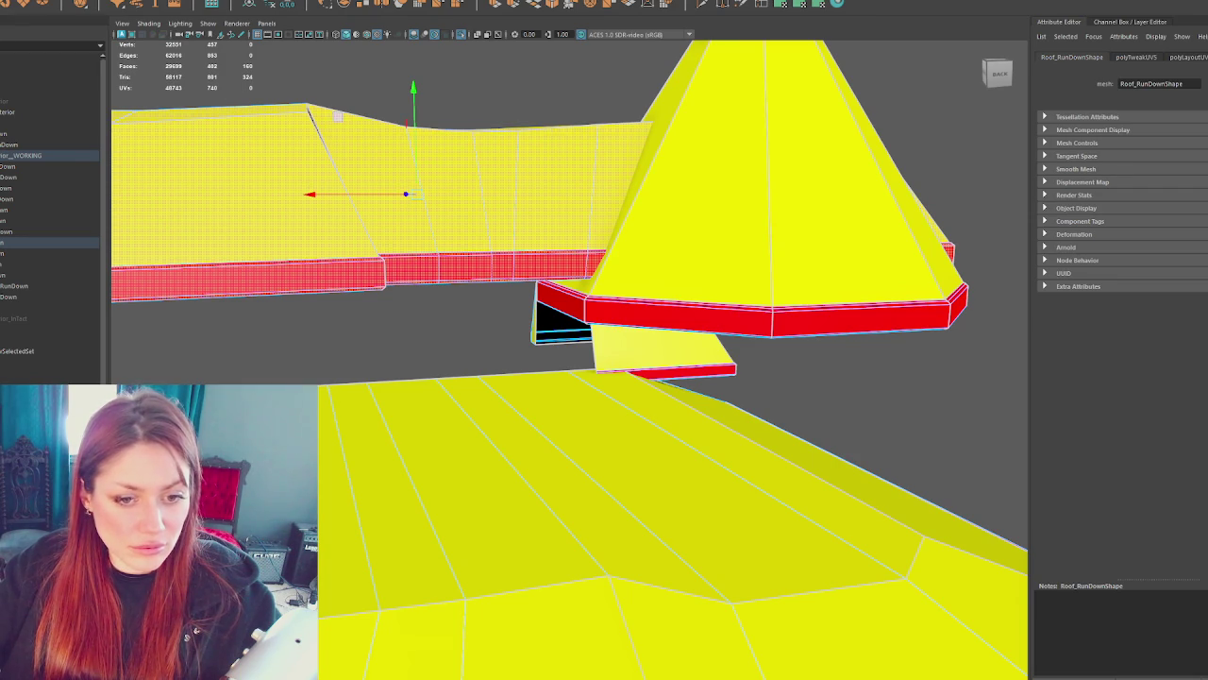
pyautogui.hotkey('ctrl', 'z')
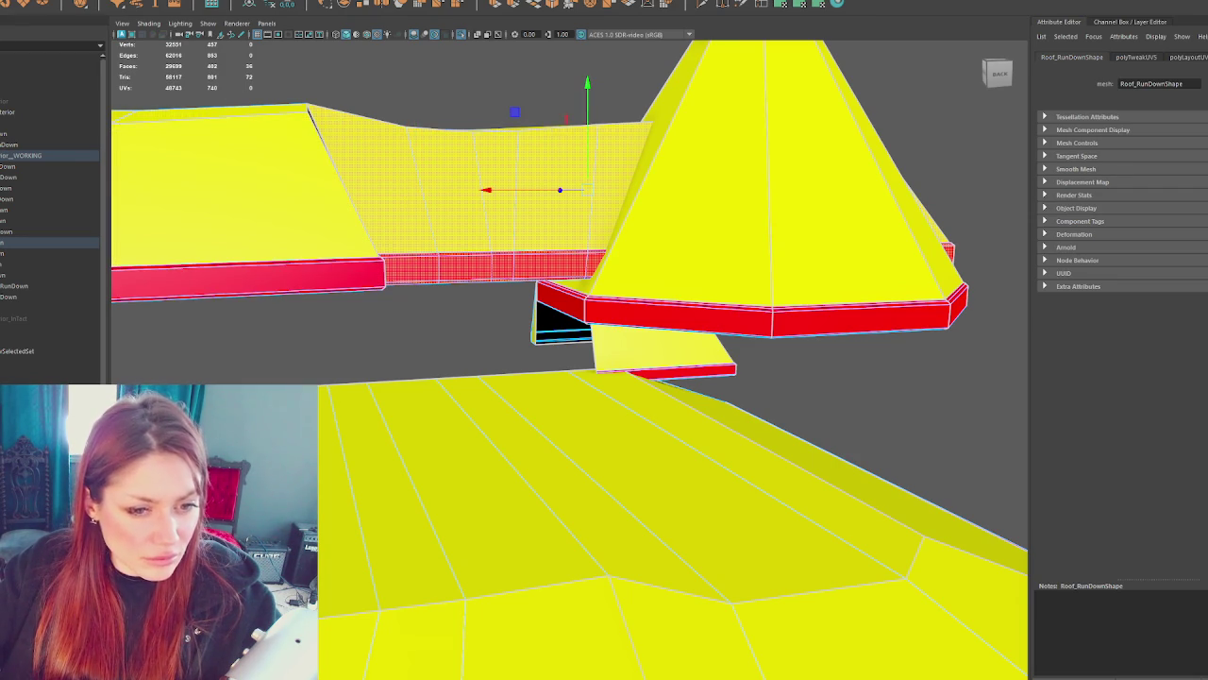
pyautogui.hotkey('ctrl', 'z')
pyautogui.hotkey('ctrl', 'z')
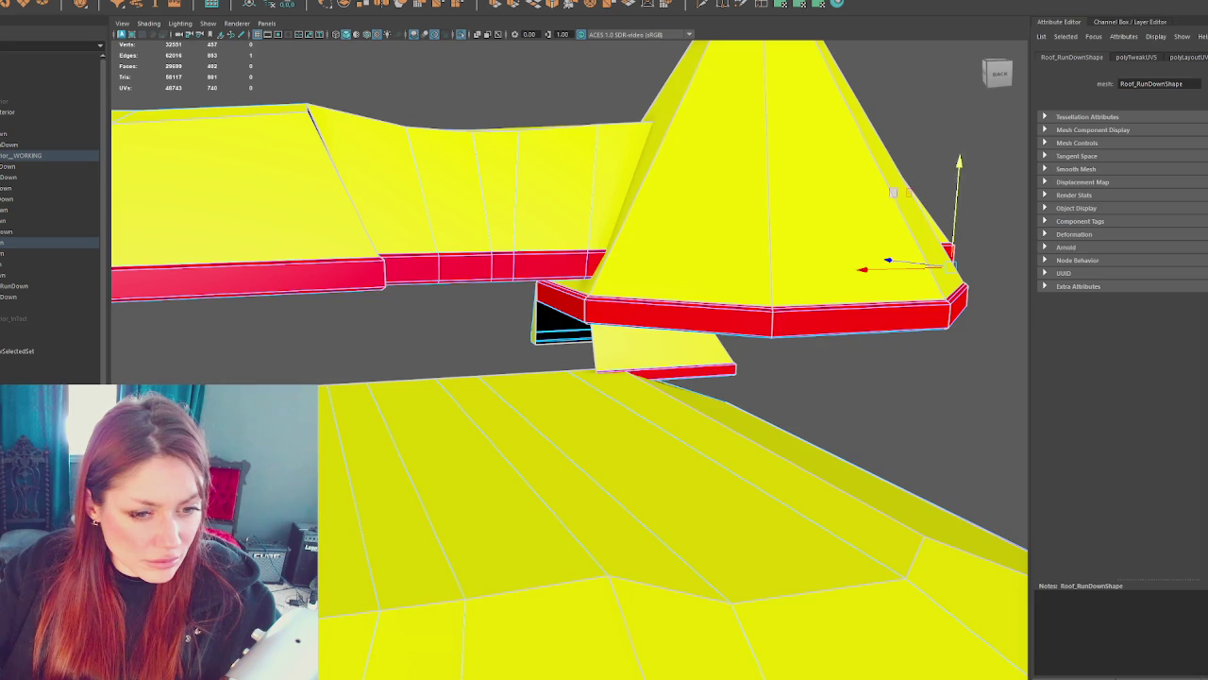
pyautogui.hotkey('ctrl', 'z')
pyautogui.hotkey('ctrl', 'z')
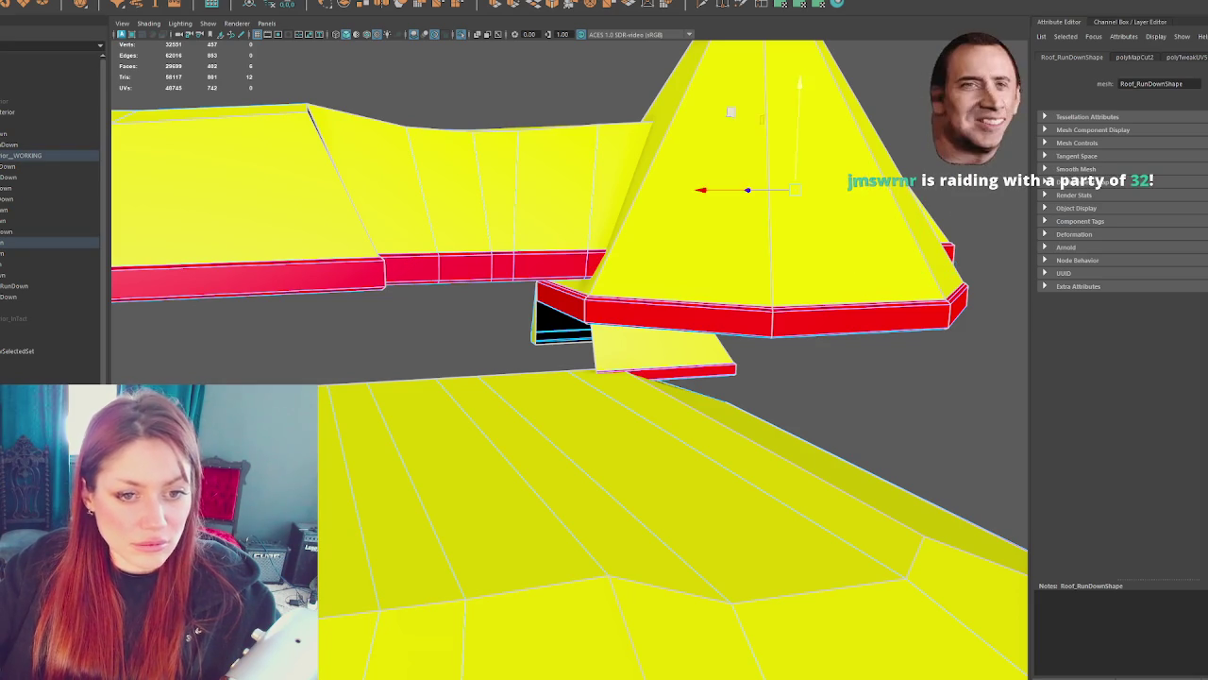
pyautogui.hotkey('ctrl', 'z')
pyautogui.hotkey('ctrl', 'z')
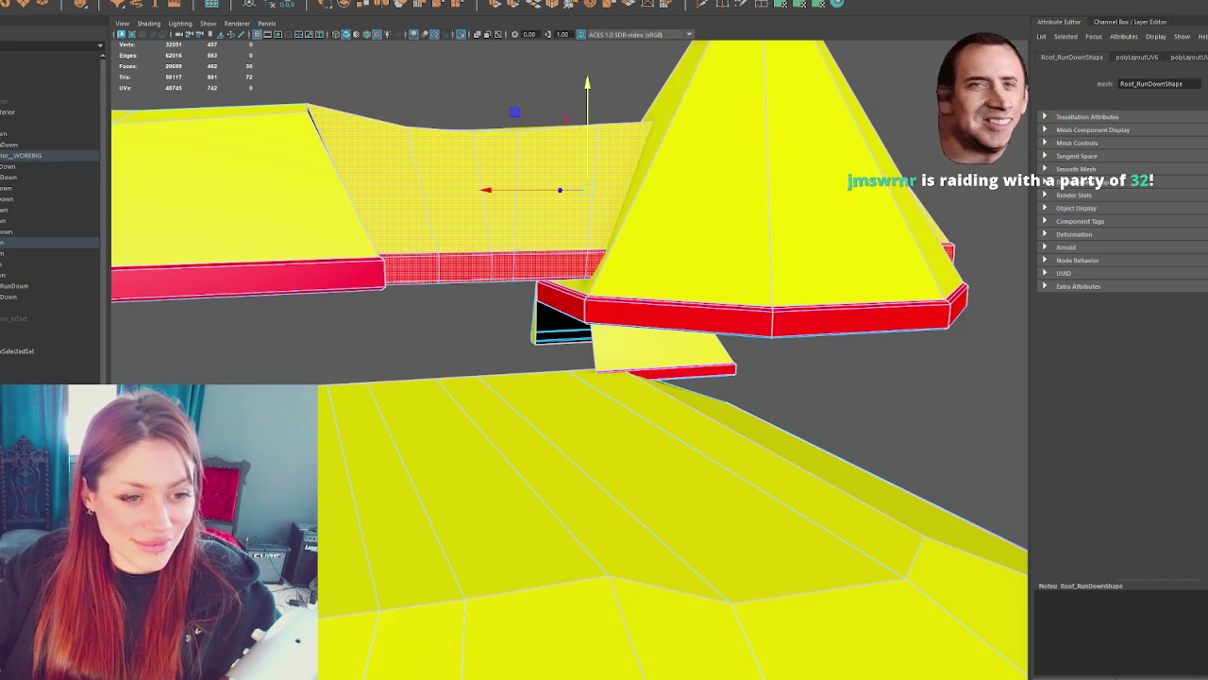
pyautogui.hotkey('ctrl', 'z')
pyautogui.hotkey('ctrl', 'z')
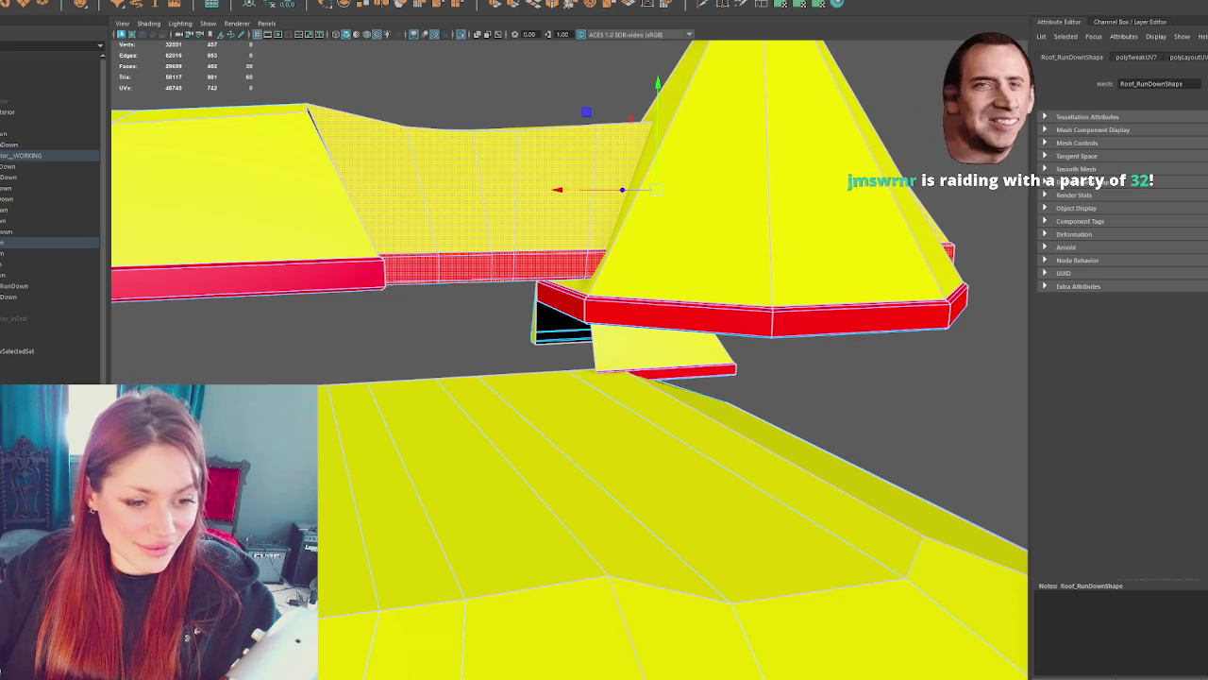
pyautogui.hotkey('ctrl', 'z')
pyautogui.moveTo(357, 334)
pyautogui.mouseDown()
pyautogui.moveTo(496, 270)
pyautogui.moveTo(423, 303)
pyautogui.moveTo(458, 310)
pyautogui.moveTo(376, 312)
pyautogui.moveTo(397, 304)
pyautogui.mouseUp()
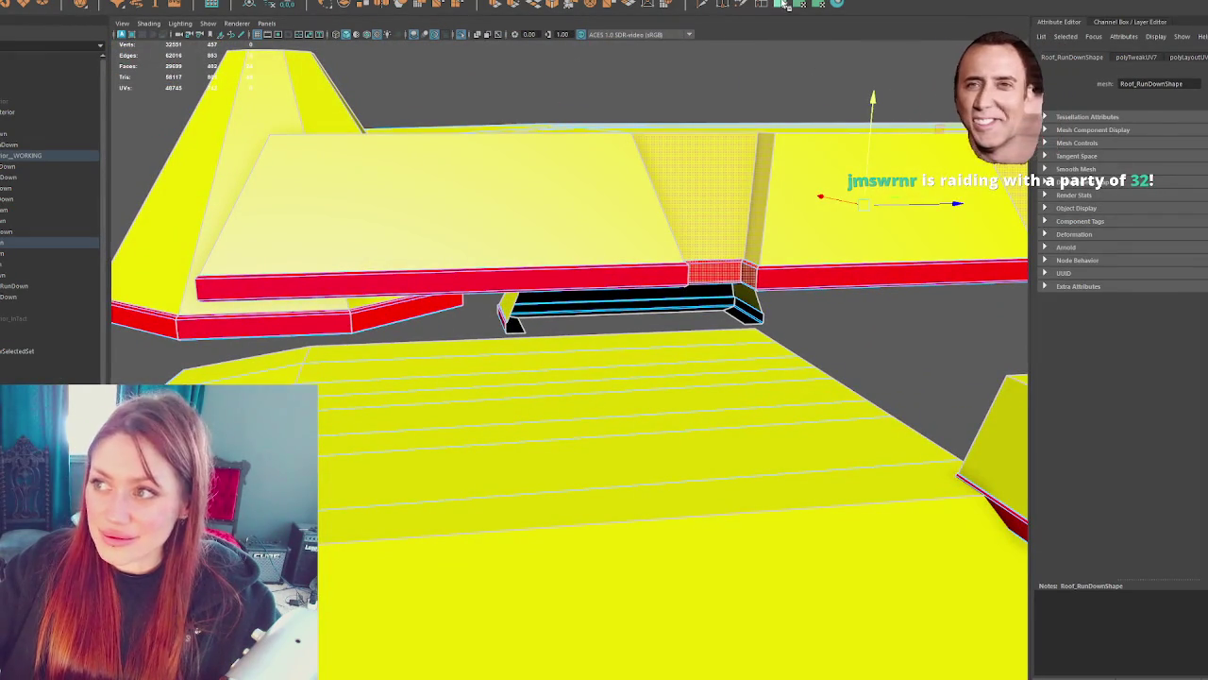
pyautogui.click(784, 4)
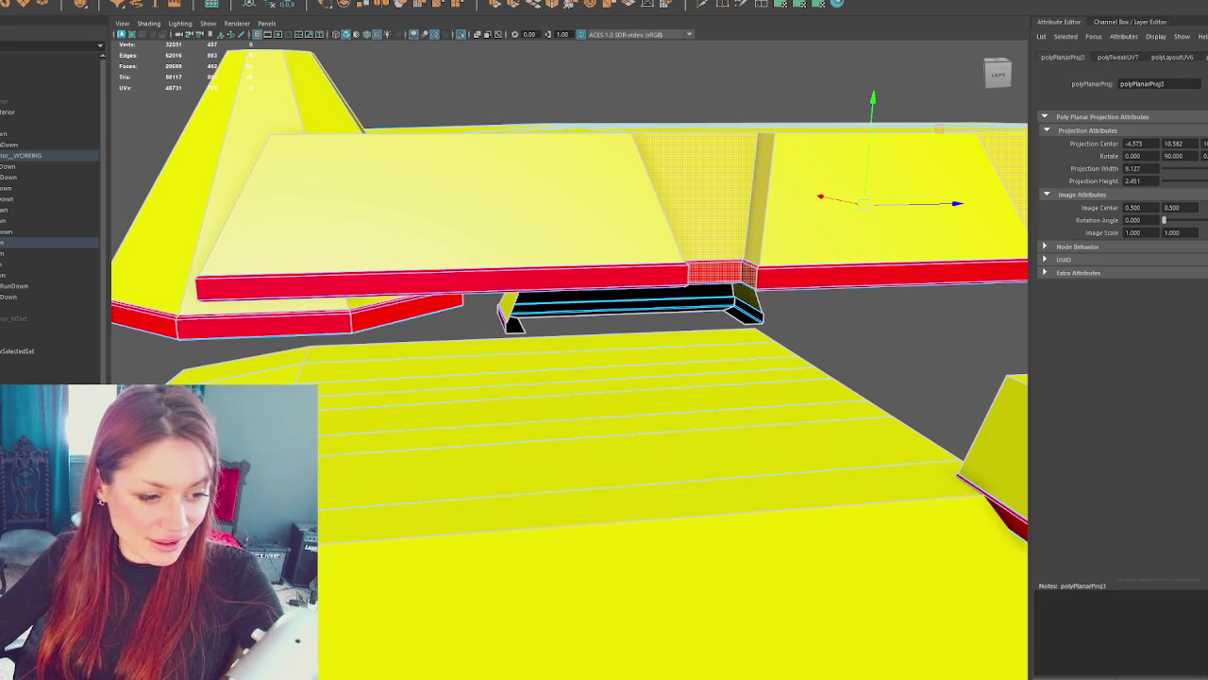
# - Select a wall face on the roof mesh, planar-project its UVs and size the projection
pyautogui.press('Escape')
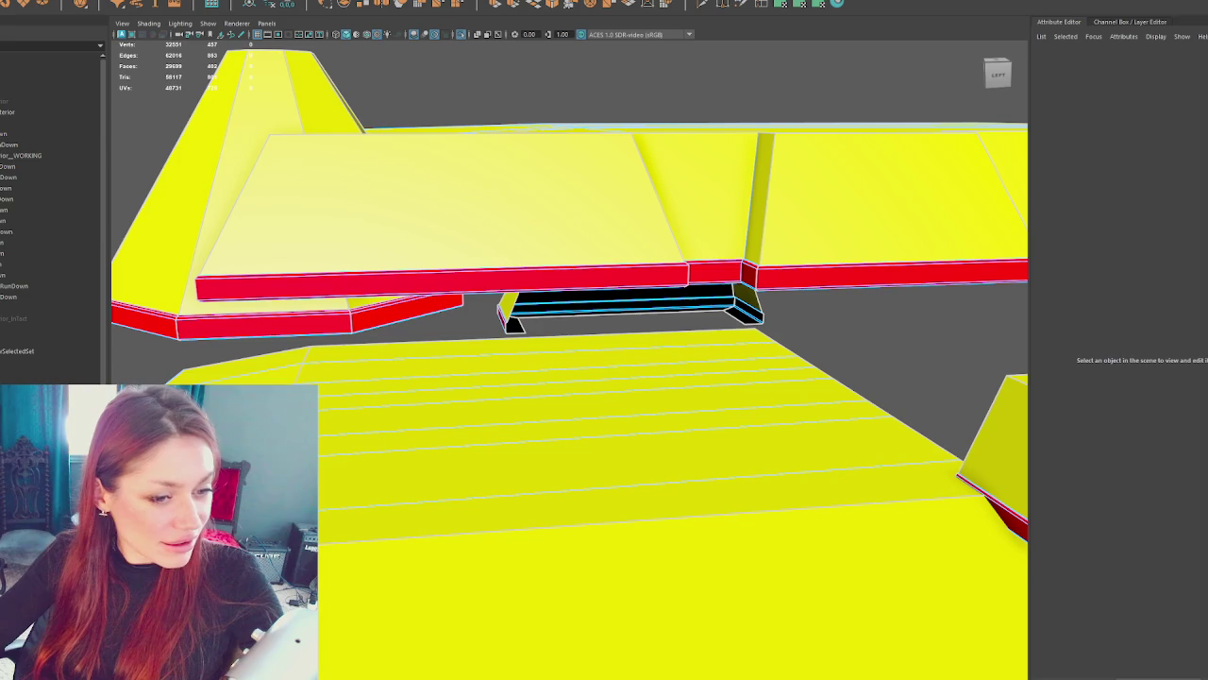
pyautogui.click(759, 194)
pyautogui.click(708, 203)
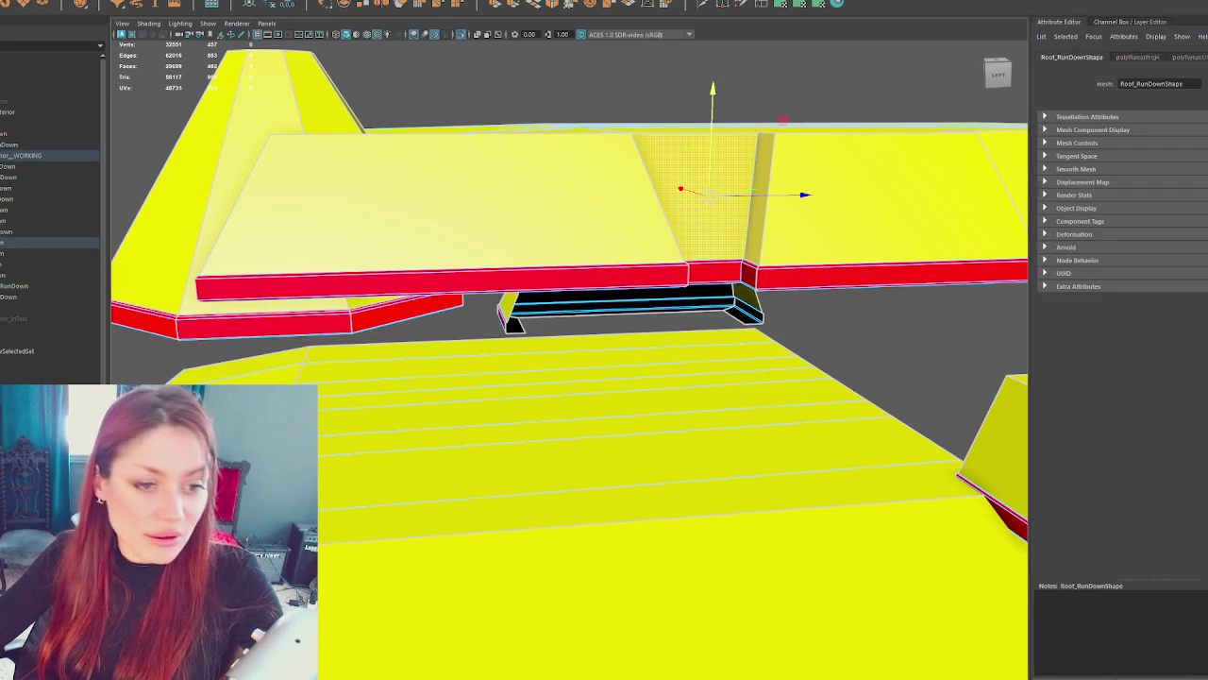
pyautogui.press('g')
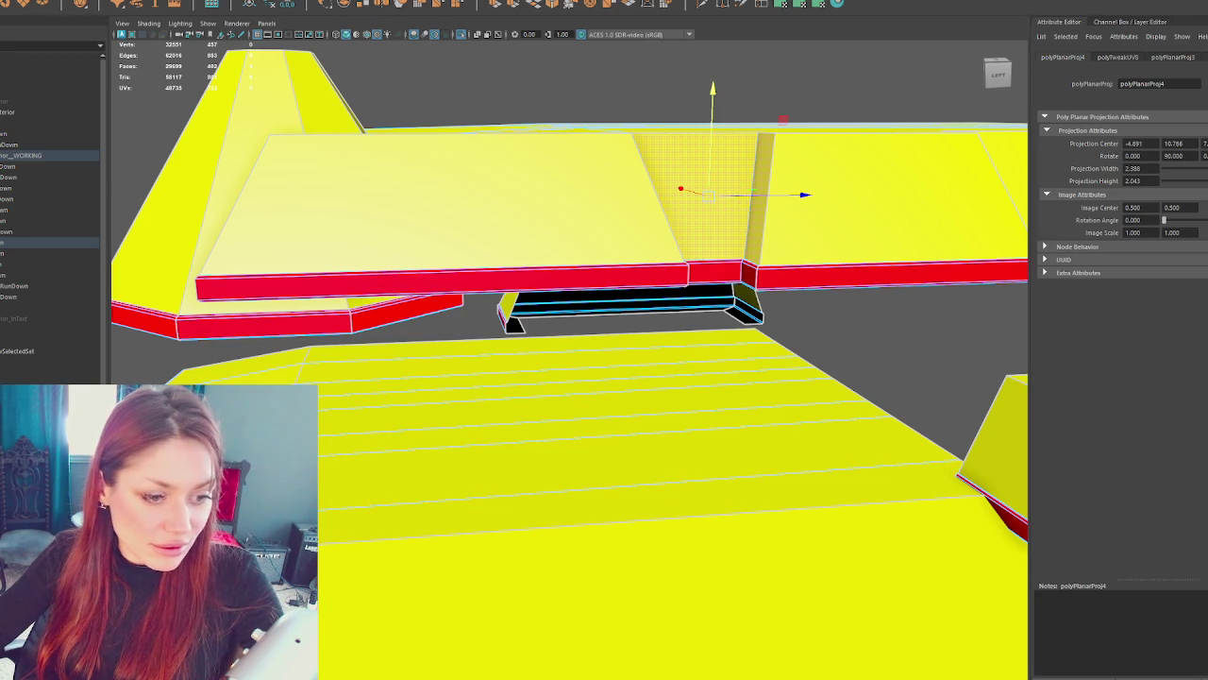
pyautogui.click(783, 120)
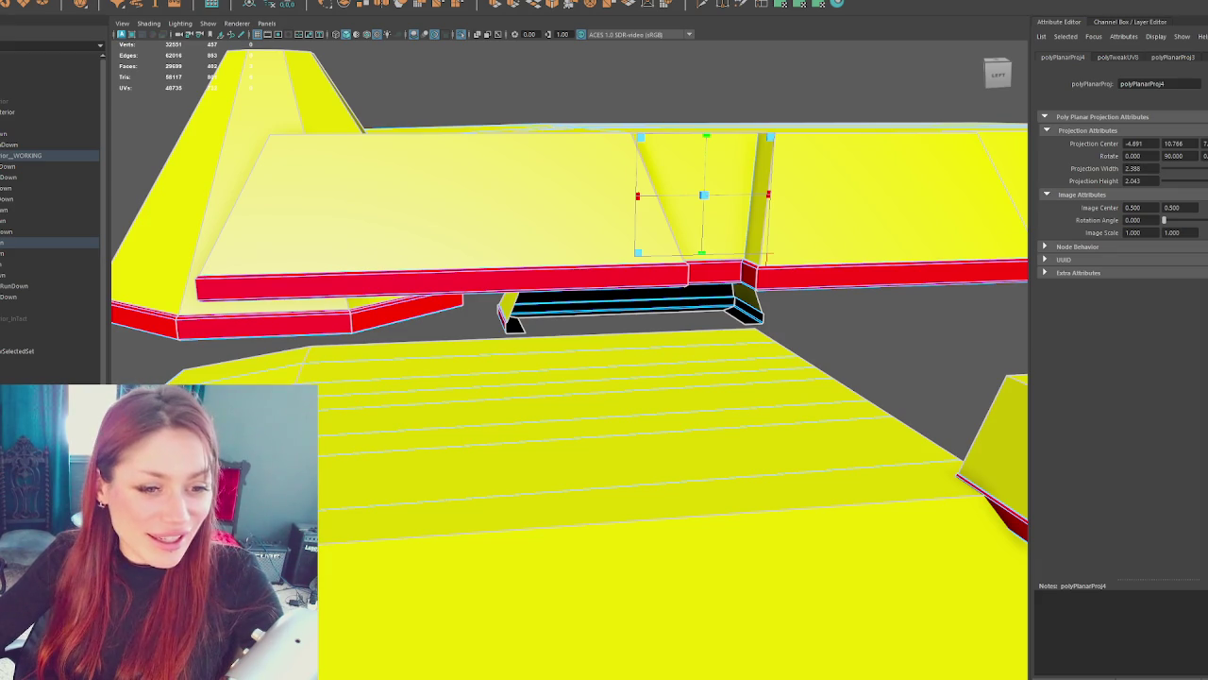
pyautogui.press('w')
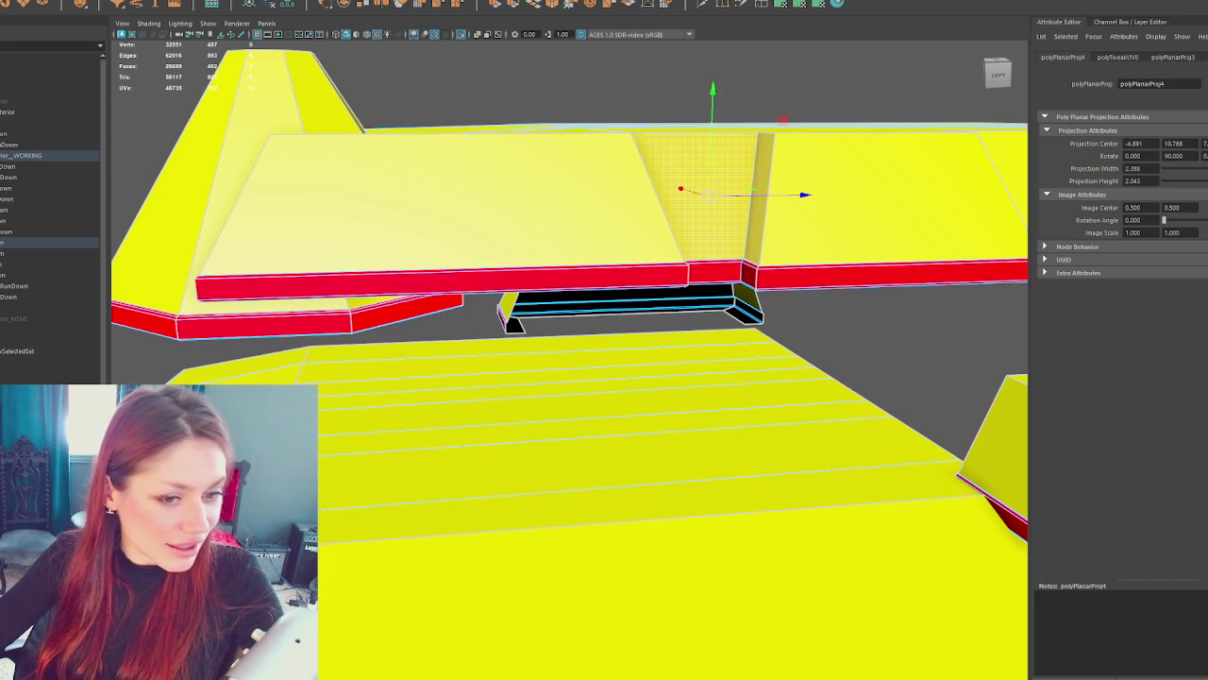
# - Undo the projection edits back to a clear selection and frame the whole roof model
pyautogui.hotkey('ctrl', 'z')
pyautogui.hotkey('ctrl', 'z')
pyautogui.hotkey('ctrl', 'z')
pyautogui.hotkey('ctrl', 'z')
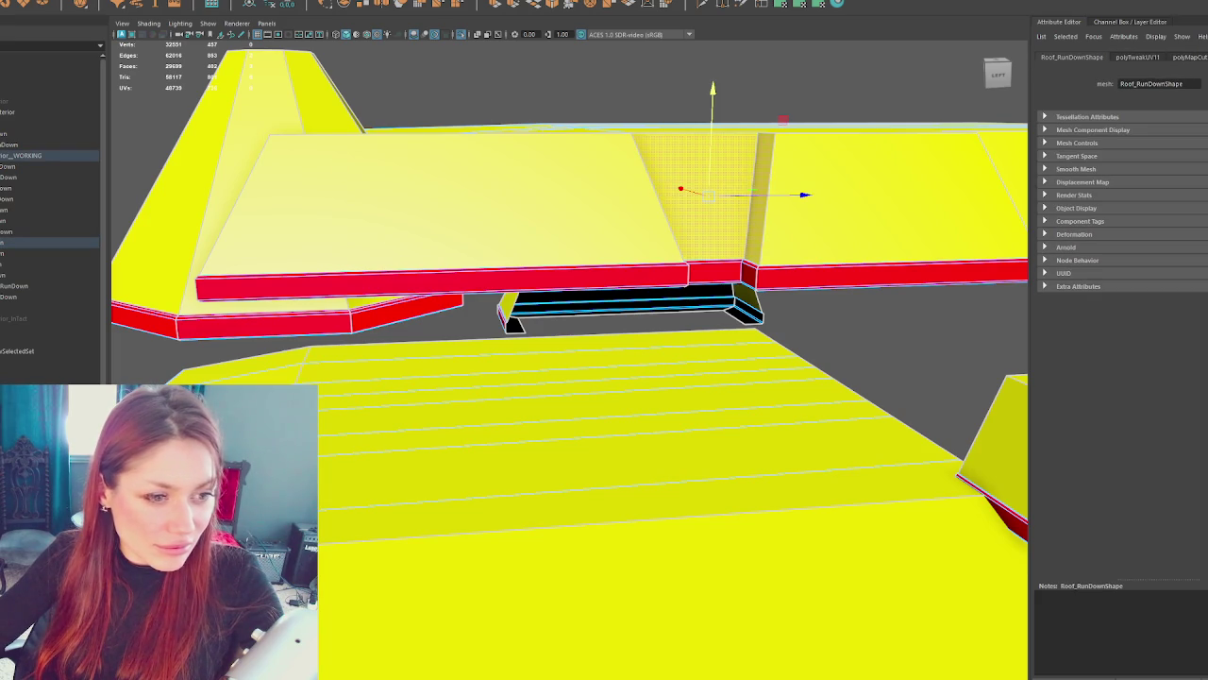
pyautogui.hotkey('ctrl', 'z')
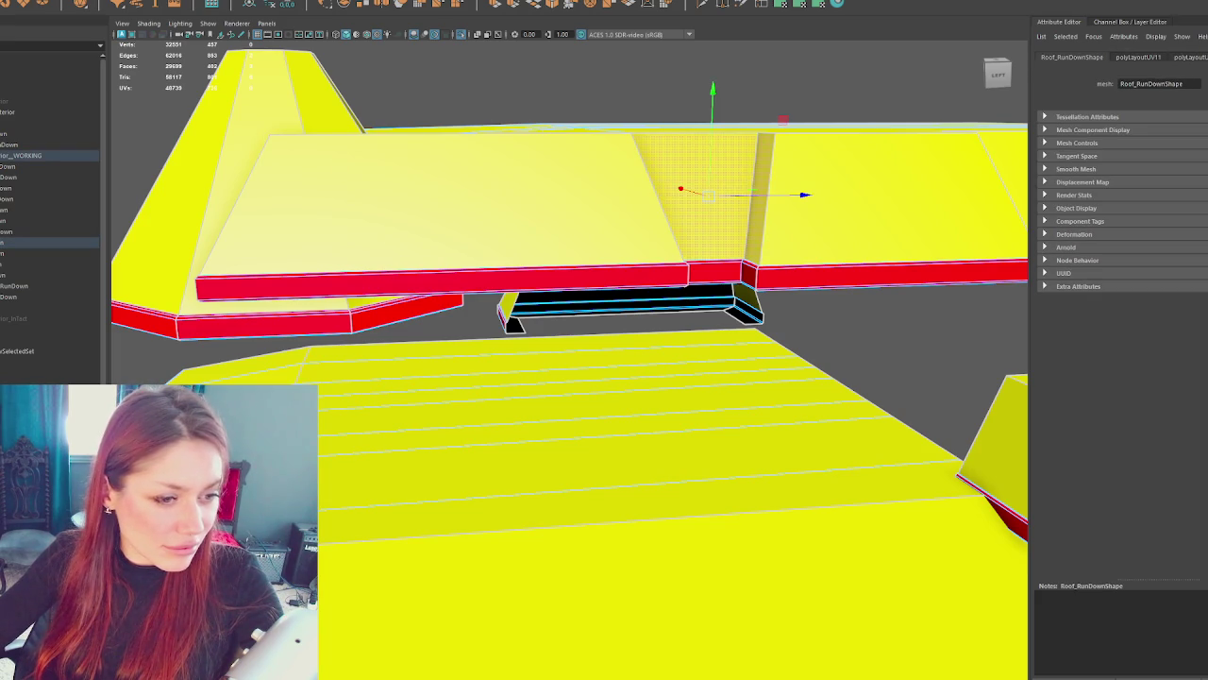
pyautogui.hotkey('ctrl', 'z')
pyautogui.hotkey('ctrl', 'z')
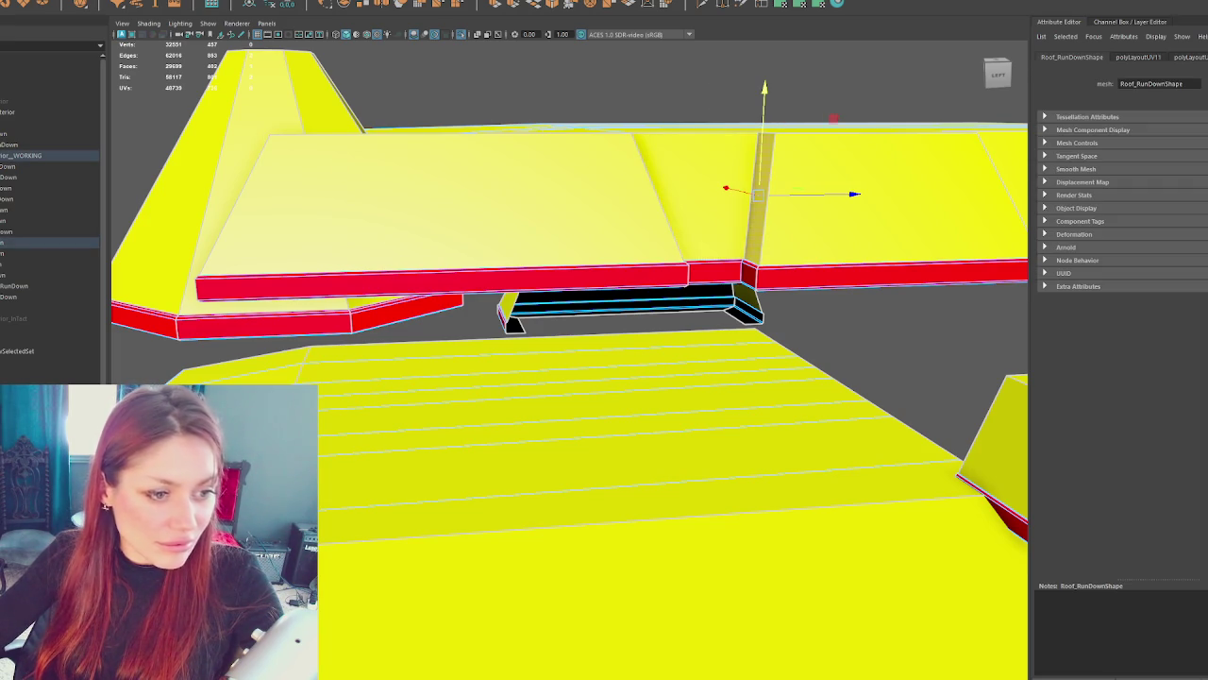
pyautogui.hotkey('ctrl', 'z')
pyautogui.hotkey('ctrl', 'z')
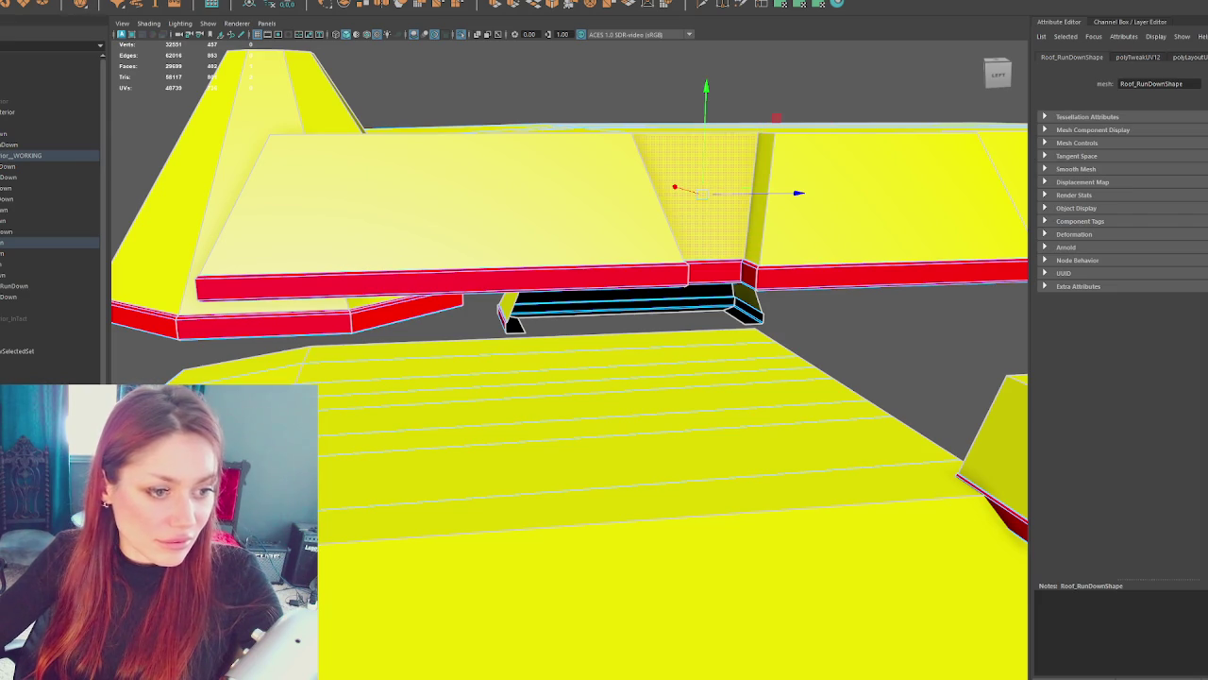
pyautogui.hotkey('ctrl', 'z')
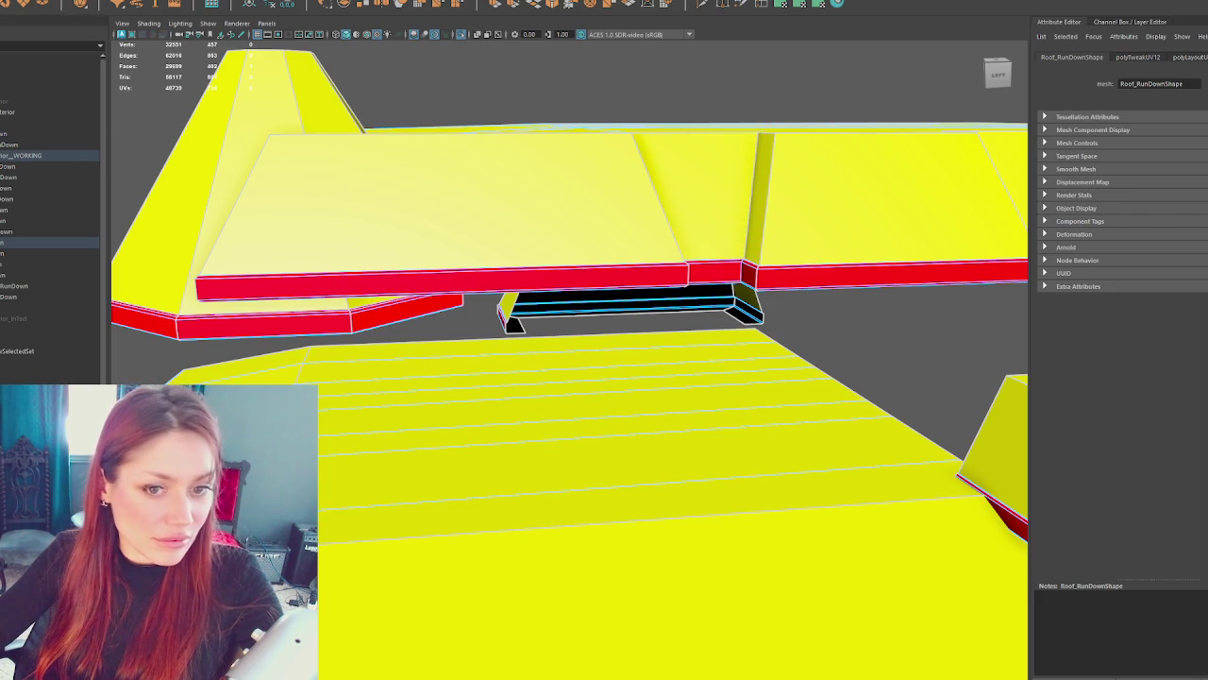
pyautogui.press('a')
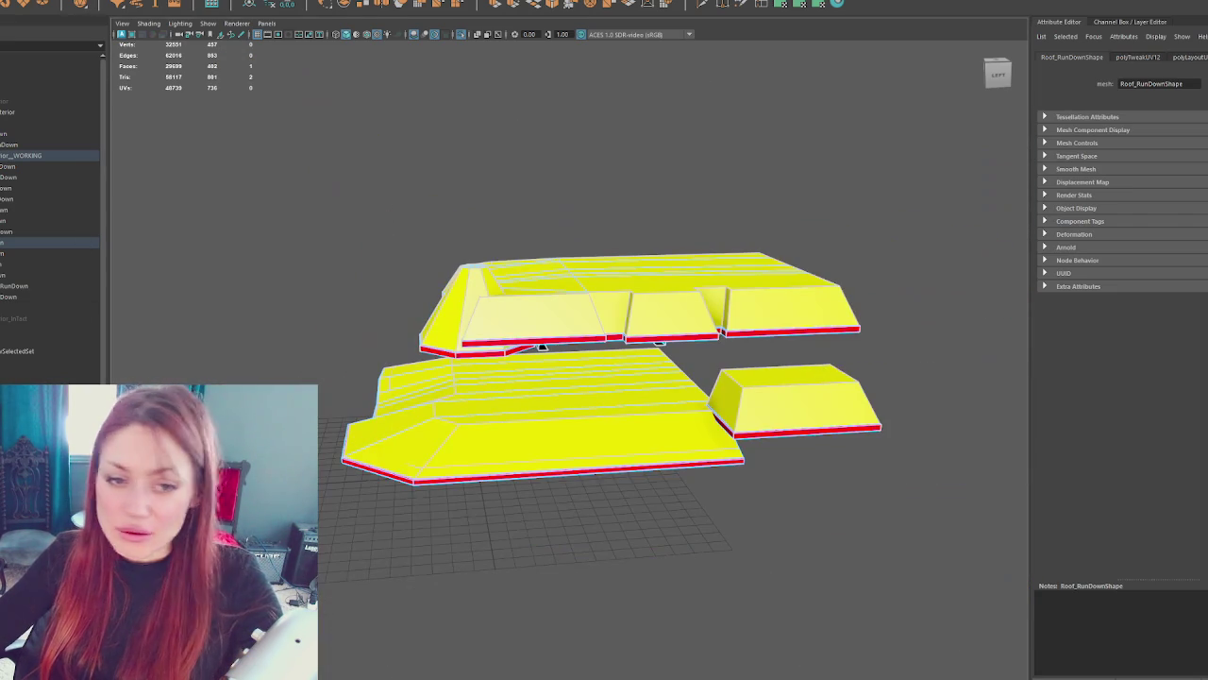
# - Select roof faces from behind, then return the roof to object mode and leave isolate view
pyautogui.hotkey('shift', '.')
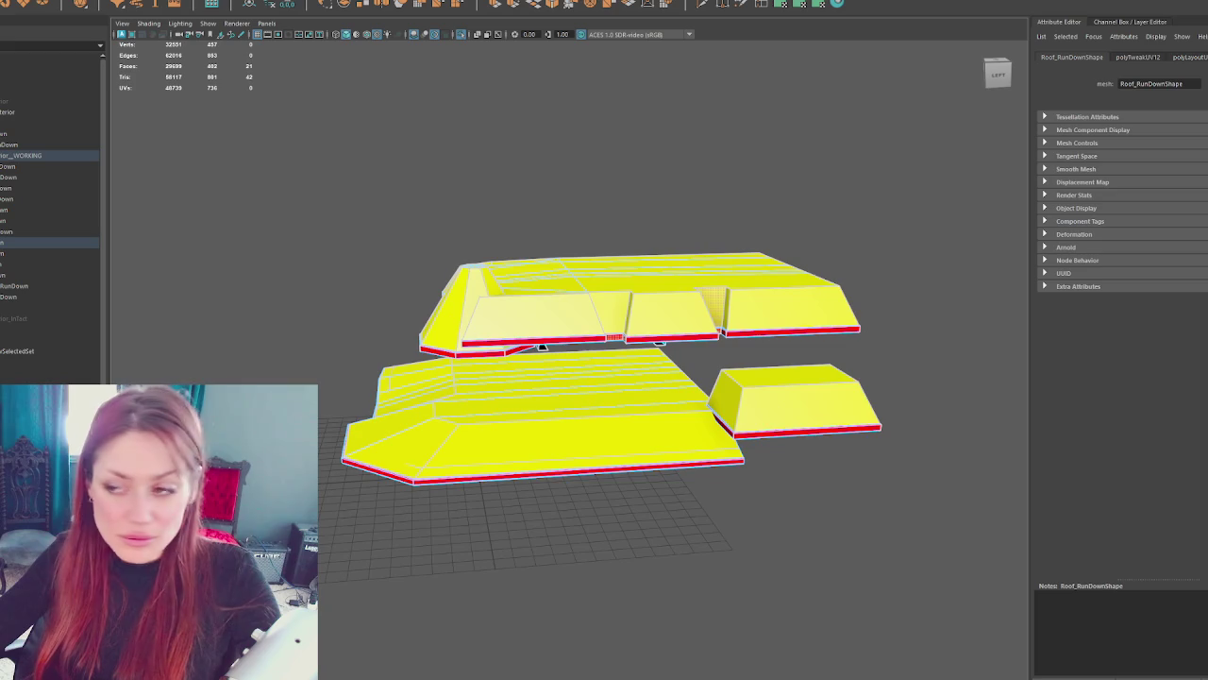
pyautogui.moveTo(481, 321); pyautogui.dragTo(615, 312)
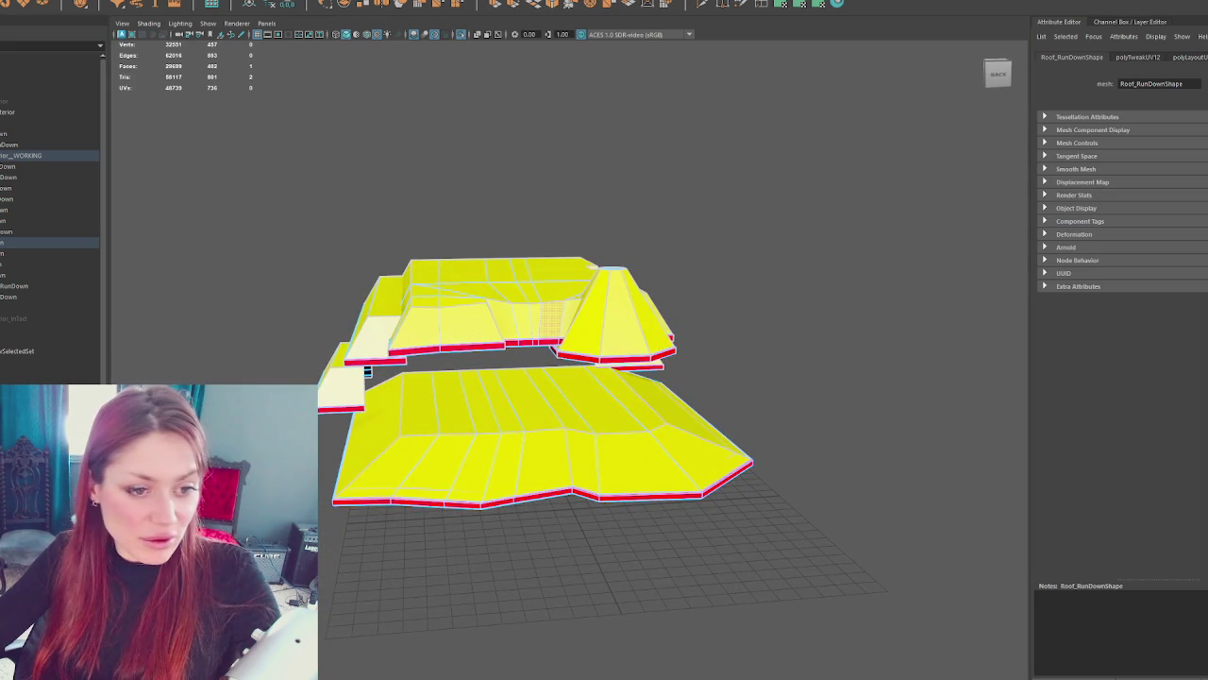
pyautogui.click(566, 226)
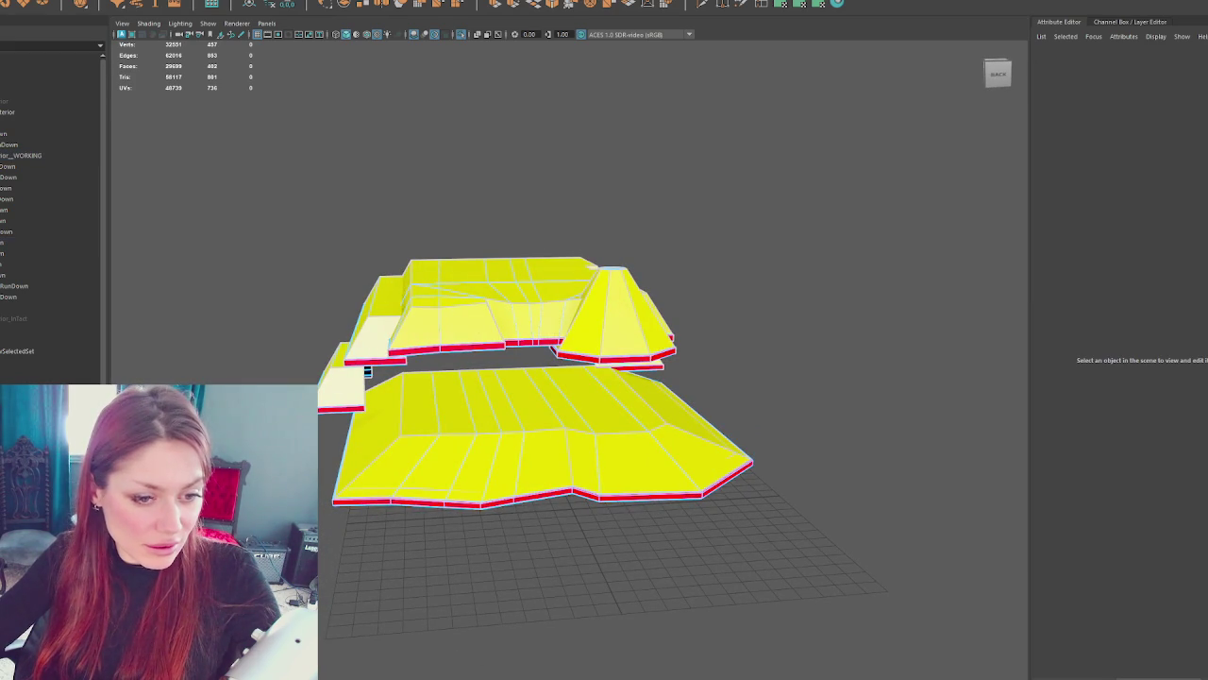
pyautogui.click(48, 243)
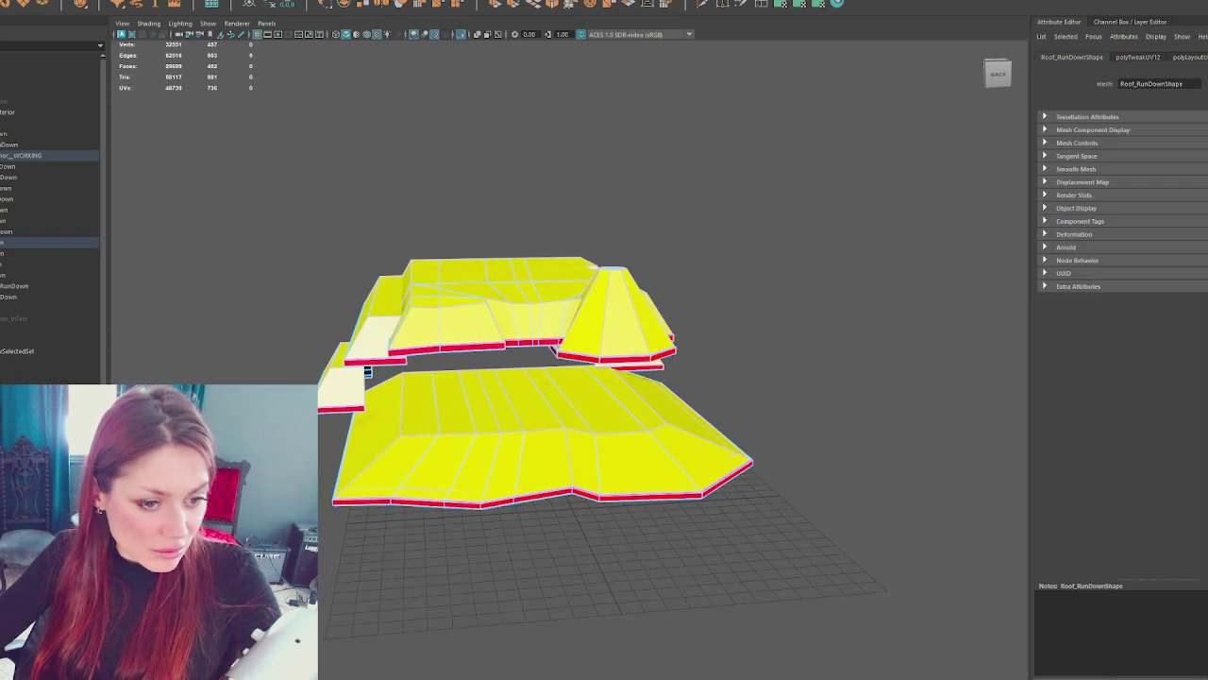
pyautogui.click(537, 321)
pyautogui.press('w')
pyautogui.click(619, 297)
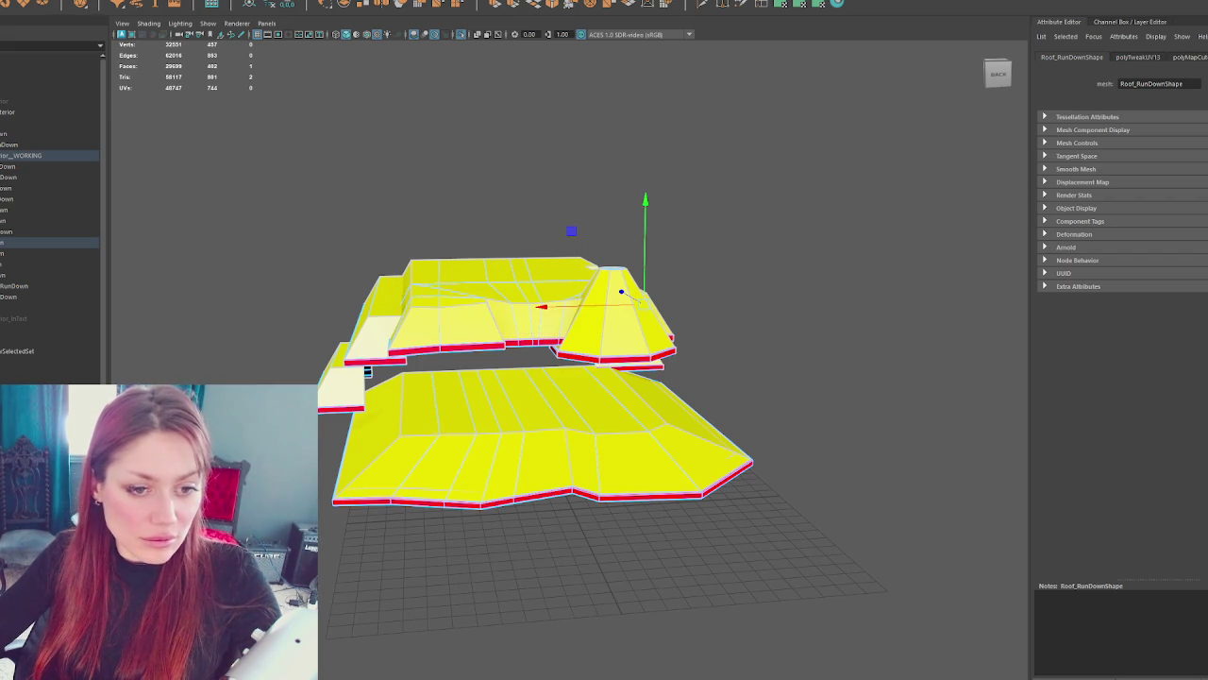
pyautogui.hotkey('ctrl', 'shift', 'a')
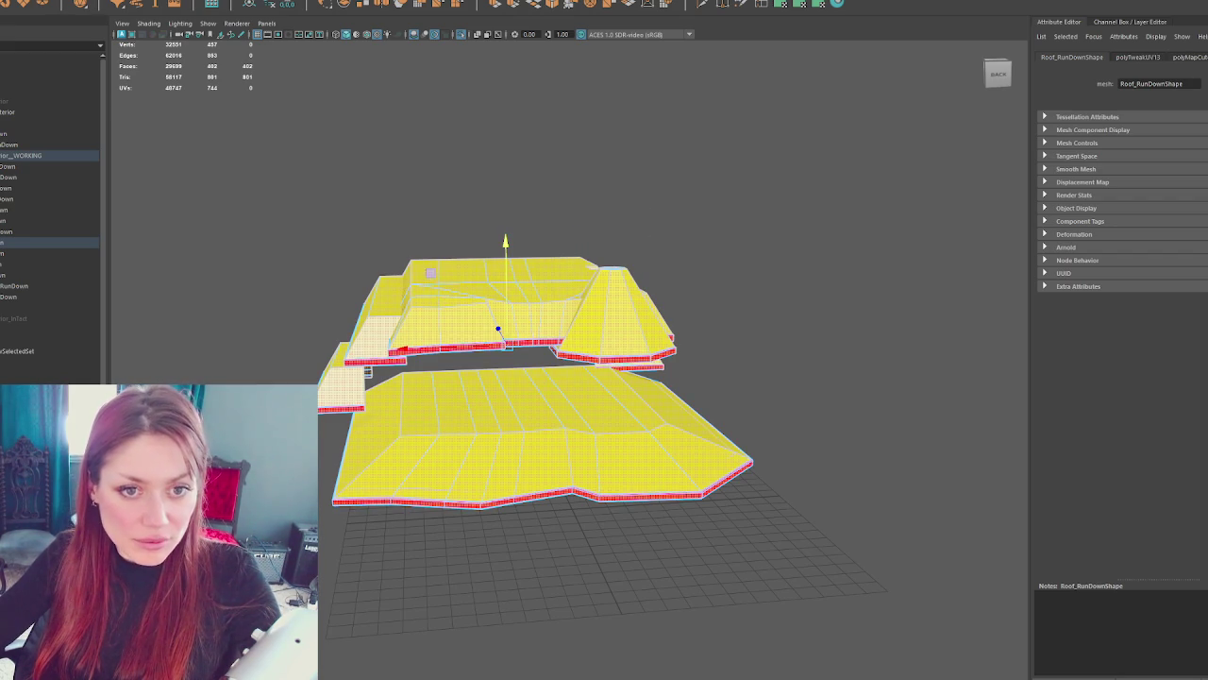
pyautogui.rightClick(392, 155)
pyautogui.click(683, 179)
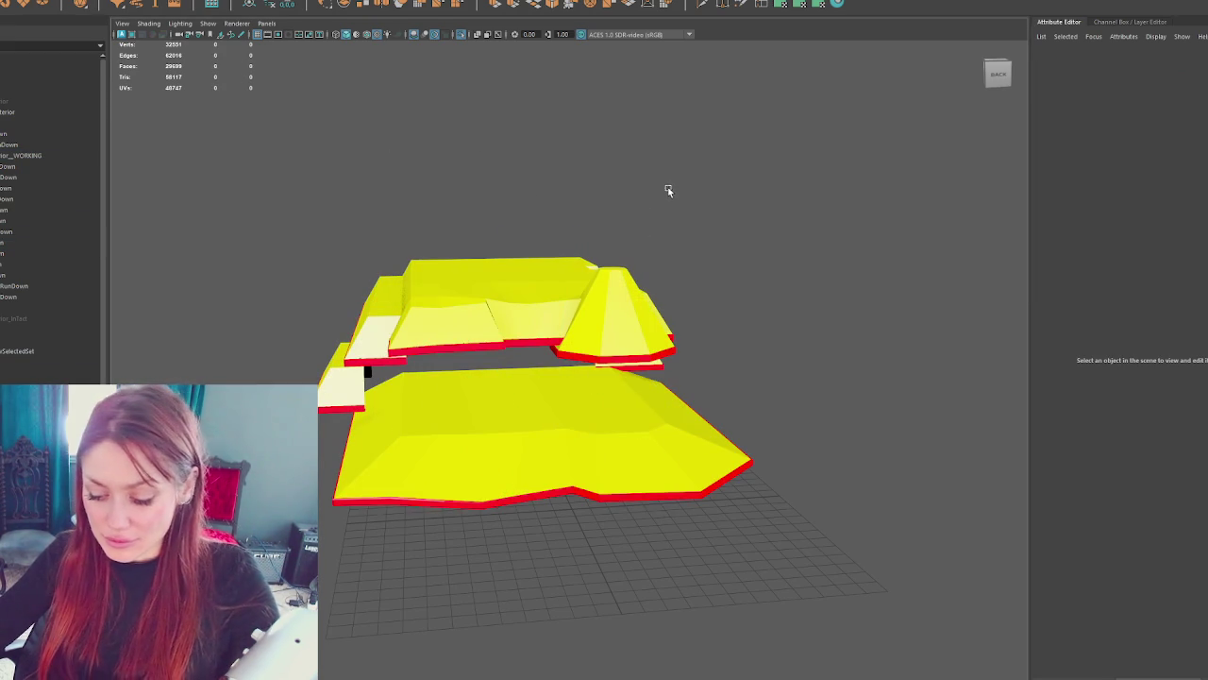
pyautogui.hotkey('ctrl', '1')
# - Select Boarding_RunDown, Windows_RunDown1 and Roof_RunDown1 in the Outliner, then the whole Apothecary_Exterior group
pyautogui.click(25, 114)
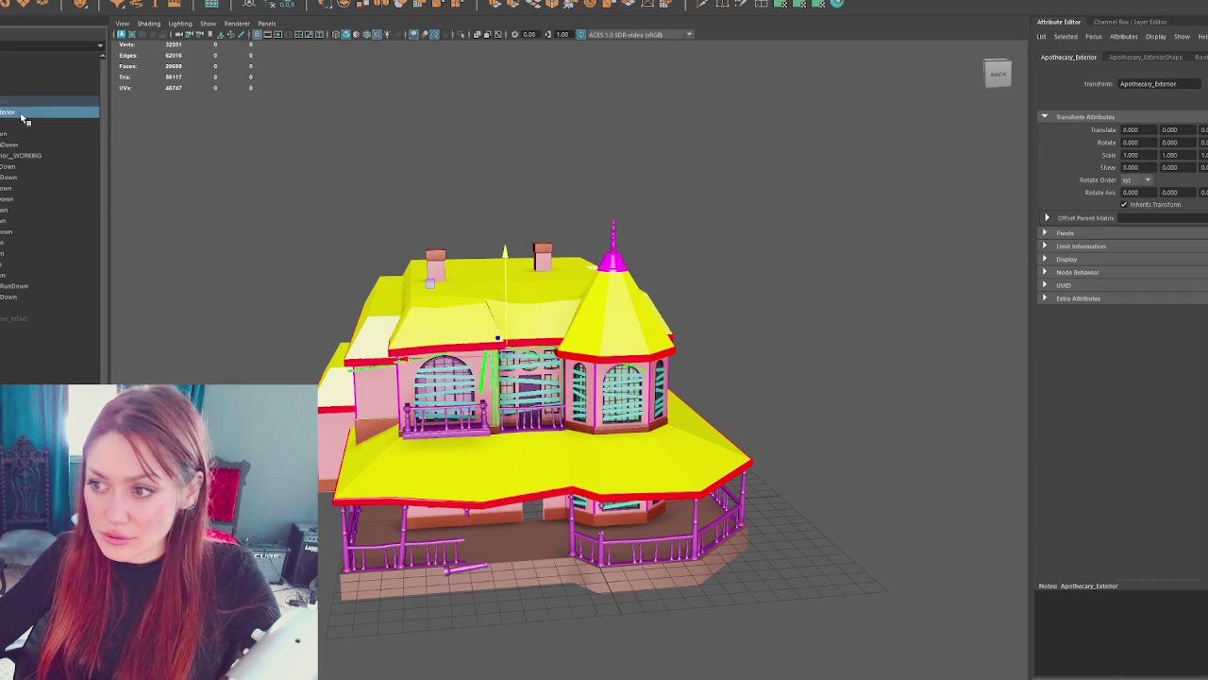
pyautogui.click(24, 123)
pyautogui.click(19, 154)
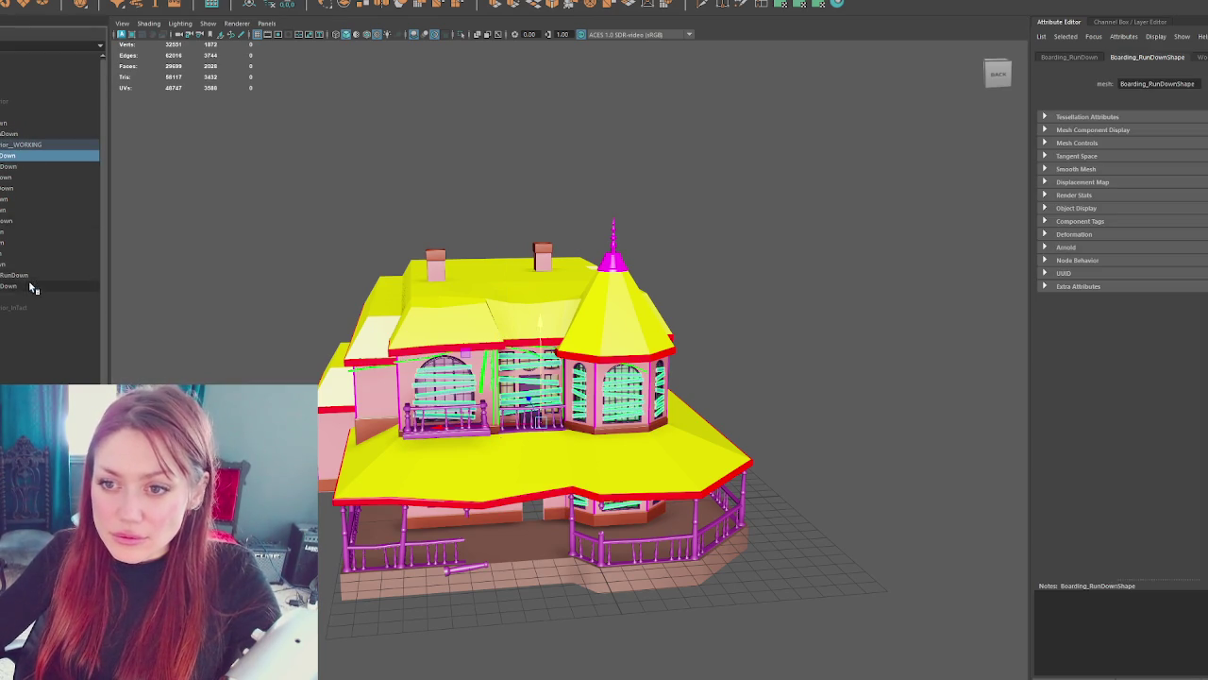
pyautogui.click(33, 288)
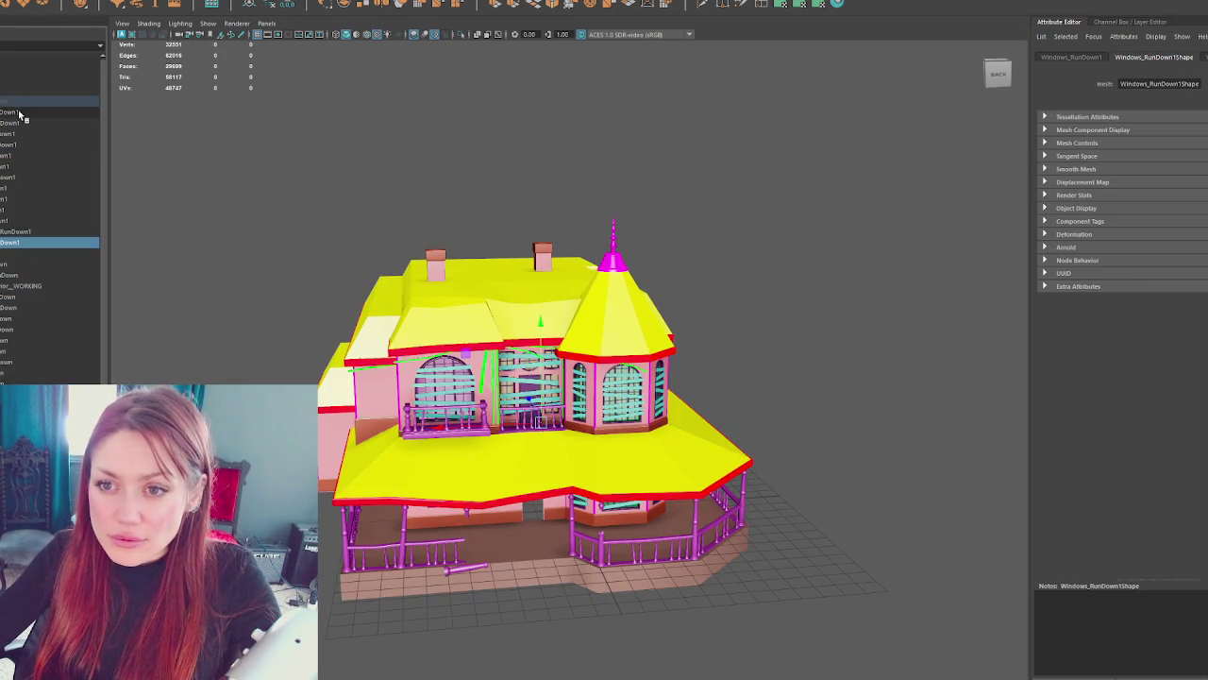
pyautogui.click(90, 2)
pyautogui.click(123, 42)
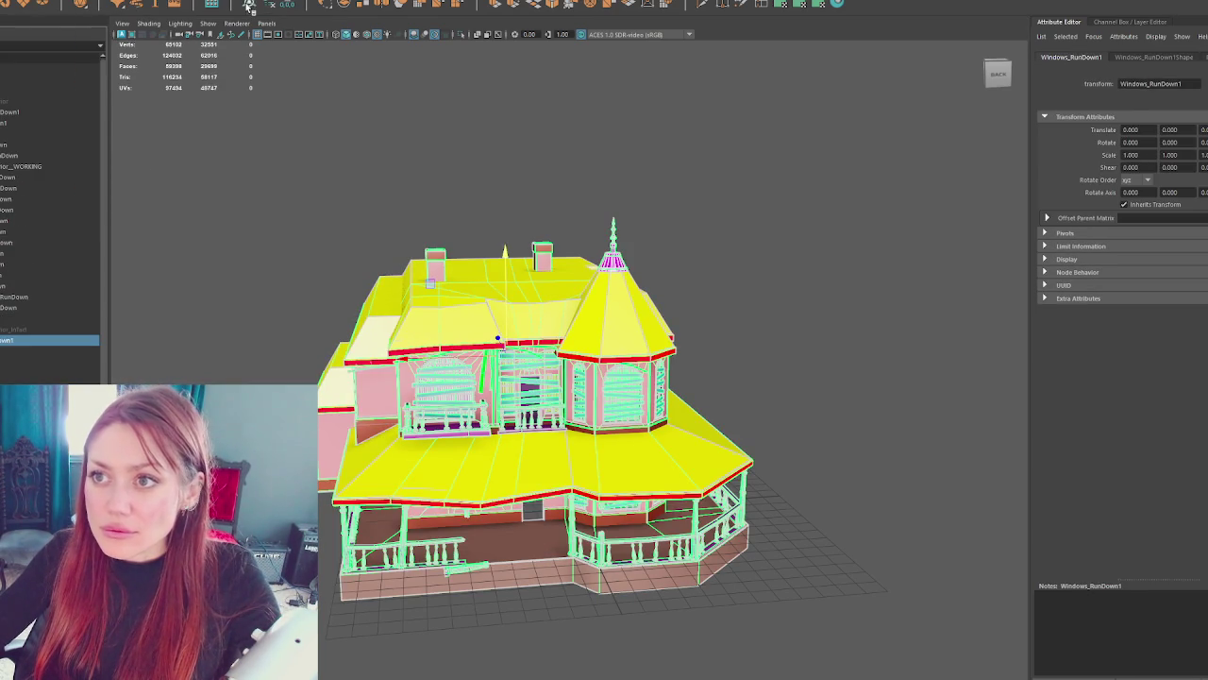
pyautogui.click(9, 112)
pyautogui.click(11, 115)
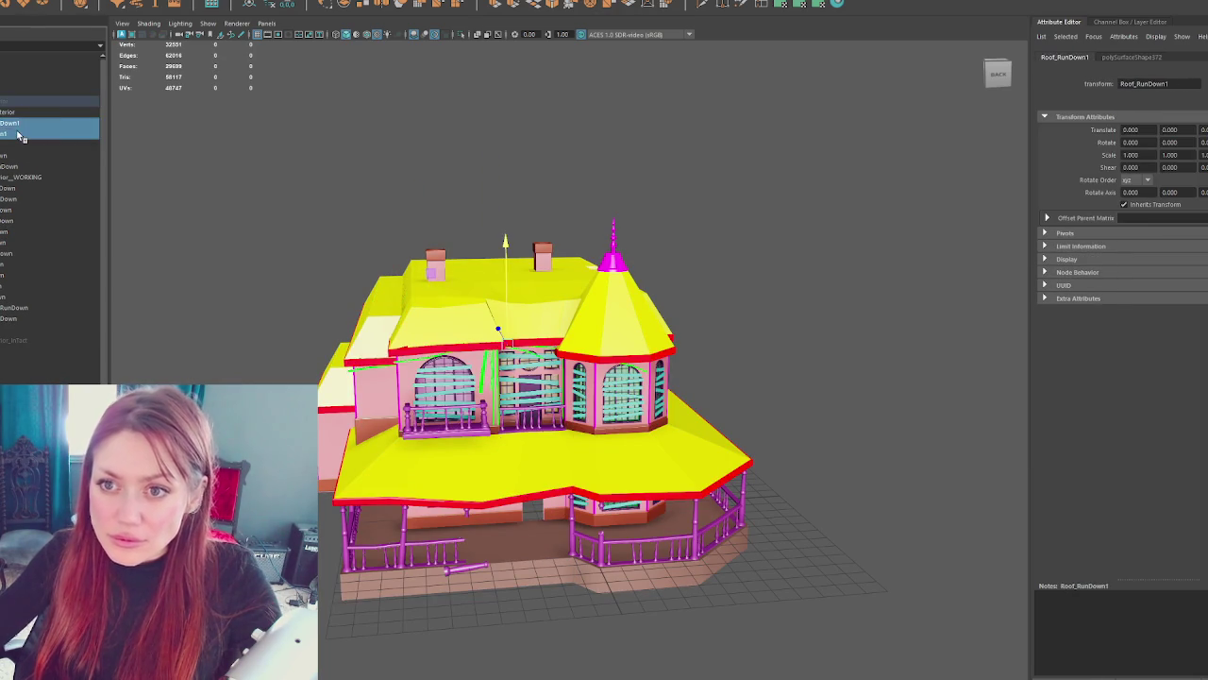
pyautogui.click(14, 102)
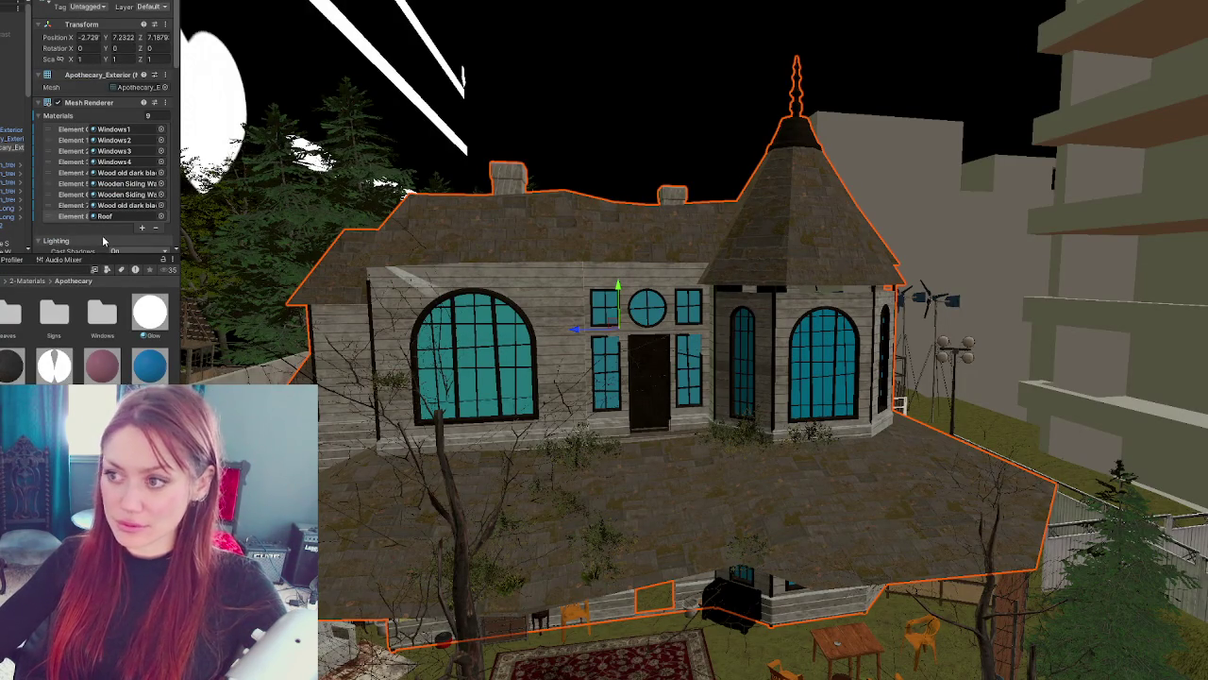
# - Add two Mesh Renderer material slots for the Roof and Wood old dark porch railing materials
pyautogui.click(142, 228)
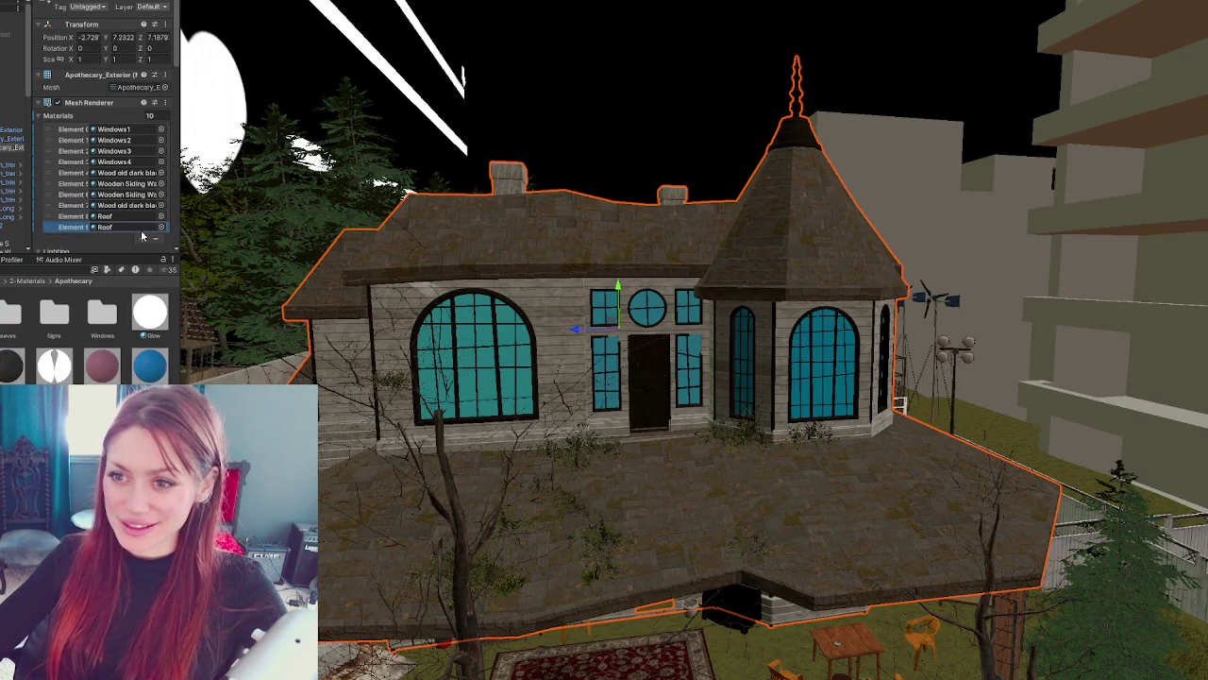
pyautogui.scroll(-2, 122, 233)
pyautogui.moveTo(118, 201); pyautogui.dragTo(121, 167)
pyautogui.click(143, 174)
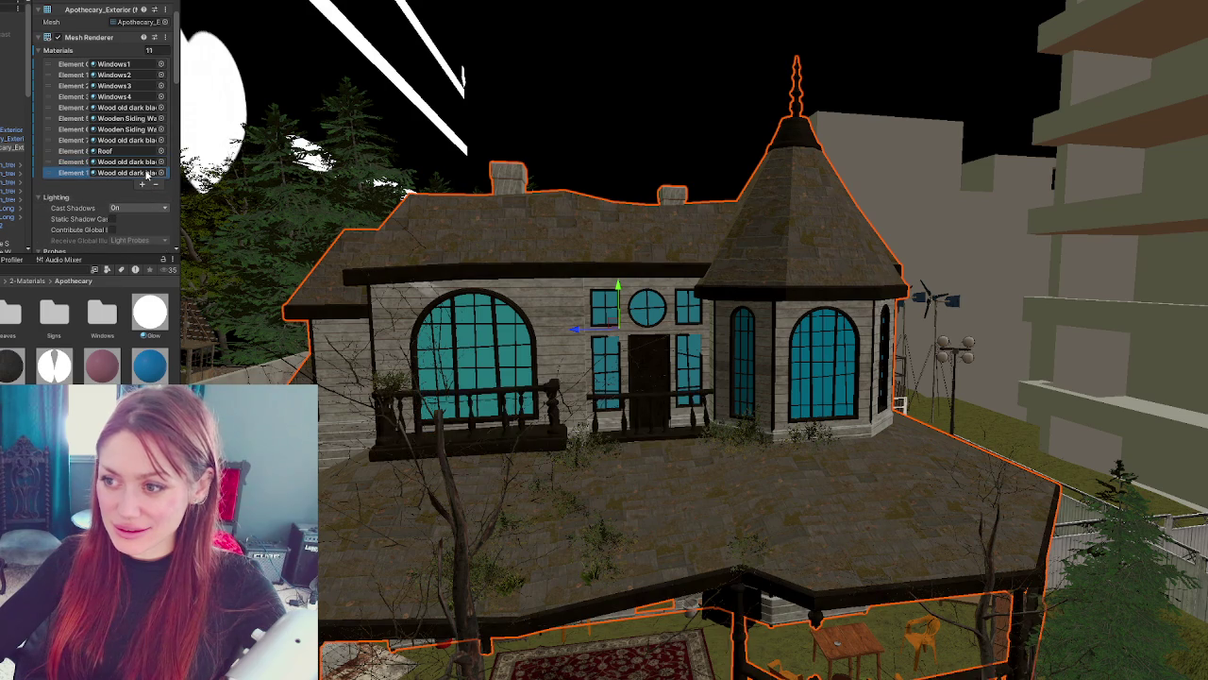
pyautogui.scroll(-2, 142, 174)
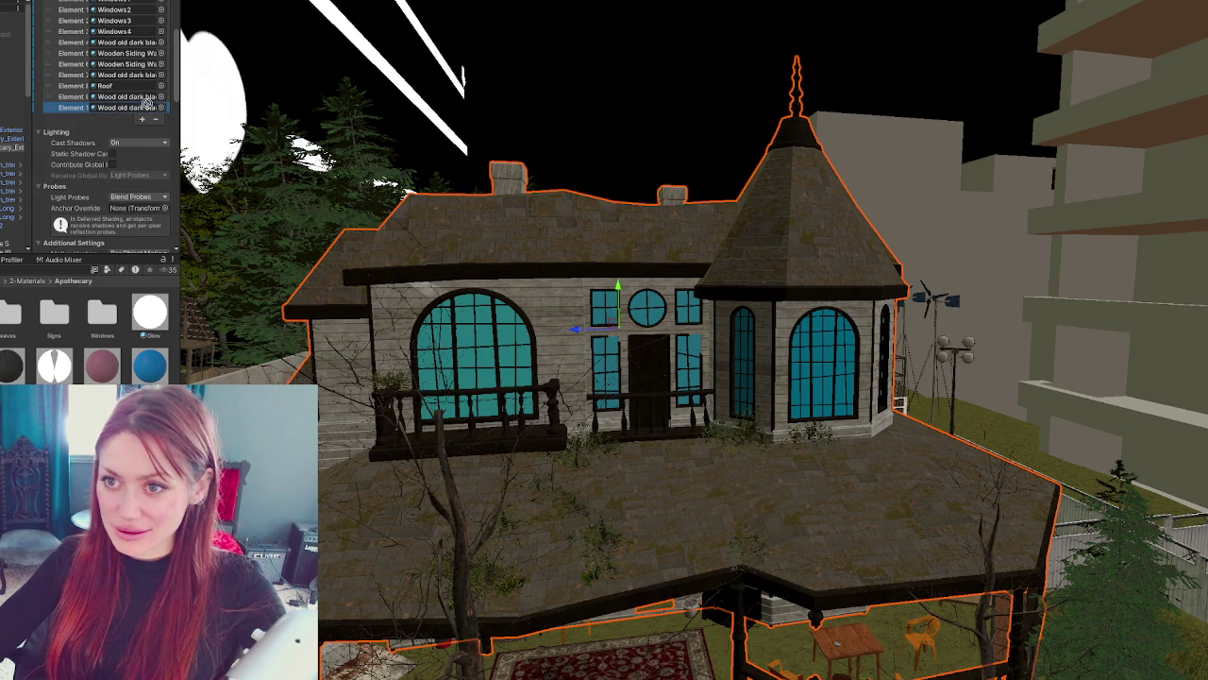
pyautogui.moveTo(632, 517)
pyautogui.mouseDown()
pyautogui.moveTo(604, 472)
pyautogui.moveTo(623, 415)
pyautogui.moveTo(642, 501)
pyautogui.moveTo(655, 426)
pyautogui.moveTo(484, 368)
pyautogui.mouseUp()
# - Search the Project for 'wood' and filter the results to materials
pyautogui.click(80, 270)
pyautogui.write('wood')
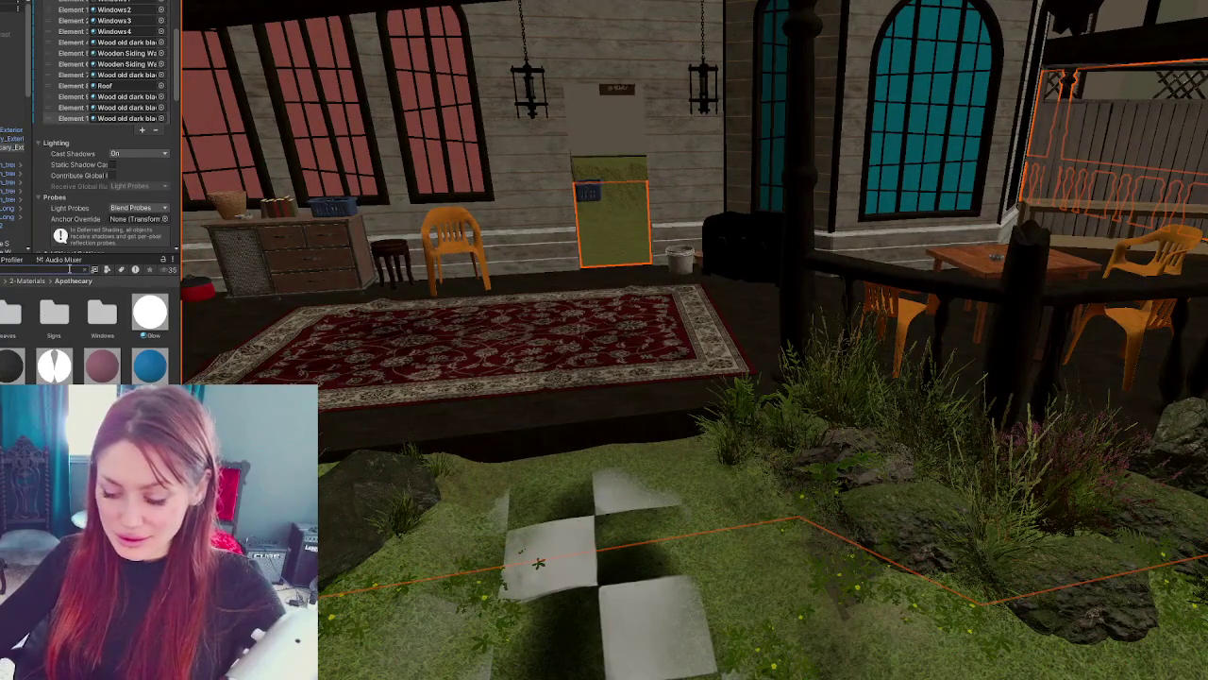
pyautogui.click(107, 270)
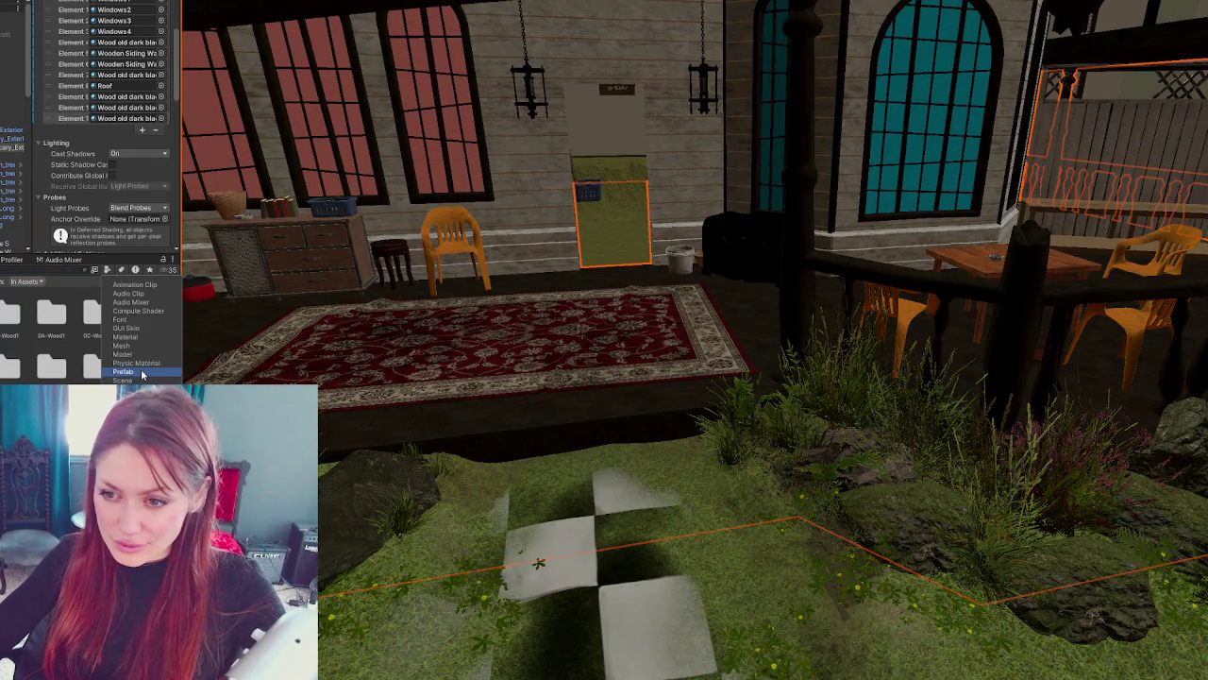
pyautogui.click(126, 336)
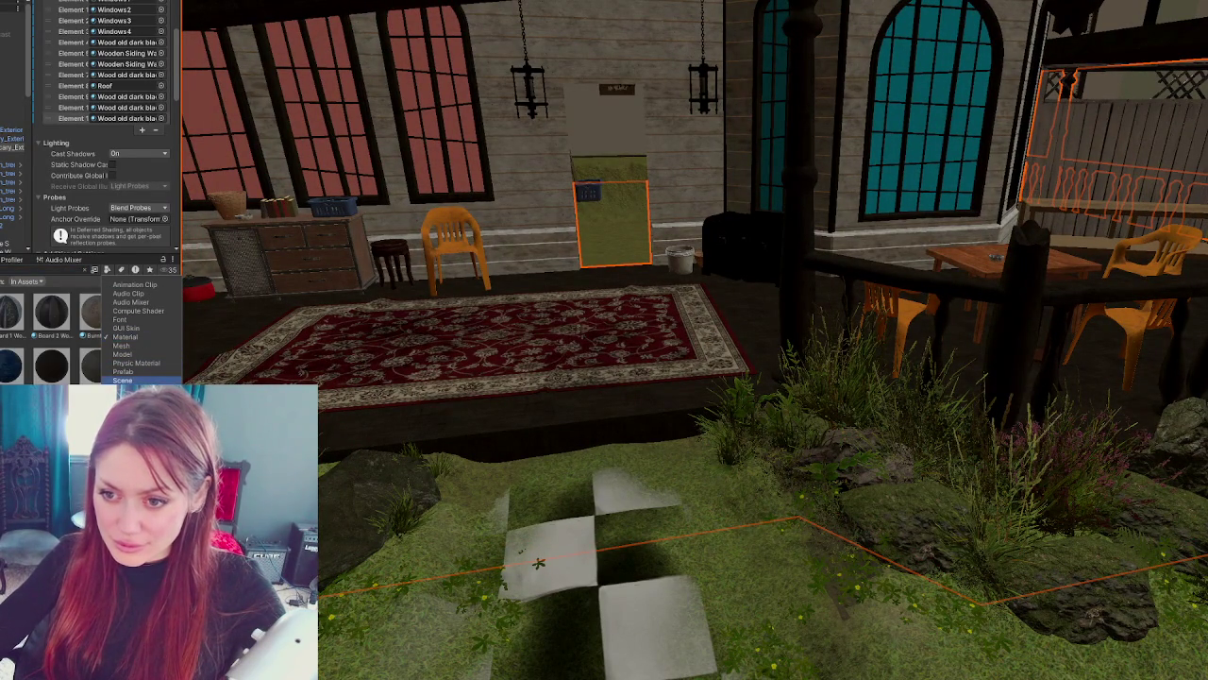
pyautogui.click(148, 344)
pyautogui.click(148, 344)
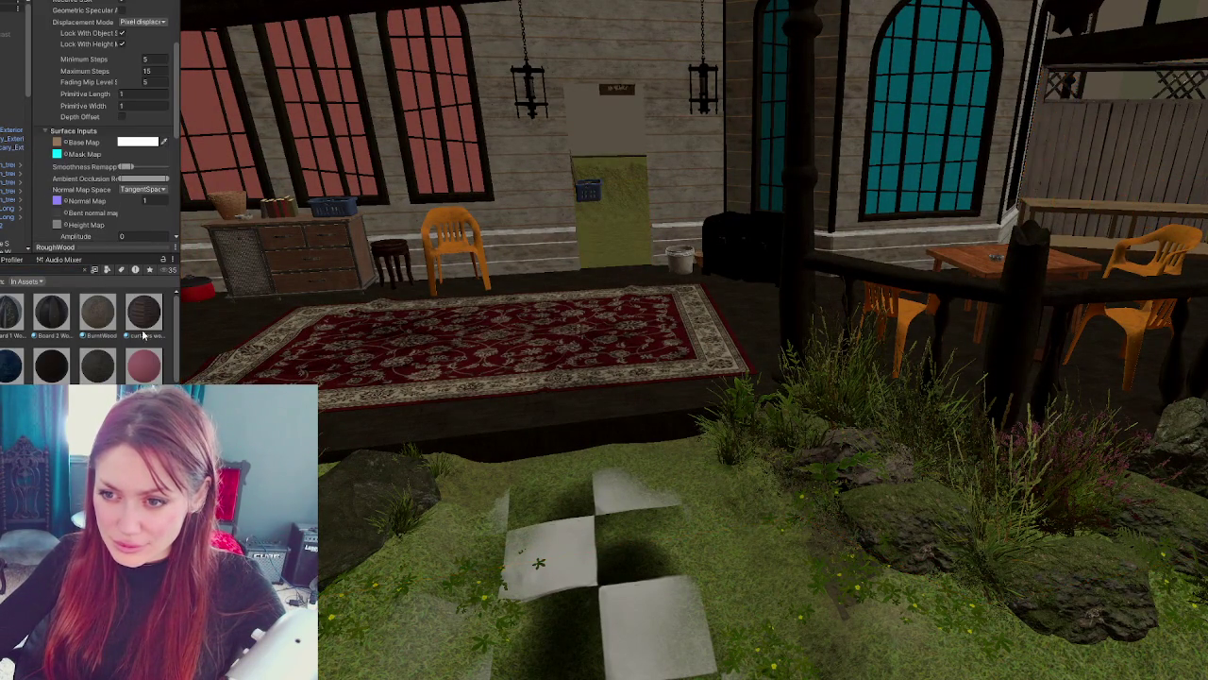
# - Try wood materials on the porch floor and apply a wood-plank material around the rug
pyautogui.moveTo(217, 320); pyautogui.dragTo(227, 328)
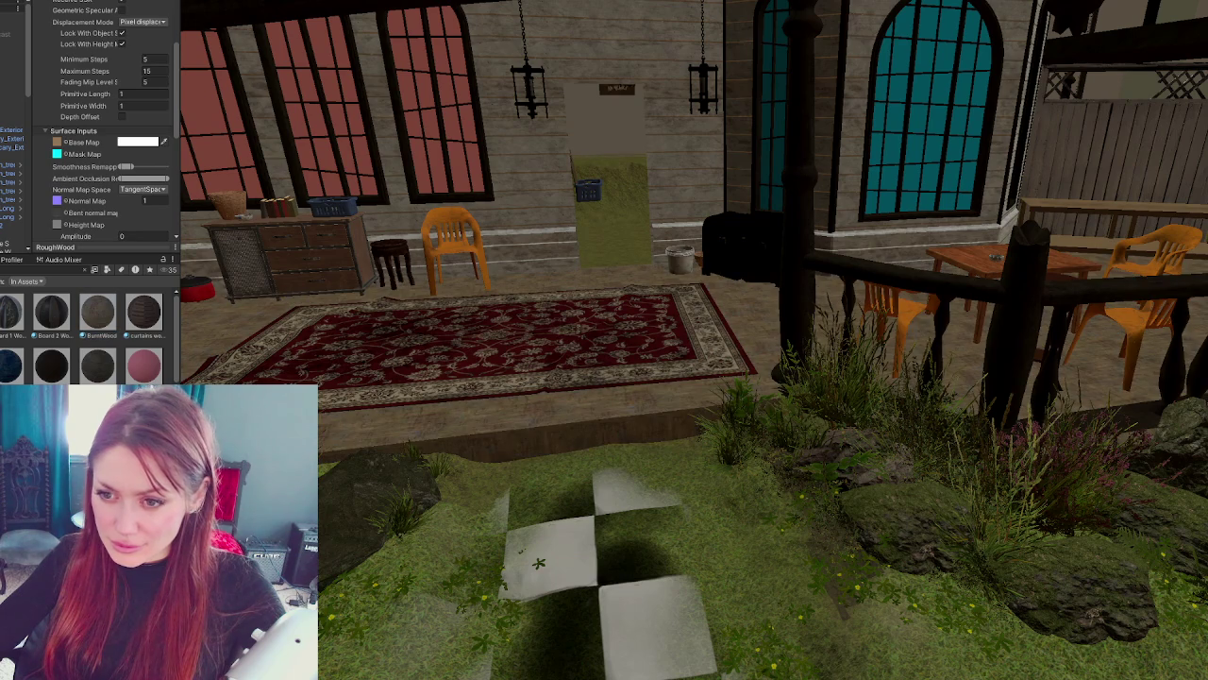
pyautogui.scroll(-5, 85, 330)
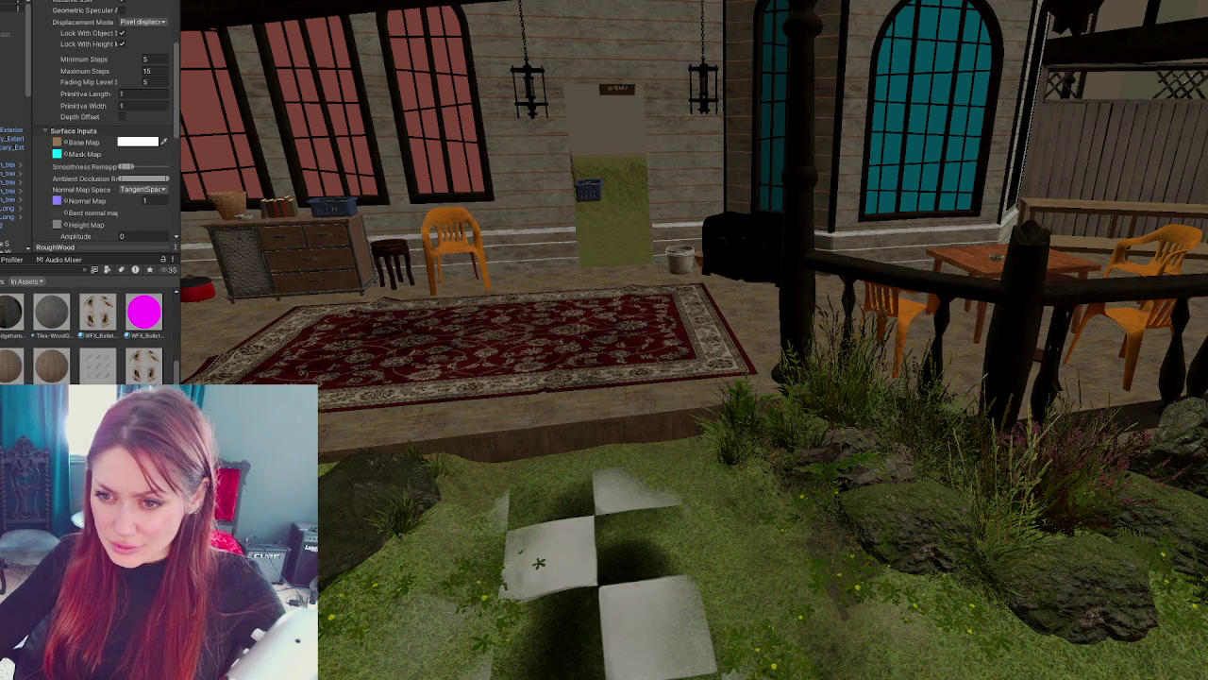
pyautogui.moveTo(302, 444); pyautogui.dragTo(338, 434)
pyautogui.scroll(-3, 85, 335)
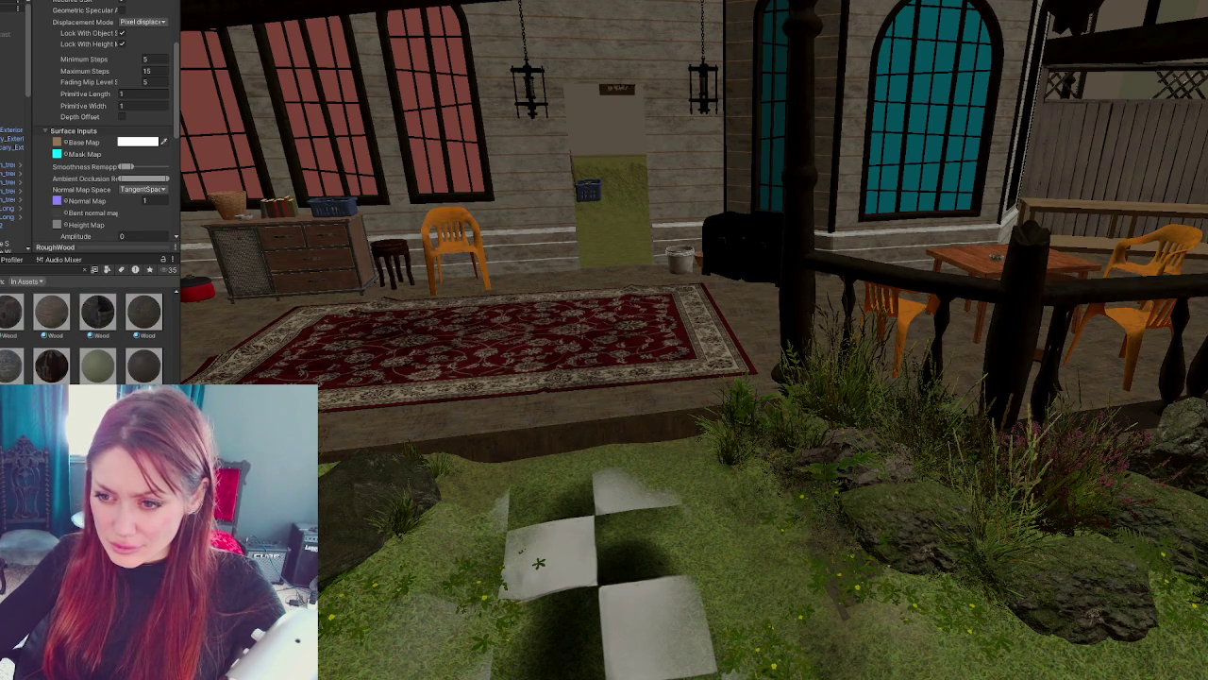
pyautogui.scroll(-2, 85, 335)
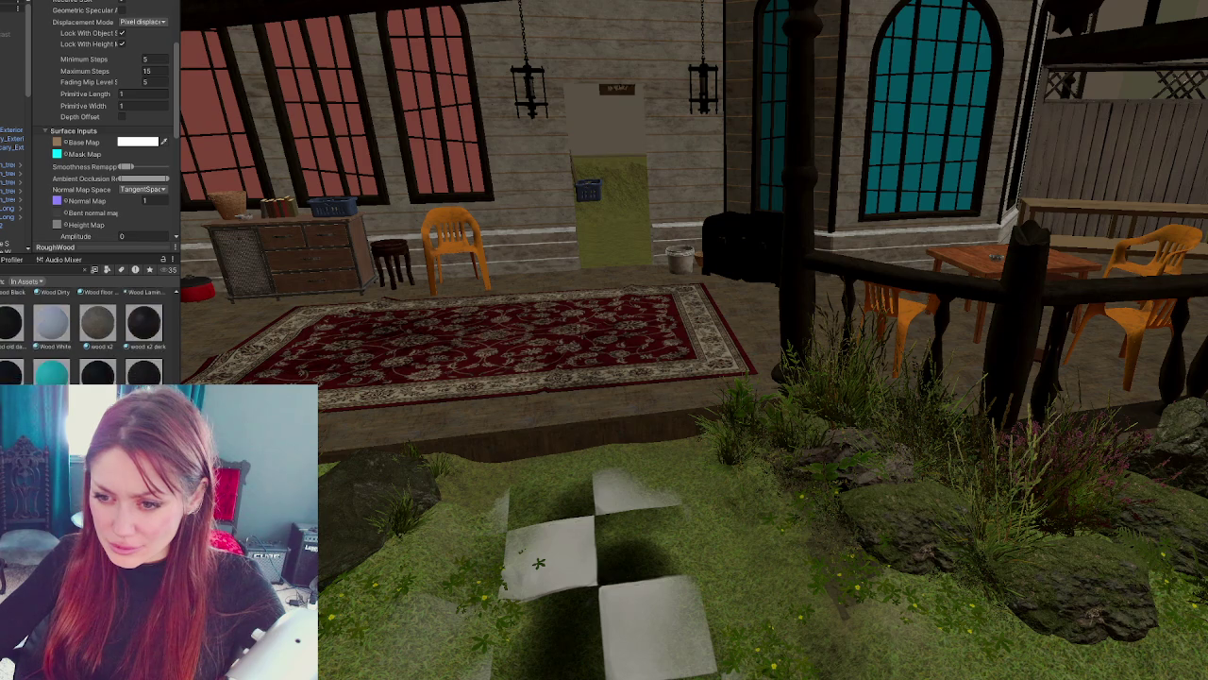
pyautogui.scroll(-2, 85, 335)
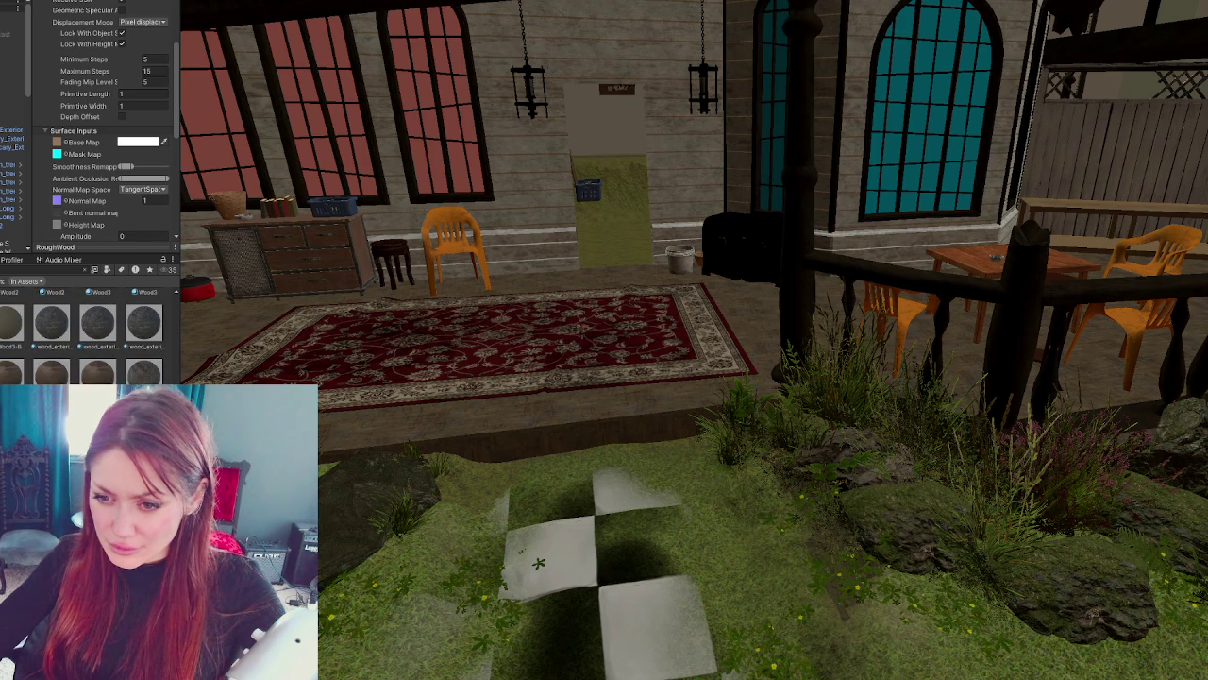
pyautogui.scroll(-2, 85, 335)
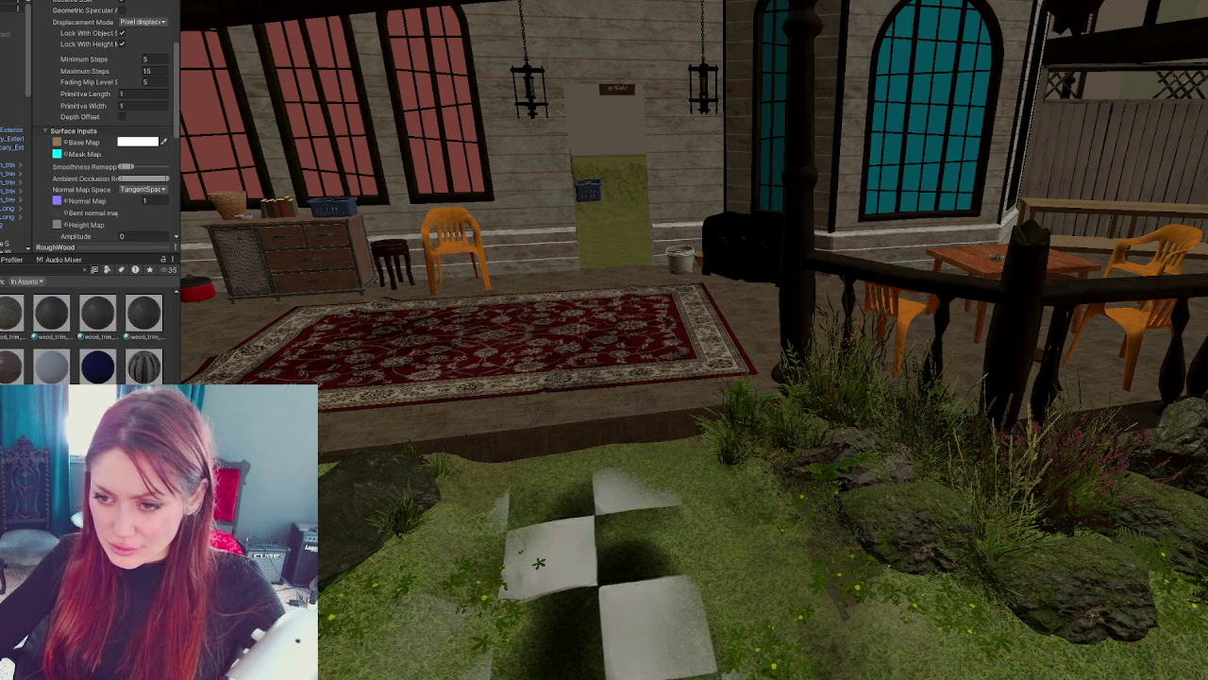
pyautogui.moveTo(51, 311); pyautogui.dragTo(489, 429)
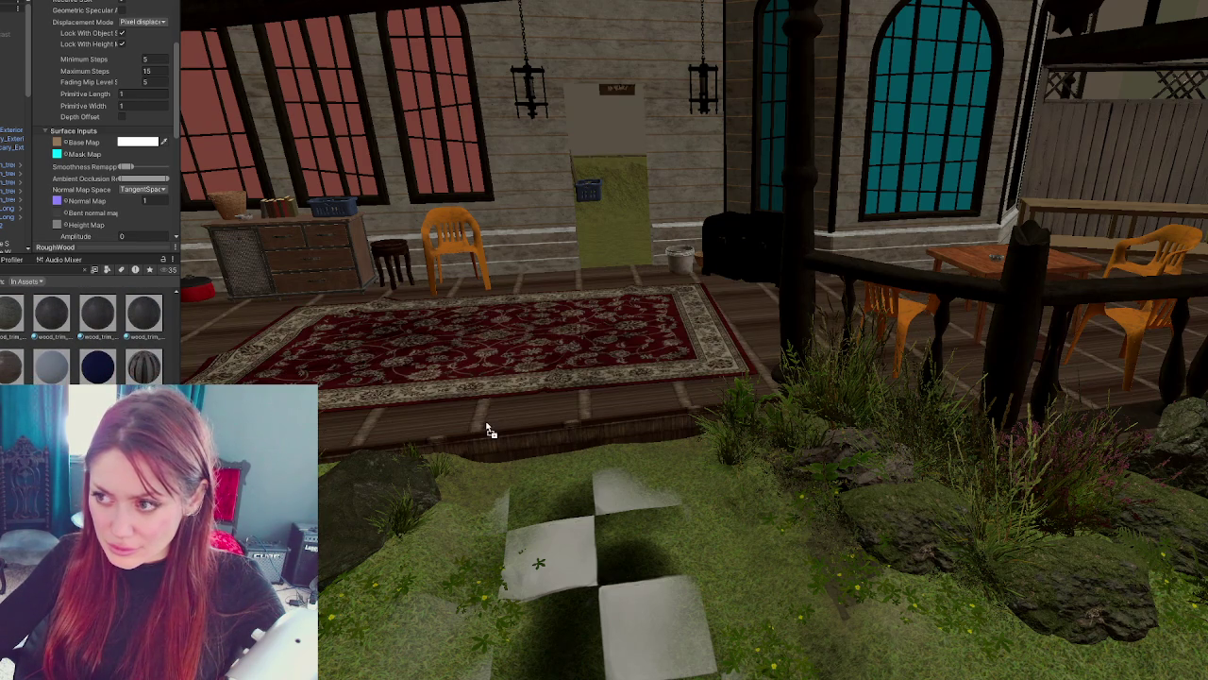
# - Try a stone-tile material on the step below the rug, then apply BurntWood to it
pyautogui.scroll(1, 85, 335)
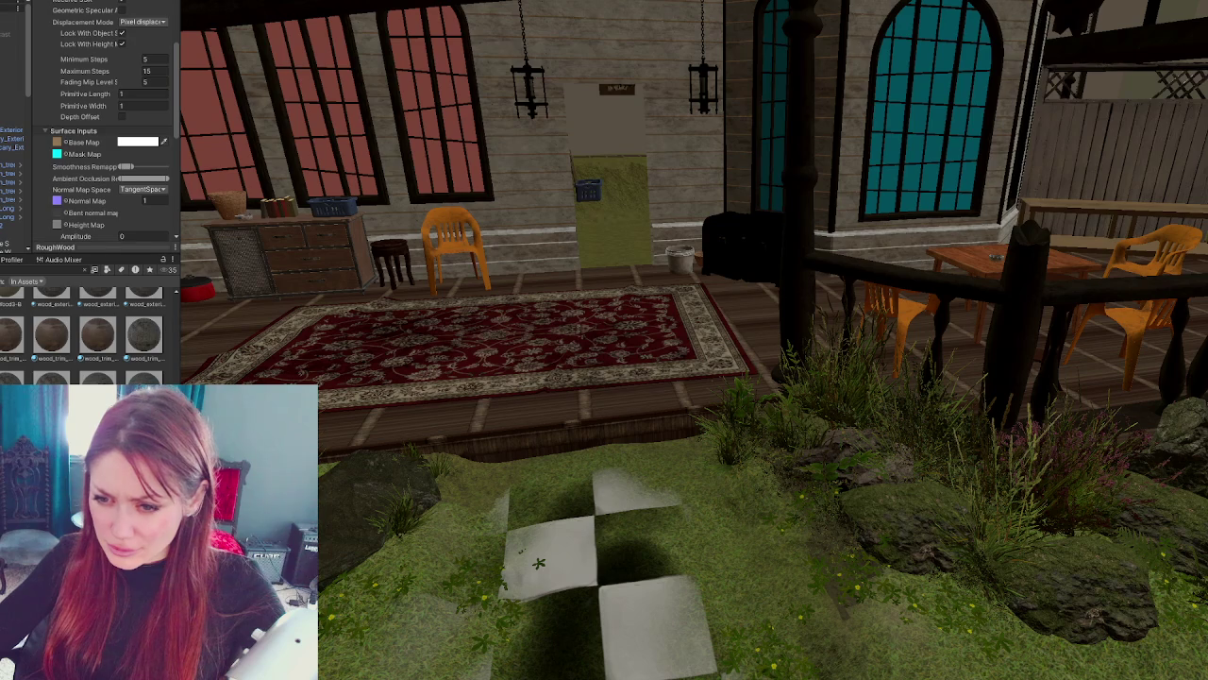
pyautogui.scroll(2, 85, 335)
pyautogui.scroll(5, 85, 335)
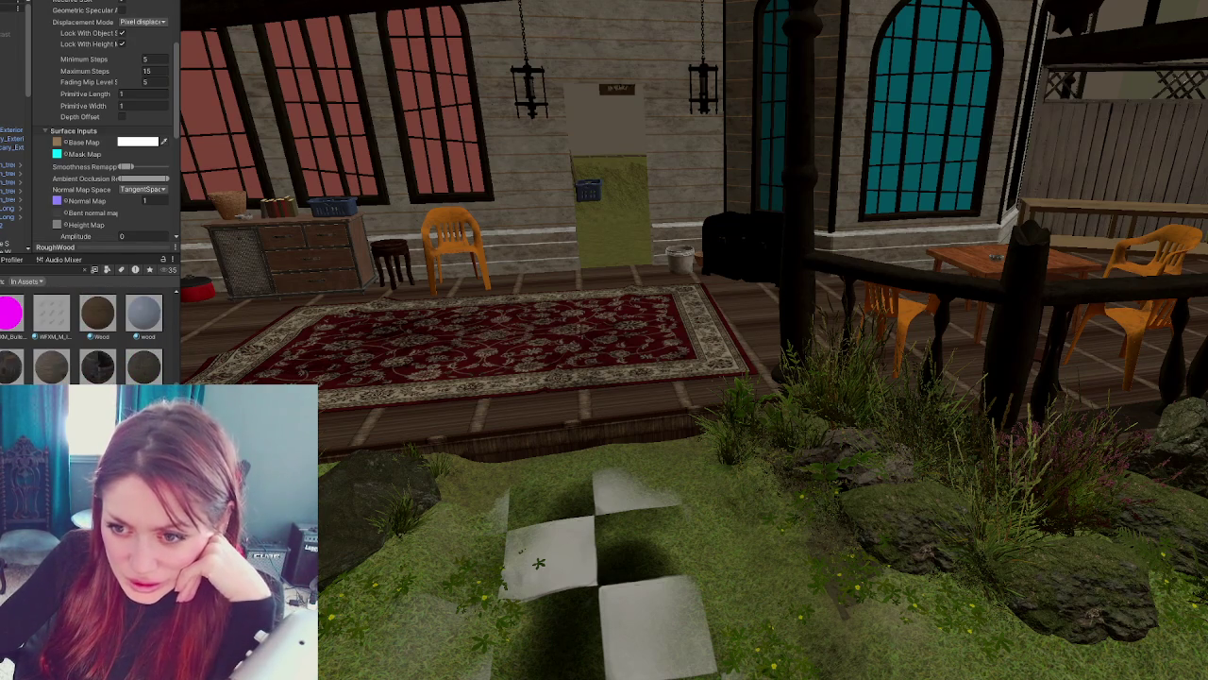
pyautogui.scroll(2, 85, 335)
pyautogui.scroll(5, 85, 335)
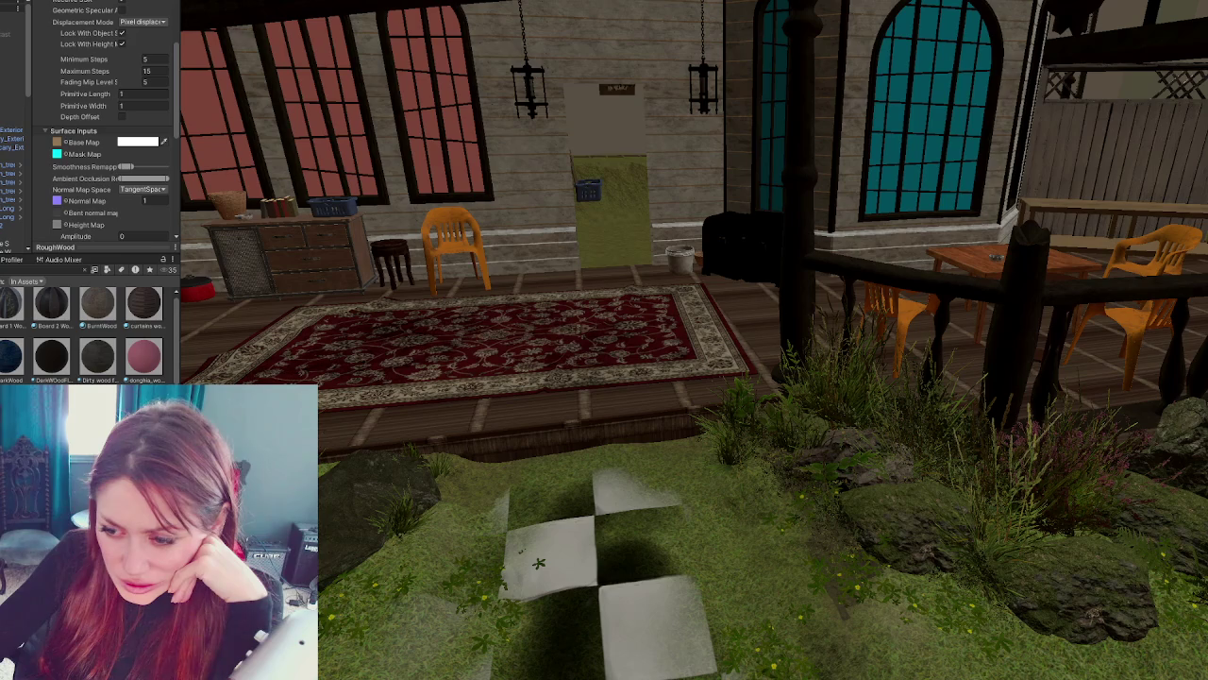
pyautogui.moveTo(283, 416); pyautogui.dragTo(370, 436)
pyautogui.scroll(1, 85, 335)
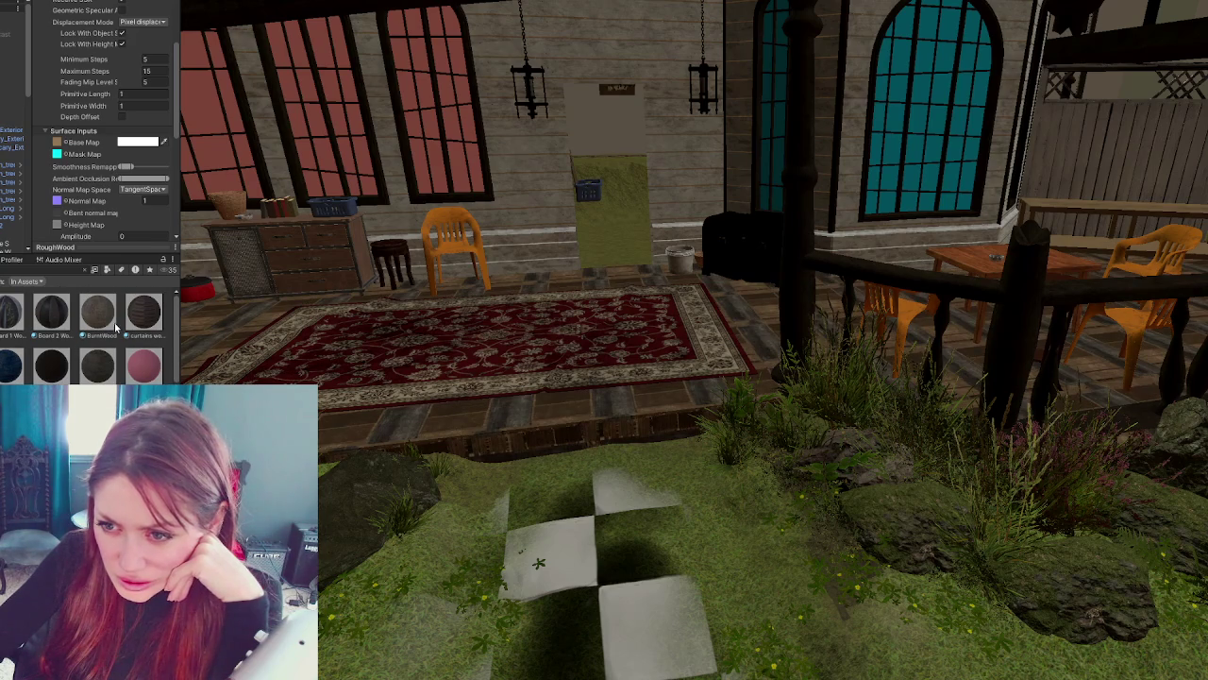
pyautogui.moveTo(102, 319); pyautogui.dragTo(365, 422)
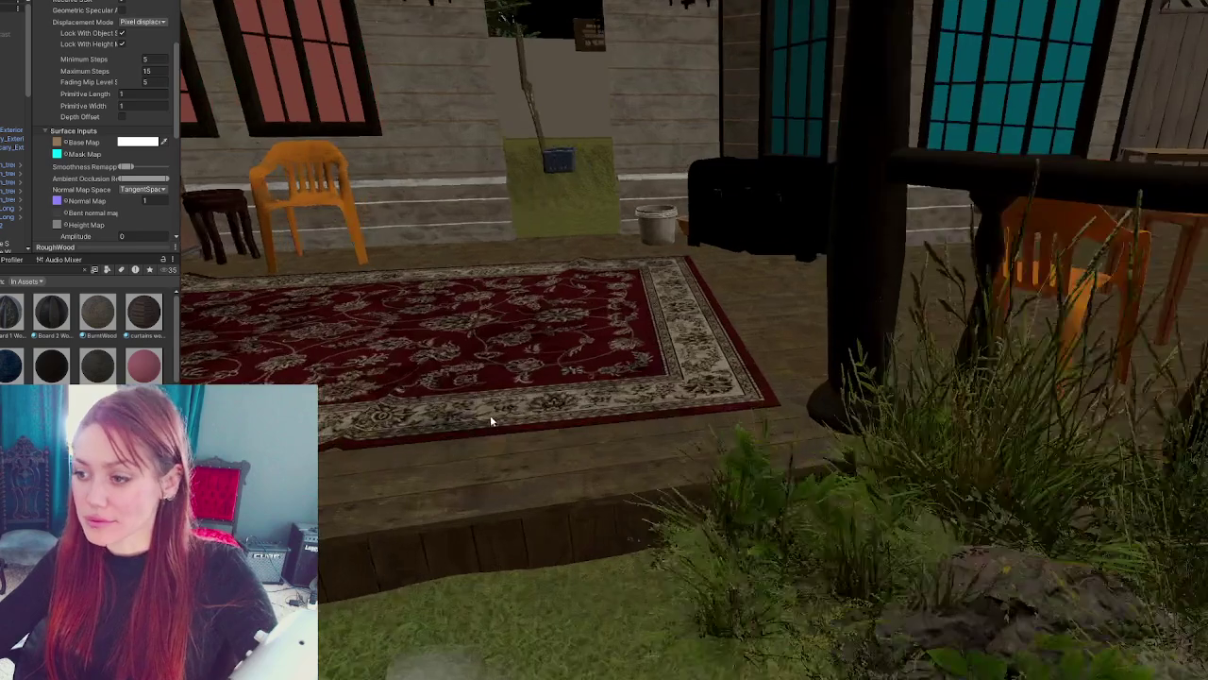
pyautogui.scroll(3, 490, 415)
pyautogui.scroll(5, 490, 415)
pyautogui.moveTo(531, 362); pyautogui.dragTo(524, 381)
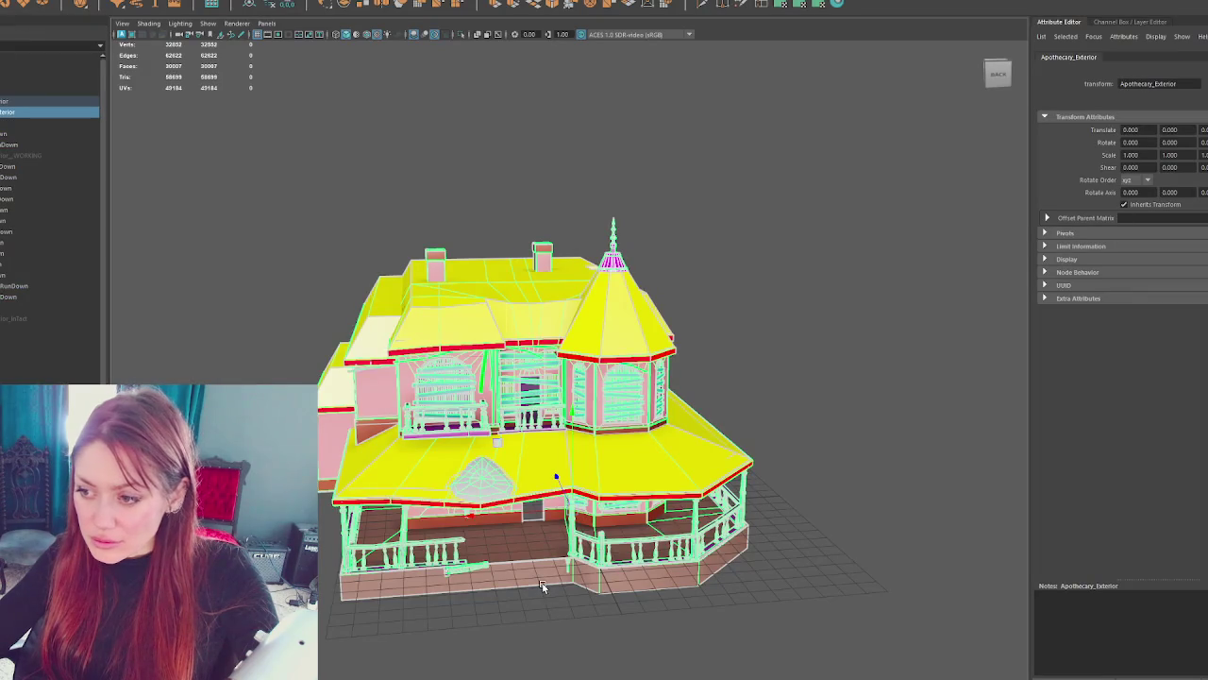
# - Switch the house mesh to face mode and select the porch floor faces
pyautogui.scroll(5, 588, 597)
pyautogui.scroll(10, 588, 596)
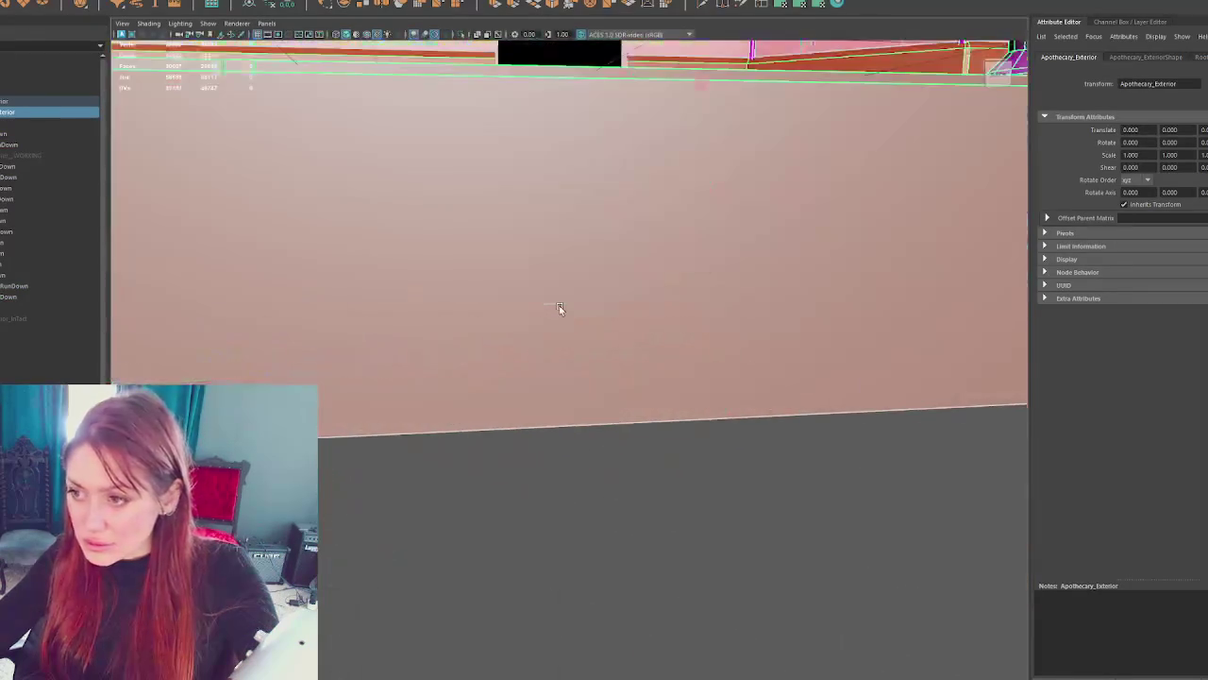
pyautogui.scroll(3, 579, 350)
pyautogui.scroll(-4, 577, 321)
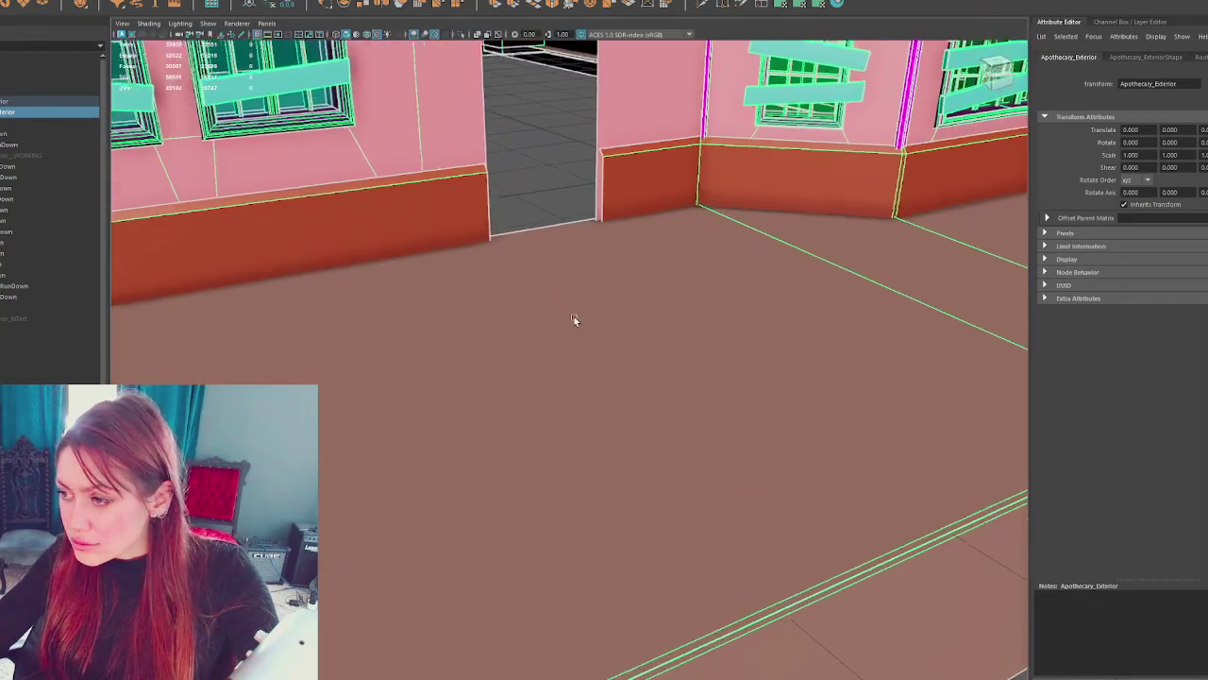
pyautogui.rightClick(783, 396)
pyautogui.click(784, 409)
pyautogui.click(819, 564)
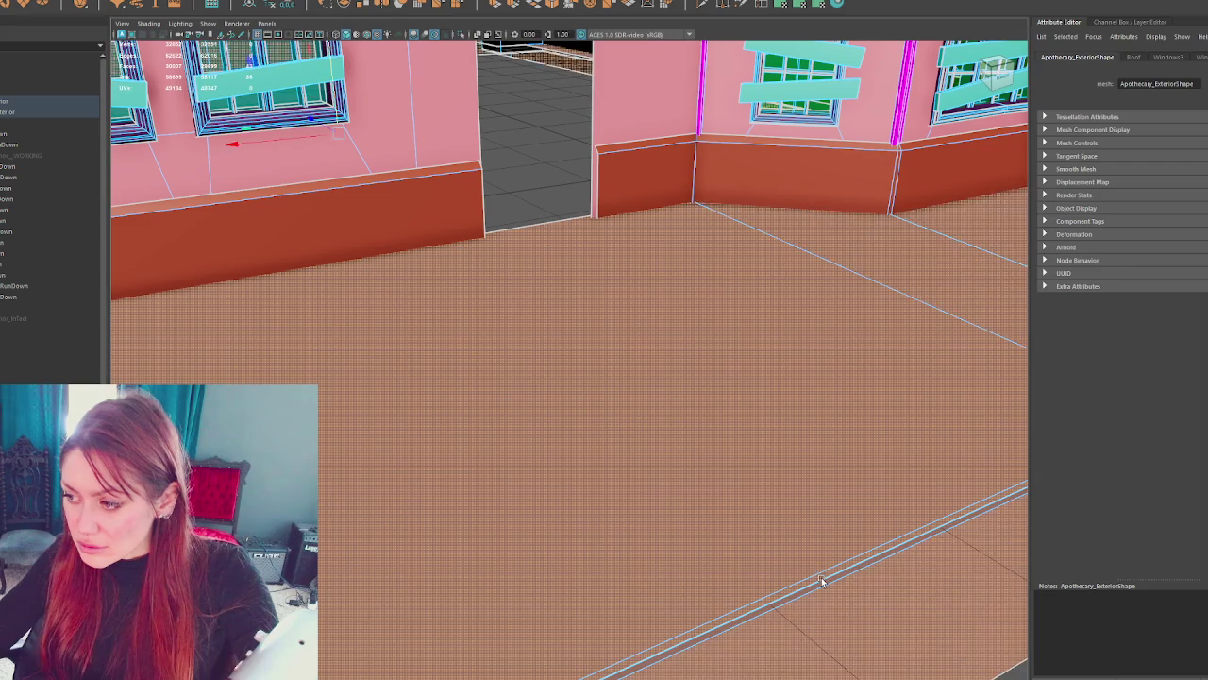
pyautogui.press('f')
pyautogui.moveTo(821, 577)
pyautogui.mouseDown()
pyautogui.moveTo(755, 525)
pyautogui.moveTo(719, 567)
pyautogui.mouseUp()
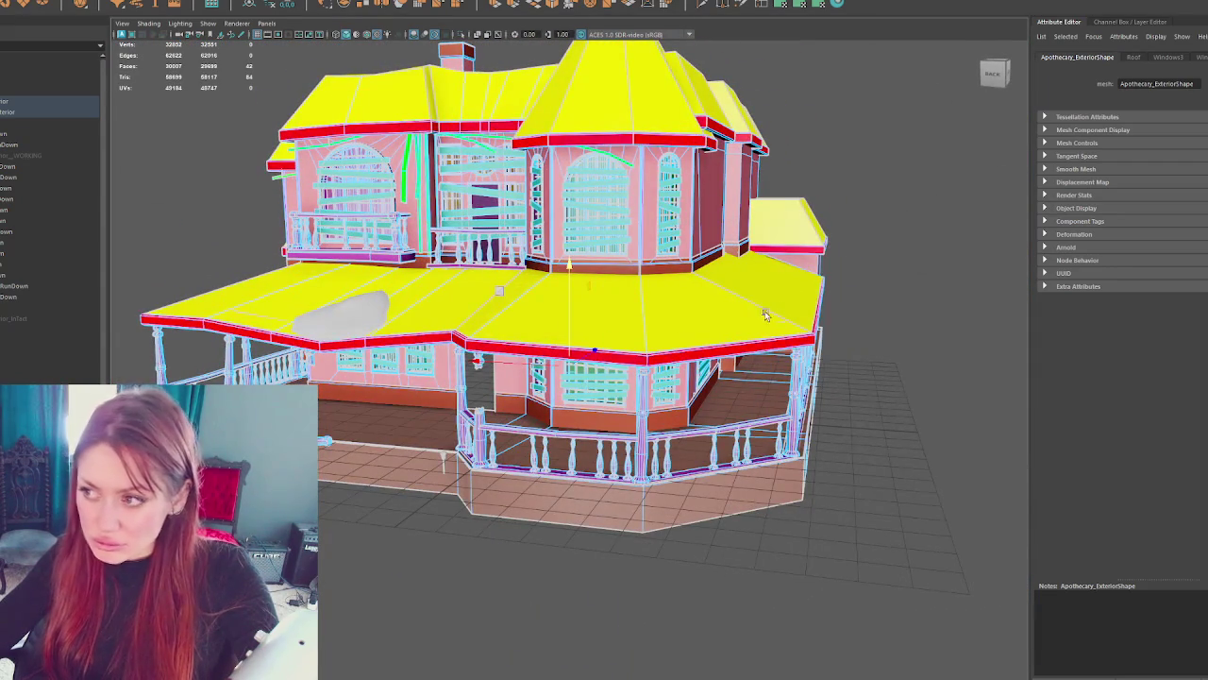
# - Assign the floor faces a new Blinn material named Trim4 coloured blue
pyautogui.rightClick(886, 185)
pyautogui.moveTo(884, 486)
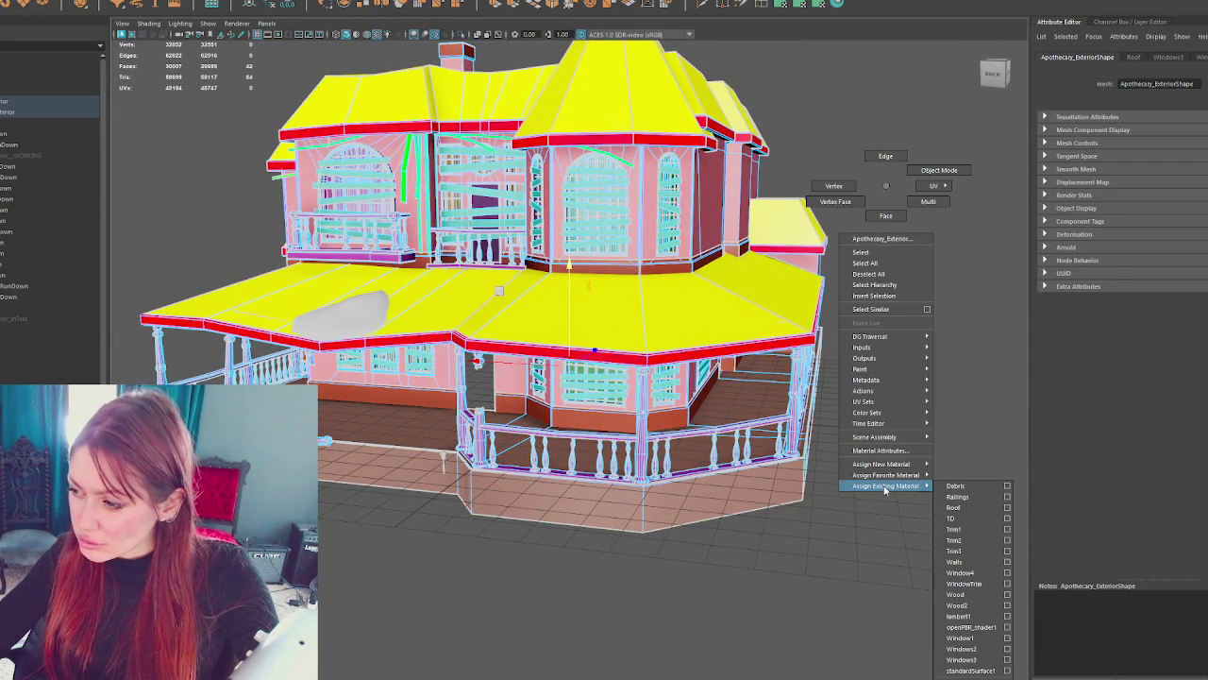
pyautogui.moveTo(884, 463)
pyautogui.click(953, 498)
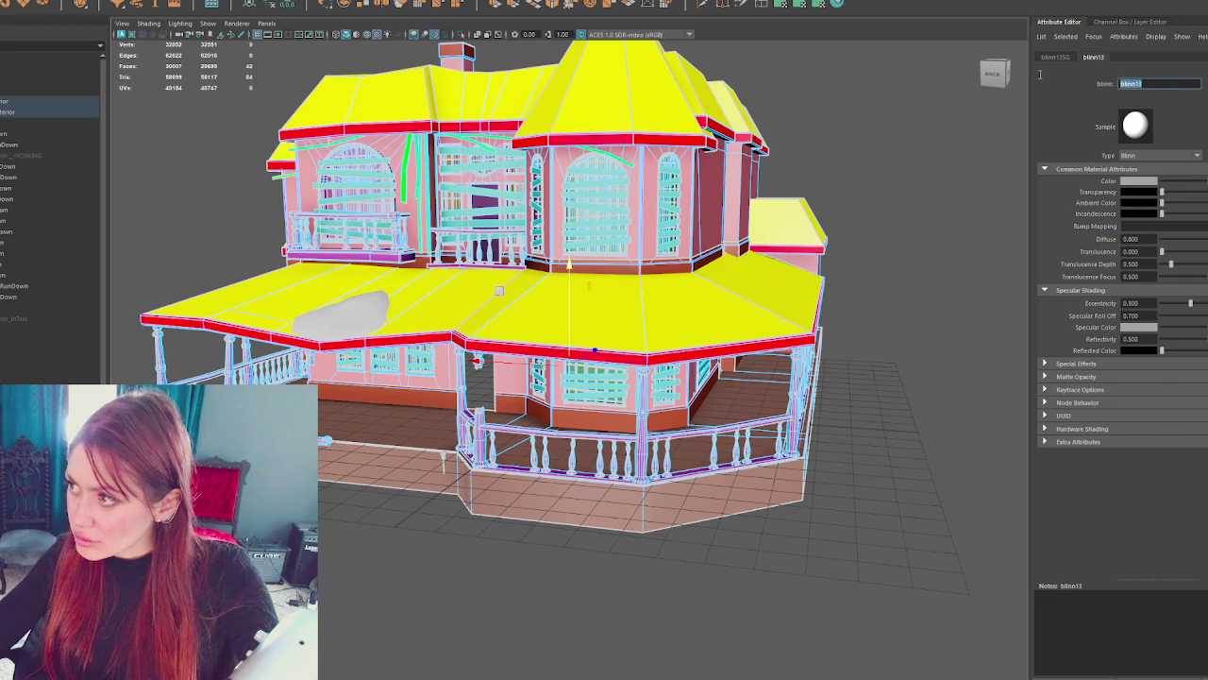
pyautogui.write('Trim4')
pyautogui.press('Return')
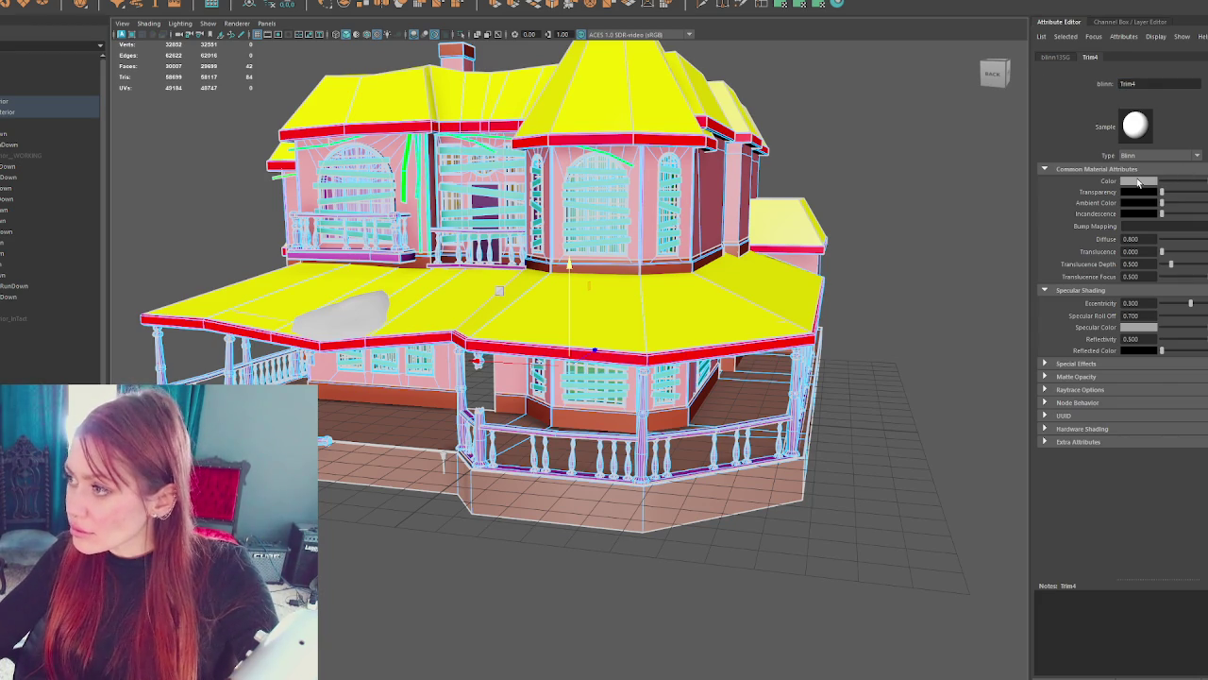
pyautogui.click(1139, 182)
pyautogui.click(1145, 159)
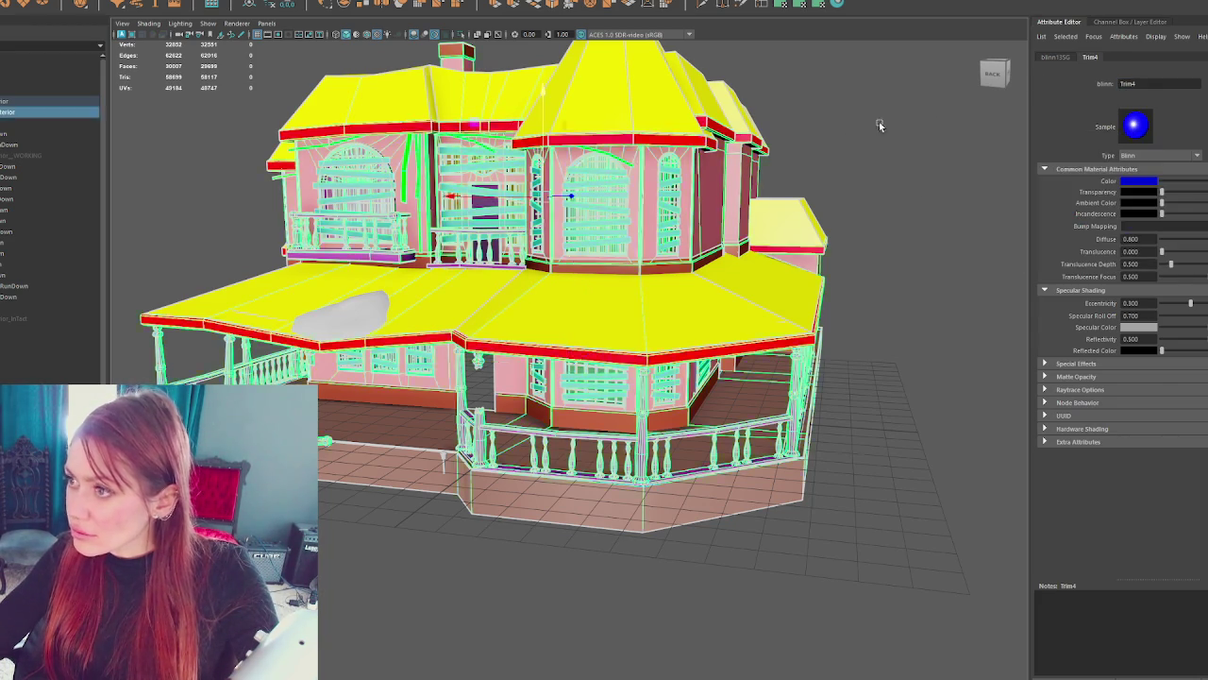
# - Hide Apothecary_Exterior and show the working version of the house
pyautogui.click(877, 122)
pyautogui.click(26, 112)
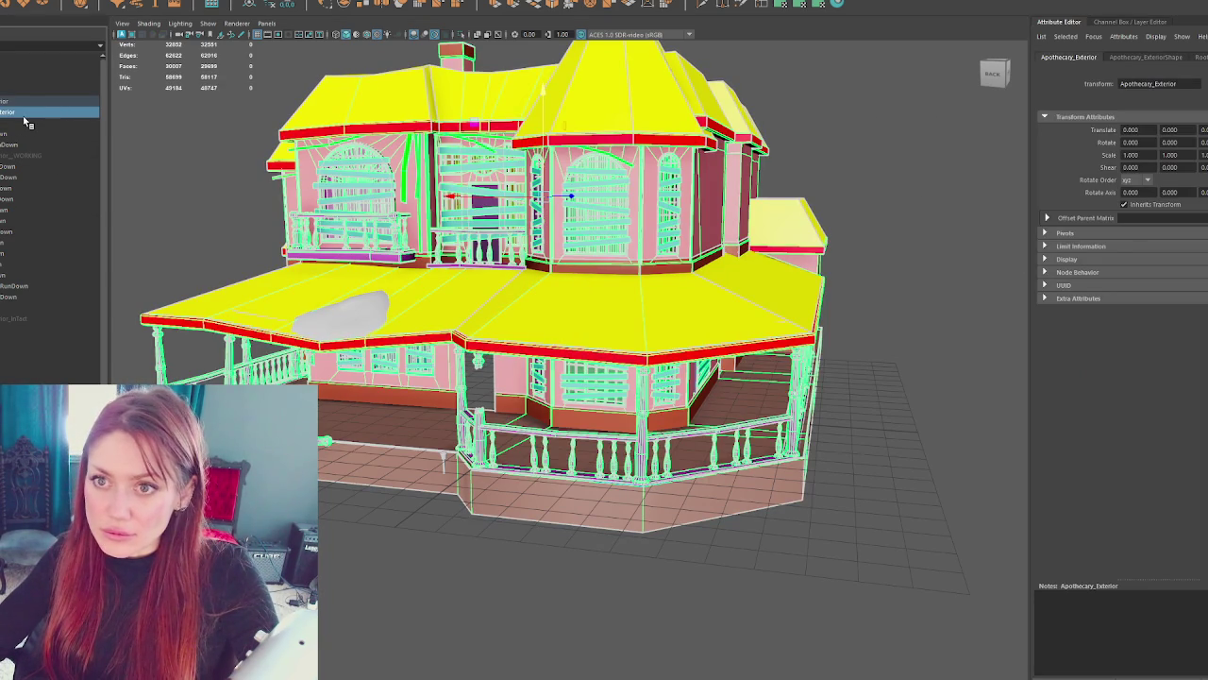
pyautogui.hotkey('ctrl', 'h')
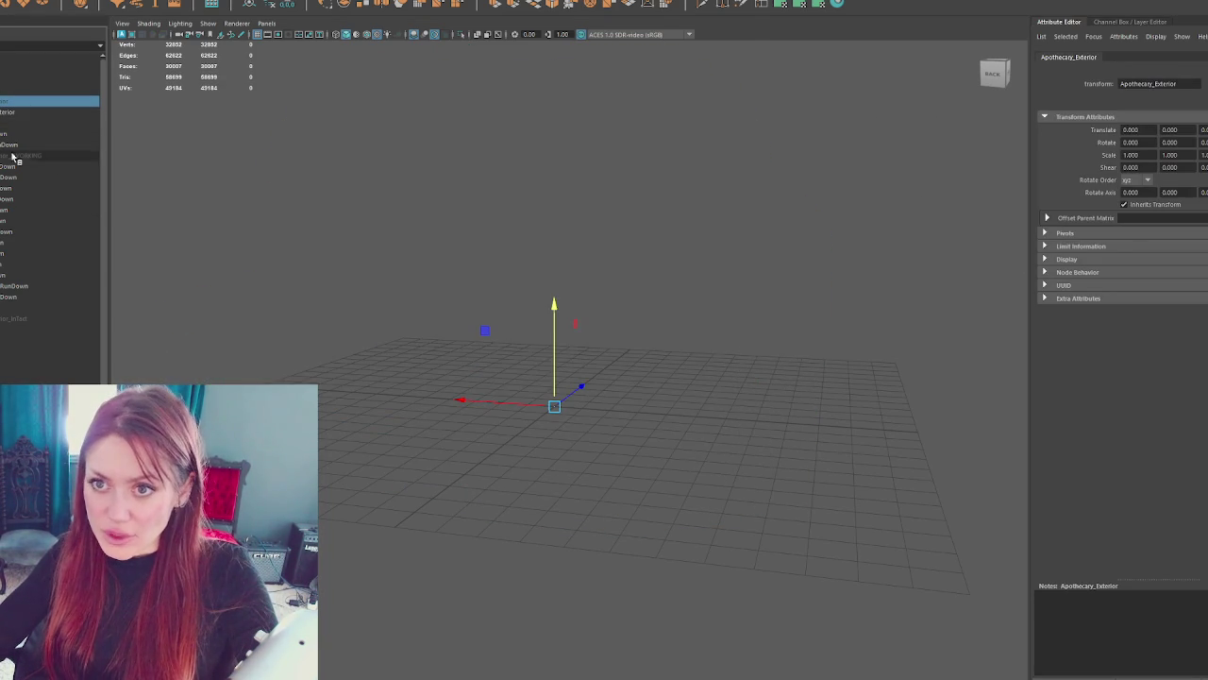
pyautogui.click(16, 158)
pyautogui.hotkey('shift', 'h')
pyautogui.click(852, 345)
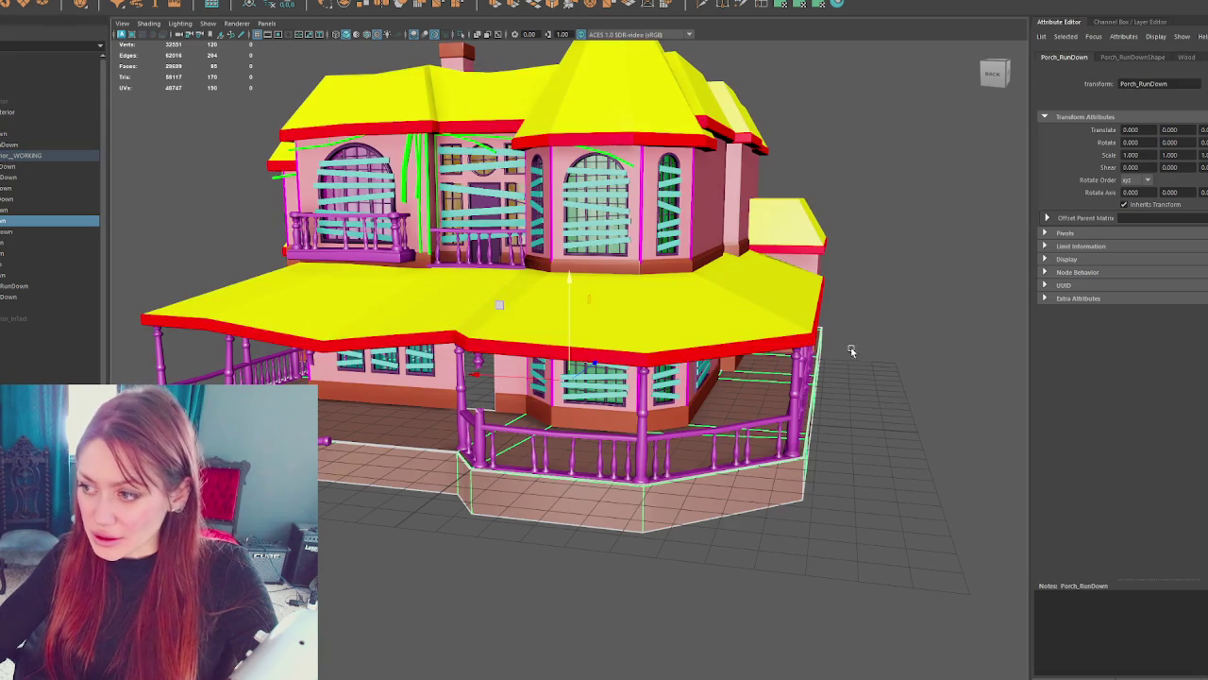
# - Select the porch and check its material options without assigning, then reselect Apothecary_Exterior
pyautogui.click(769, 467)
pyautogui.scroll(10, 770, 467)
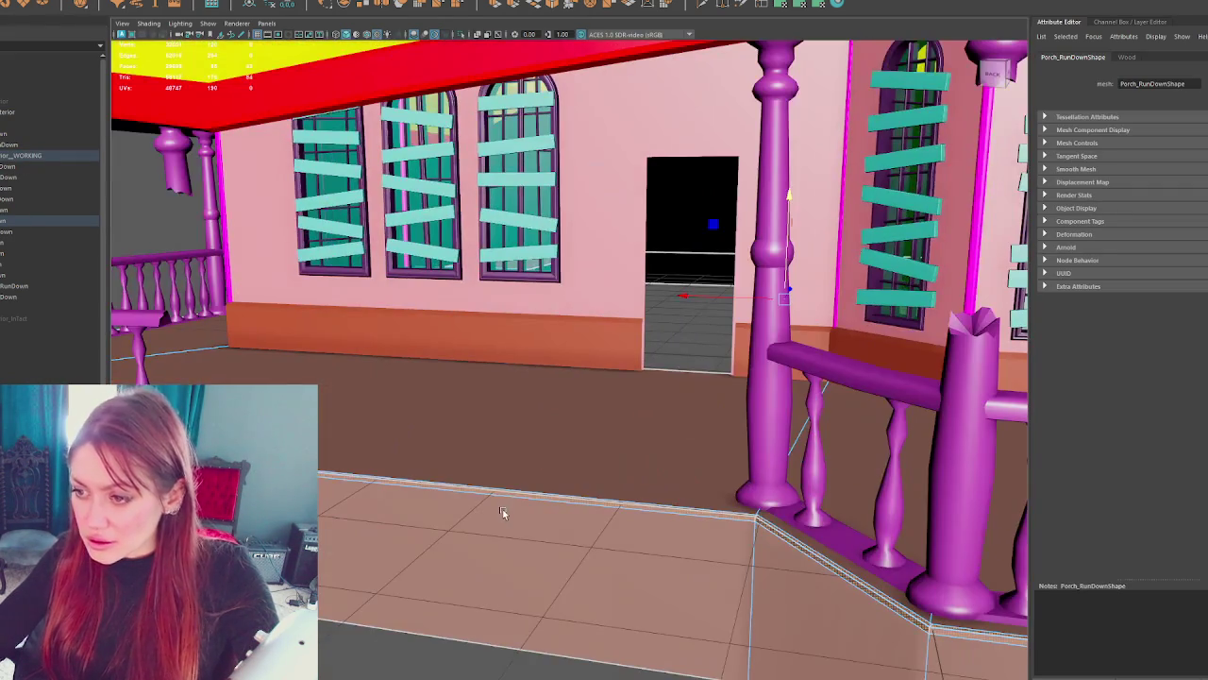
pyautogui.scroll(-10, 512, 489)
pyautogui.rightClick(825, 179)
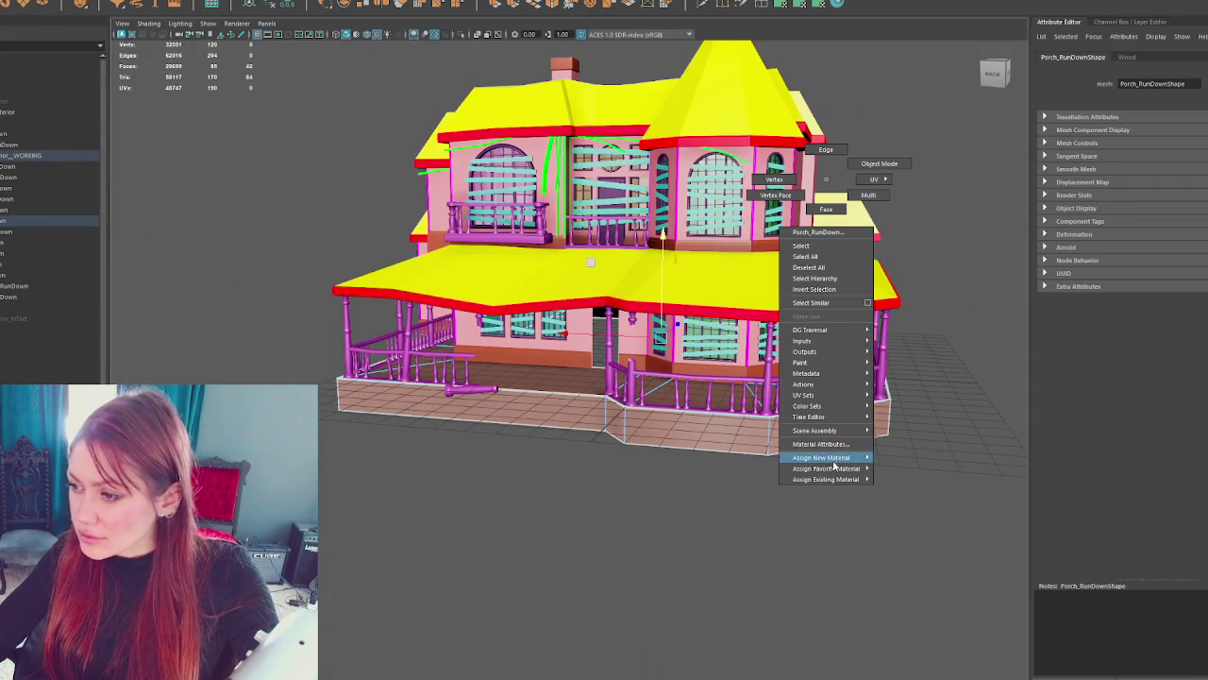
pyautogui.moveTo(839, 480)
pyautogui.click(914, 544)
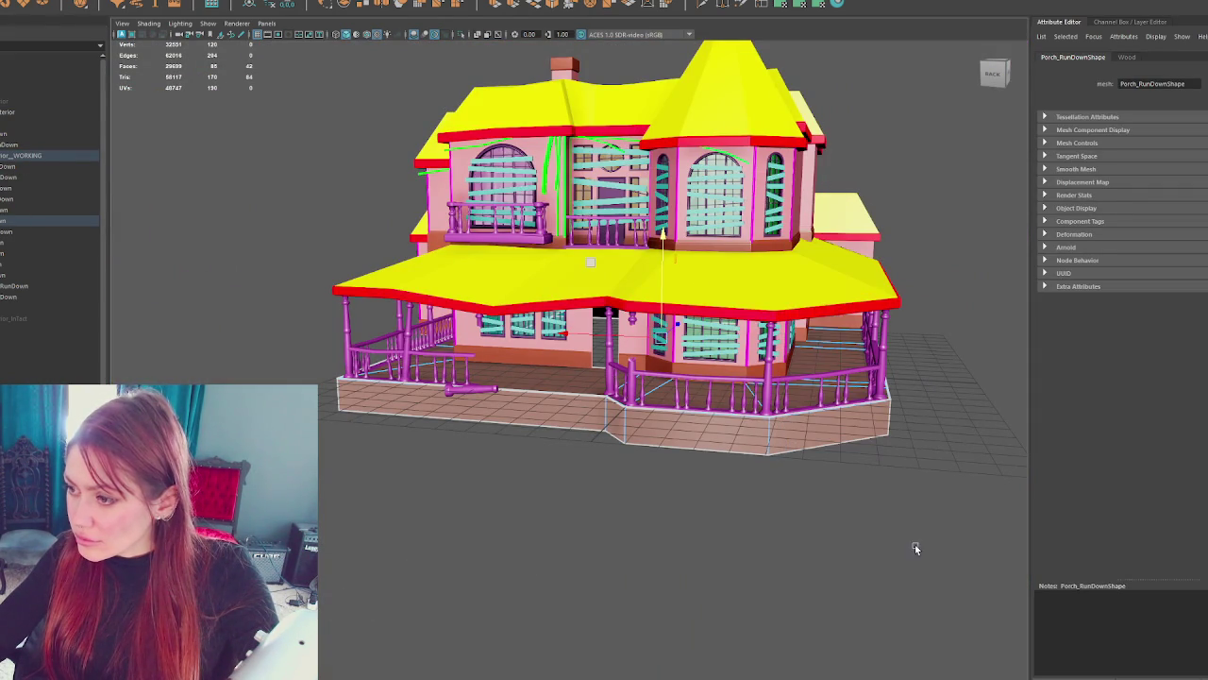
pyautogui.click(288, 194)
pyautogui.scroll(5, 289, 194)
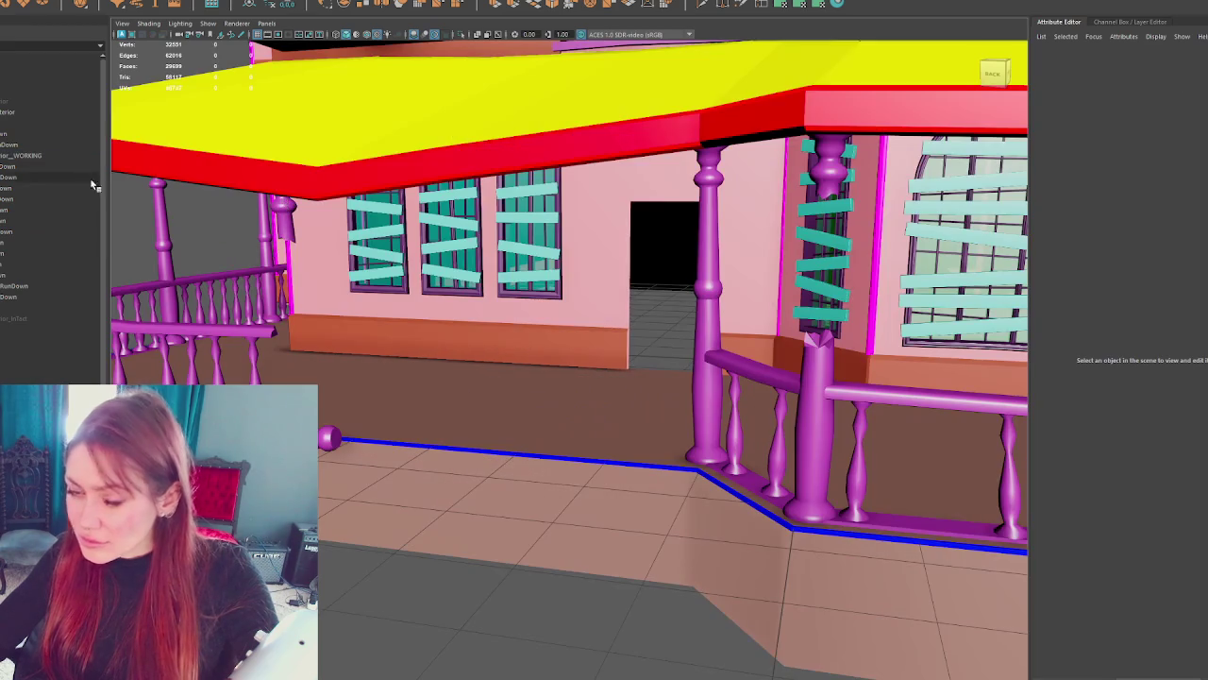
pyautogui.click(41, 104)
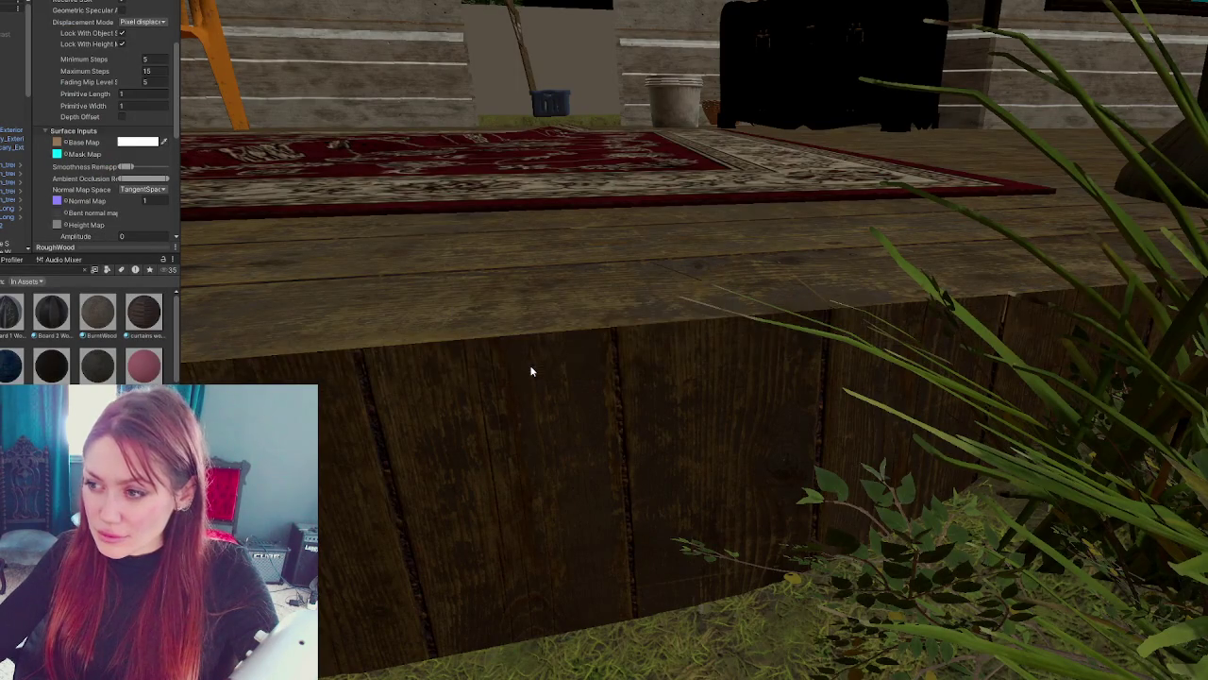
# - Select Apothecary_Exterior and try a wood material on the deck ledge trim
pyautogui.click(21, 147)
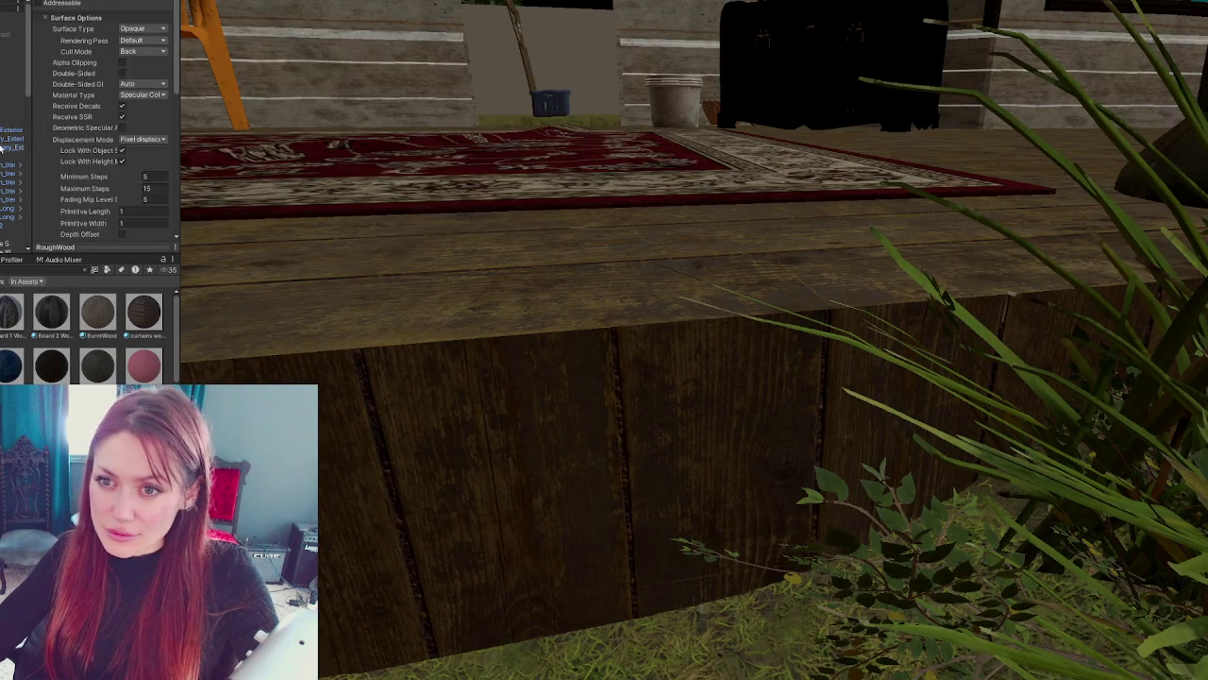
pyautogui.scroll(-5, 104, 170)
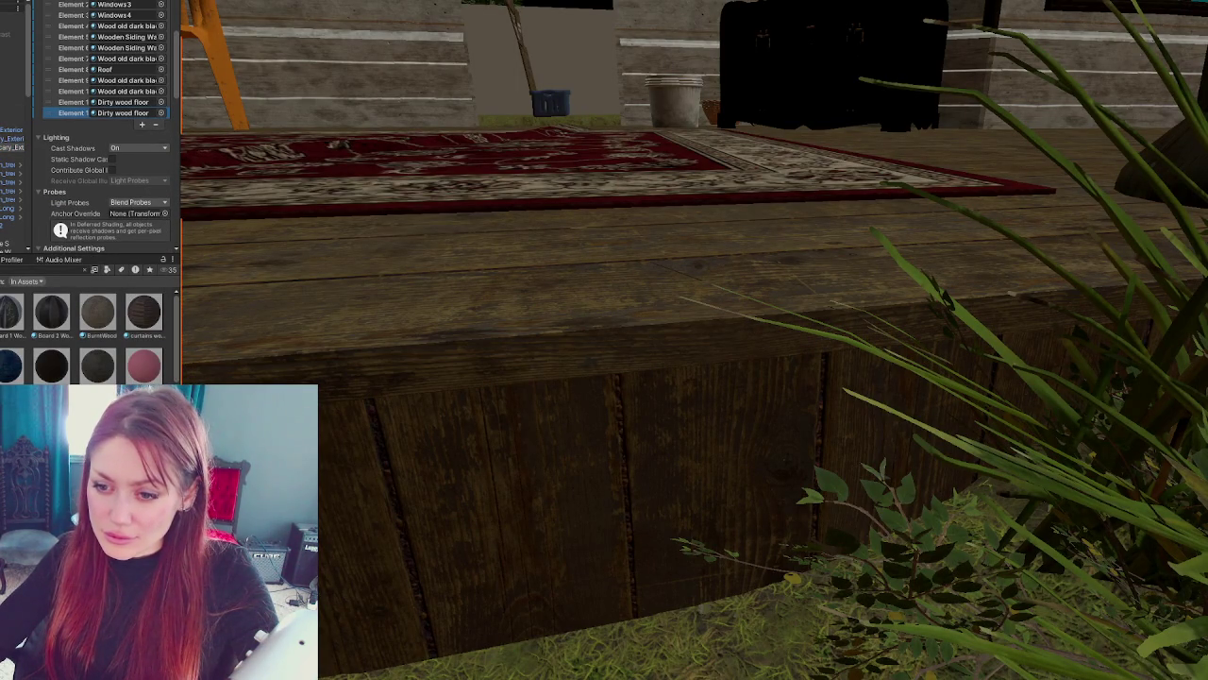
pyautogui.moveTo(311, 371)
pyautogui.mouseDown()
pyautogui.moveTo(324, 375)
pyautogui.moveTo(295, 376)
pyautogui.mouseUp()
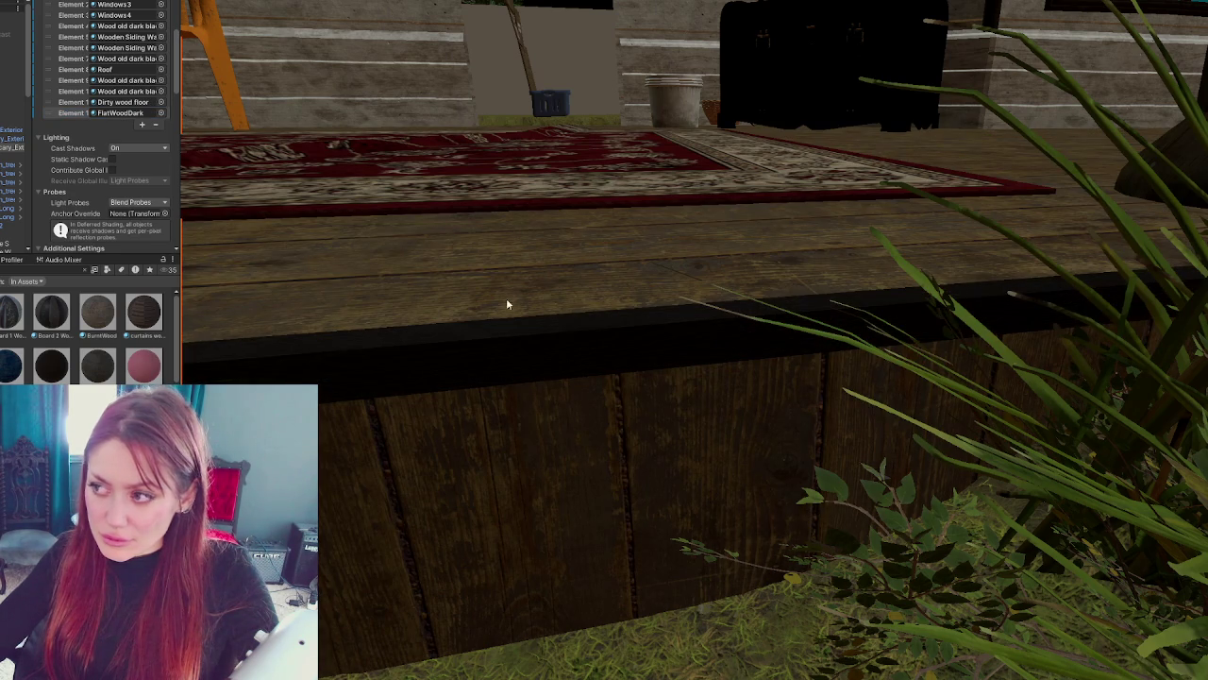
pyautogui.press('f')
pyautogui.scroll(3, 597, 371)
pyautogui.scroll(-2, 596, 370)
pyautogui.scroll(4, 300, 328)
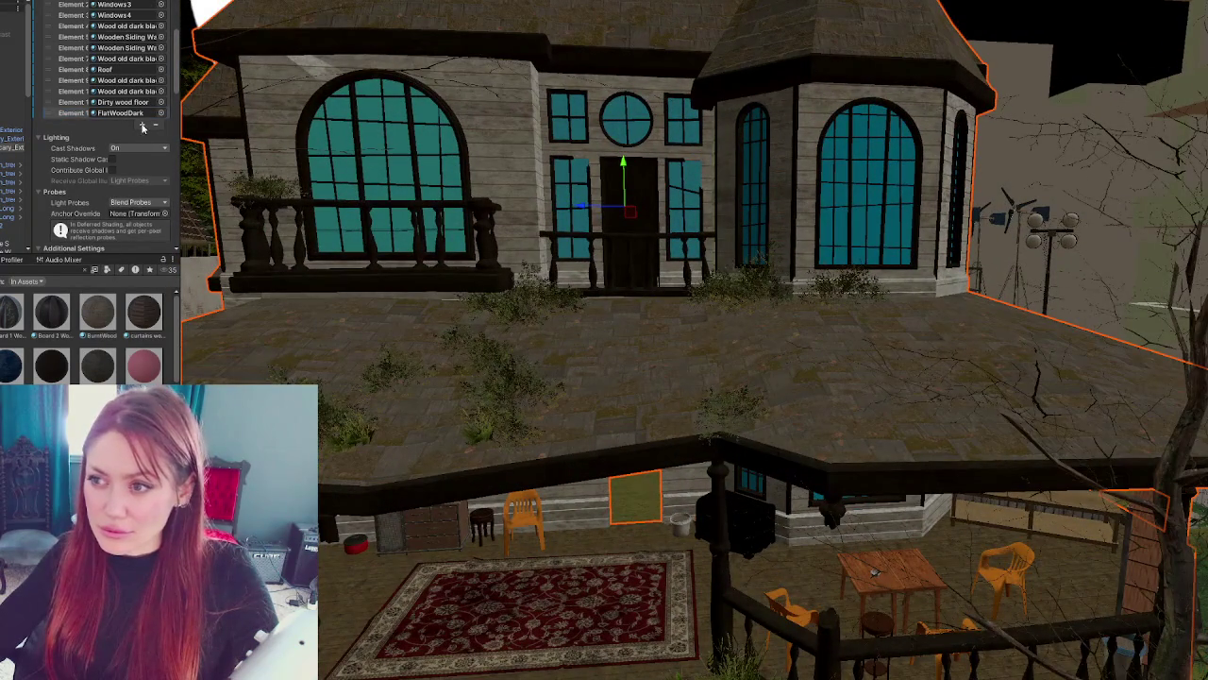
# - Add a FlatWoodDark material slot to the house, removing the surplus last slot
pyautogui.click(142, 123)
pyautogui.click(142, 134)
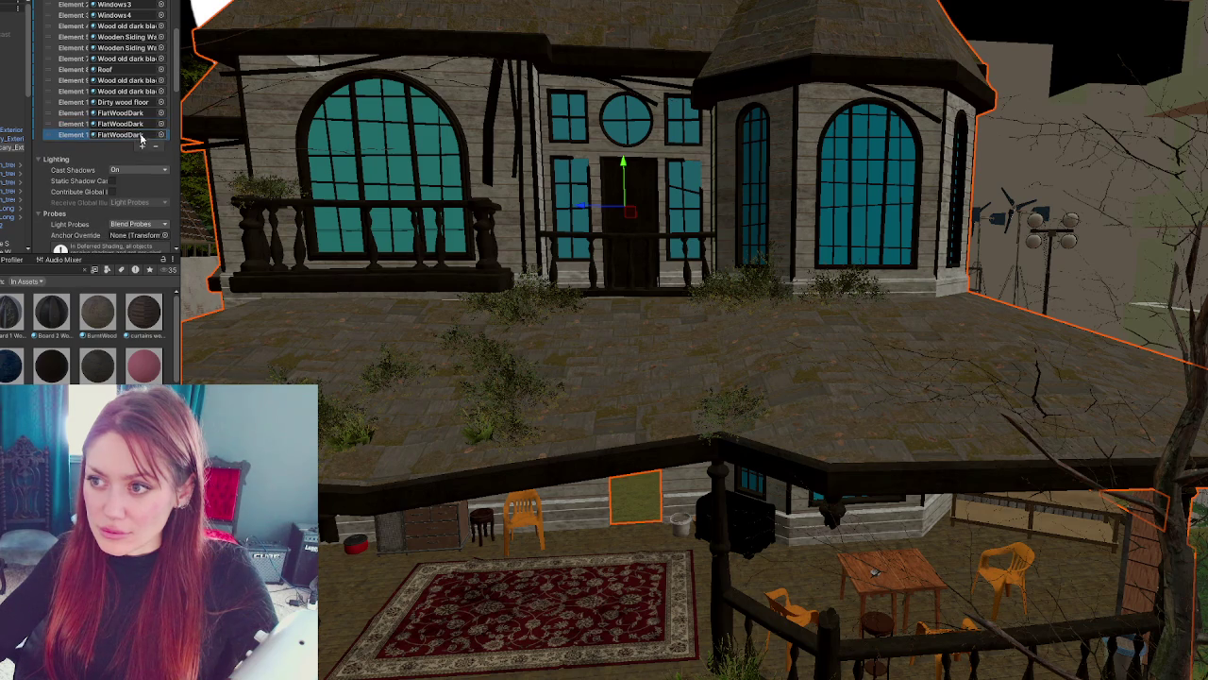
pyautogui.scroll(-3, 441, 234)
pyautogui.scroll(-3, 441, 234)
pyautogui.scroll(4, 451, 226)
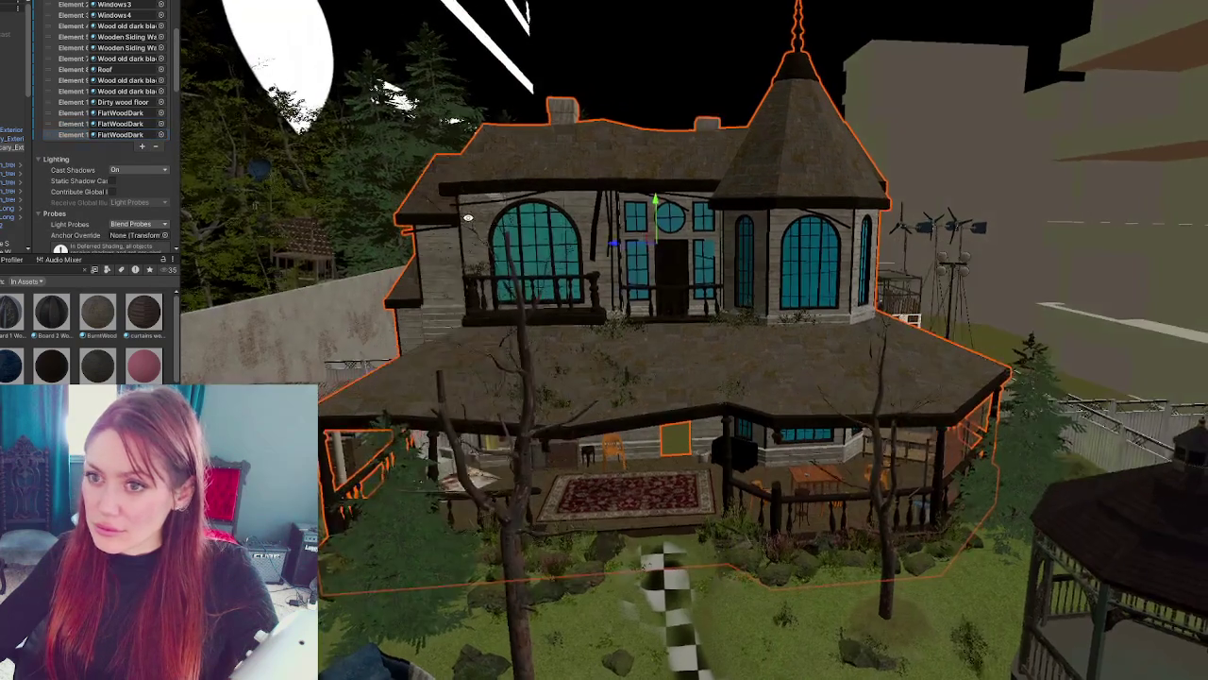
pyautogui.click(123, 135)
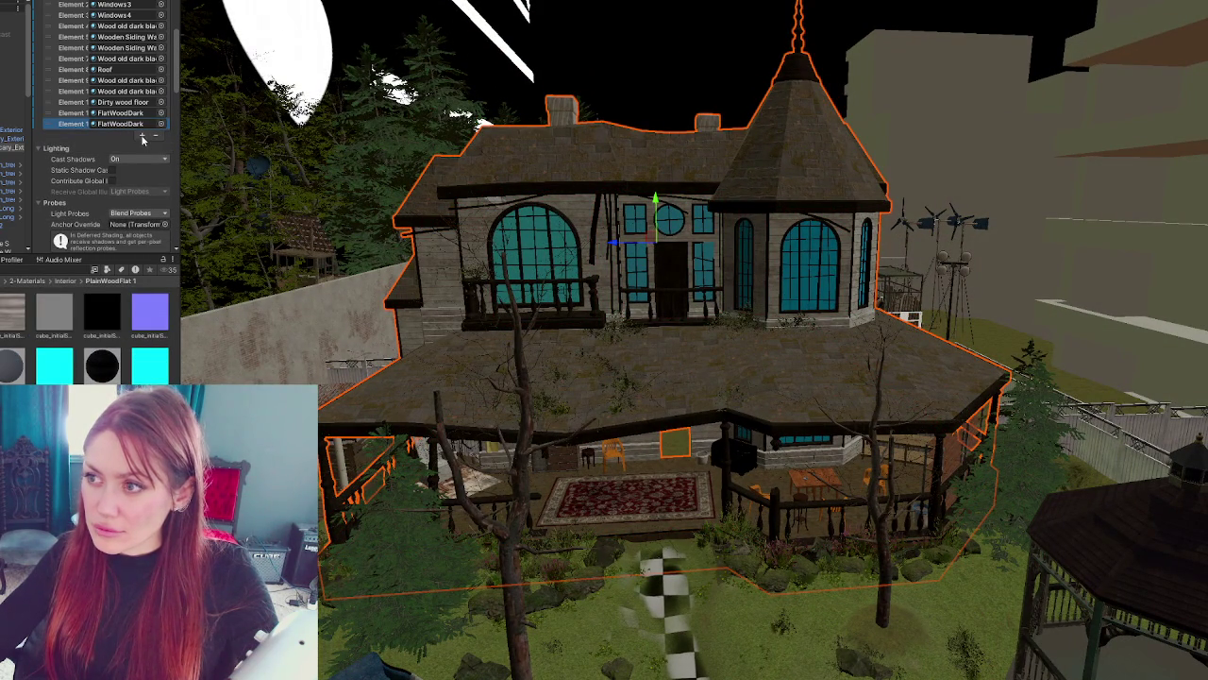
pyautogui.click(157, 144)
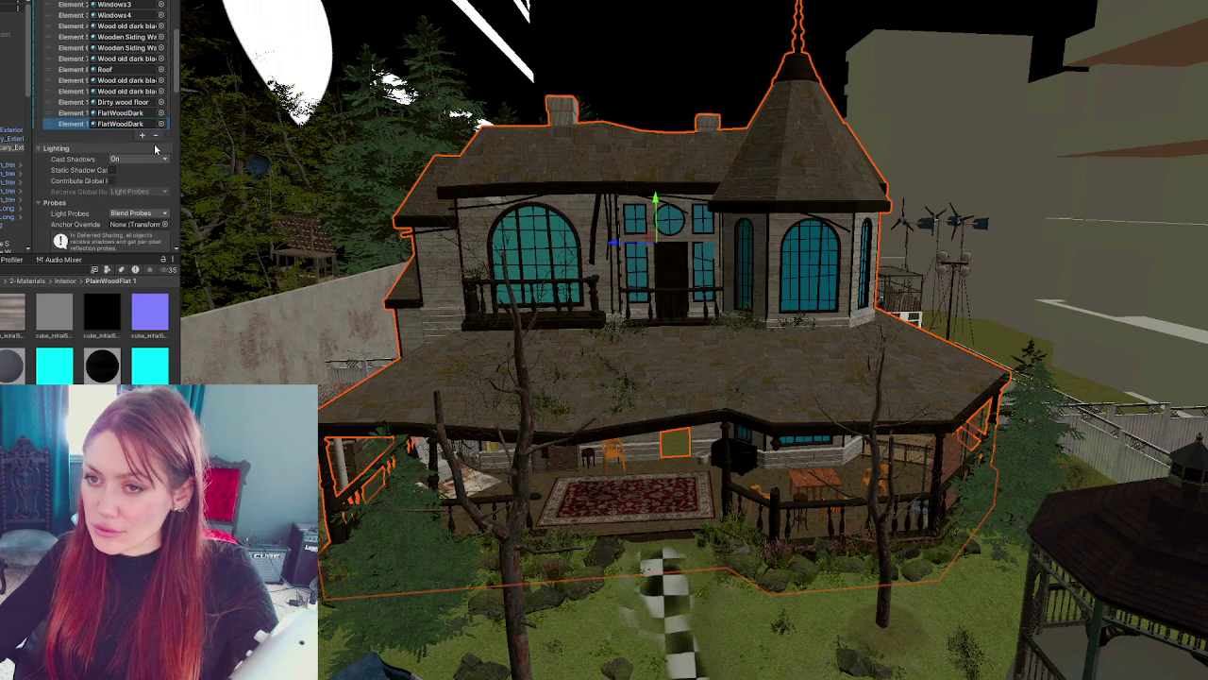
pyautogui.click(144, 138)
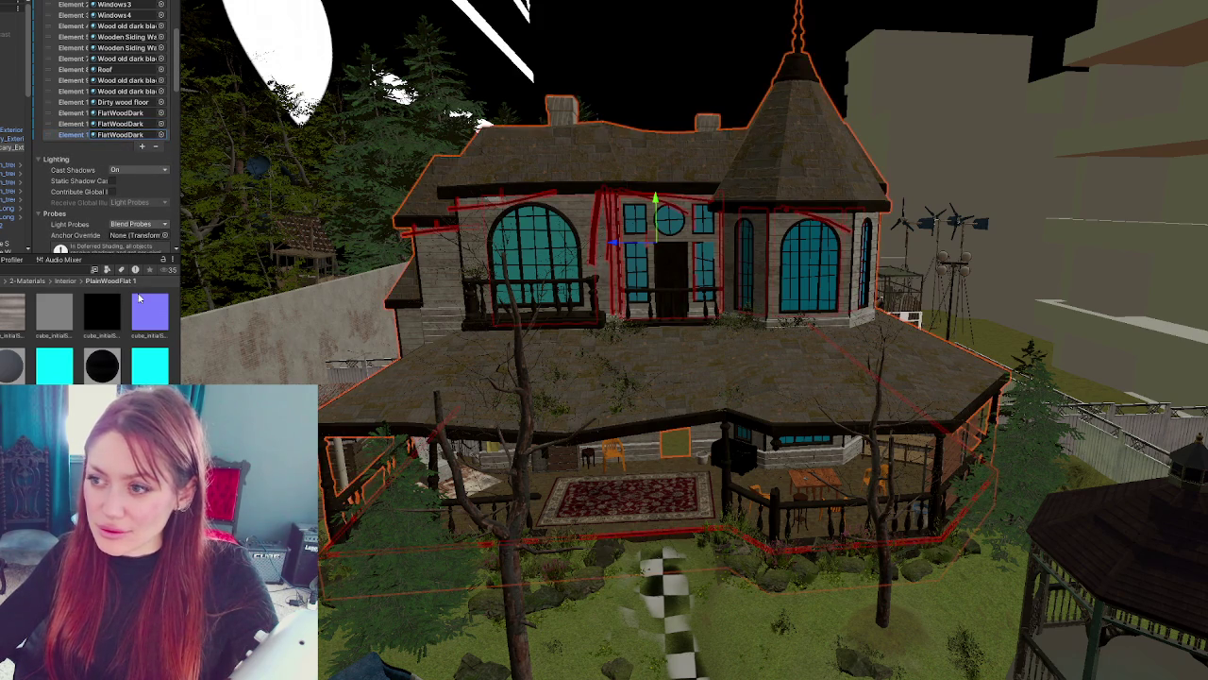
pyautogui.moveTo(102, 330); pyautogui.dragTo(130, 134)
# - Search the Project assets and drag the redbright material into the new slot
pyautogui.scroll(-2, 132, 136)
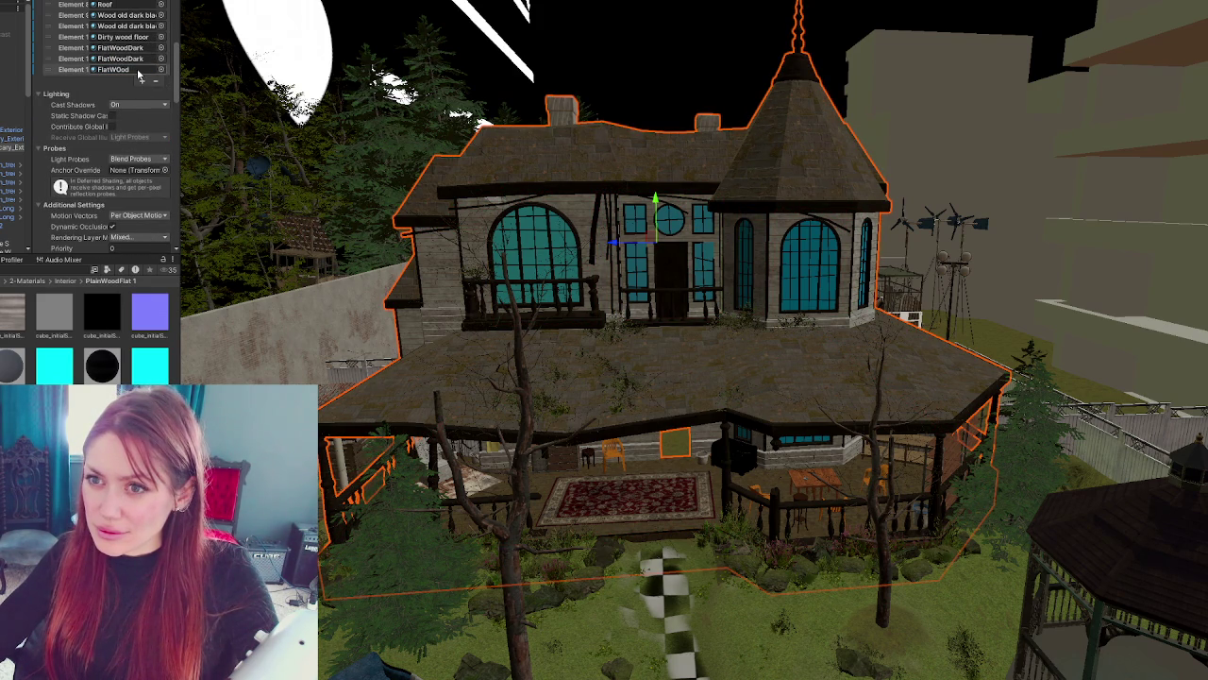
pyautogui.click(40, 280)
pyautogui.click(43, 273)
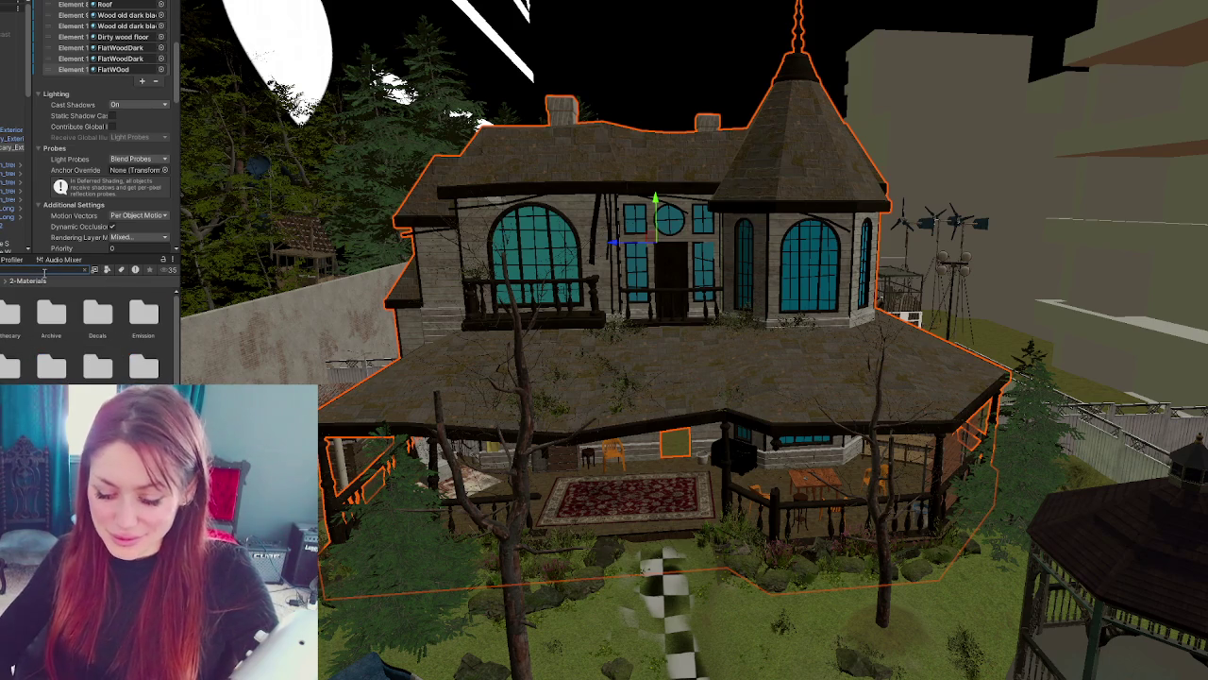
pyautogui.write('c')
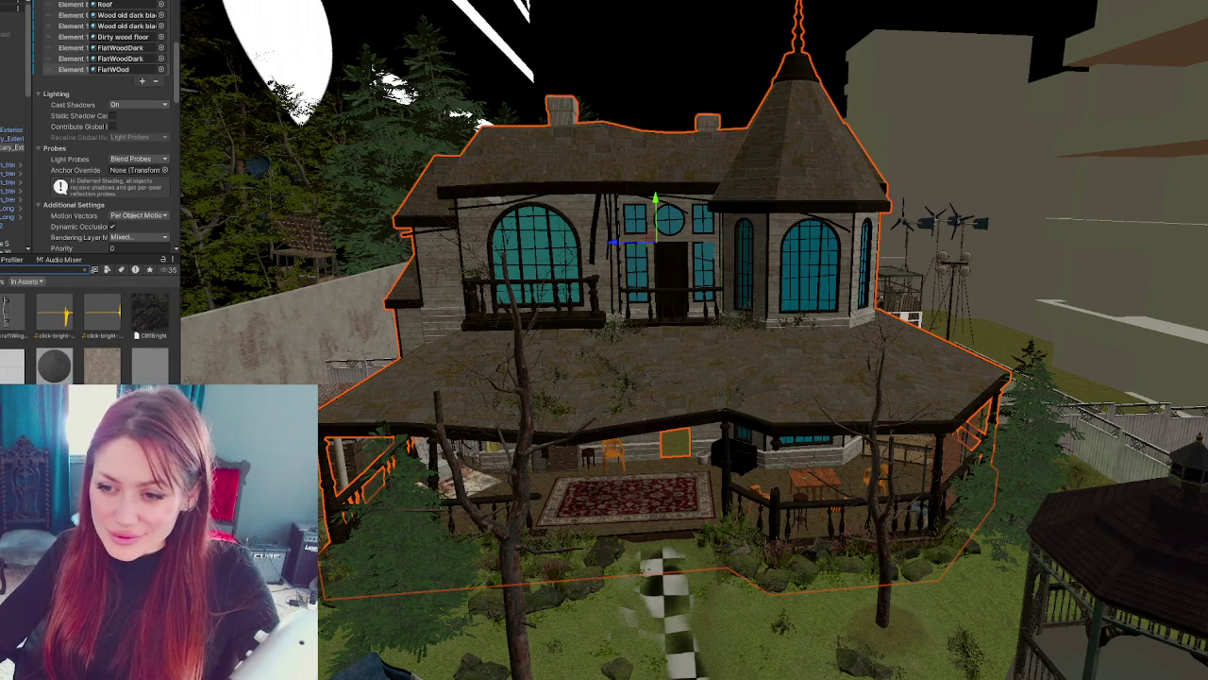
pyautogui.moveTo(98, 365); pyautogui.dragTo(139, 70)
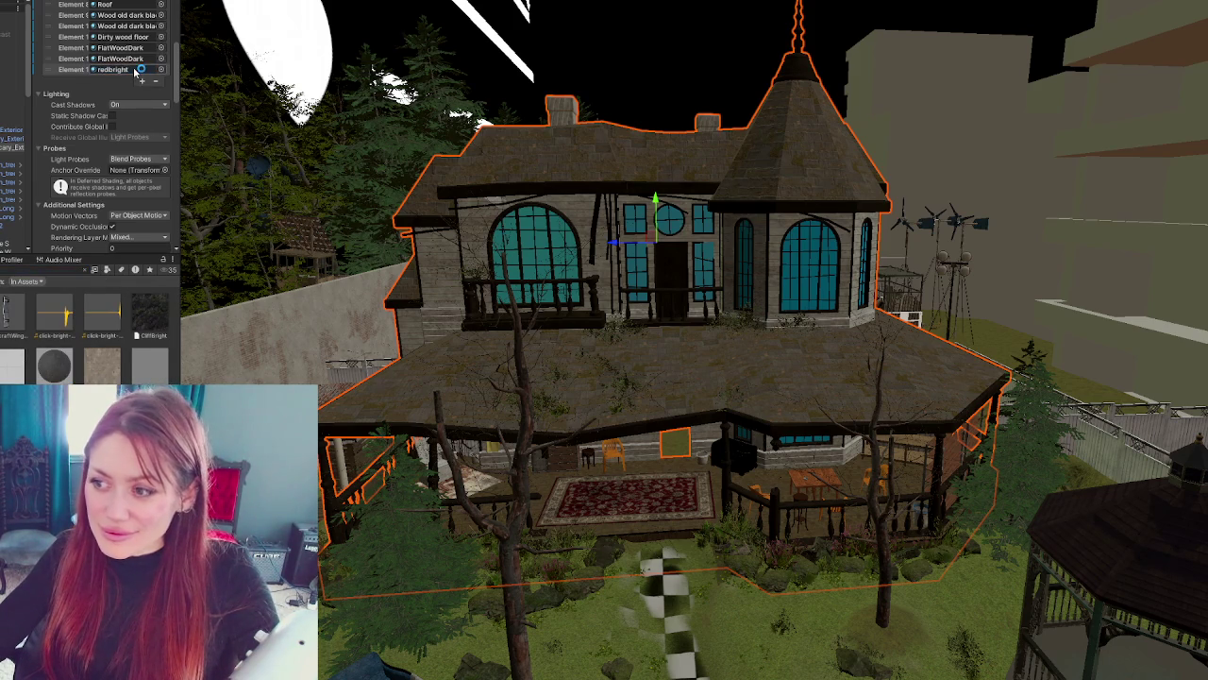
pyautogui.moveTo(547, 315)
pyautogui.mouseDown()
pyautogui.moveTo(755, 302)
pyautogui.moveTo(548, 280)
pyautogui.moveTo(270, 302)
pyautogui.moveTo(436, 316)
pyautogui.moveTo(284, 306)
pyautogui.mouseUp()
# - Open the redbright material's settings, then reselect the house object
pyautogui.moveTo(128, 72)
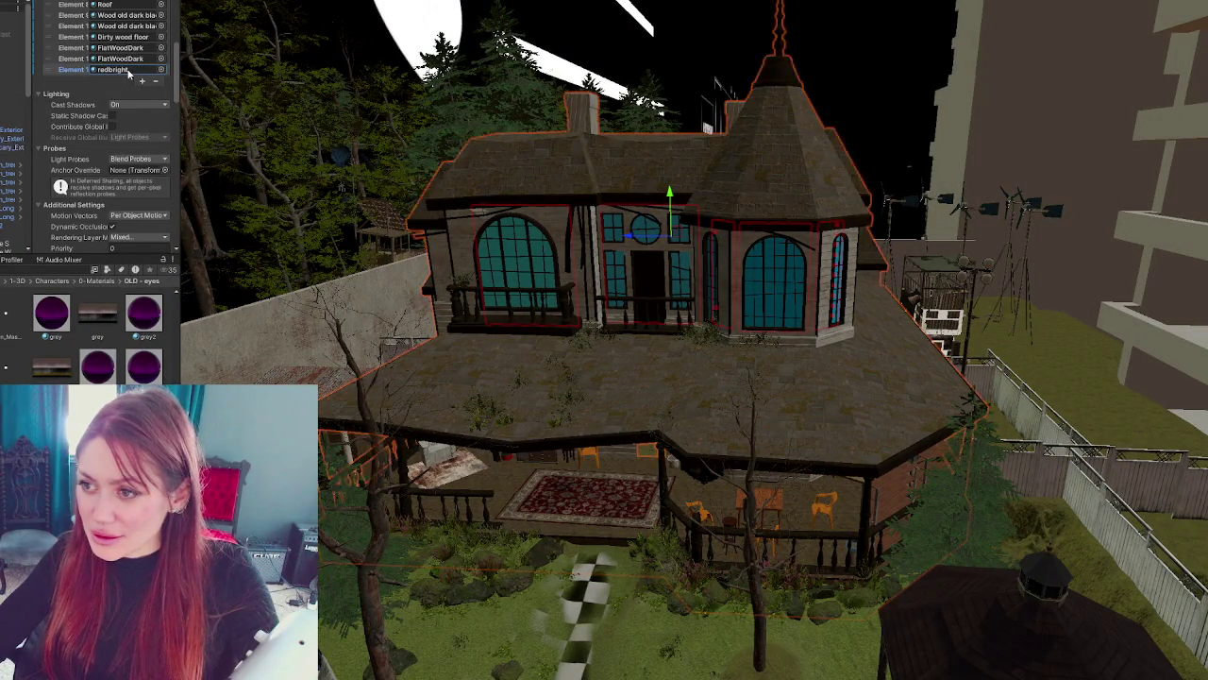
pyautogui.doubleClick(128, 72)
pyautogui.scroll(5, 472, 217)
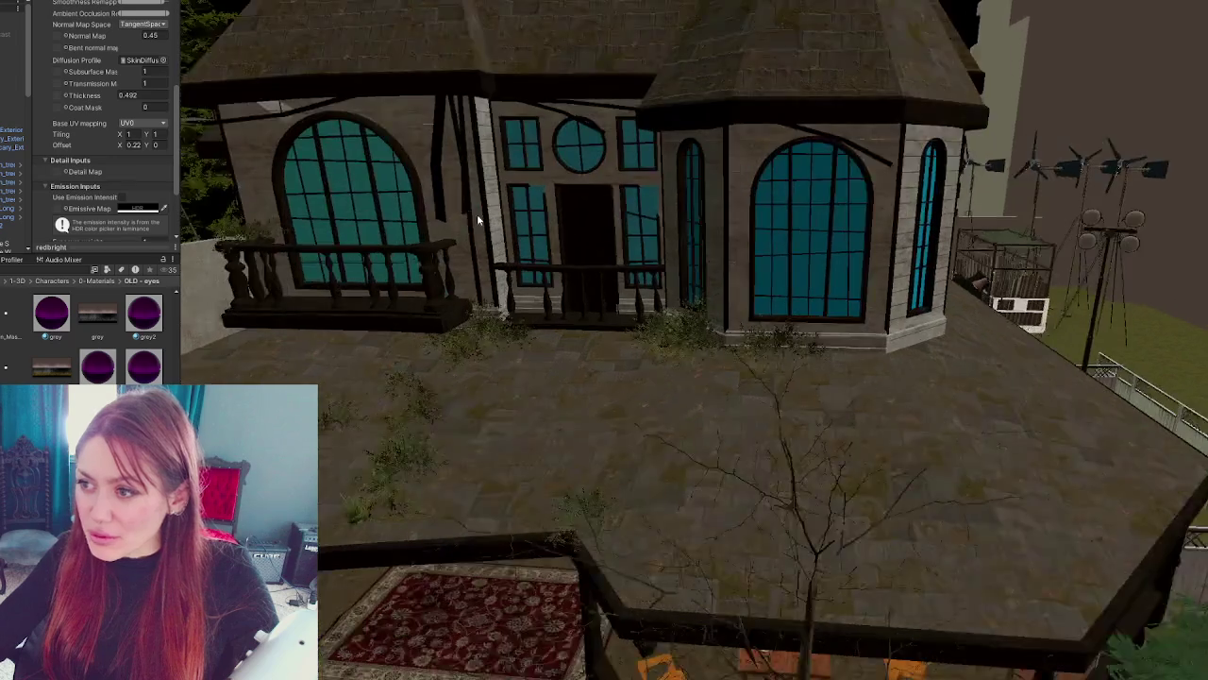
pyautogui.scroll(1, 110, 101)
pyautogui.scroll(5, 110, 101)
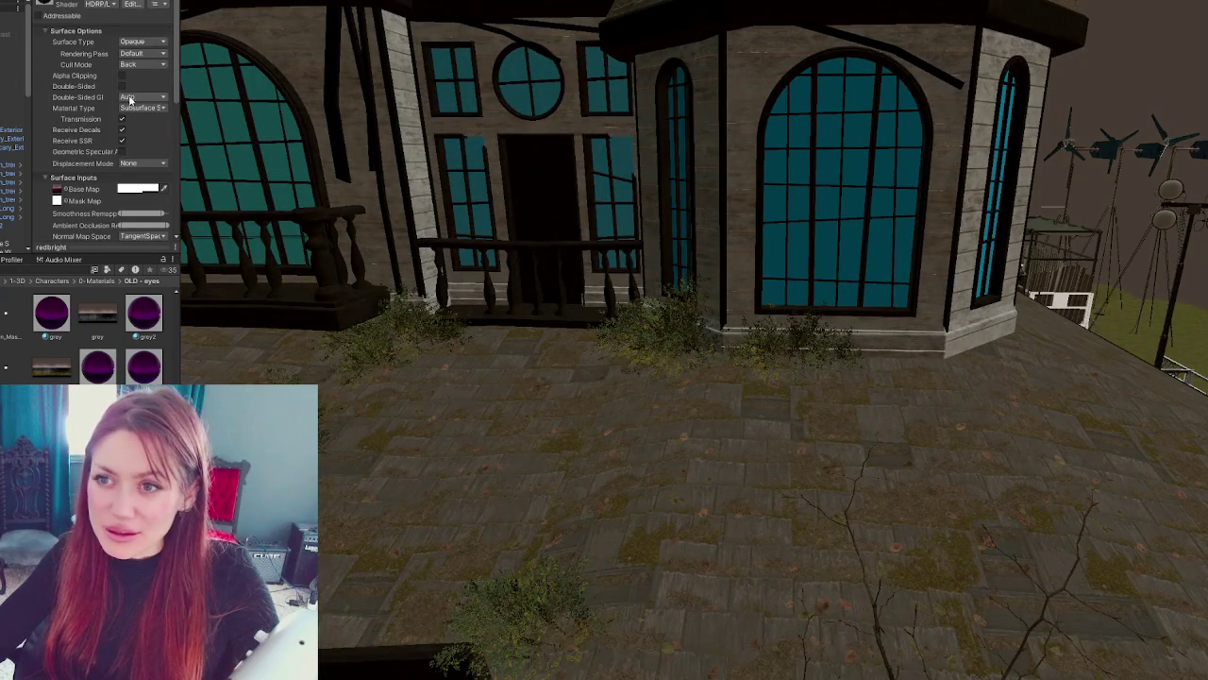
pyautogui.hotkey('ctrl', 'z')
pyautogui.scroll(-3, 110, 141)
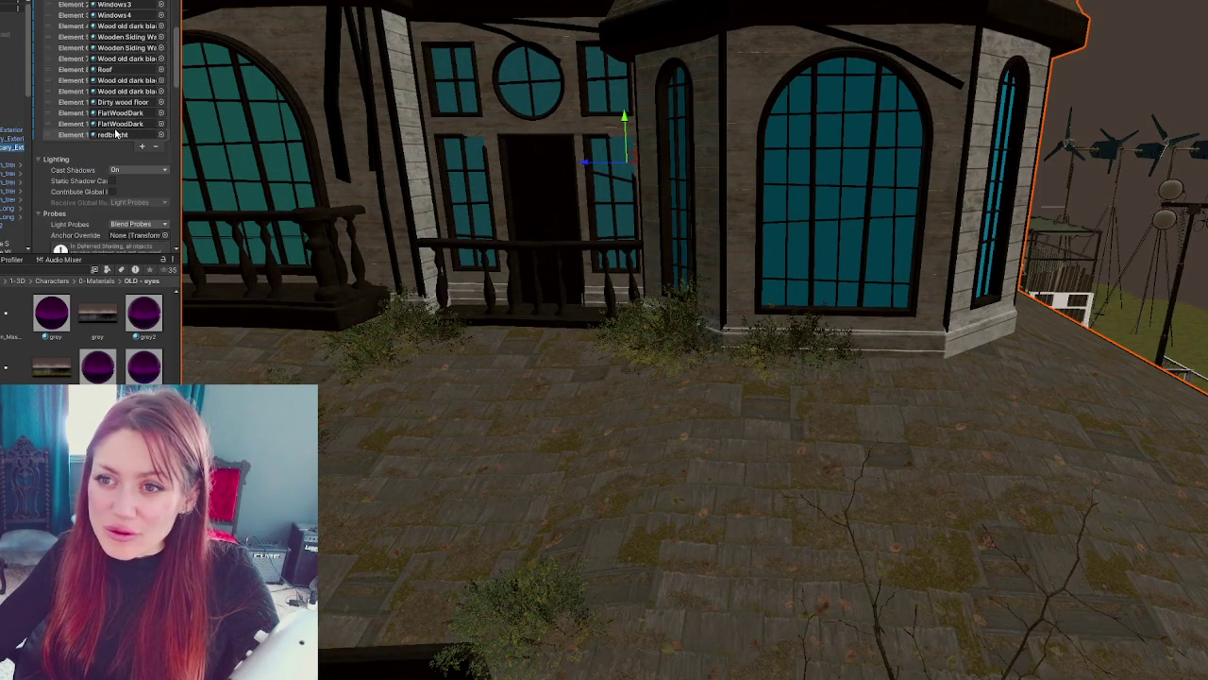
# - Search 'curtains' then 'fabric' in the Project and add a Fabric material slot
pyautogui.click(69, 270)
pyautogui.write('curtains')
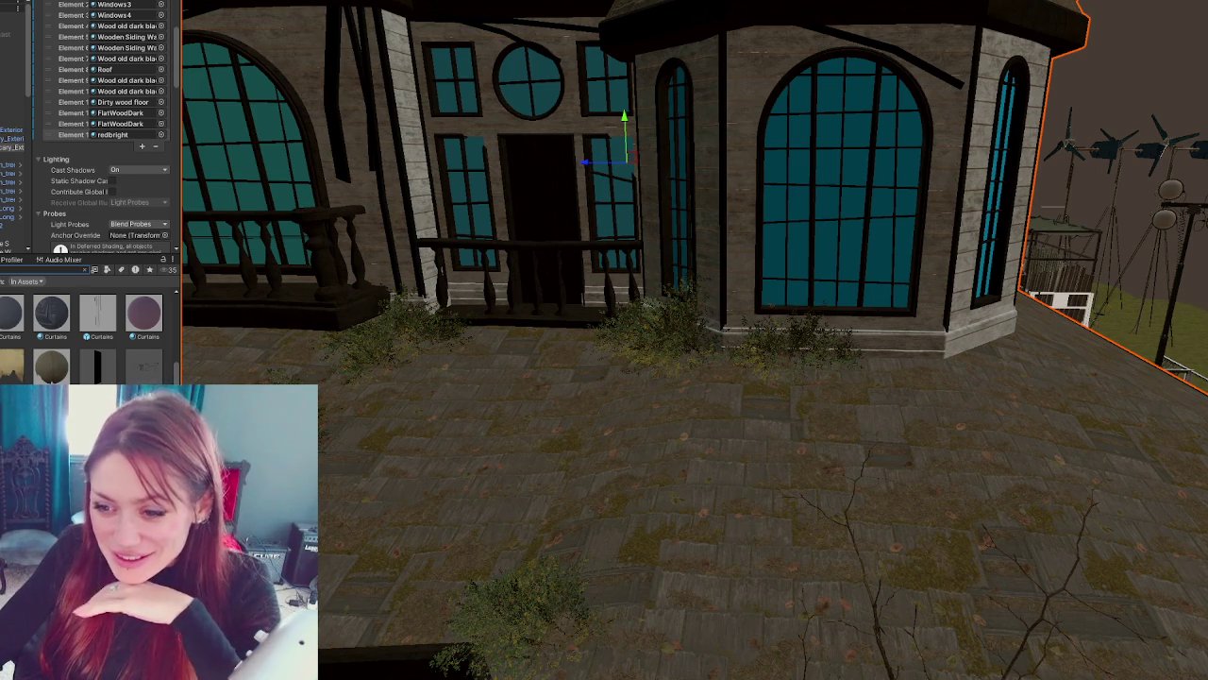
pyautogui.scroll(-3, 90, 330)
pyautogui.scroll(-2, 90, 335)
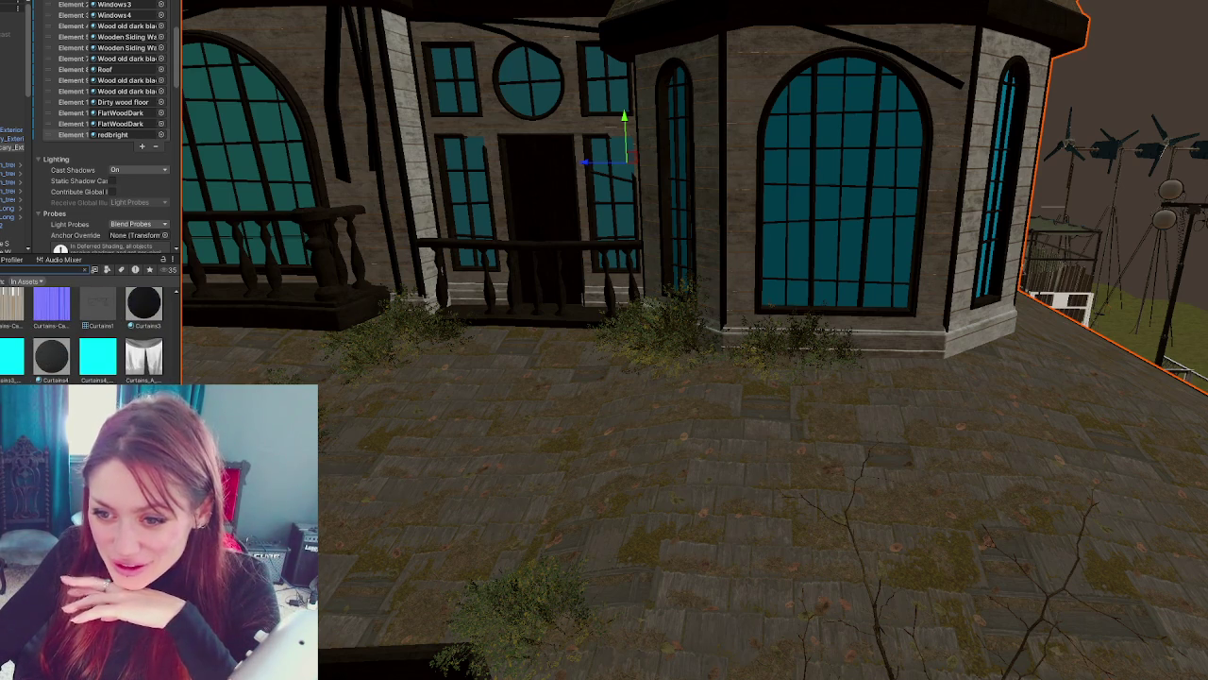
pyautogui.scroll(-2, 90, 335)
pyautogui.scroll(-2, 89, 335)
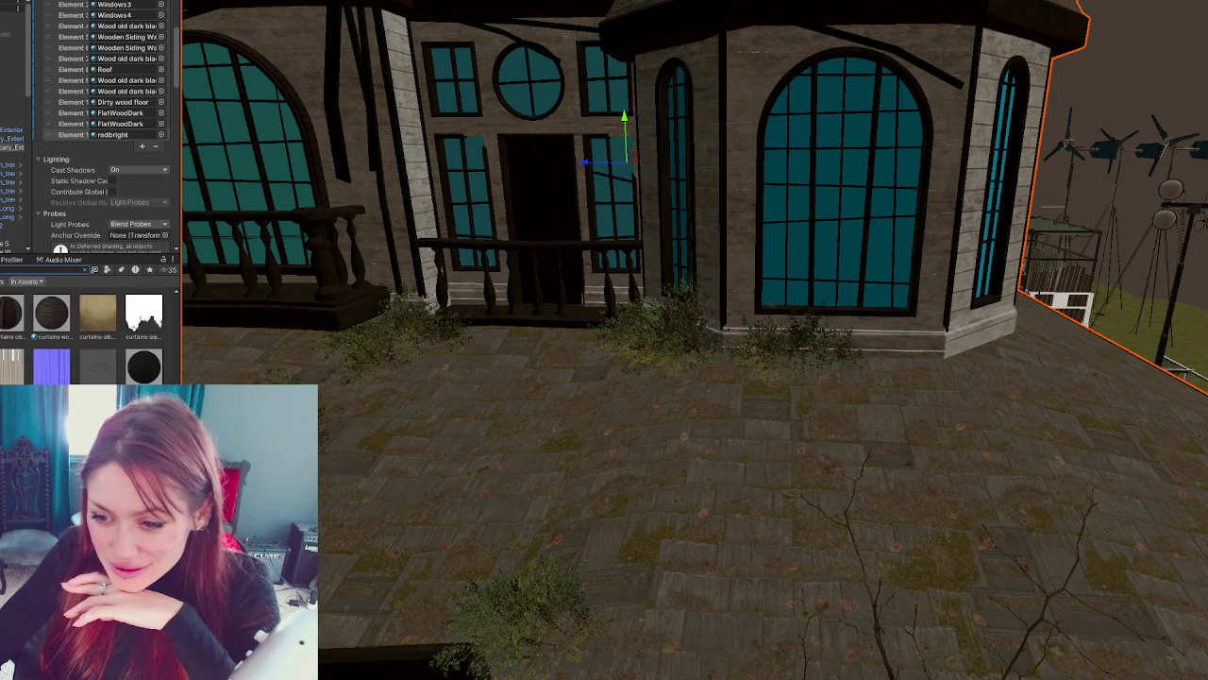
pyautogui.scroll(5, 90, 335)
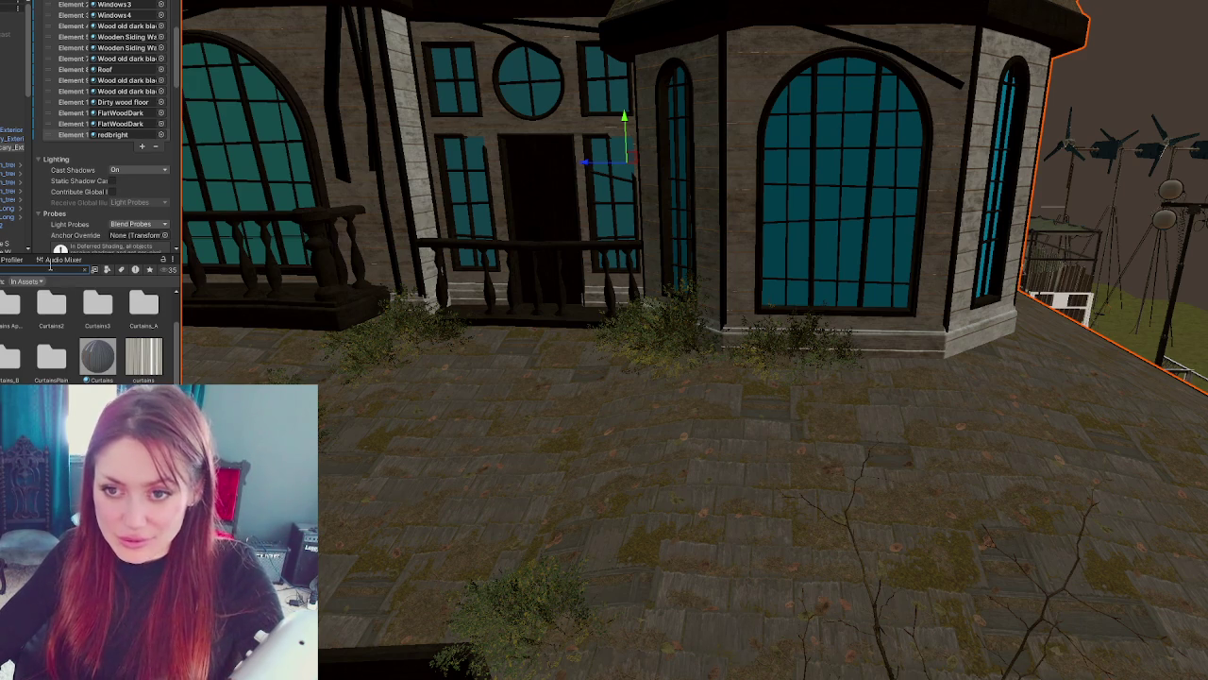
pyautogui.write('fabric')
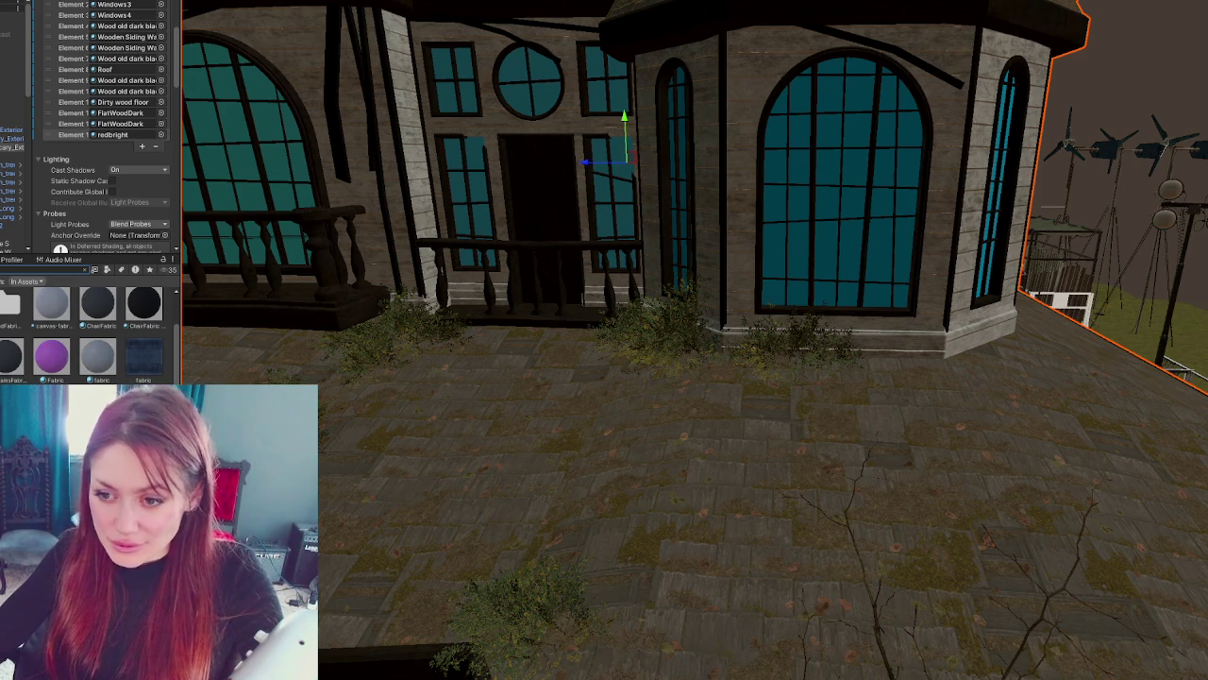
pyautogui.scroll(-2, 104, 142)
pyautogui.moveTo(52, 357); pyautogui.dragTo(123, 69)
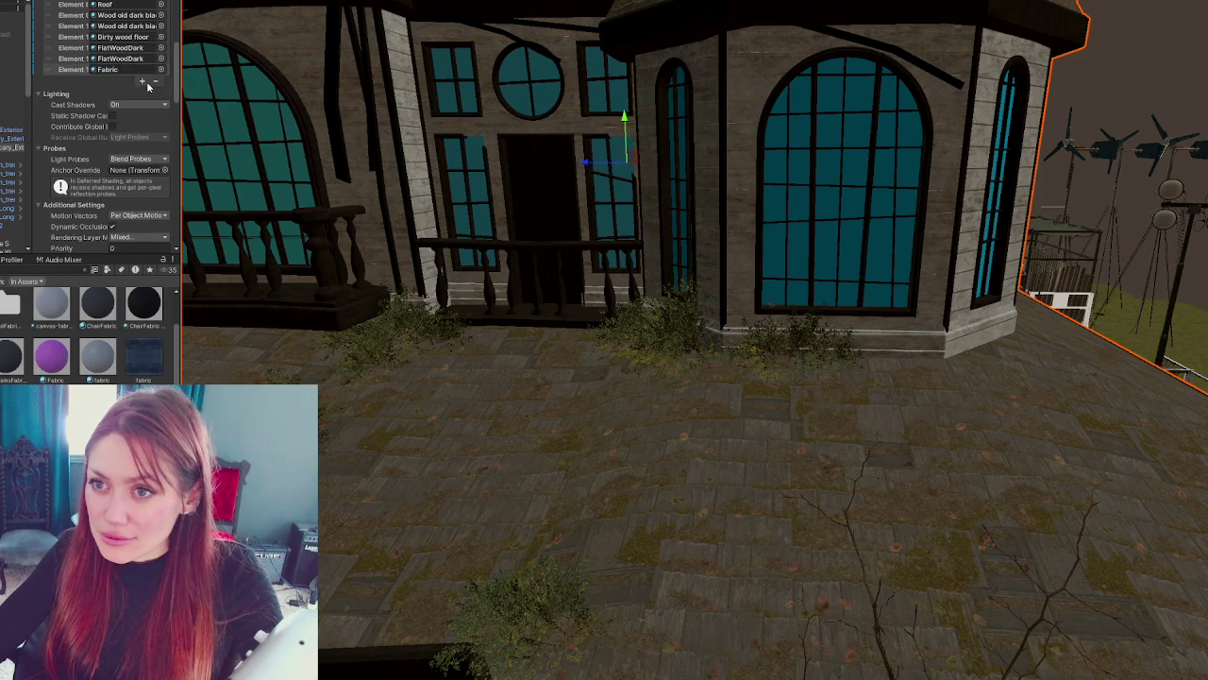
pyautogui.click(143, 82)
pyautogui.click(85, 270)
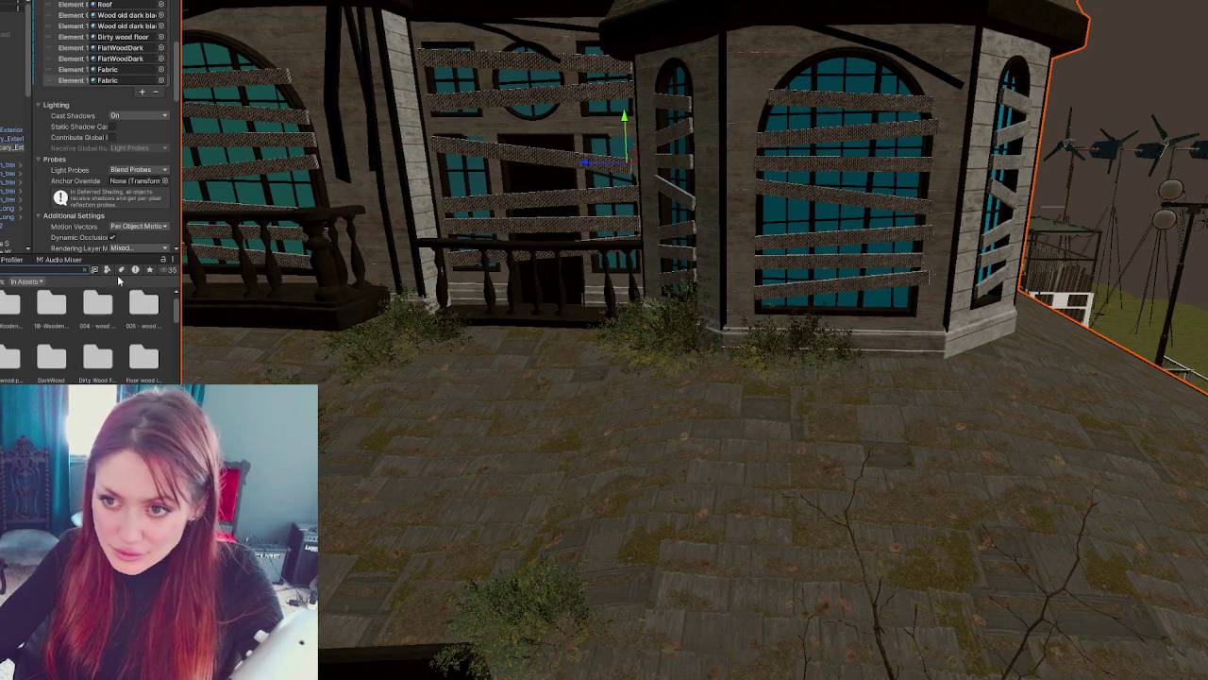
# - Filter the Project assets to materials and drag RoughWood onto the window boards
pyautogui.click(107, 270)
pyautogui.click(124, 336)
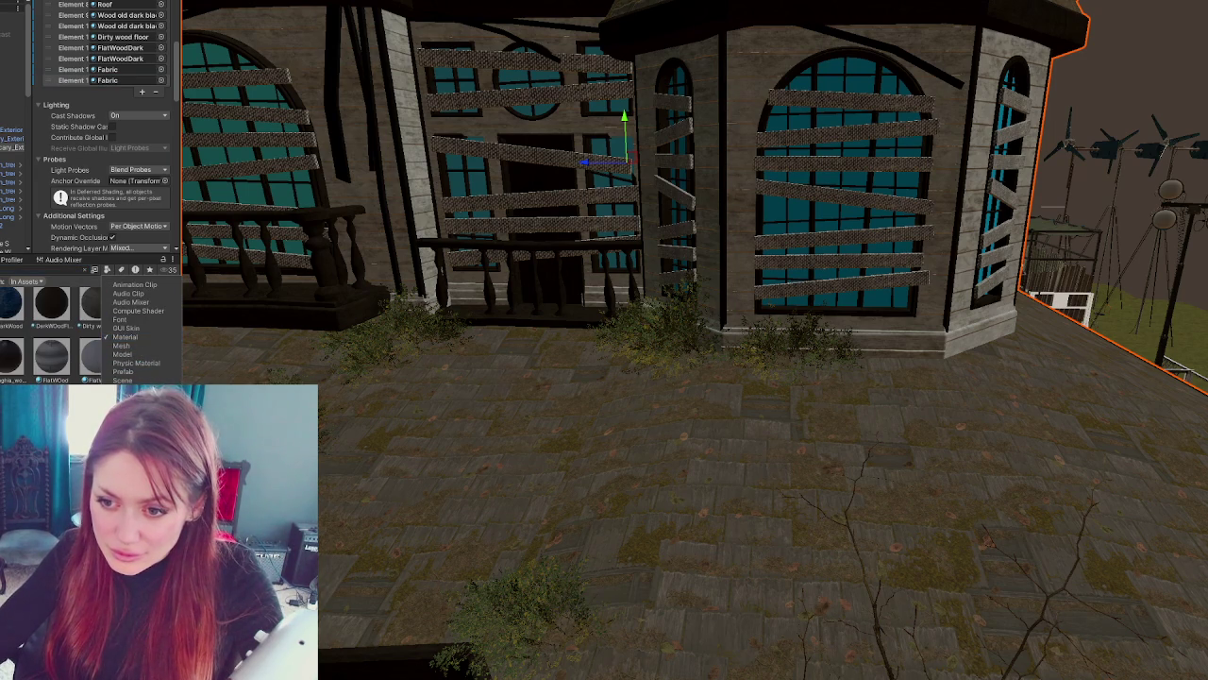
pyautogui.click(97, 302)
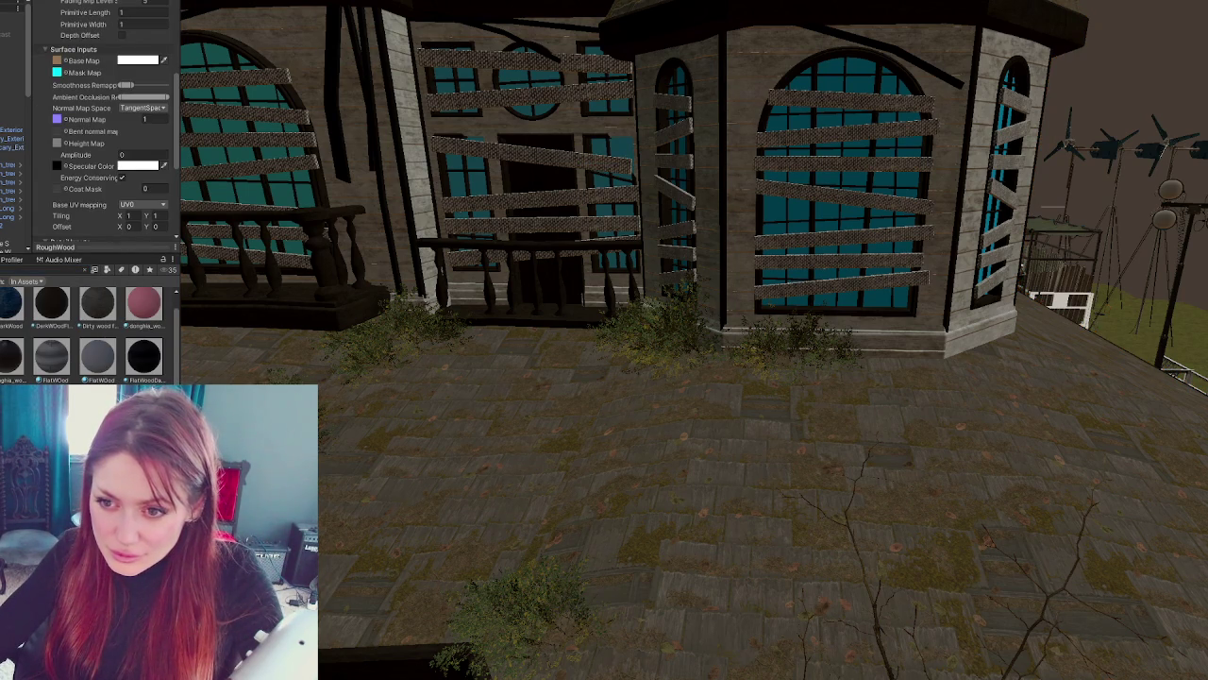
pyautogui.moveTo(97, 302); pyautogui.dragTo(480, 227)
pyautogui.scroll(-5, 492, 238)
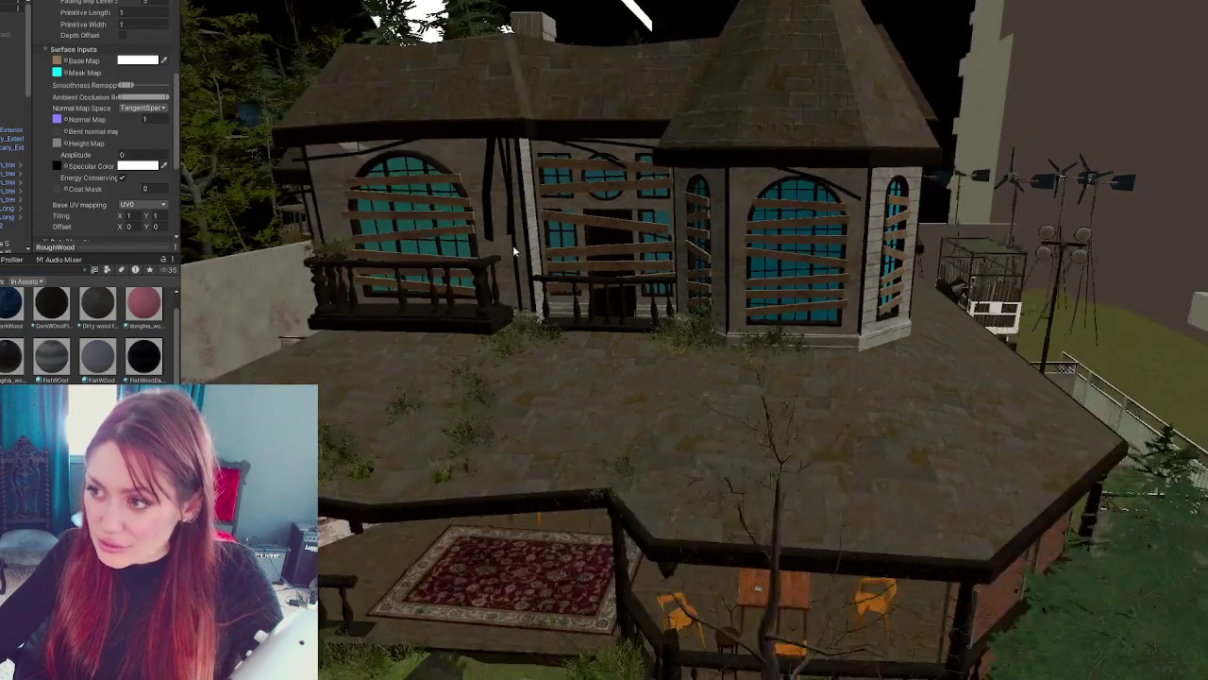
# - Add then remove an extra material slot on the house, and check its front at eye level
pyautogui.click(522, 255)
pyautogui.click(144, 152)
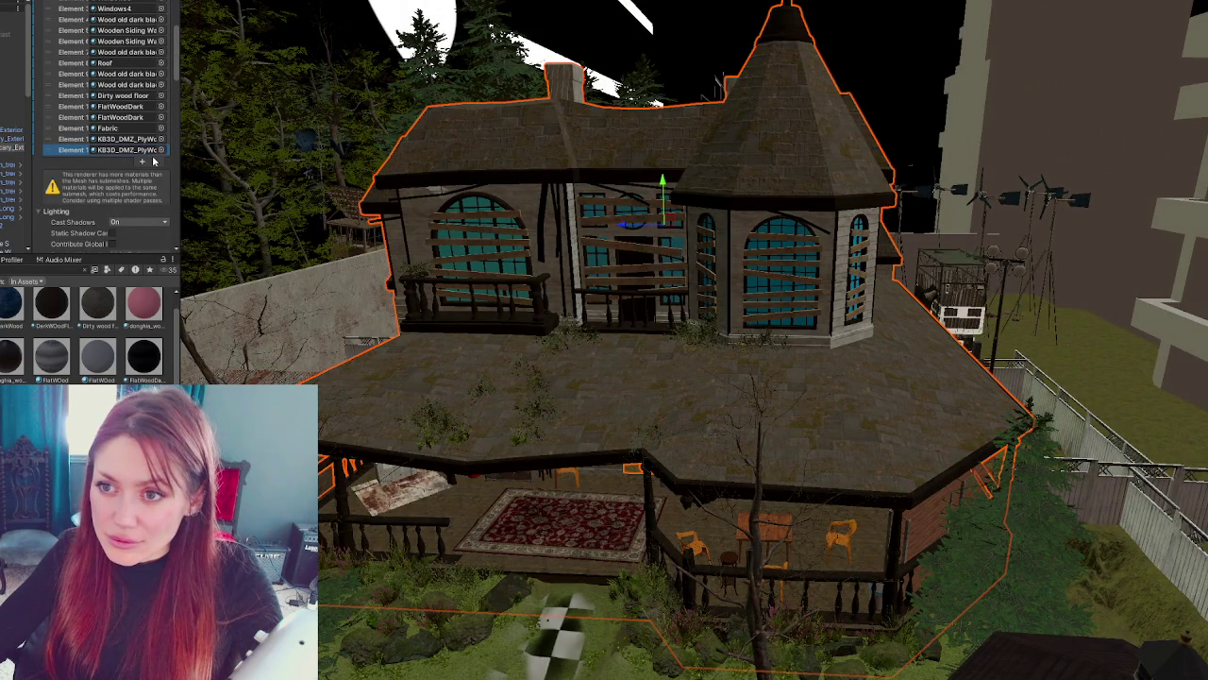
pyautogui.click(154, 163)
pyautogui.moveTo(727, 472)
pyautogui.mouseDown()
pyautogui.moveTo(763, 391)
pyautogui.moveTo(766, 341)
pyautogui.moveTo(659, 351)
pyautogui.mouseUp()
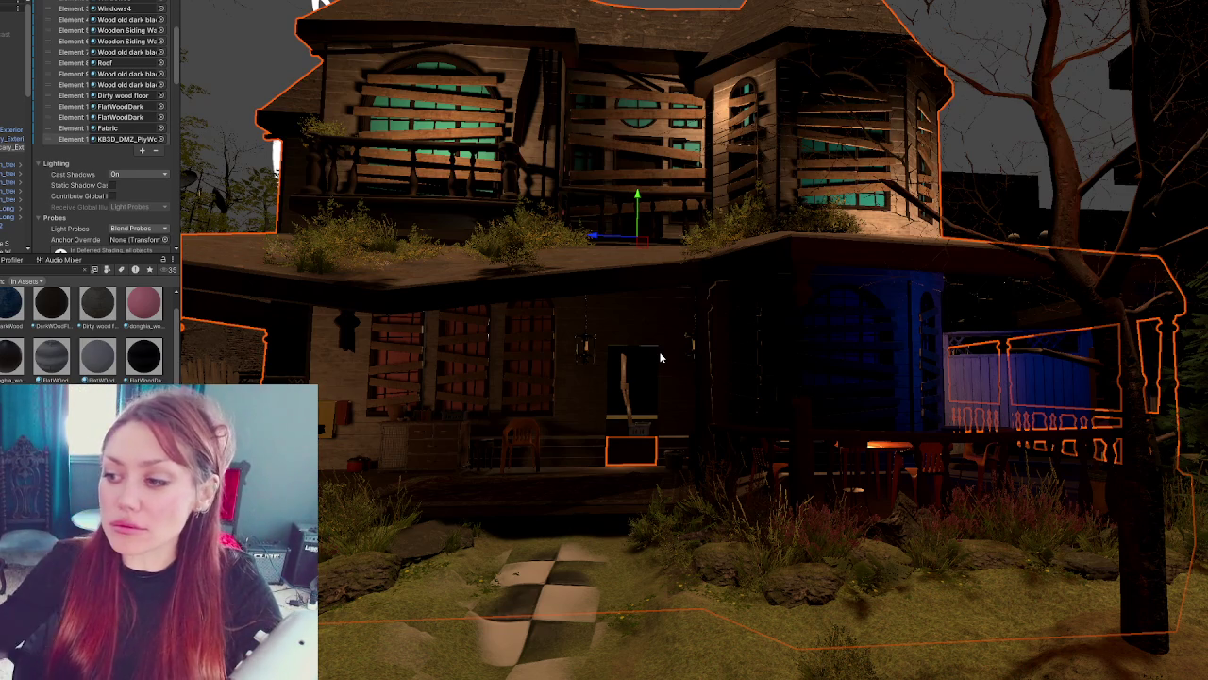
pyautogui.moveTo(637, 374)
pyautogui.mouseDown()
pyautogui.moveTo(605, 253)
pyautogui.moveTo(618, 245)
pyautogui.mouseUp()
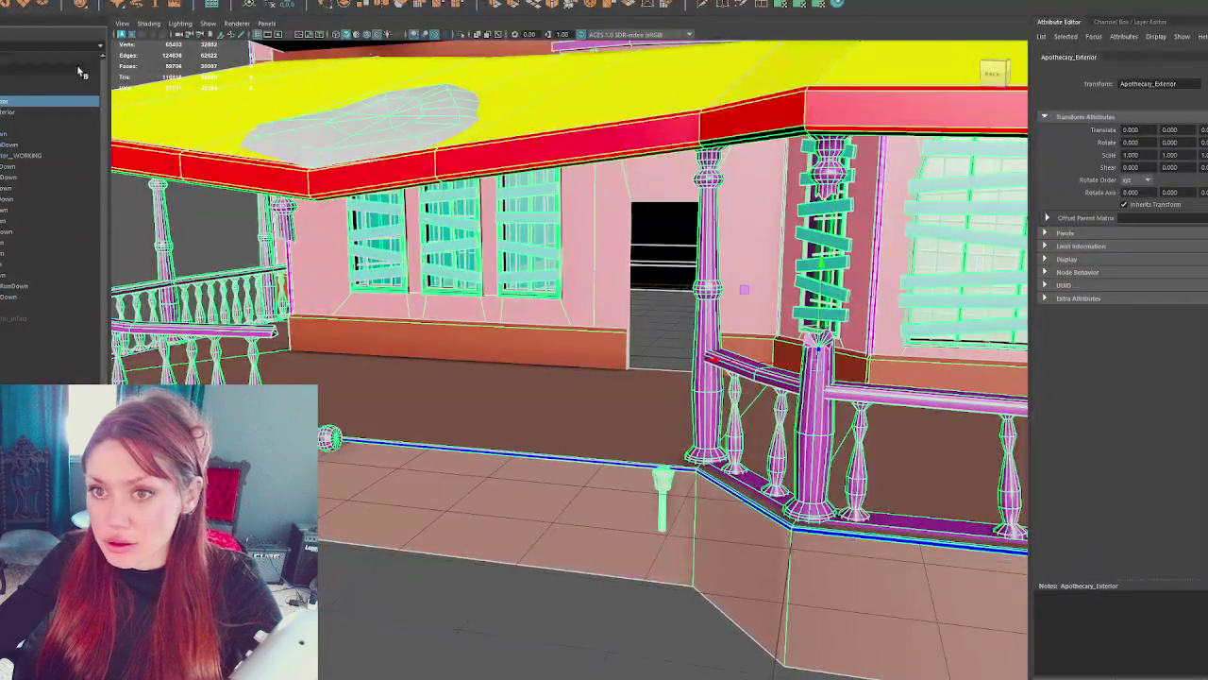
# - Frame the Apothecary_Exterior house and select the Boarding_RunDown planks in face mode
pyautogui.click(19, 102)
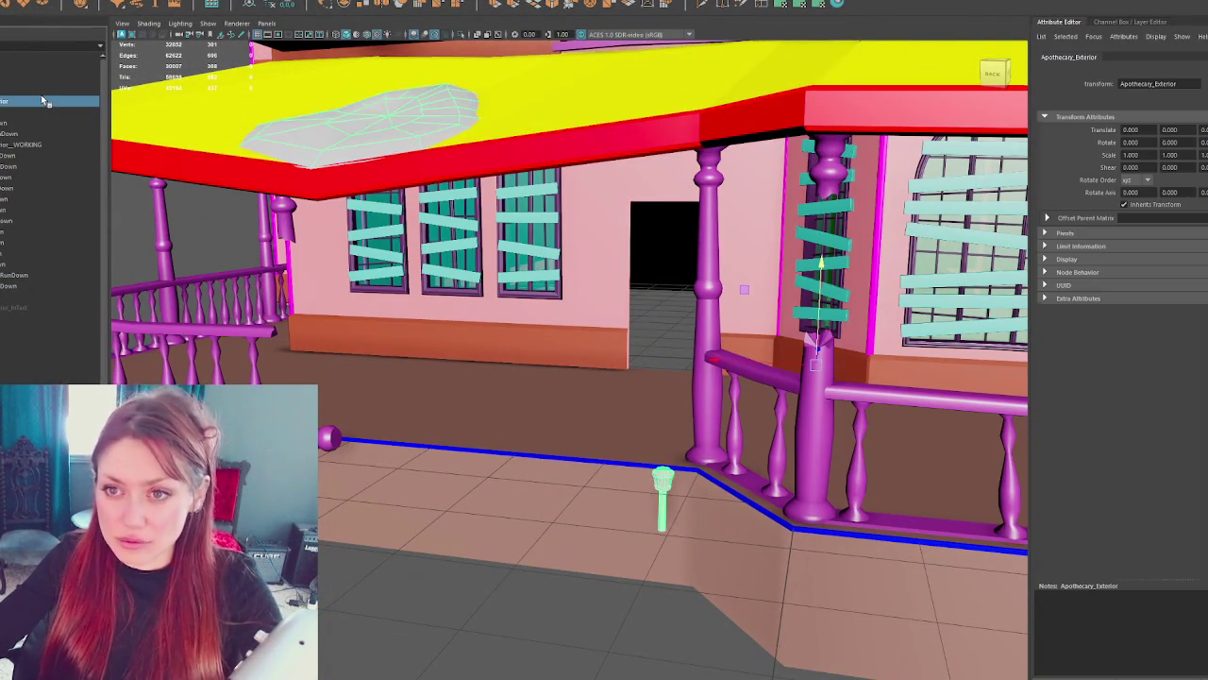
pyautogui.press('f')
pyautogui.click(484, 425)
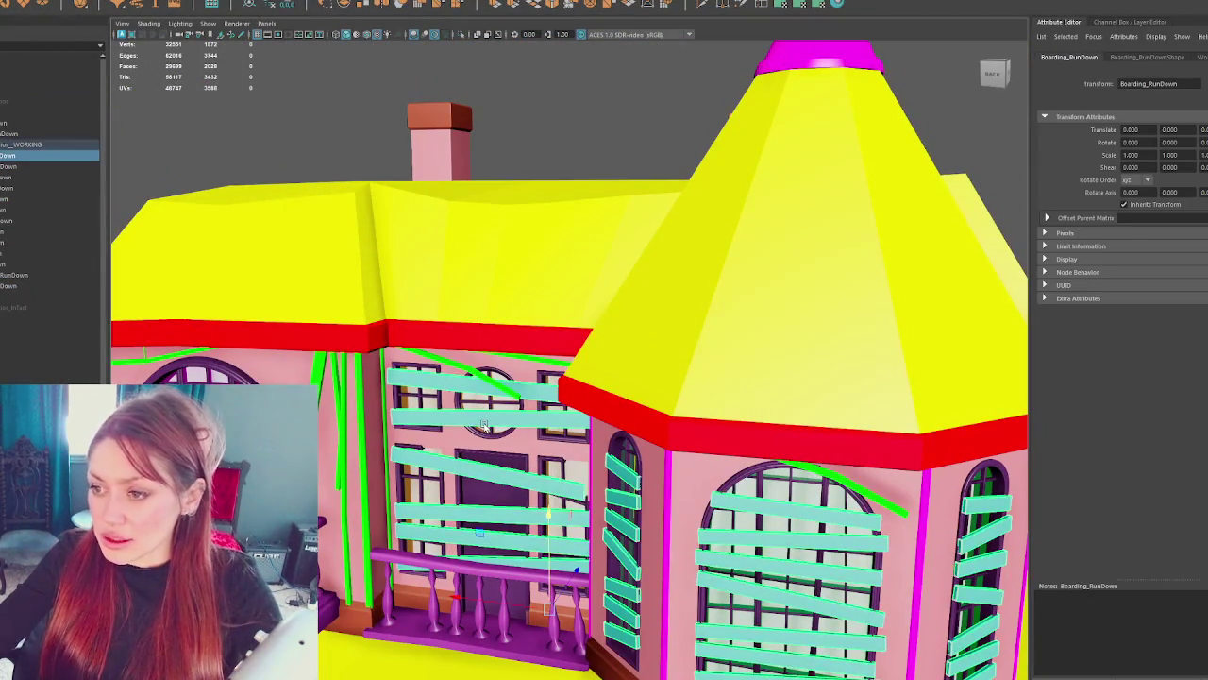
pyautogui.hotkey('ctrl', 'F11')
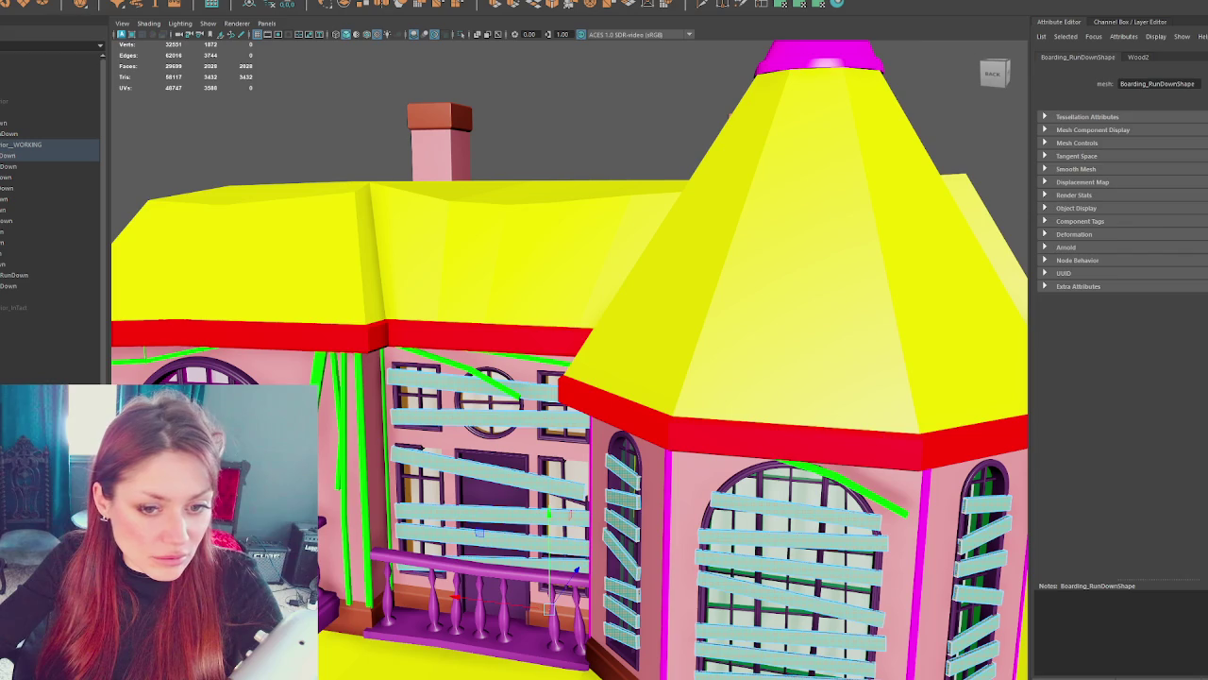
# - Select 26 plank faces, open the UV Editor and move an overlapping shell upper left
pyautogui.click(984, 612)
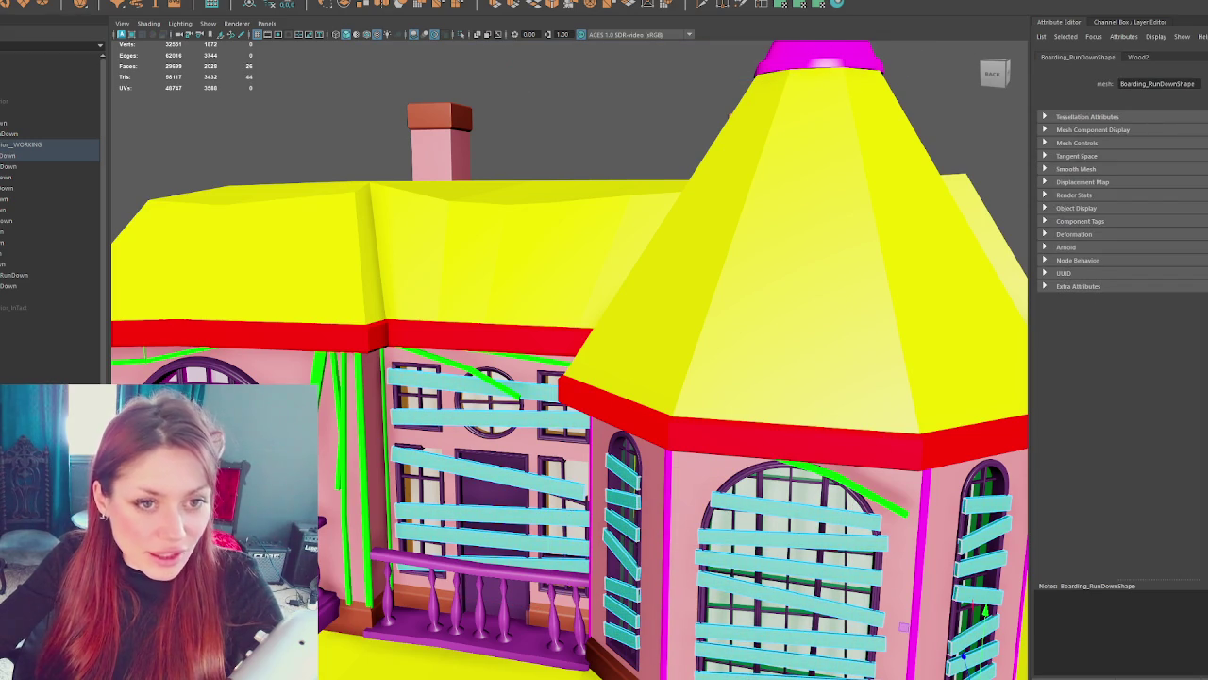
pyautogui.hotkey('ctrl', 'u')
pyautogui.moveTo(361, 294); pyautogui.dragTo(300, 156)
# - Pull the first overlapping Boarding_RunDown plank shells off the bottom pile into the upper UV area
pyautogui.click(368, 321)
pyautogui.moveTo(368, 322); pyautogui.dragTo(490, 145)
pyautogui.click(369, 324)
pyautogui.moveTo(372, 324); pyautogui.dragTo(468, 180)
pyautogui.click(397, 304)
pyautogui.click(394, 321)
pyautogui.moveTo(395, 321); pyautogui.dragTo(296, 218)
pyautogui.click(390, 324)
pyautogui.moveTo(373, 324); pyautogui.dragTo(451, 226)
pyautogui.click(370, 324)
pyautogui.moveTo(370, 324); pyautogui.dragTo(295, 204)
pyautogui.keyDown('shift'); pyautogui.click(359, 327); pyautogui.keyUp('shift')
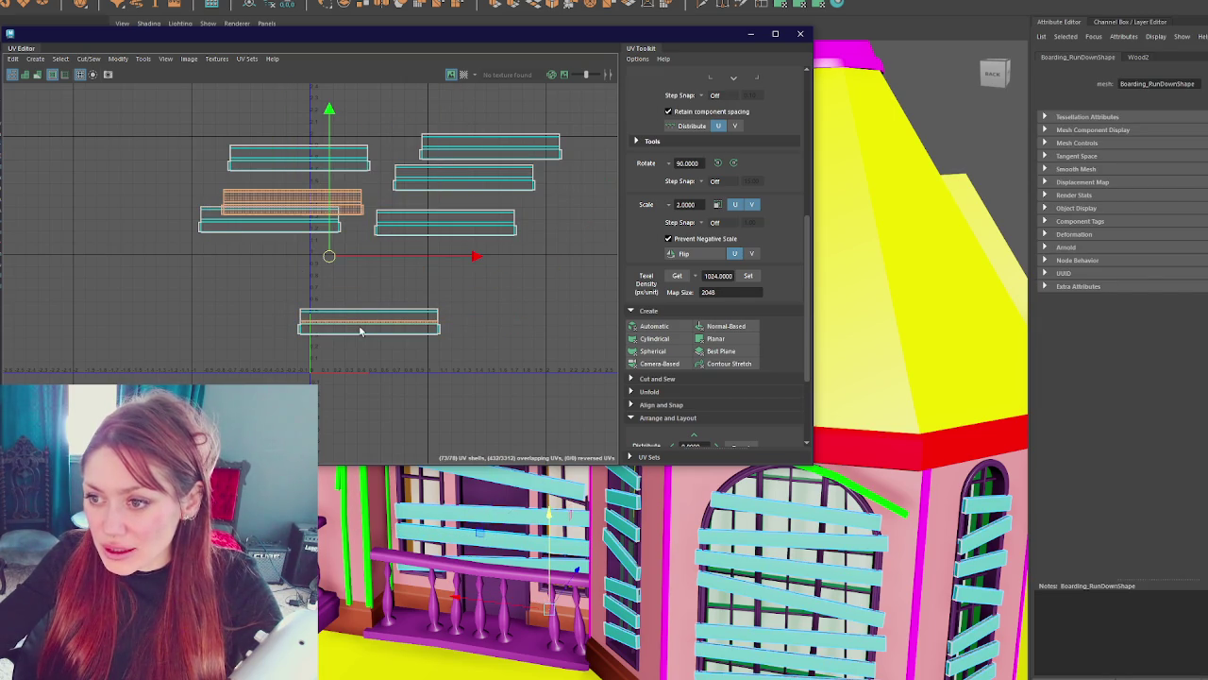
pyautogui.click(369, 324)
pyautogui.moveTo(370, 323); pyautogui.dragTo(385, 121)
pyautogui.click(370, 323)
pyautogui.moveTo(370, 324); pyautogui.dragTo(200, 104)
pyautogui.click(369, 324)
pyautogui.moveTo(369, 323); pyautogui.dragTo(160, 204)
# - Move the next batch of stacked plank shells up into the upper-left and upper-right UV clusters
pyautogui.click(415, 352)
pyautogui.click(369, 324)
pyautogui.moveTo(369, 323); pyautogui.dragTo(154, 144)
pyautogui.click(368, 324)
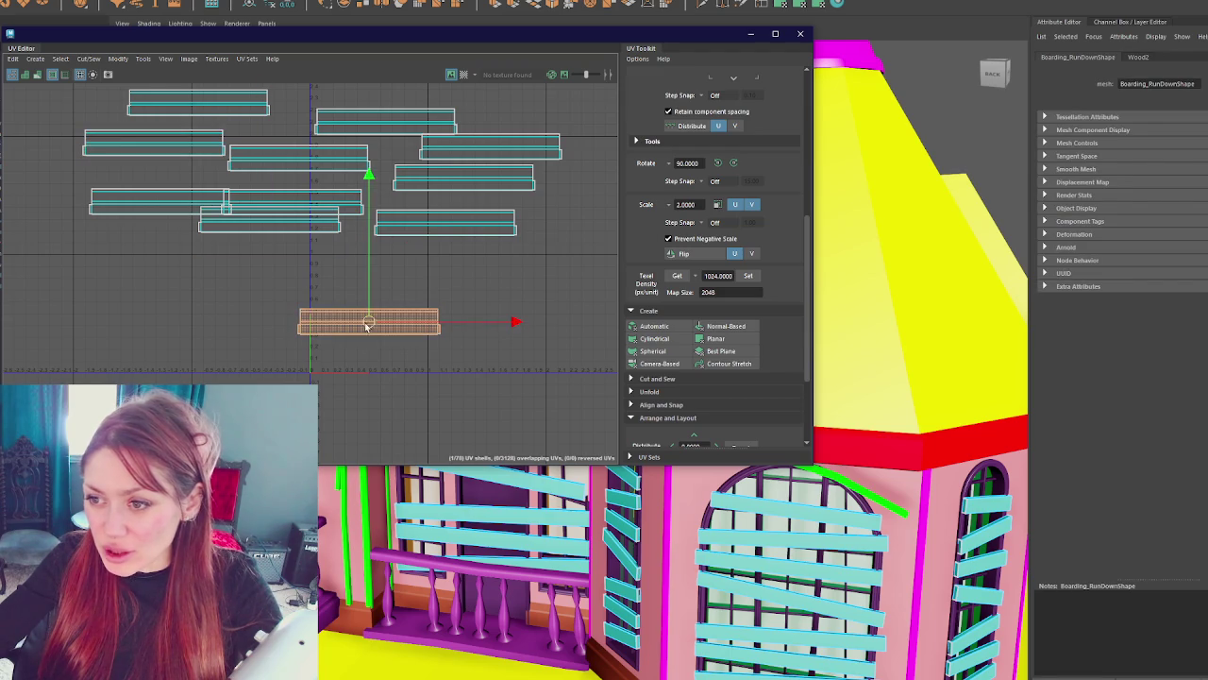
pyautogui.moveTo(367, 328); pyautogui.dragTo(475, 188)
pyautogui.click(369, 324)
pyautogui.moveTo(369, 323); pyautogui.dragTo(383, 140)
pyautogui.click(372, 327)
pyautogui.moveTo(372, 327); pyautogui.dragTo(300, 172)
pyautogui.click(369, 323)
pyautogui.moveTo(369, 324)
pyautogui.mouseDown()
pyautogui.moveTo(462, 160)
pyautogui.moveTo(357, 300)
pyautogui.moveTo(231, 160)
pyautogui.mouseUp()
pyautogui.click(369, 323)
pyautogui.click(369, 324)
pyautogui.moveTo(369, 323); pyautogui.dragTo(418, 120)
pyautogui.click(376, 323)
pyautogui.moveTo(377, 323); pyautogui.dragTo(290, 94)
pyautogui.click(369, 324)
pyautogui.moveTo(369, 324); pyautogui.dragTo(393, 266)
pyautogui.click(368, 329)
pyautogui.moveTo(368, 324); pyautogui.dragTo(271, 180)
pyautogui.click(397, 332)
pyautogui.moveTo(369, 323); pyautogui.dragTo(428, 189)
# - Keep lifting plank shells off the bottom stack, spreading them across the upper UV layout
pyautogui.click(389, 304)
pyautogui.click(369, 318)
pyautogui.click(369, 323)
pyautogui.moveTo(369, 323)
pyautogui.mouseDown()
pyautogui.moveTo(307, 247)
pyautogui.moveTo(481, 146)
pyautogui.mouseUp()
pyautogui.click(395, 314)
pyautogui.moveTo(369, 323)
pyautogui.mouseDown()
pyautogui.moveTo(156, 220)
pyautogui.moveTo(538, 224)
pyautogui.moveTo(142, 226)
pyautogui.mouseUp()
pyautogui.click(369, 324)
pyautogui.click(368, 324)
pyautogui.click(369, 324)
pyautogui.moveTo(369, 324); pyautogui.dragTo(584, 142)
pyautogui.click(359, 332)
pyautogui.moveTo(369, 324); pyautogui.dragTo(452, 190)
pyautogui.click(369, 324)
pyautogui.moveTo(369, 324); pyautogui.dragTo(462, 153)
pyautogui.click(370, 323)
pyautogui.moveTo(369, 324)
pyautogui.mouseDown()
pyautogui.moveTo(201, 220)
pyautogui.moveTo(452, 188)
pyautogui.mouseUp()
pyautogui.click(369, 324)
pyautogui.click(370, 319)
pyautogui.moveTo(369, 316); pyautogui.dragTo(208, 202)
pyautogui.click(364, 330)
pyautogui.moveTo(369, 323); pyautogui.dragTo(223, 151)
pyautogui.click(370, 324)
pyautogui.moveTo(369, 324); pyautogui.dragTo(430, 189)
pyautogui.click(371, 324)
pyautogui.moveTo(371, 324); pyautogui.dragTo(199, 148)
pyautogui.click(369, 324)
pyautogui.moveTo(369, 323); pyautogui.dragTo(382, 159)
pyautogui.moveTo(369, 319); pyautogui.dragTo(321, 123)
pyautogui.click(370, 324)
pyautogui.moveTo(369, 323); pyautogui.dragTo(490, 146)
pyautogui.click(394, 327)
pyautogui.moveTo(394, 327); pyautogui.dragTo(361, 112)
pyautogui.click(400, 324)
pyautogui.moveTo(409, 231); pyautogui.dragTo(462, 151)
pyautogui.click(369, 324)
pyautogui.moveTo(369, 324); pyautogui.dragTo(308, 165)
pyautogui.click(368, 324)
pyautogui.moveTo(368, 324); pyautogui.dragTo(450, 100)
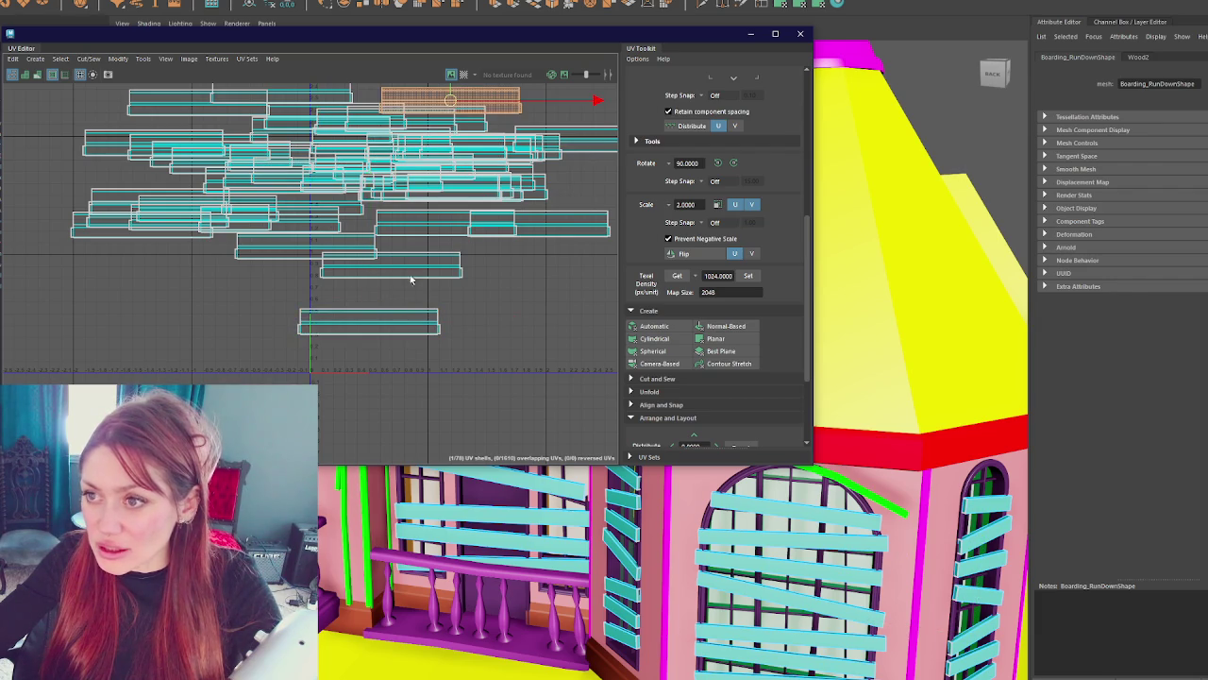
pyautogui.click(369, 324)
pyautogui.moveTo(368, 324); pyautogui.dragTo(225, 221)
pyautogui.click(369, 323)
pyautogui.moveTo(369, 324); pyautogui.dragTo(513, 198)
pyautogui.click(373, 325)
pyautogui.moveTo(374, 325); pyautogui.dragTo(106, 189)
pyautogui.click(373, 324)
pyautogui.moveTo(374, 324)
pyautogui.mouseDown()
pyautogui.moveTo(270, 162)
pyautogui.moveTo(94, 113)
pyautogui.mouseUp()
pyautogui.click(372, 316)
pyautogui.click(372, 316)
pyautogui.moveTo(369, 324); pyautogui.dragTo(184, 177)
pyautogui.click(369, 324)
pyautogui.moveTo(369, 324); pyautogui.dragTo(538, 146)
pyautogui.click(369, 324)
pyautogui.moveTo(369, 324)
pyautogui.mouseDown()
pyautogui.moveTo(557, 165)
pyautogui.moveTo(311, 237)
pyautogui.moveTo(283, 193)
pyautogui.mouseUp()
# - Place the last remaining plank shells into free spots in the upper clusters, emptying the stack
pyautogui.click(369, 324)
pyautogui.click(372, 323)
pyautogui.moveTo(371, 323); pyautogui.dragTo(528, 97)
pyautogui.moveTo(369, 324); pyautogui.dragTo(236, 174)
pyautogui.click(369, 323)
pyautogui.moveTo(369, 323); pyautogui.dragTo(215, 250)
pyautogui.click(369, 324)
pyautogui.moveTo(380, 321); pyautogui.dragTo(118, 189)
pyautogui.click(369, 324)
pyautogui.moveTo(369, 324)
pyautogui.mouseDown()
pyautogui.moveTo(148, 324)
pyautogui.moveTo(165, 213)
pyautogui.mouseUp()
pyautogui.click(350, 331)
pyautogui.moveTo(404, 292); pyautogui.dragTo(536, 171)
pyautogui.click(382, 326)
pyautogui.moveTo(383, 325); pyautogui.dragTo(530, 210)
pyautogui.click(415, 317)
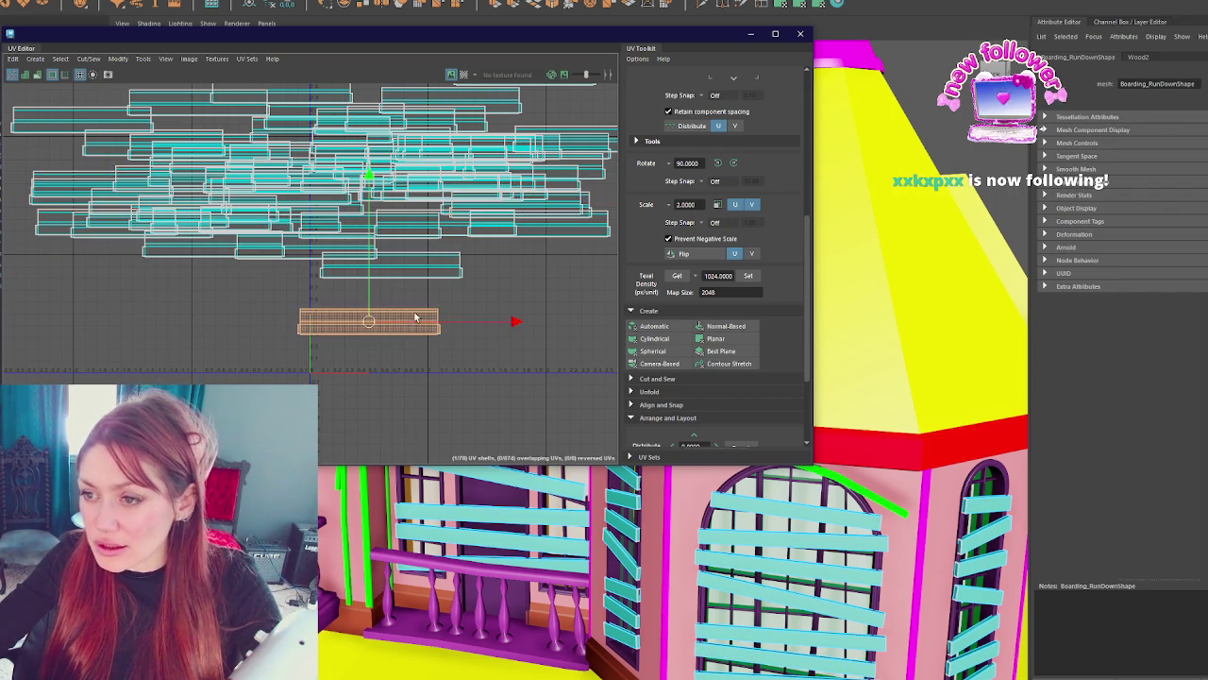
pyautogui.moveTo(368, 321); pyautogui.dragTo(495, 250)
pyautogui.click(373, 325)
pyautogui.moveTo(373, 326); pyautogui.dragTo(116, 227)
pyautogui.click(370, 321)
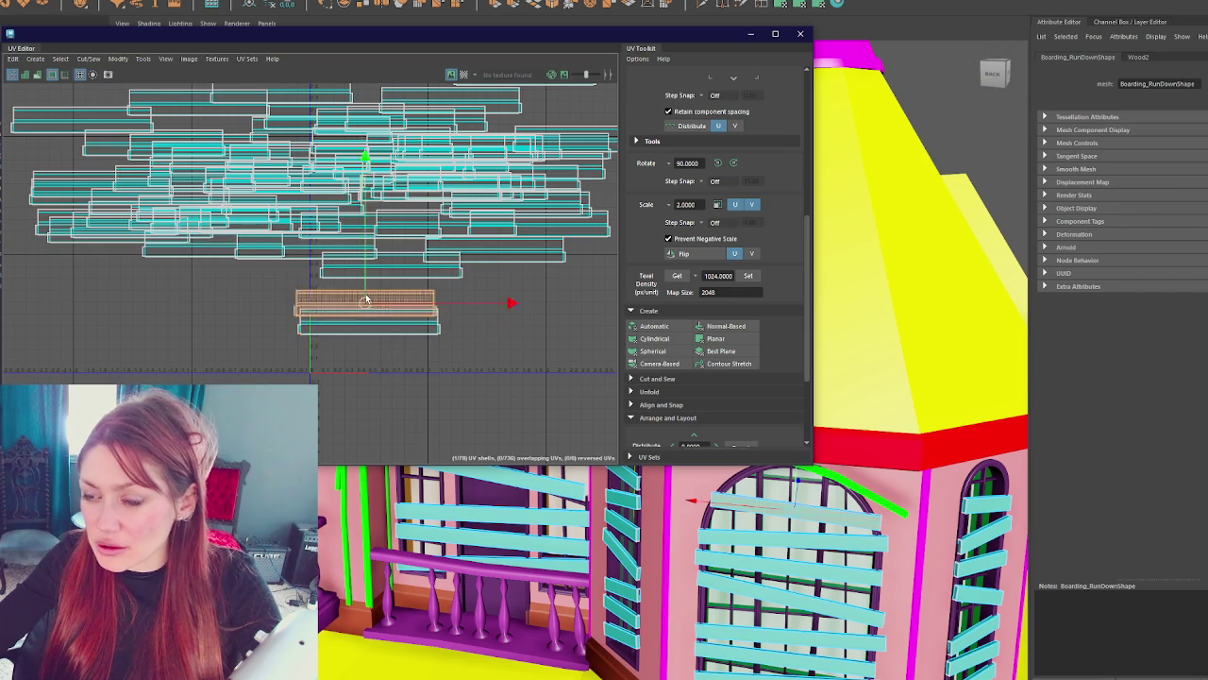
pyautogui.moveTo(310, 304)
pyautogui.mouseDown()
pyautogui.moveTo(332, 244)
pyautogui.moveTo(309, 305)
pyautogui.moveTo(90, 228)
pyautogui.mouseUp()
pyautogui.click(359, 321)
pyautogui.moveTo(359, 321)
pyautogui.mouseDown()
pyautogui.moveTo(375, 231)
pyautogui.moveTo(359, 321)
pyautogui.moveTo(198, 247)
pyautogui.mouseUp()
pyautogui.click(368, 321)
pyautogui.moveTo(368, 321); pyautogui.dragTo(557, 236)
pyautogui.click(376, 321)
pyautogui.moveTo(376, 320)
pyautogui.mouseDown()
pyautogui.moveTo(157, 262)
pyautogui.moveTo(378, 321)
pyautogui.moveTo(213, 236)
pyautogui.moveTo(347, 309)
pyautogui.moveTo(517, 113)
pyautogui.moveTo(531, 113)
pyautogui.mouseUp()
pyautogui.click(380, 318)
pyautogui.moveTo(380, 319)
pyautogui.mouseDown()
pyautogui.moveTo(361, 236)
pyautogui.moveTo(381, 318)
pyautogui.moveTo(435, 162)
pyautogui.mouseUp()
pyautogui.click(379, 313)
pyautogui.moveTo(379, 312)
pyautogui.mouseDown()
pyautogui.moveTo(347, 159)
pyautogui.moveTo(399, 258)
pyautogui.mouseUp()
pyautogui.click(382, 319)
pyautogui.moveTo(382, 319)
pyautogui.mouseDown()
pyautogui.moveTo(188, 204)
pyautogui.moveTo(369, 322)
pyautogui.moveTo(391, 244)
pyautogui.moveTo(216, 322)
pyautogui.moveTo(190, 220)
pyautogui.mouseUp()
pyautogui.click(368, 322)
pyautogui.moveTo(368, 322); pyautogui.dragTo(323, 130)
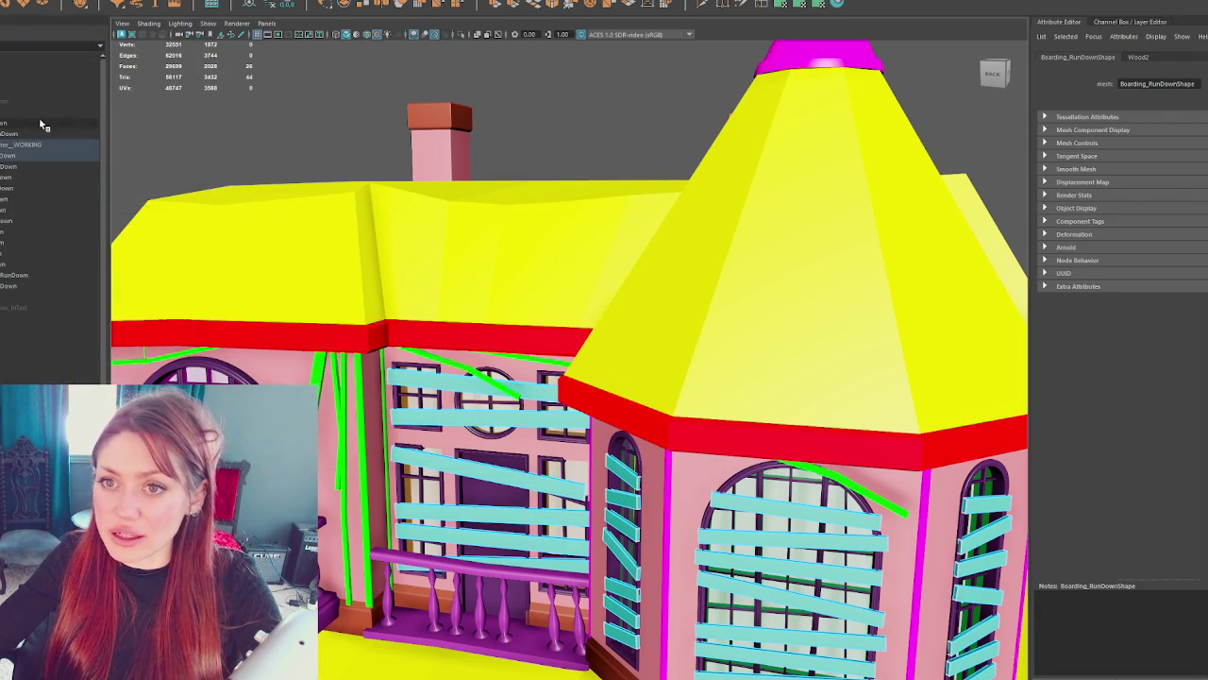
# - Combine the selected run-down boarding and window meshes into one object named Boarding_RunDown1
pyautogui.click(29, 156)
pyautogui.keyDown('shift'); pyautogui.click(26, 274); pyautogui.keyUp('shift')
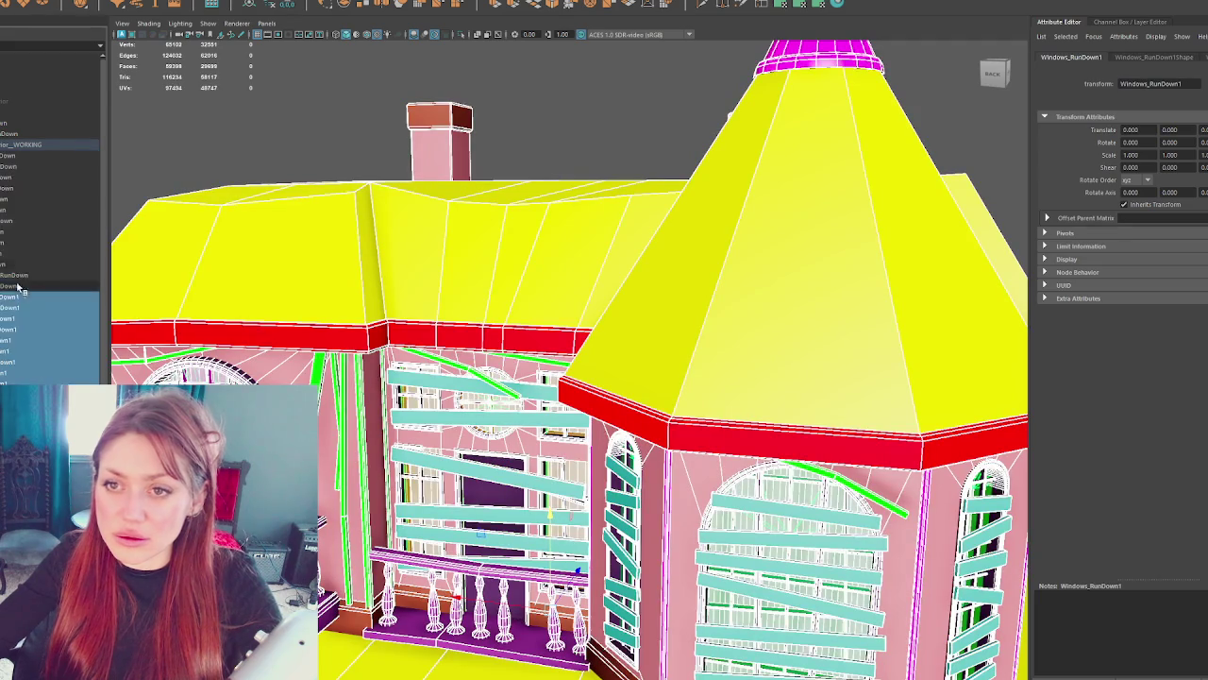
pyautogui.moveTo(3, 284); pyautogui.dragTo(4, 382)
pyautogui.click(106, 6)
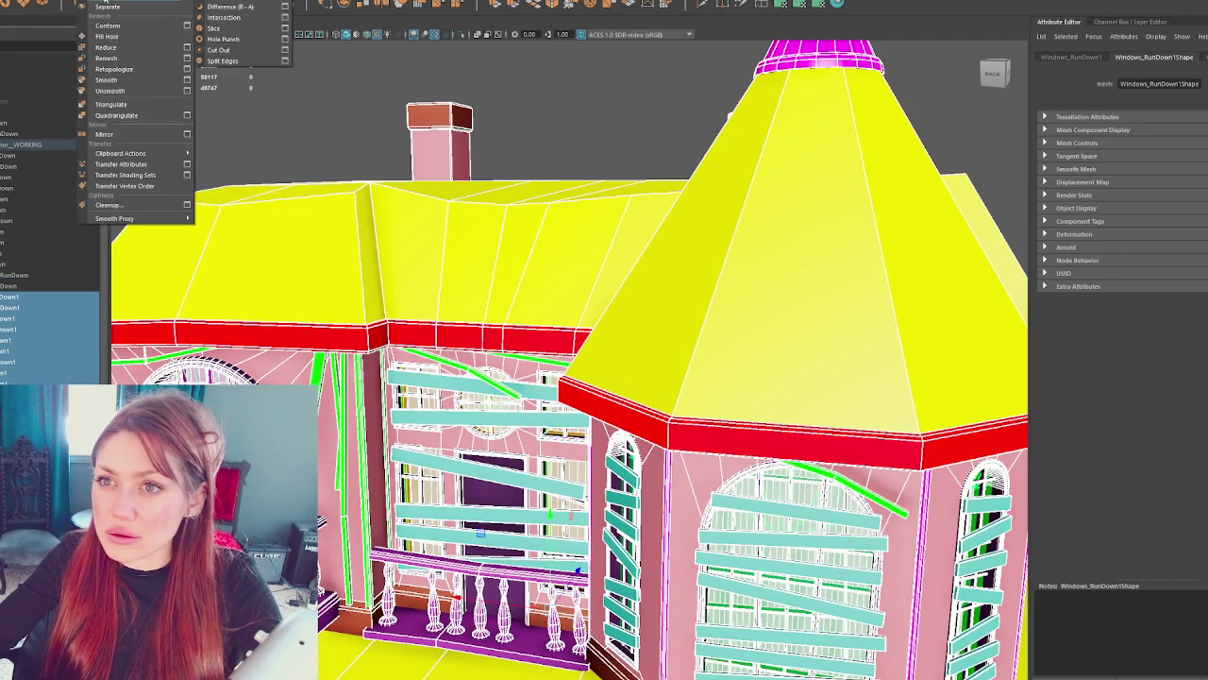
pyautogui.click(269, 11)
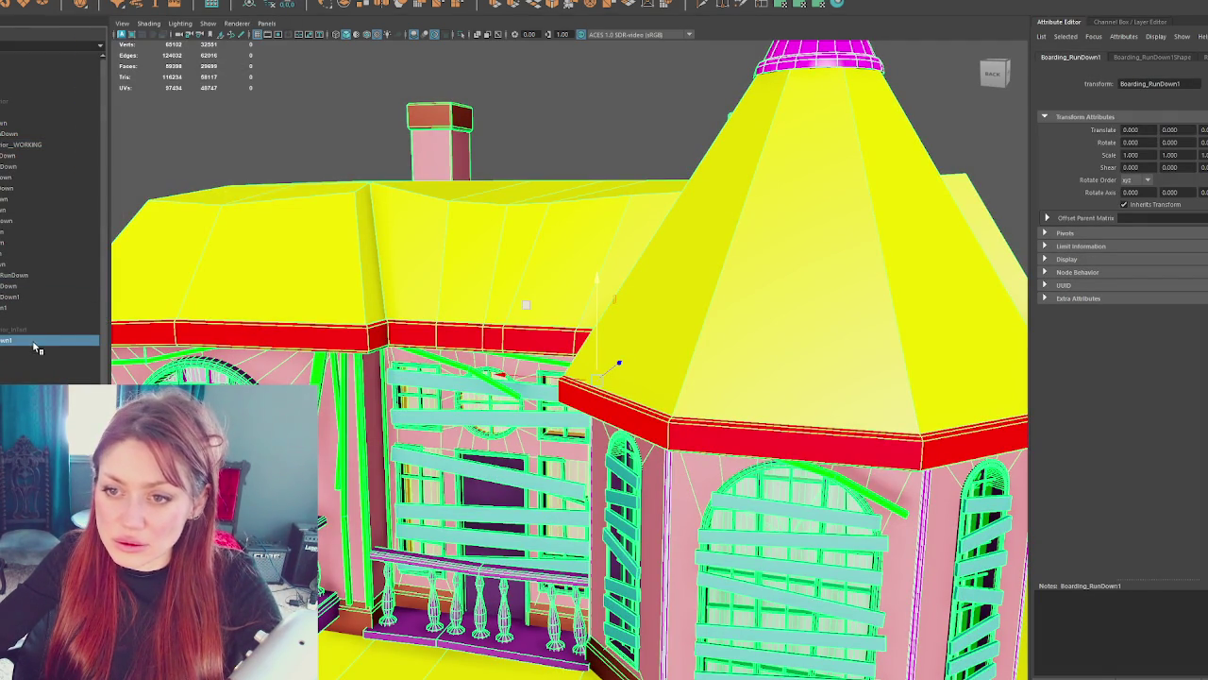
pyautogui.click(24, 102)
pyautogui.doubleClick(25, 105)
pyautogui.press('Return')
# - Frame a boarded window and isolate the chosen object alone in the viewport
pyautogui.click(14, 155)
pyautogui.click(14, 109)
pyautogui.click(11, 2)
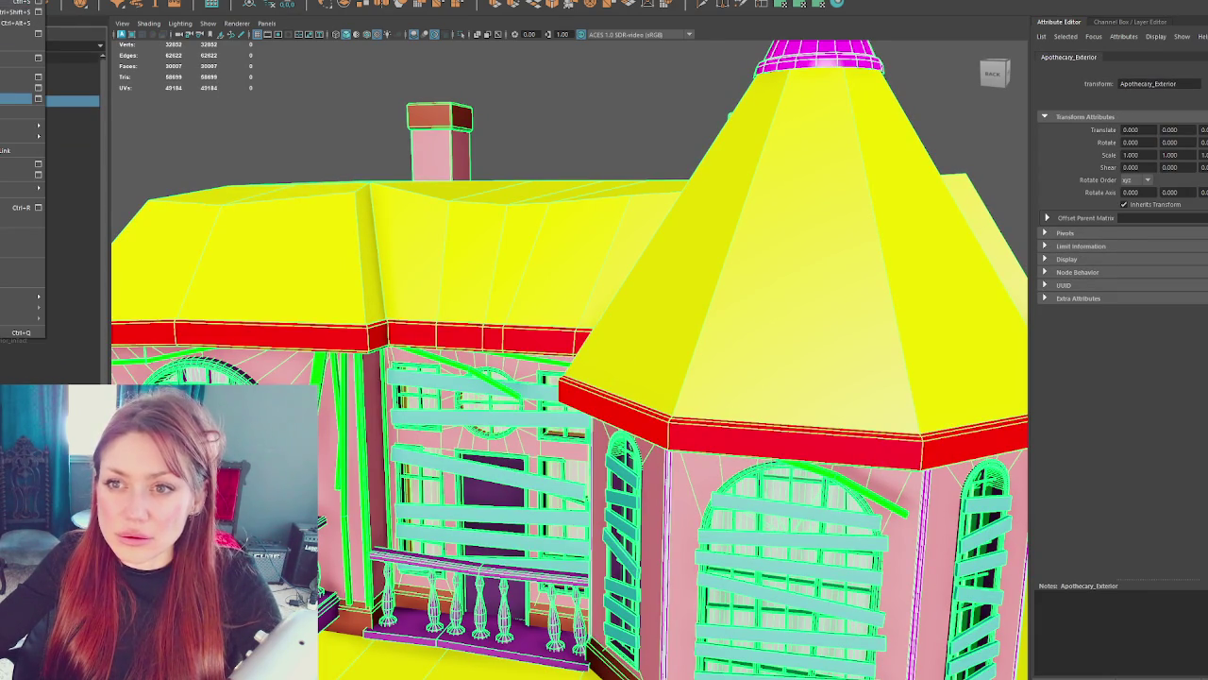
pyautogui.press('f')
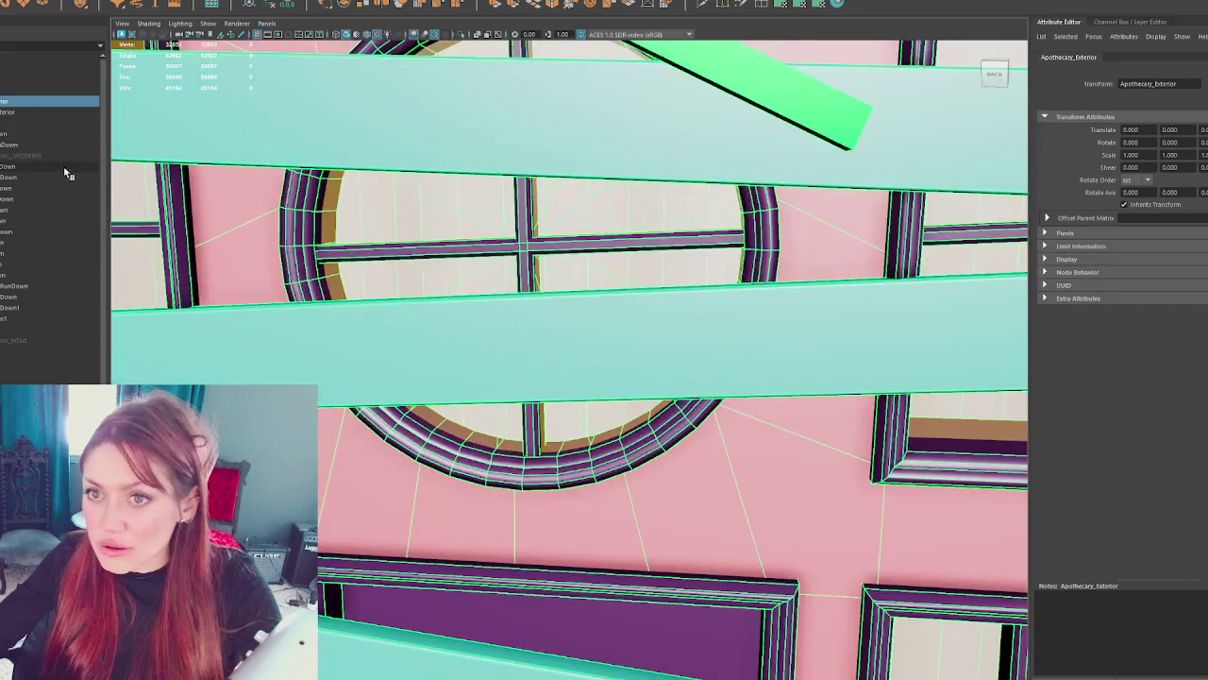
pyautogui.click(16, 112)
pyautogui.hotkey('ctrl', '1')
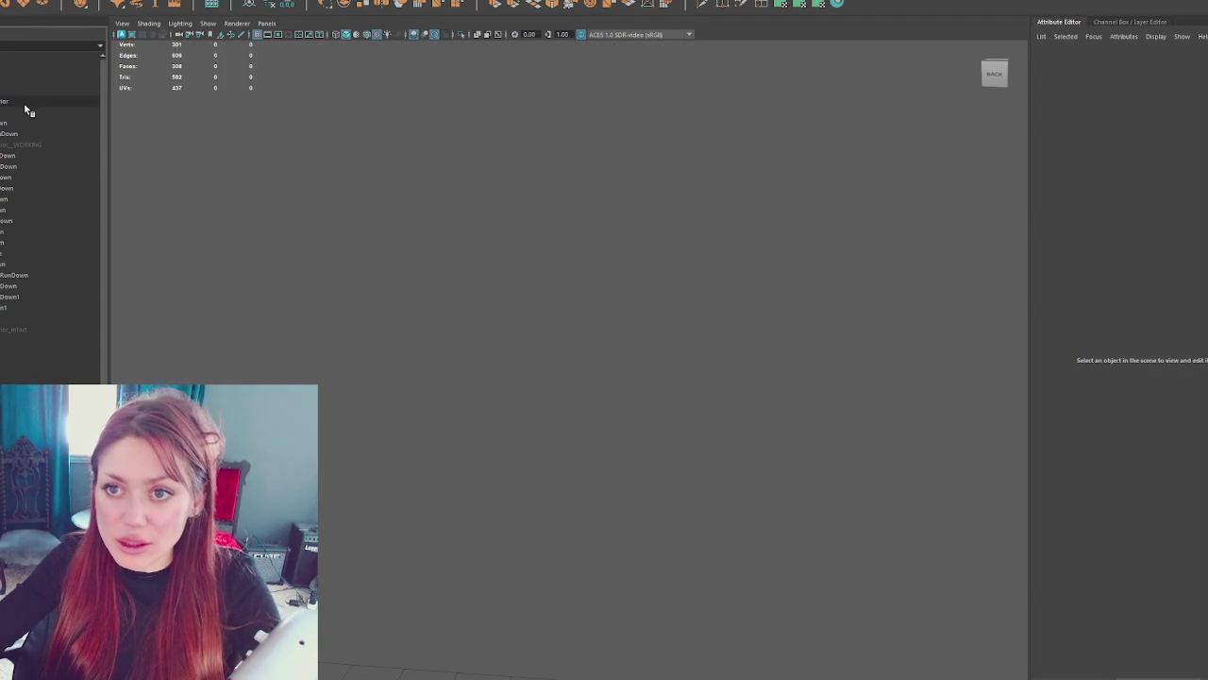
# - Frame the window and inspect the Curtains_RunDown object in wireframe and textured views
pyautogui.click(19, 143)
pyautogui.press('f')
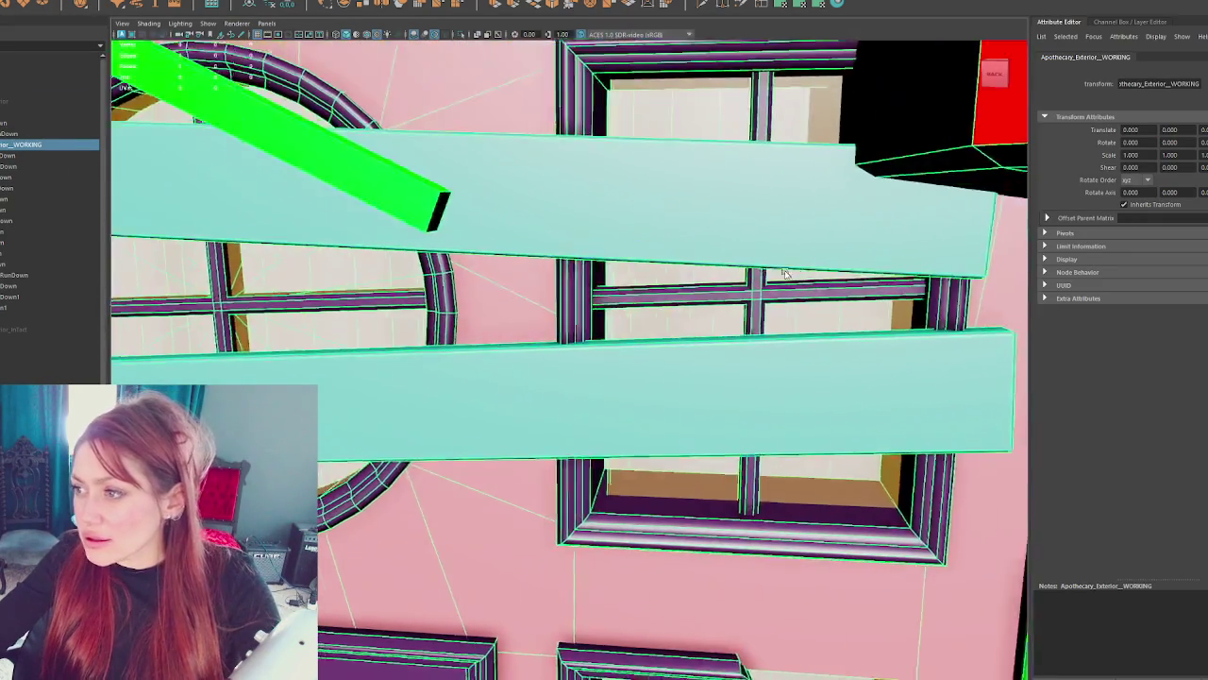
pyautogui.click(736, 326)
pyautogui.rightClick(737, 325)
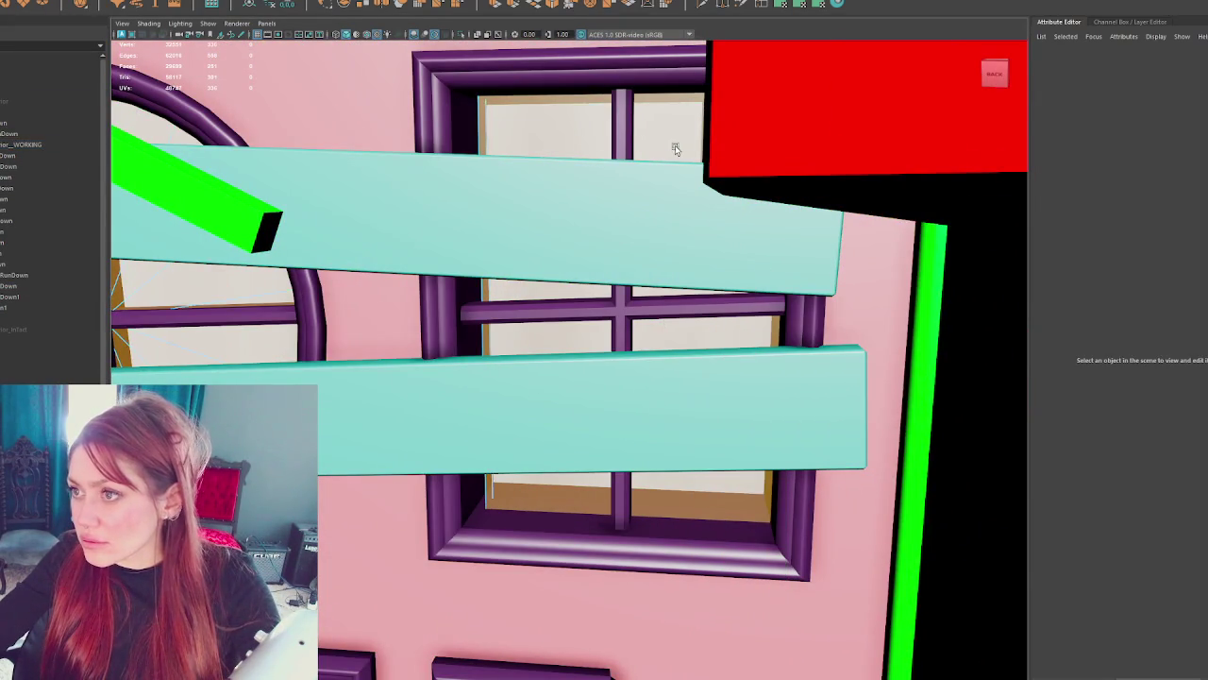
pyautogui.press('4')
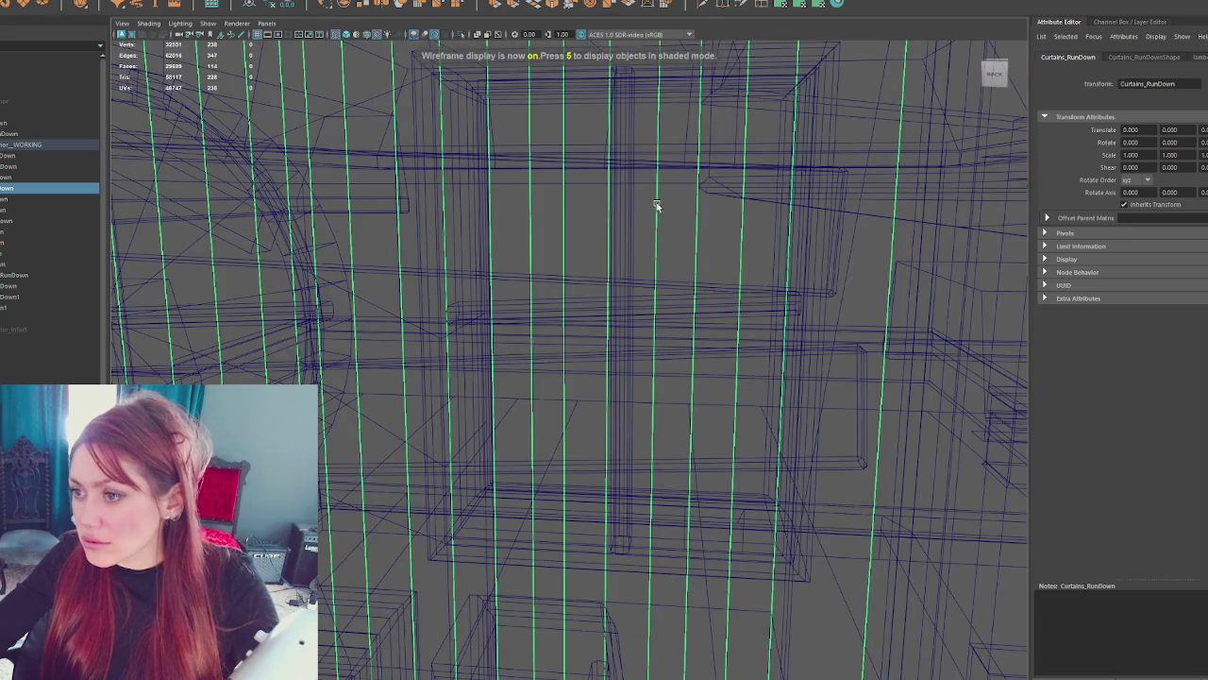
pyautogui.press('6')
# - Isolate Window_Trim_RunDown with the Windows_RunDown glass and frame the window models
pyautogui.click(556, 140)
pyautogui.click(526, 87)
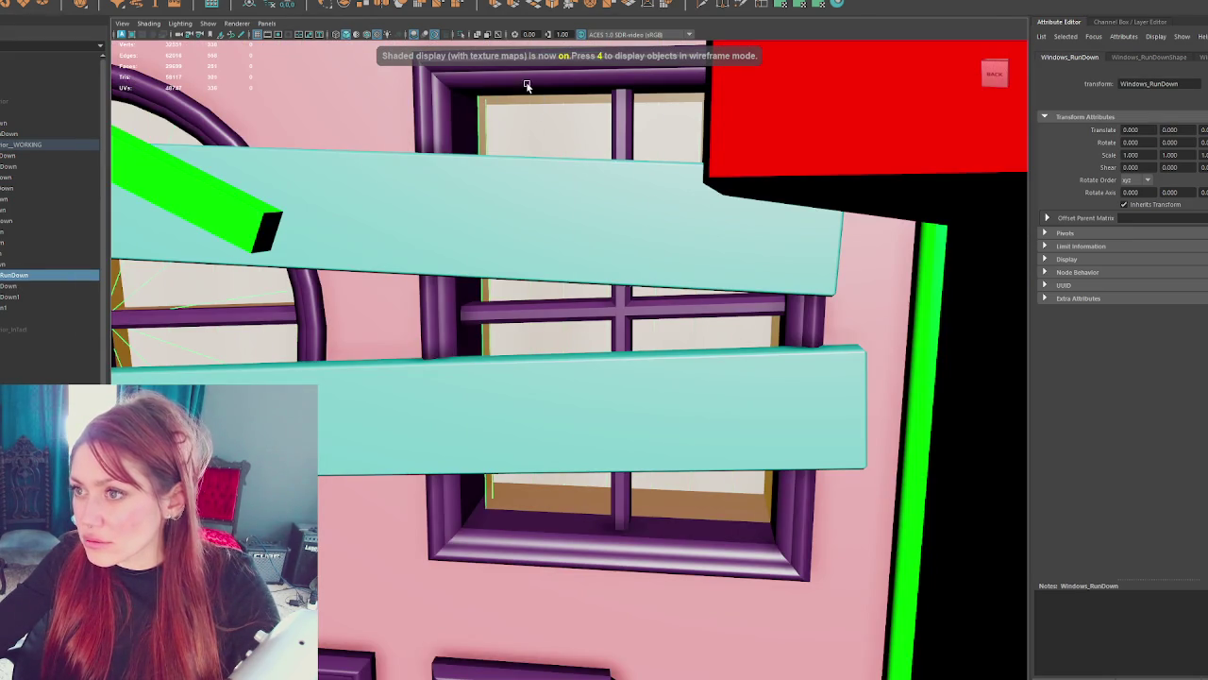
pyautogui.hotkey('ctrl', '1')
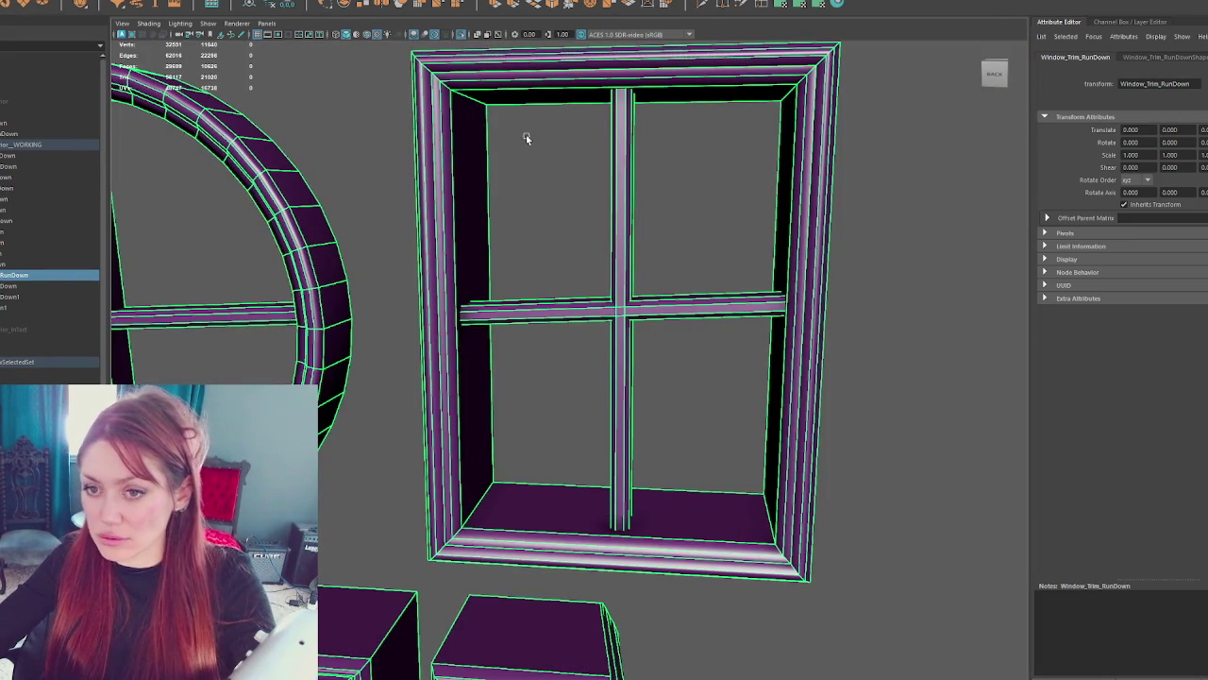
pyautogui.keyDown('ctrl'); pyautogui.click(71, 285); pyautogui.keyUp('ctrl')
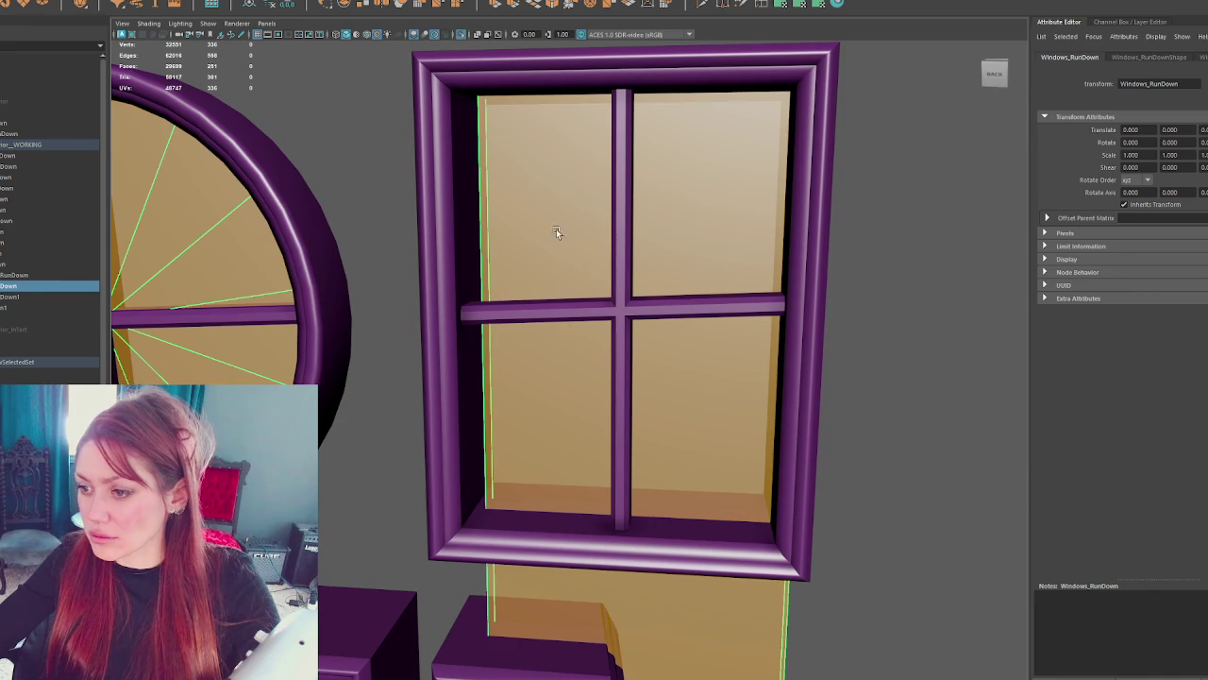
pyautogui.scroll(-5, 548, 229)
pyautogui.scroll(5, 639, 302)
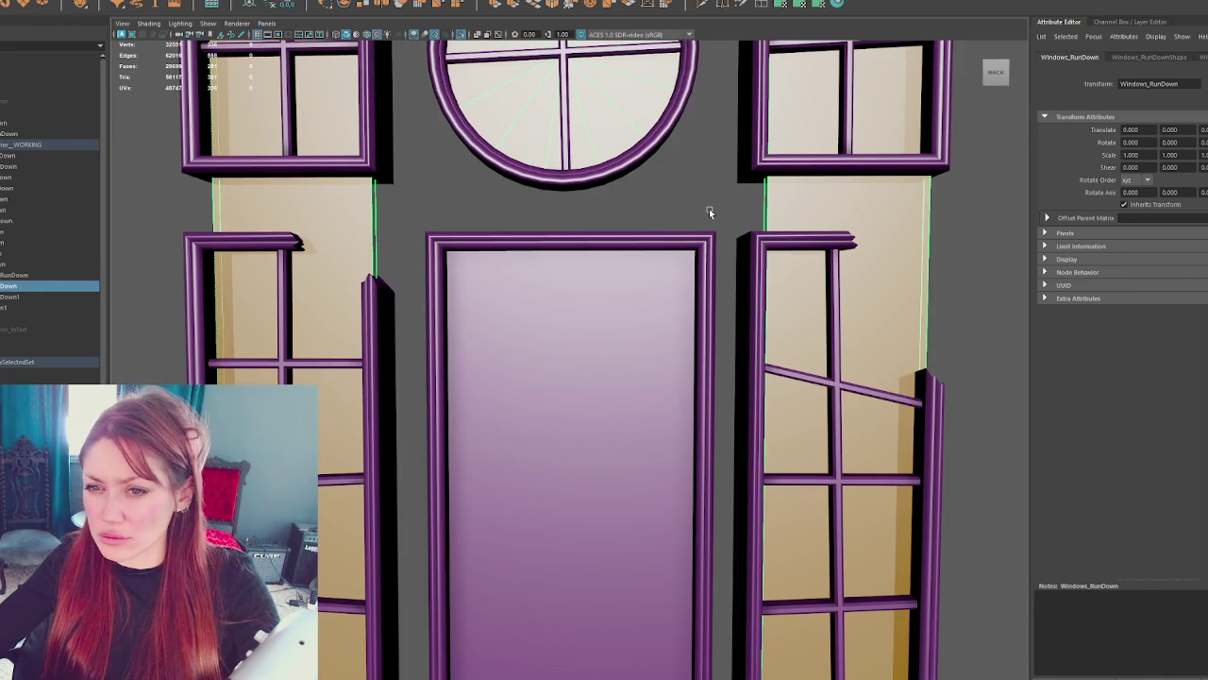
pyautogui.click(69, 295)
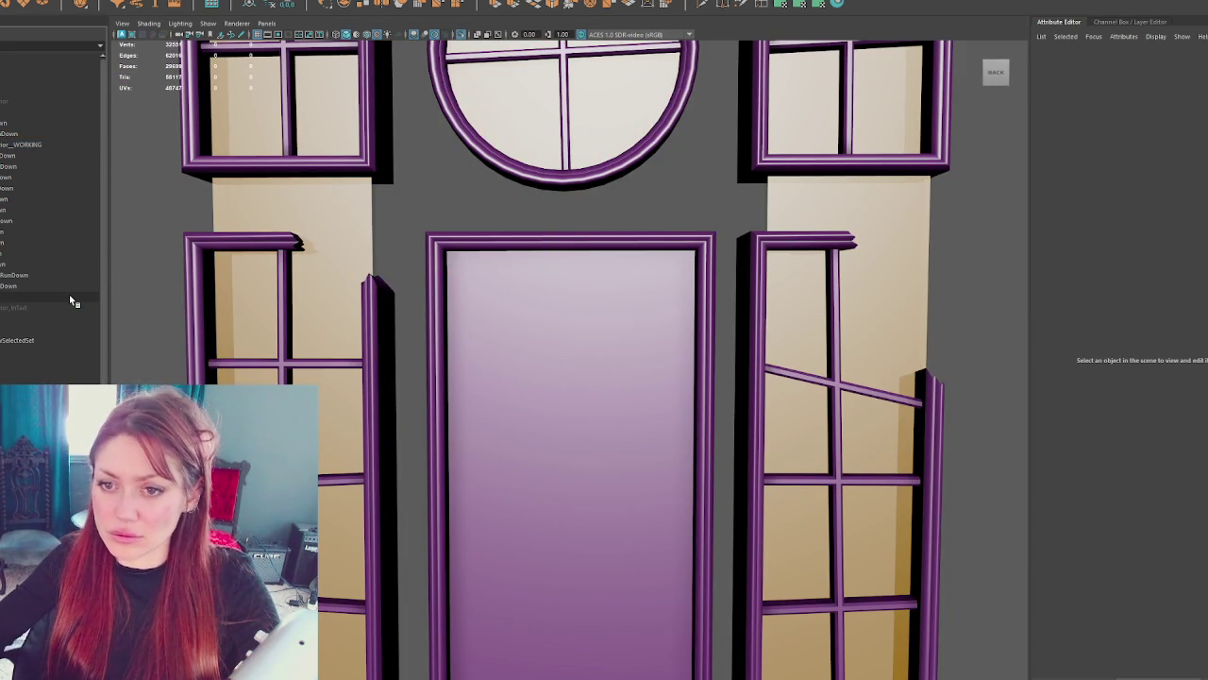
pyautogui.click(68, 286)
pyautogui.press('f')
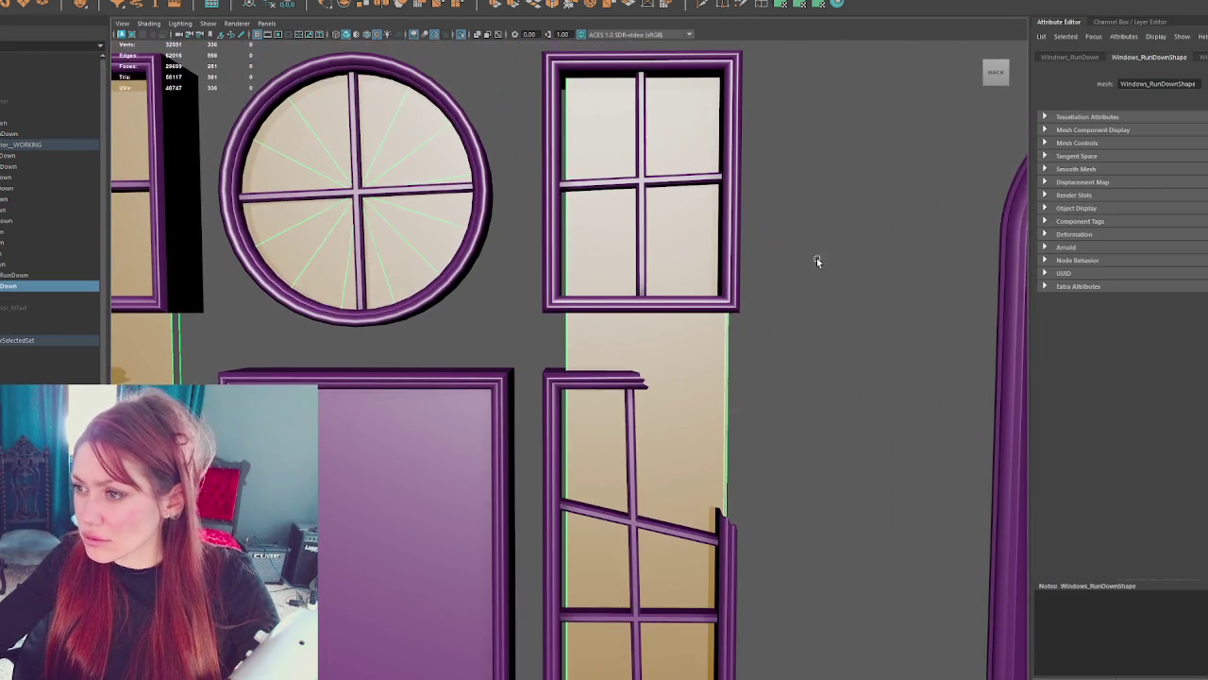
pyautogui.rightClick(817, 260)
pyautogui.click(764, 217)
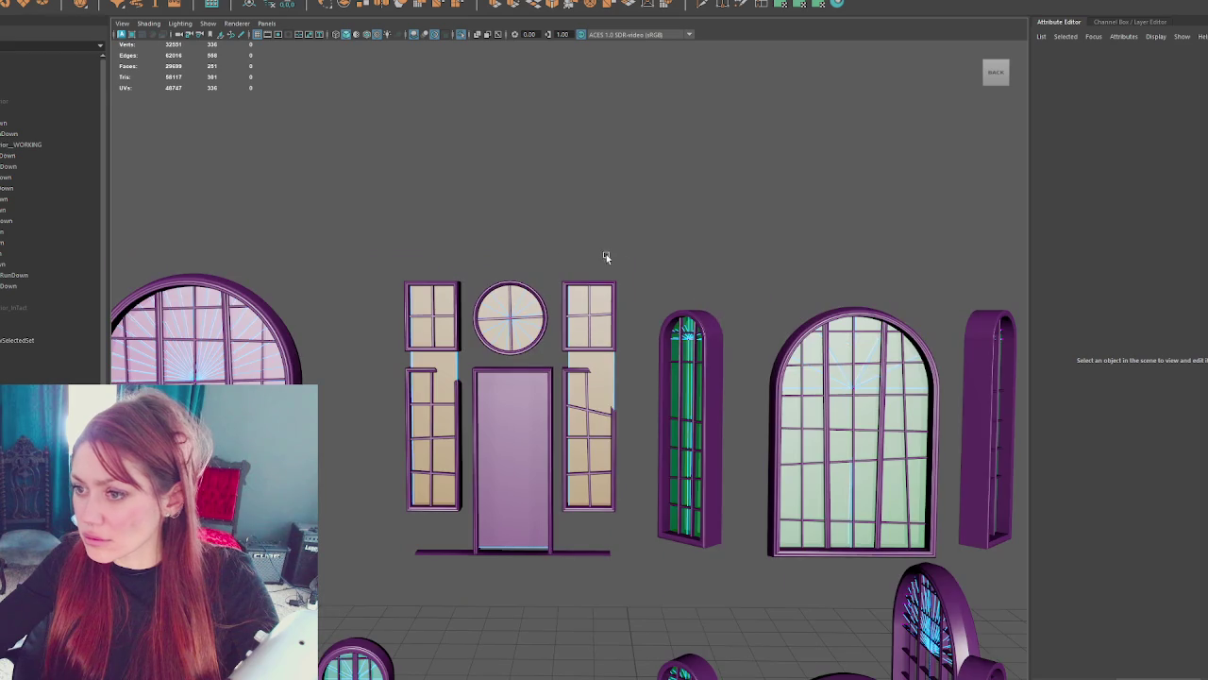
# - Select the outer edges of the glass panes around the door in wireframe view
pyautogui.moveTo(653, 228)
pyautogui.mouseDown()
pyautogui.moveTo(539, 513)
pyautogui.moveTo(554, 513)
pyautogui.mouseUp()
pyautogui.press('f')
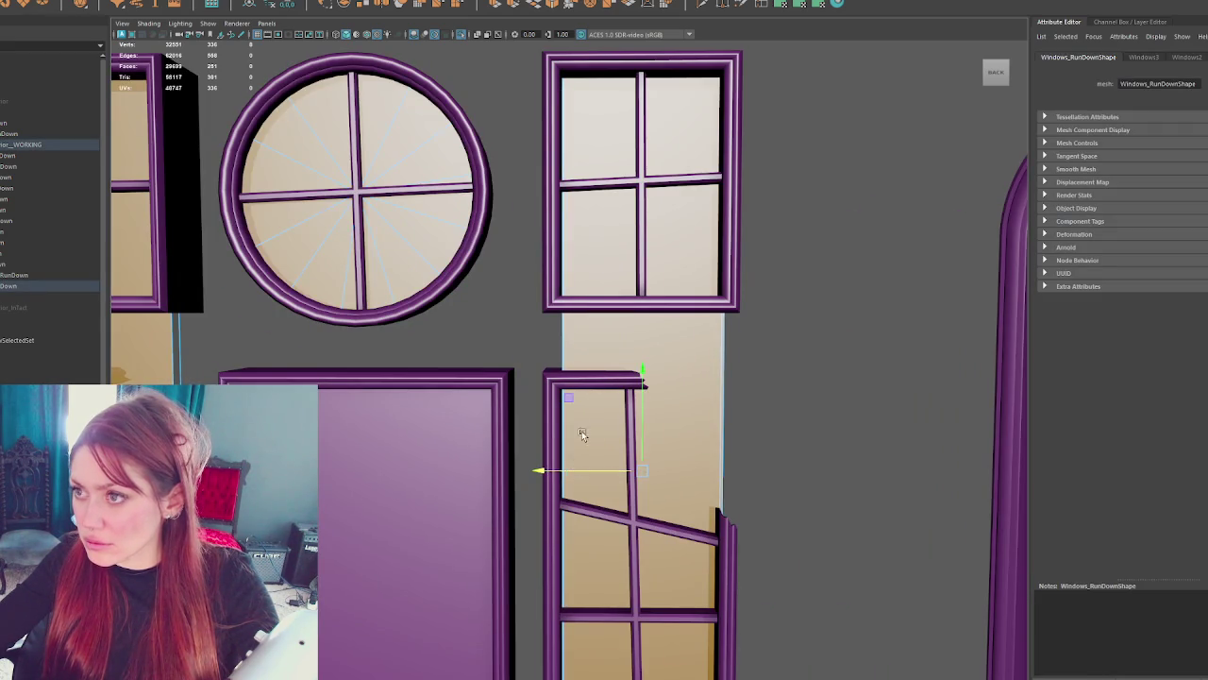
pyautogui.press('4')
pyautogui.scroll(-5, 578, 470)
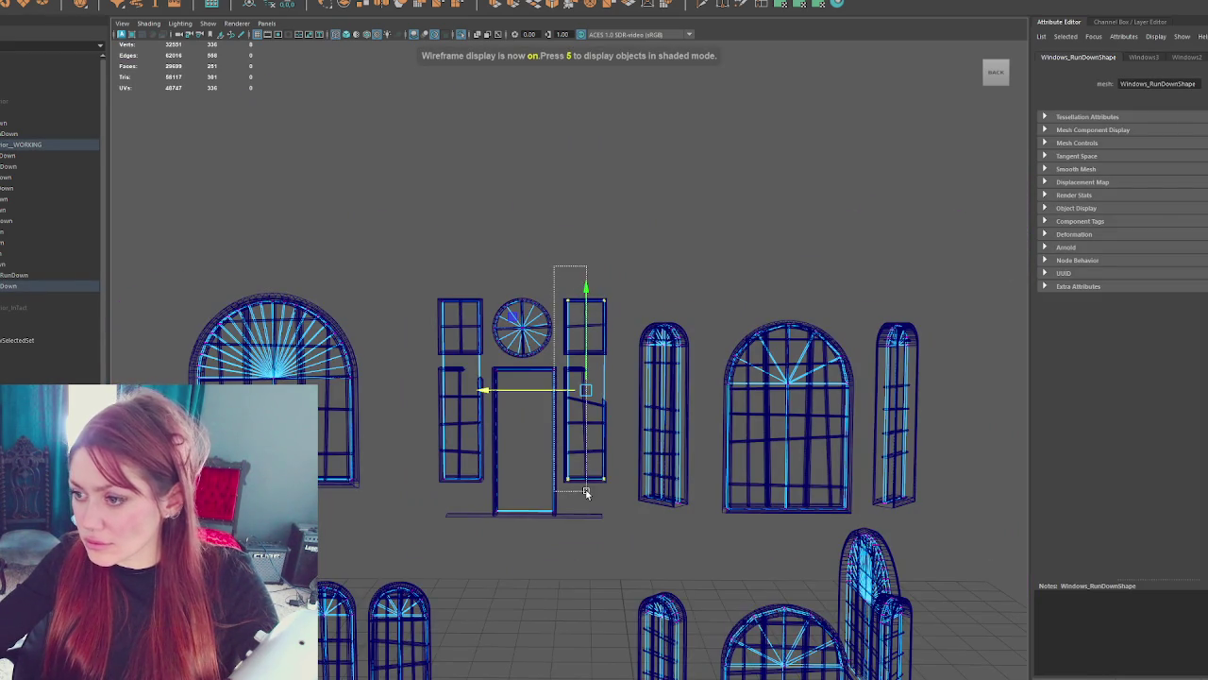
pyautogui.scroll(5, 579, 444)
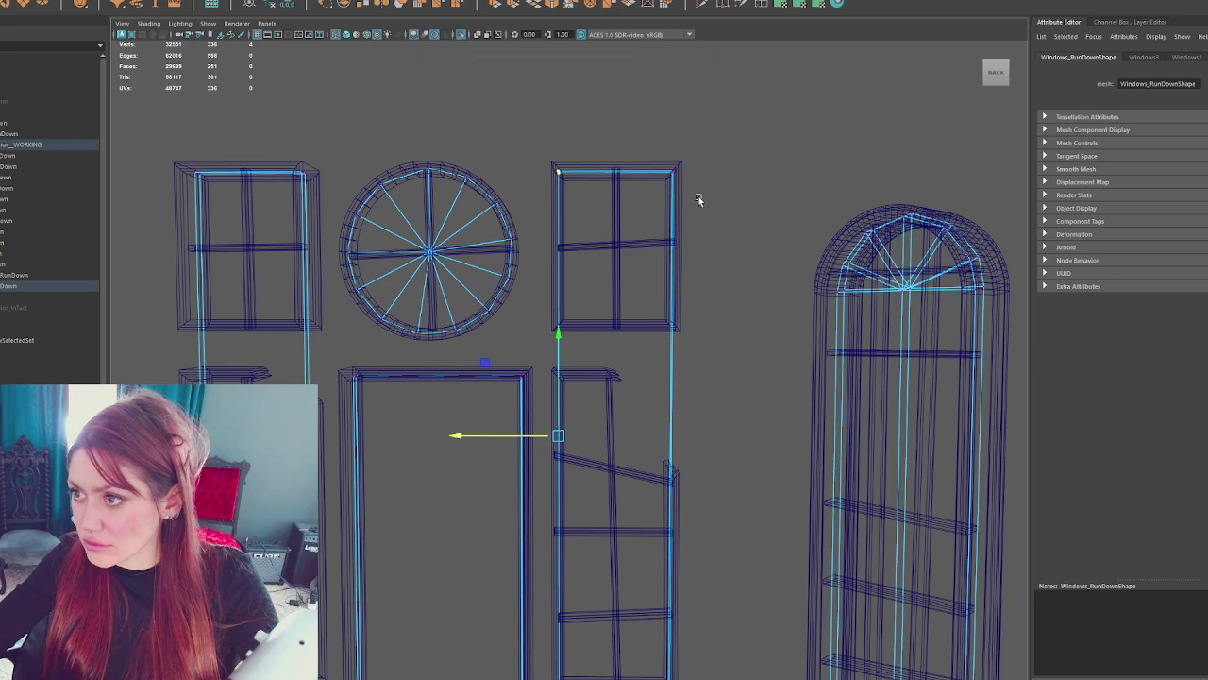
pyautogui.moveTo(717, 140)
pyautogui.mouseDown()
pyautogui.moveTo(655, 675)
pyautogui.moveTo(627, 619)
pyautogui.mouseUp()
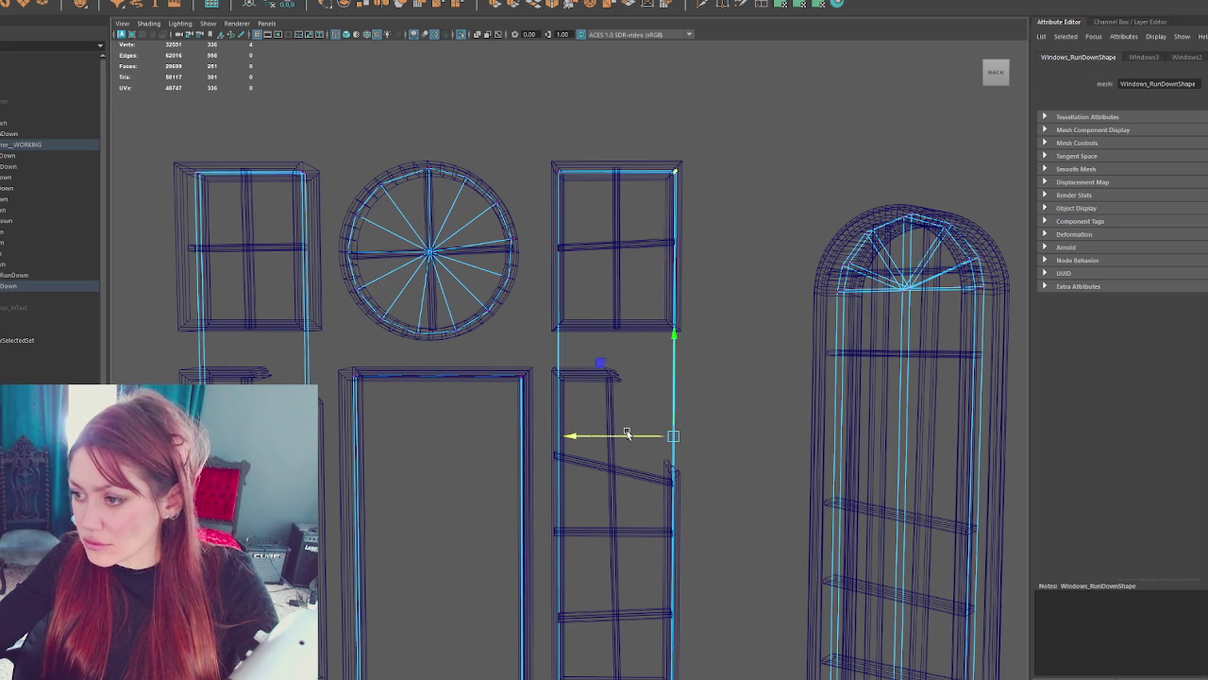
# - Stretch the door-side glass edges along X to fill their frames, then restore textured shading
pyautogui.moveTo(256, 270)
pyautogui.mouseDown()
pyautogui.moveTo(383, 226)
pyautogui.moveTo(448, 94)
pyautogui.moveTo(592, 592)
pyautogui.moveTo(581, 562)
pyautogui.mouseUp()
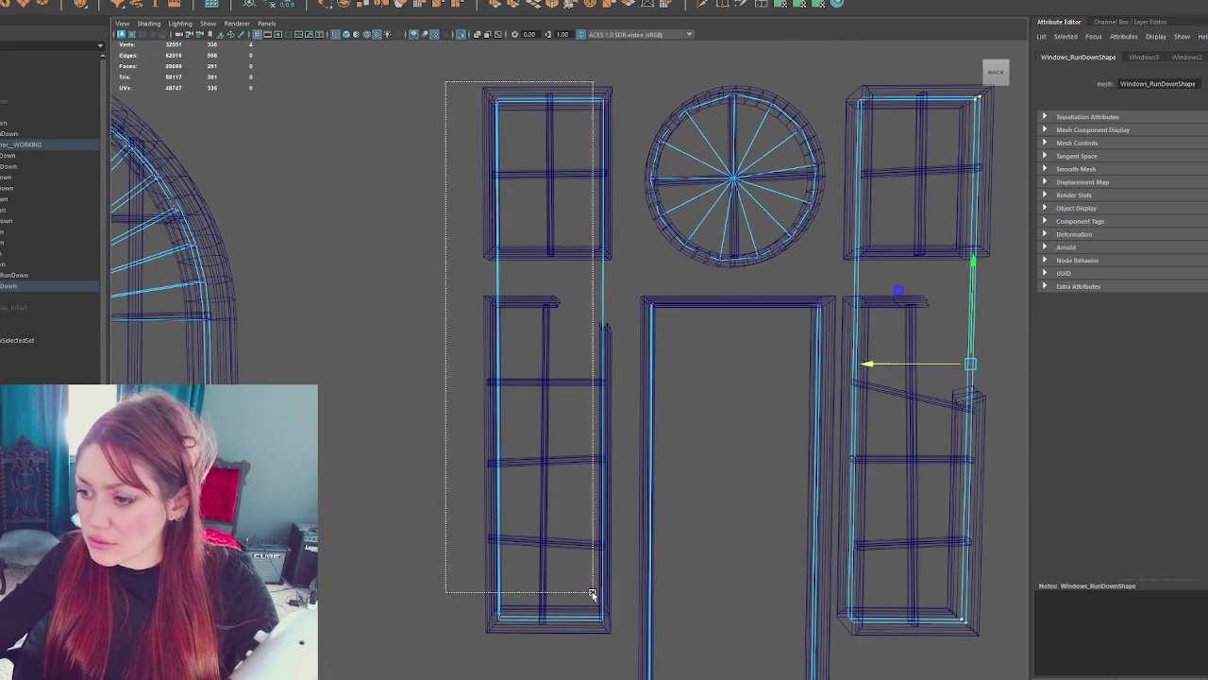
pyautogui.moveTo(512, 362); pyautogui.dragTo(556, 326)
pyautogui.click(529, 367)
pyautogui.moveTo(538, 369)
pyautogui.mouseDown()
pyautogui.moveTo(561, 409)
pyautogui.moveTo(596, 335)
pyautogui.mouseUp()
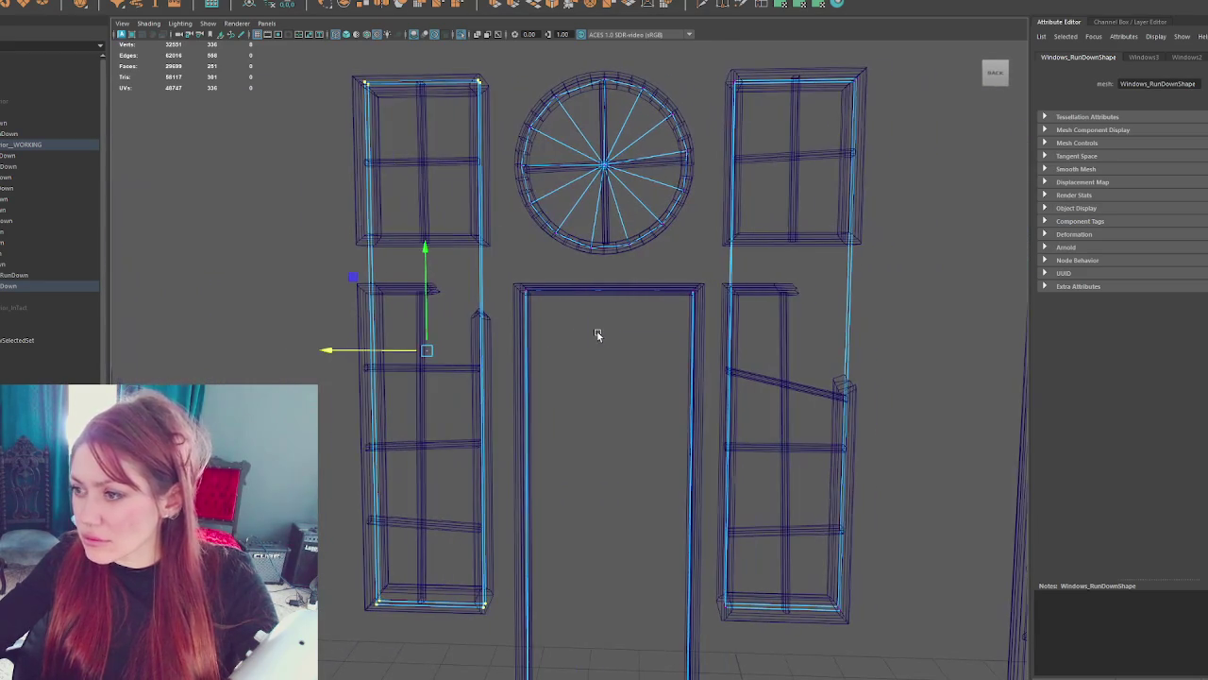
pyautogui.rightClick(175, 284)
pyautogui.press('6')
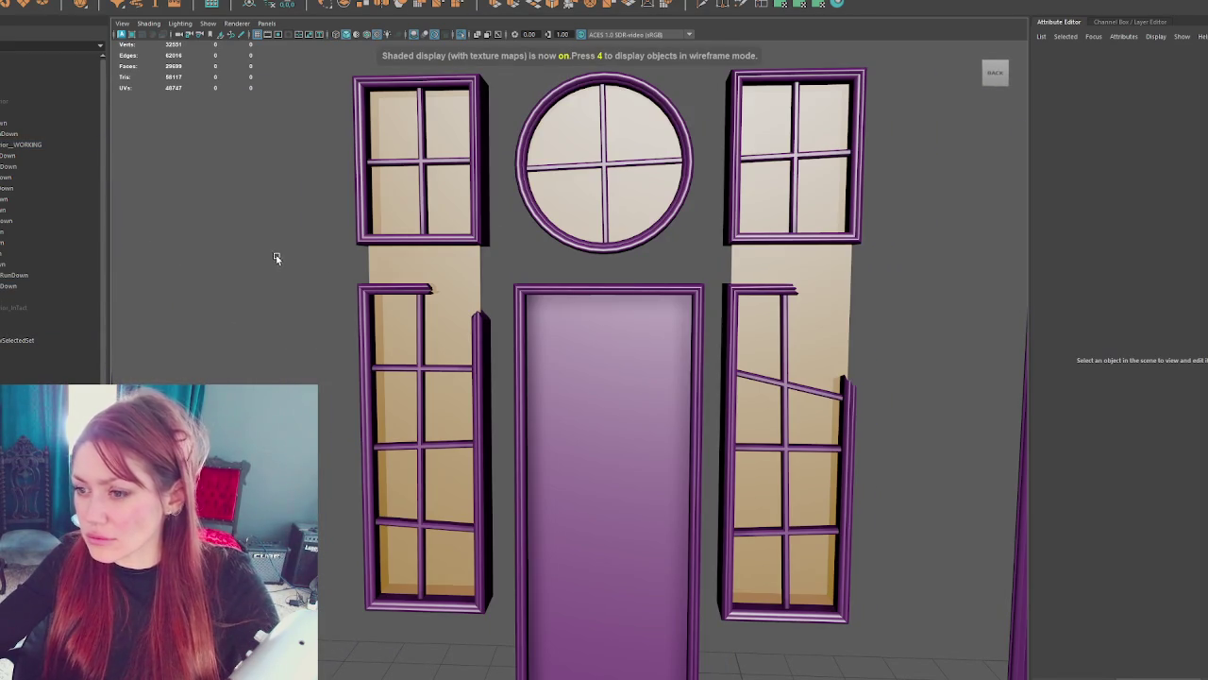
pyautogui.click(345, 4)
# - Select the door panel faces, apply a planar UV projection, and scale it to fit
pyautogui.click(358, 11)
pyautogui.scroll(2, 445, 217)
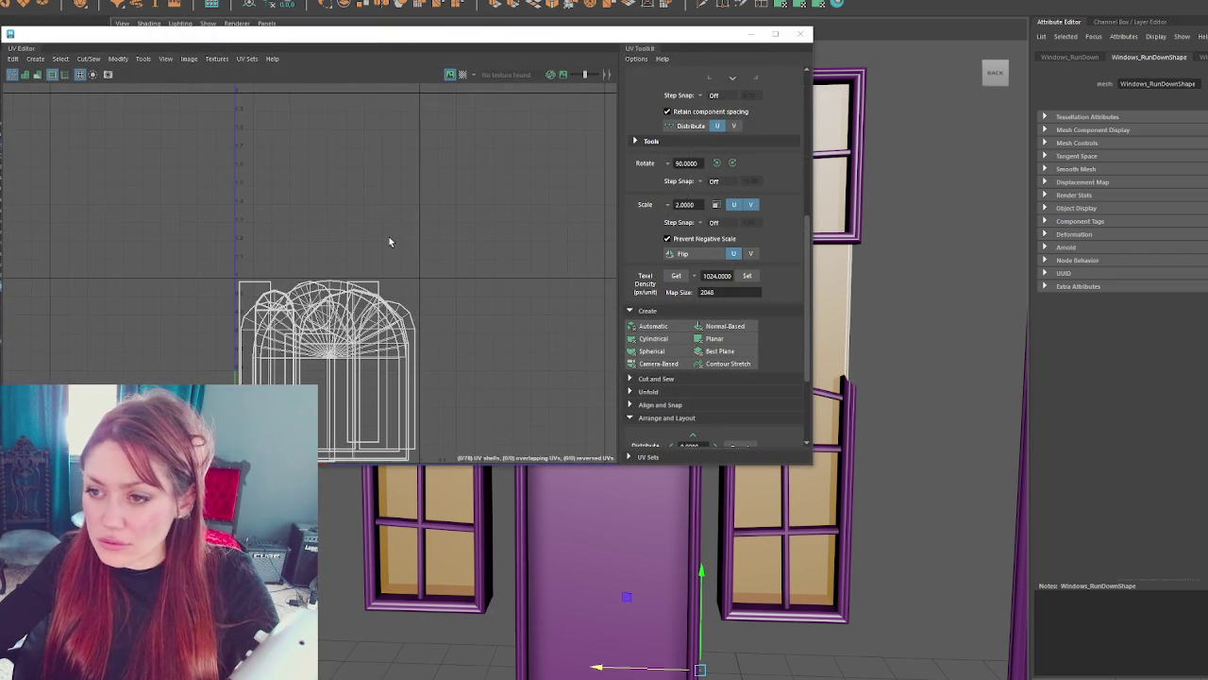
pyautogui.moveTo(551, 42); pyautogui.dragTo(0, 42)
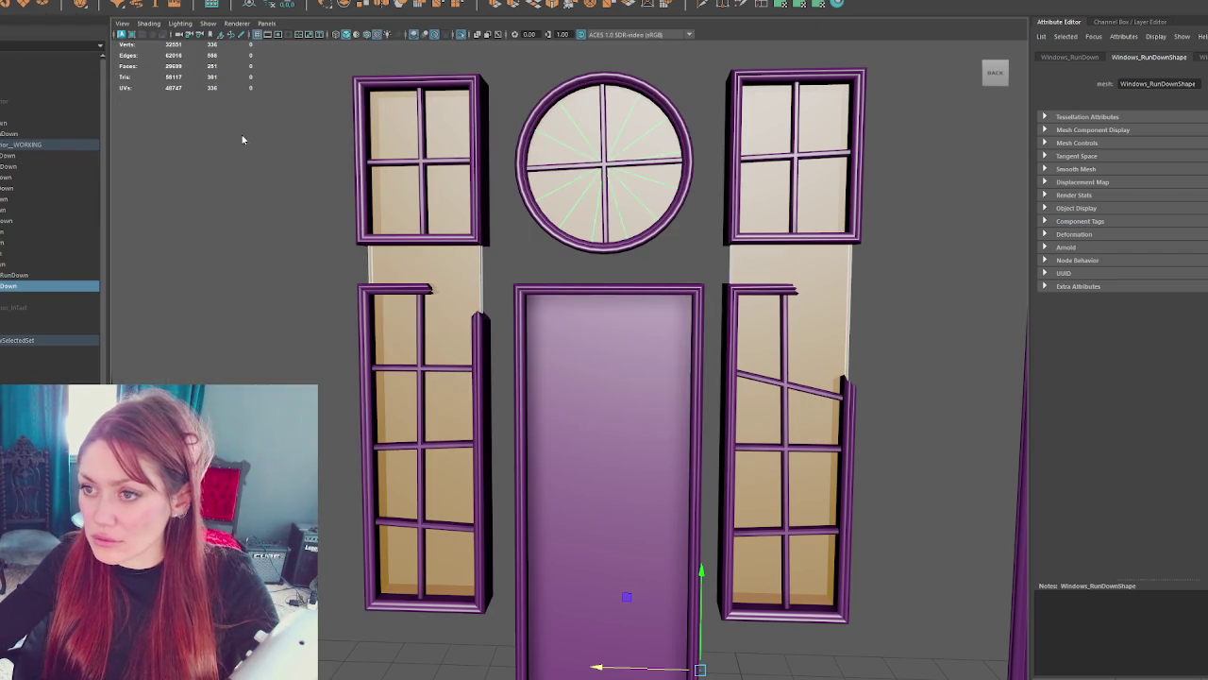
pyautogui.scroll(-5, 349, 208)
pyautogui.moveTo(496, 260); pyautogui.dragTo(652, 501)
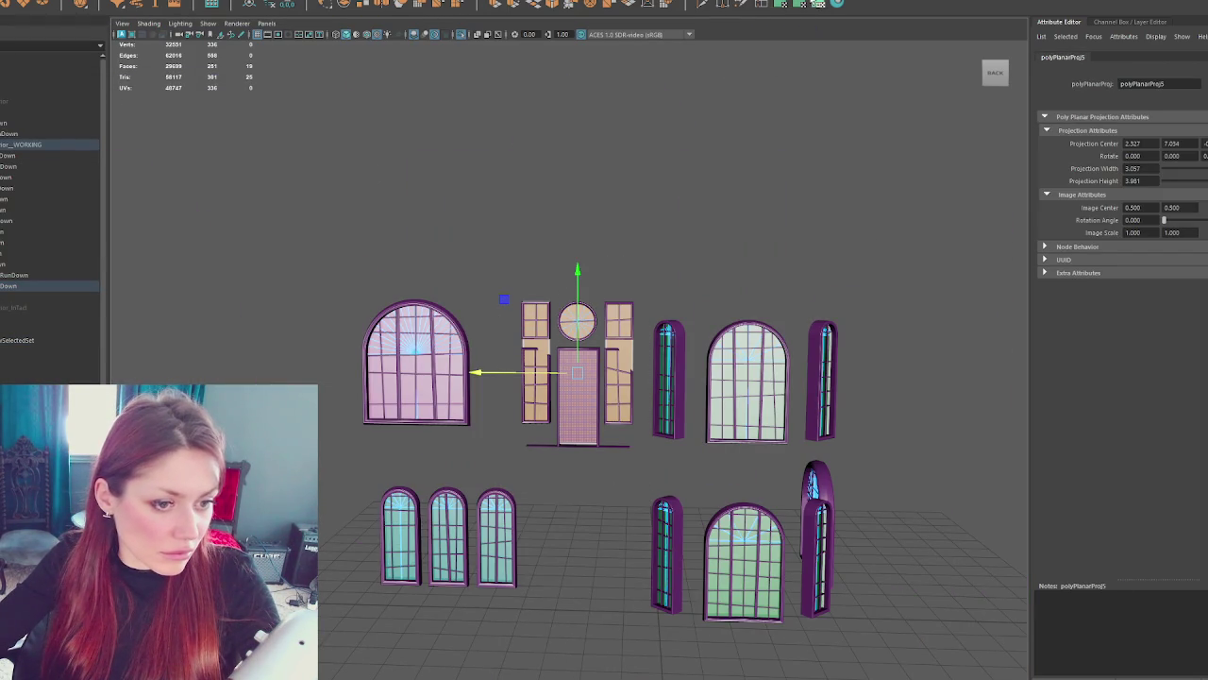
pyautogui.press('r')
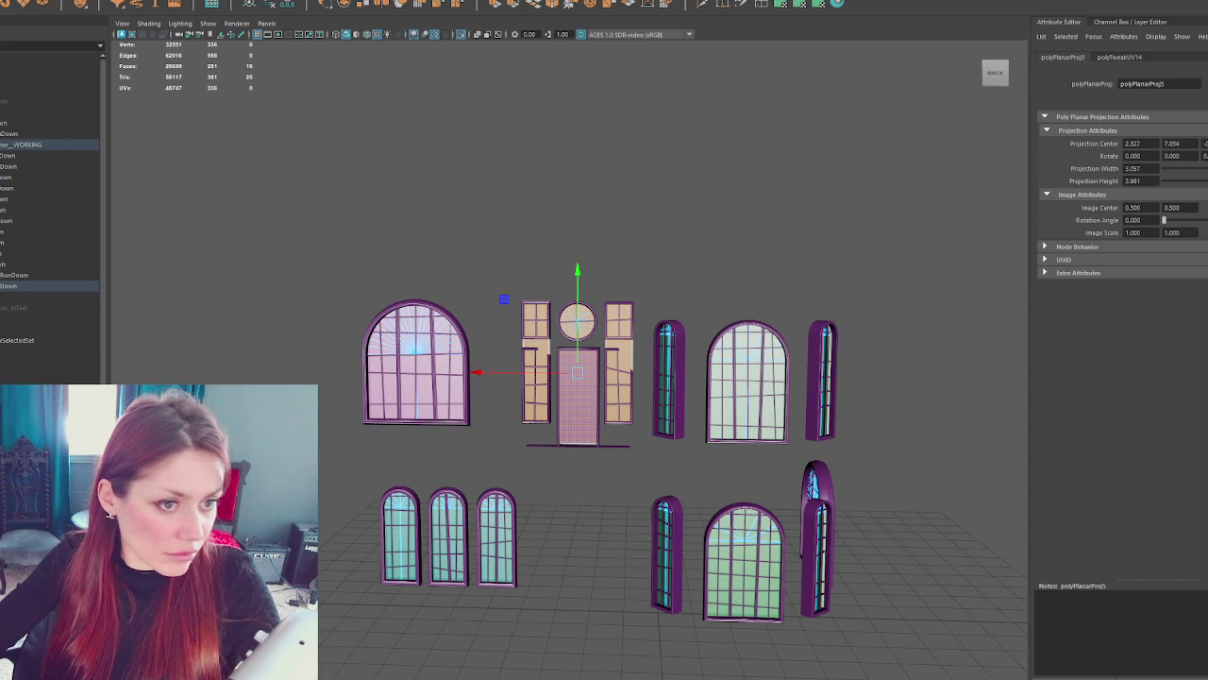
pyautogui.press('F8')
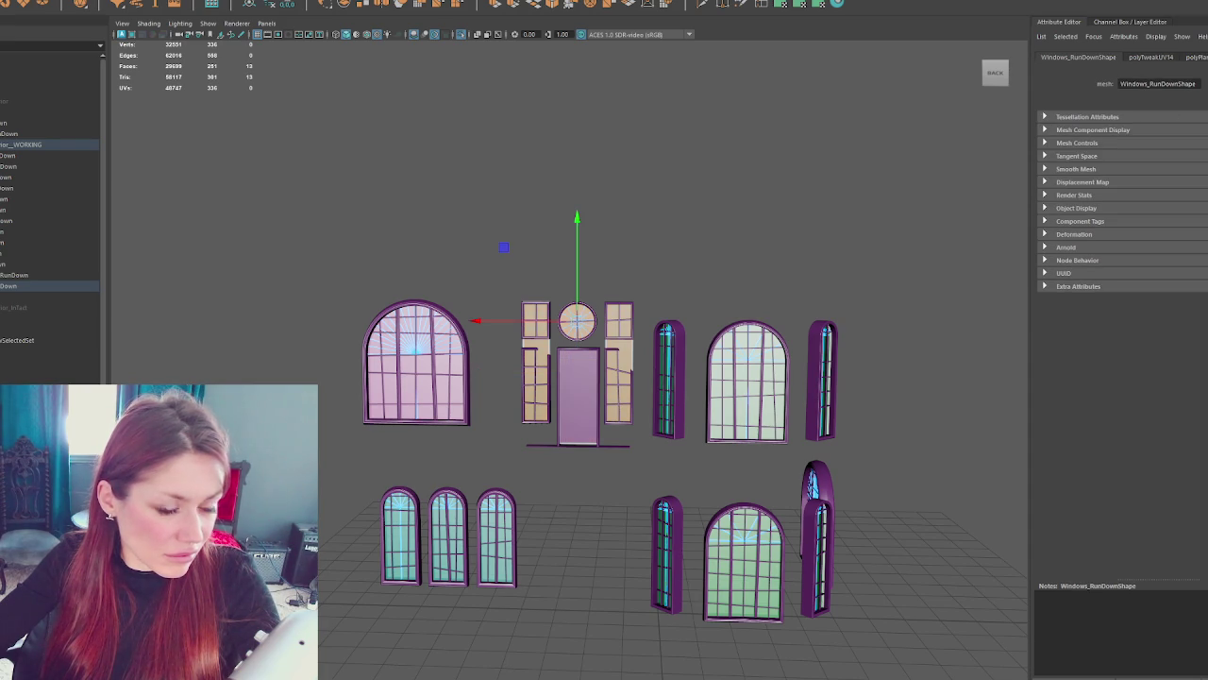
pyautogui.click(577, 394)
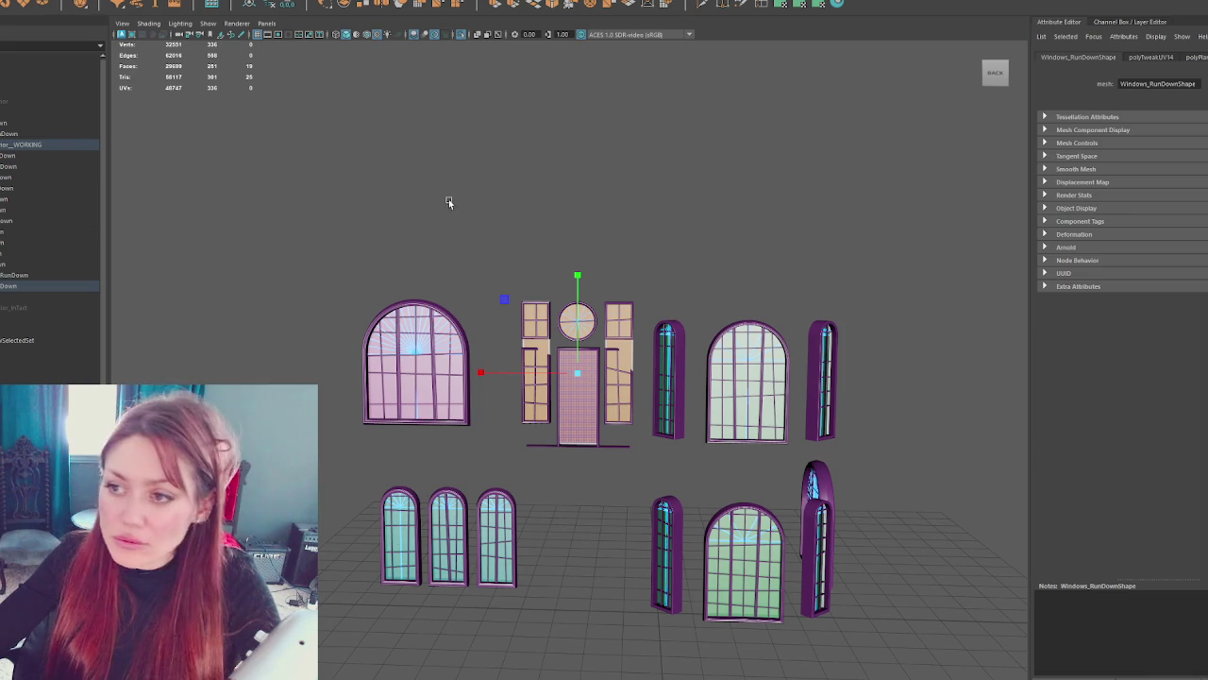
pyautogui.click(497, 172)
pyautogui.scroll(5, 567, 188)
# - Show the whole house again and duplicate the window and boarding meshes
pyautogui.press('6')
pyautogui.hotkey('ctrl', '1')
pyautogui.scroll(-5, 627, 275)
pyautogui.moveTo(648, 283)
pyautogui.keyDown('alt'); pyautogui.mouseDown()
pyautogui.moveTo(615, 277)
pyautogui.moveTo(651, 283)
pyautogui.mouseUp(); pyautogui.keyUp('alt')
pyautogui.click(48, 154)
pyautogui.keyDown('shift'); pyautogui.click(24, 291); pyautogui.keyUp('shift')
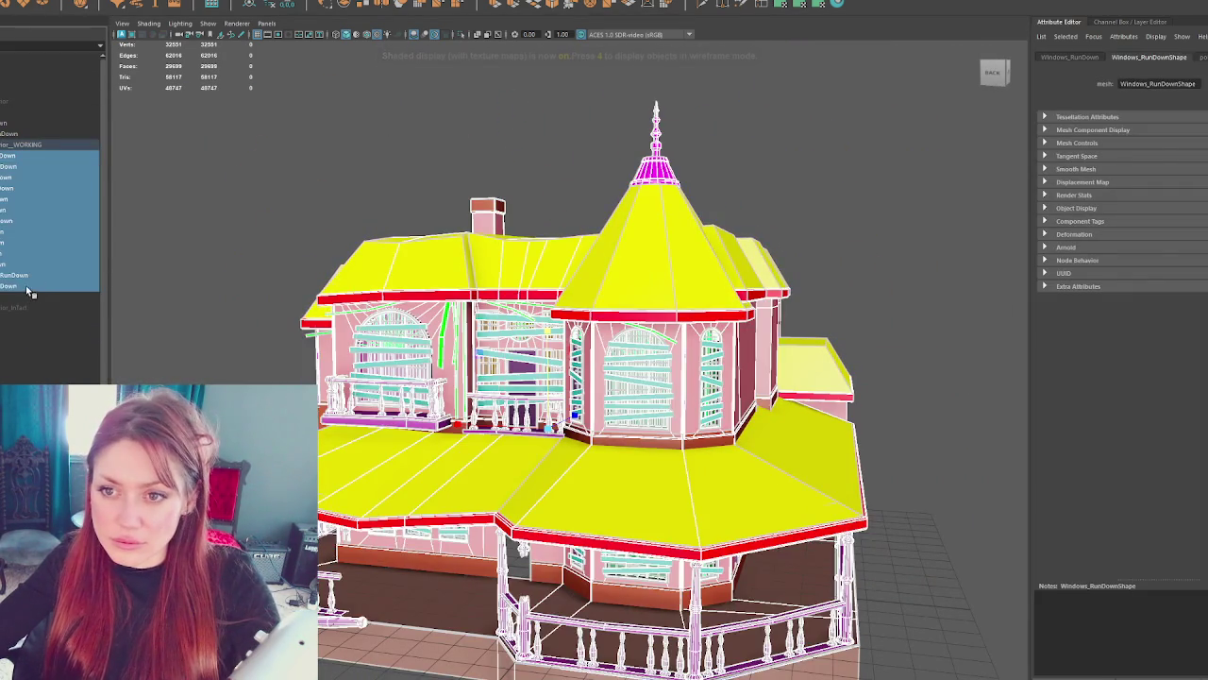
pyautogui.hotkey('ctrl', 'd')
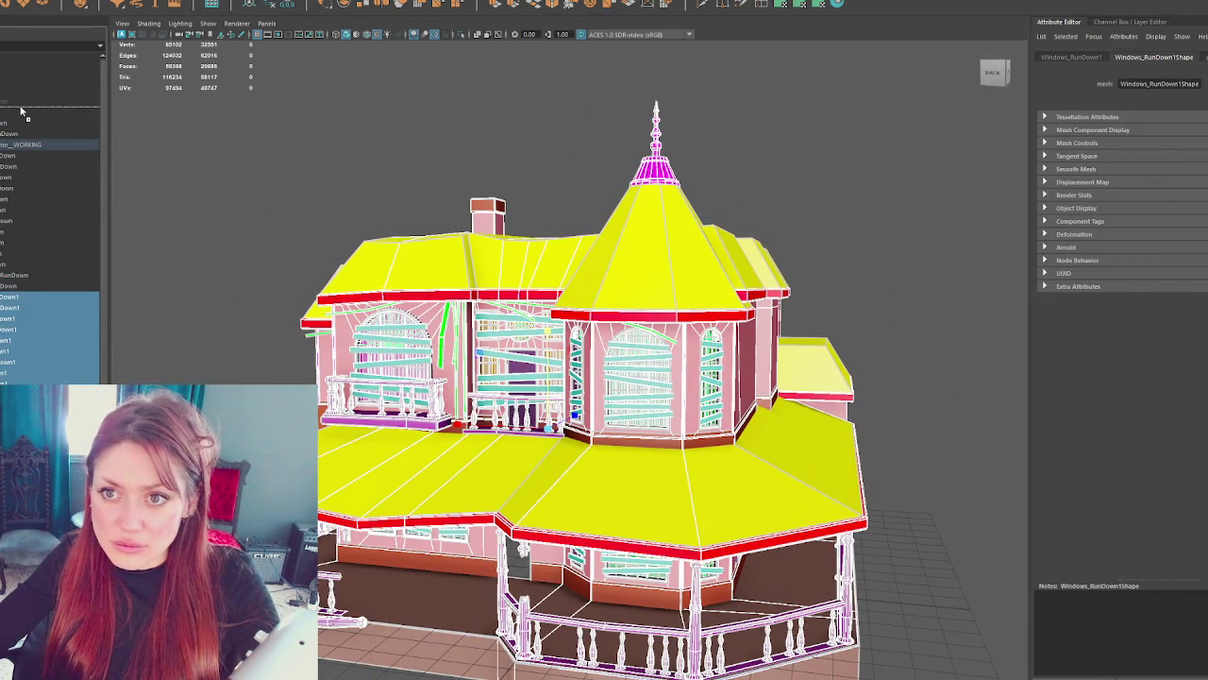
# - Combine the duplicated boarding and window copies into one mesh at the top of the Outliner
pyautogui.click(22, 113)
pyautogui.keyDown('shift'); pyautogui.click(19, 242); pyautogui.keyUp('shift')
pyautogui.click(90, 2)
pyautogui.click(105, 1)
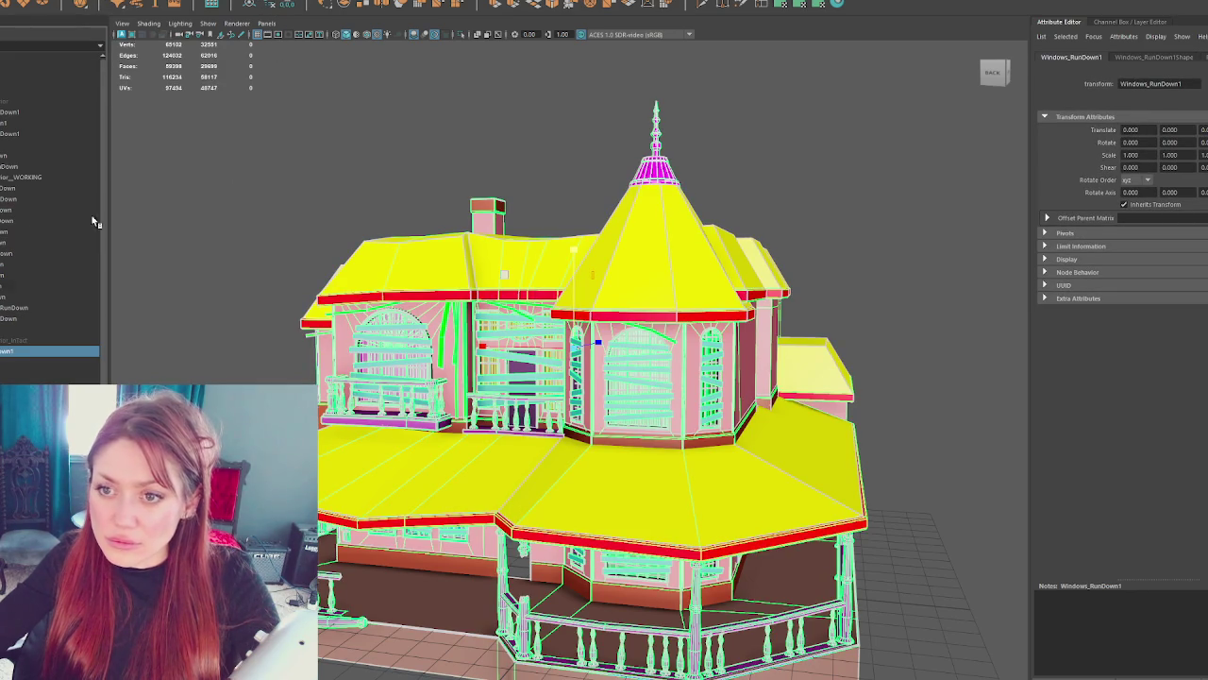
pyautogui.moveTo(11, 354)
pyautogui.mouseDown()
pyautogui.moveTo(30, 129)
pyautogui.moveTo(42, 113)
pyautogui.mouseUp()
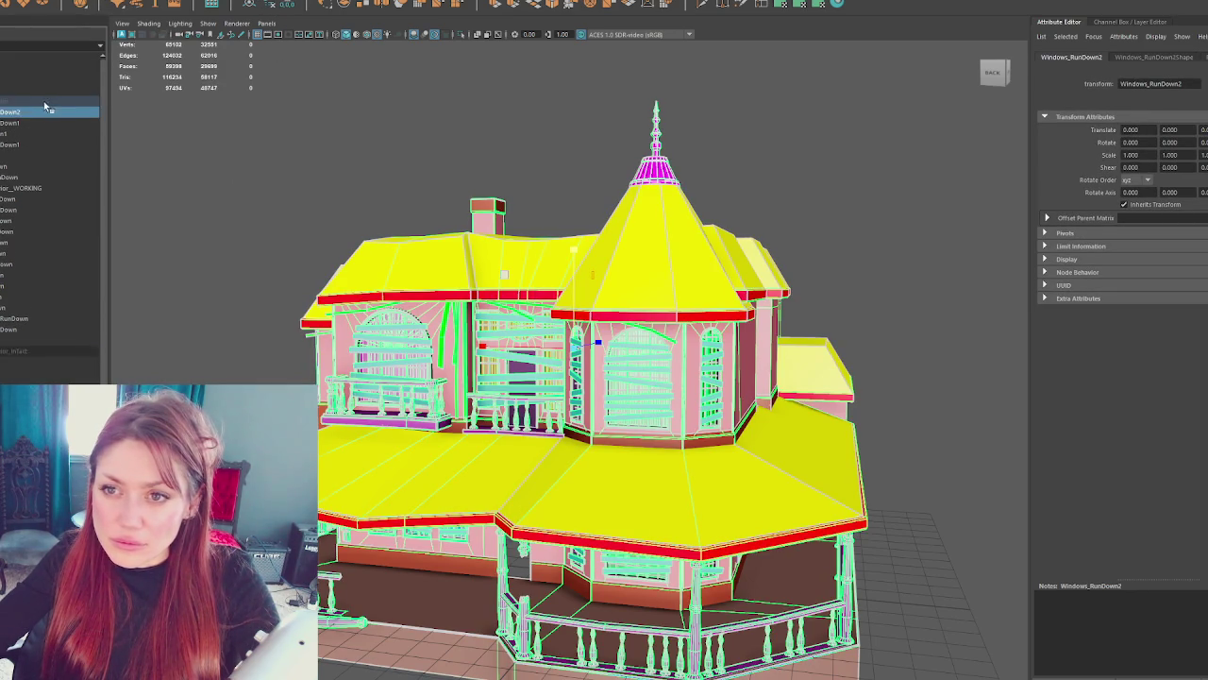
pyautogui.doubleClick(42, 112)
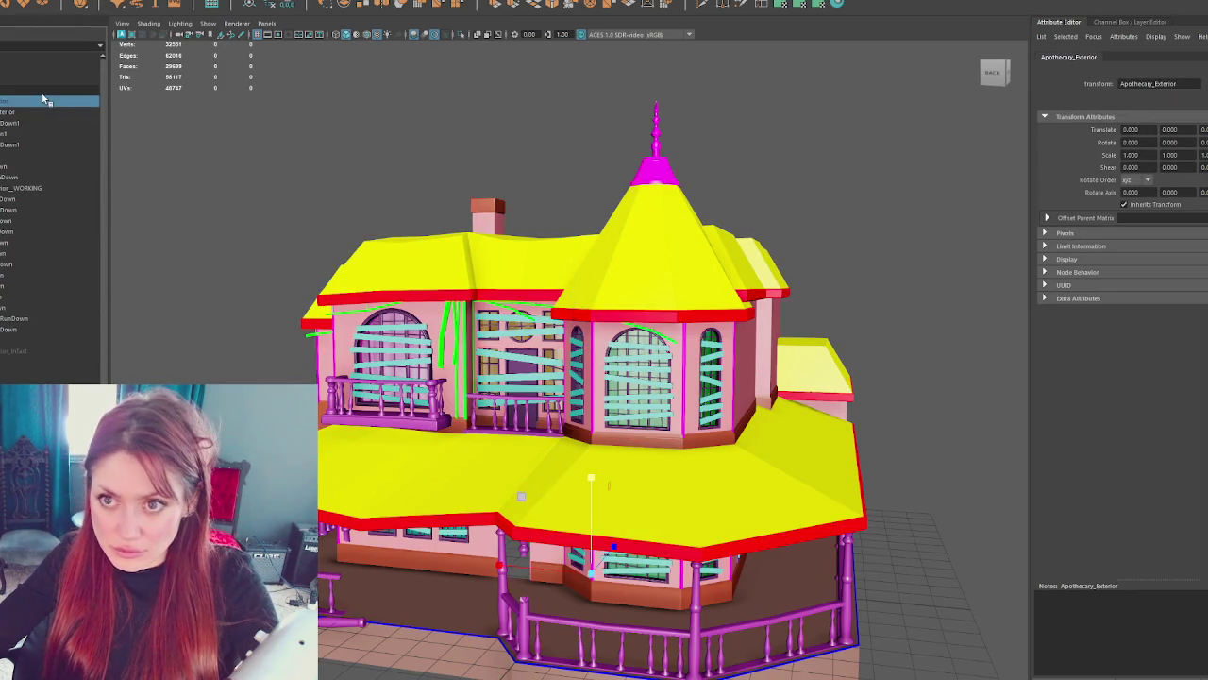
# - Select the Apothecary_Exterior house and duplicate it
pyautogui.click(38, 107)
pyautogui.rightClick(38, 100)
pyautogui.press('Escape')
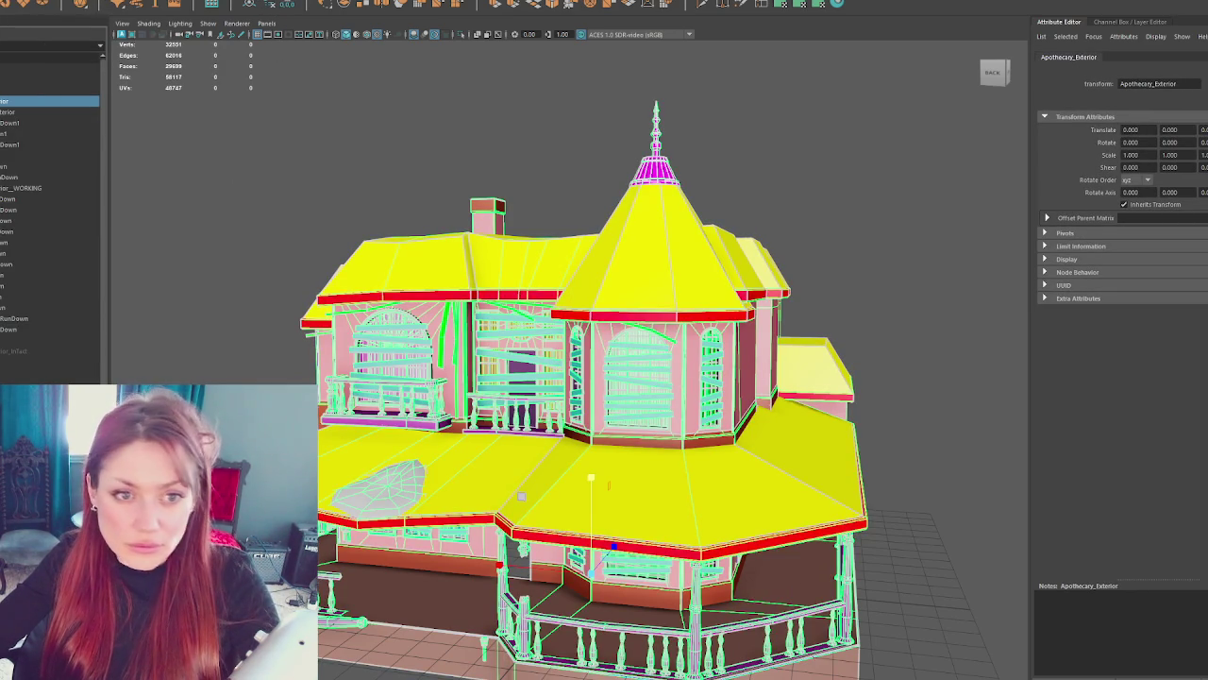
pyautogui.hotkey('ctrl', 'd')
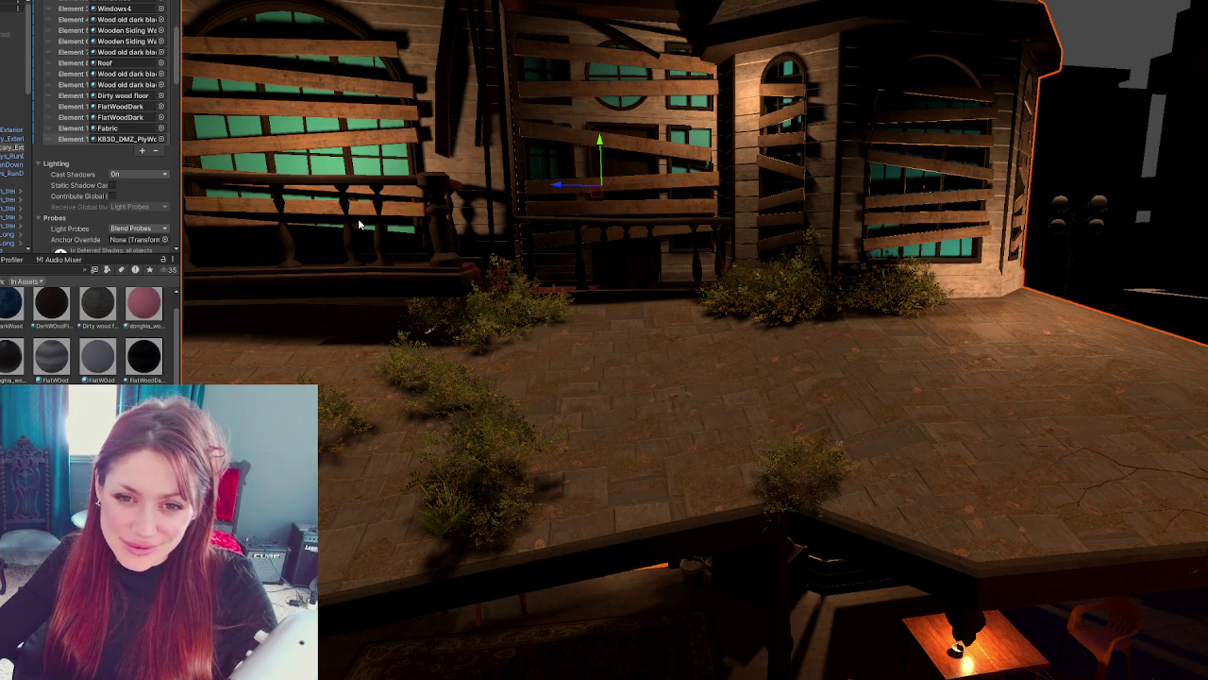
# - Fly the Scene view into the house's lower level near the railing and table
pyautogui.scroll(-5, 358, 219)
pyautogui.scroll(-3, 857, 199)
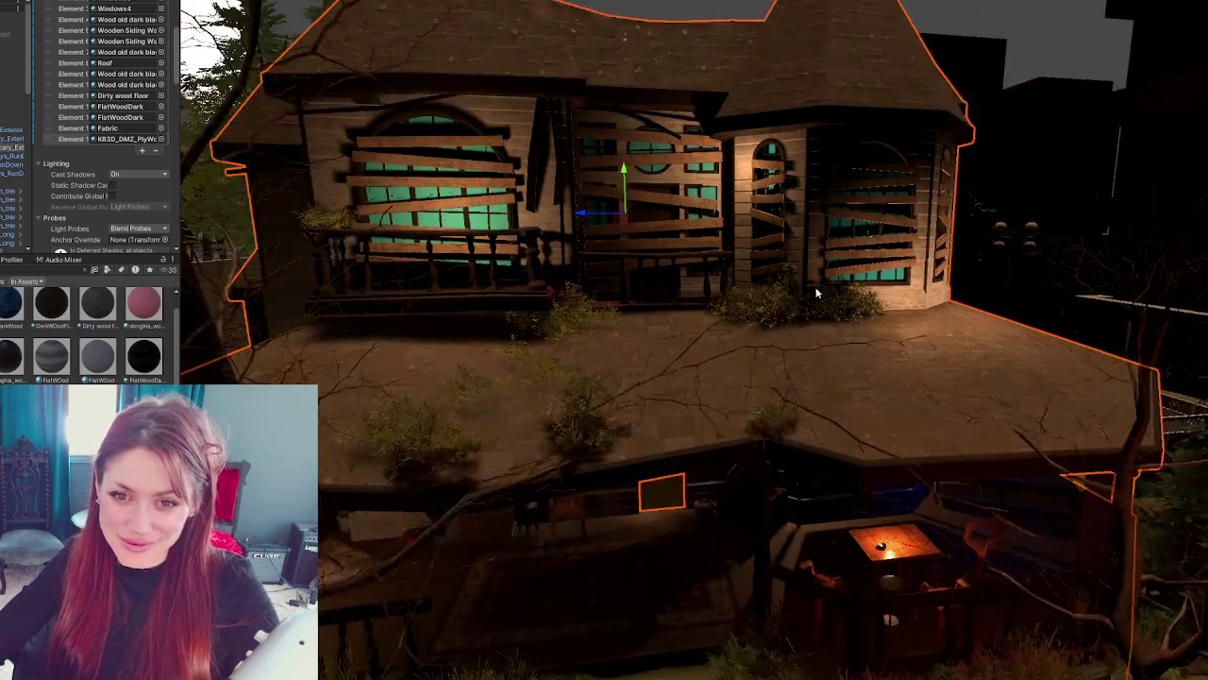
pyautogui.moveTo(810, 277); pyautogui.dragTo(819, 180)
pyautogui.press('a')
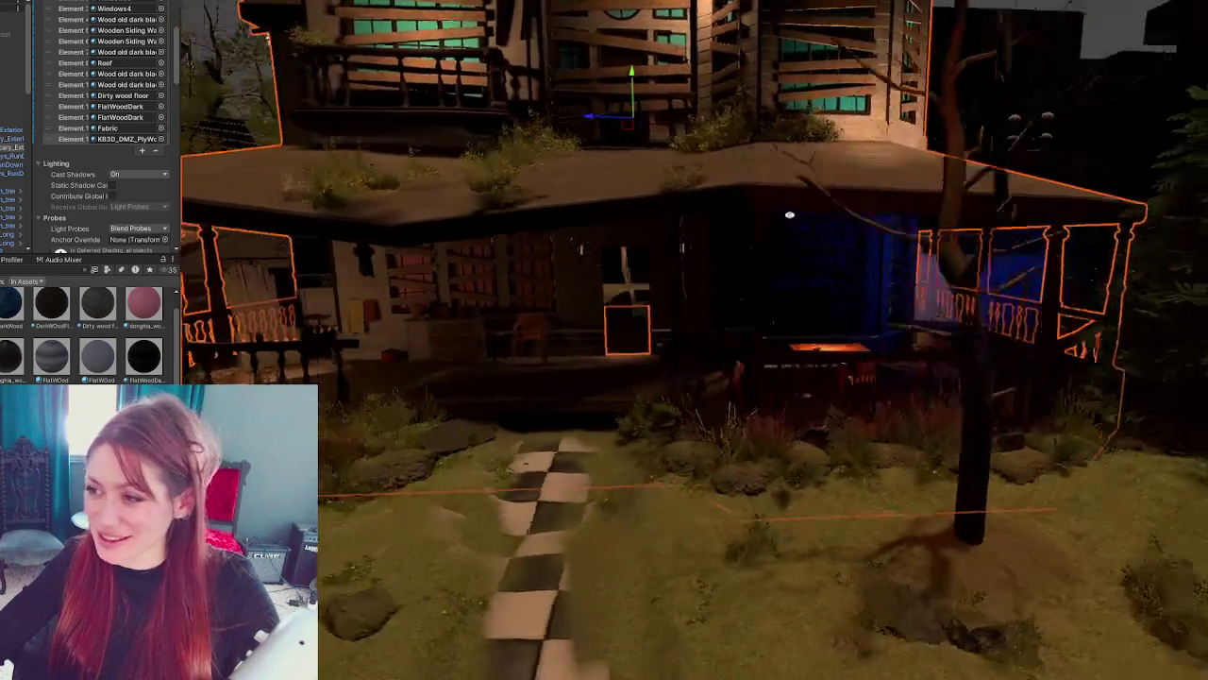
pyautogui.press('w')
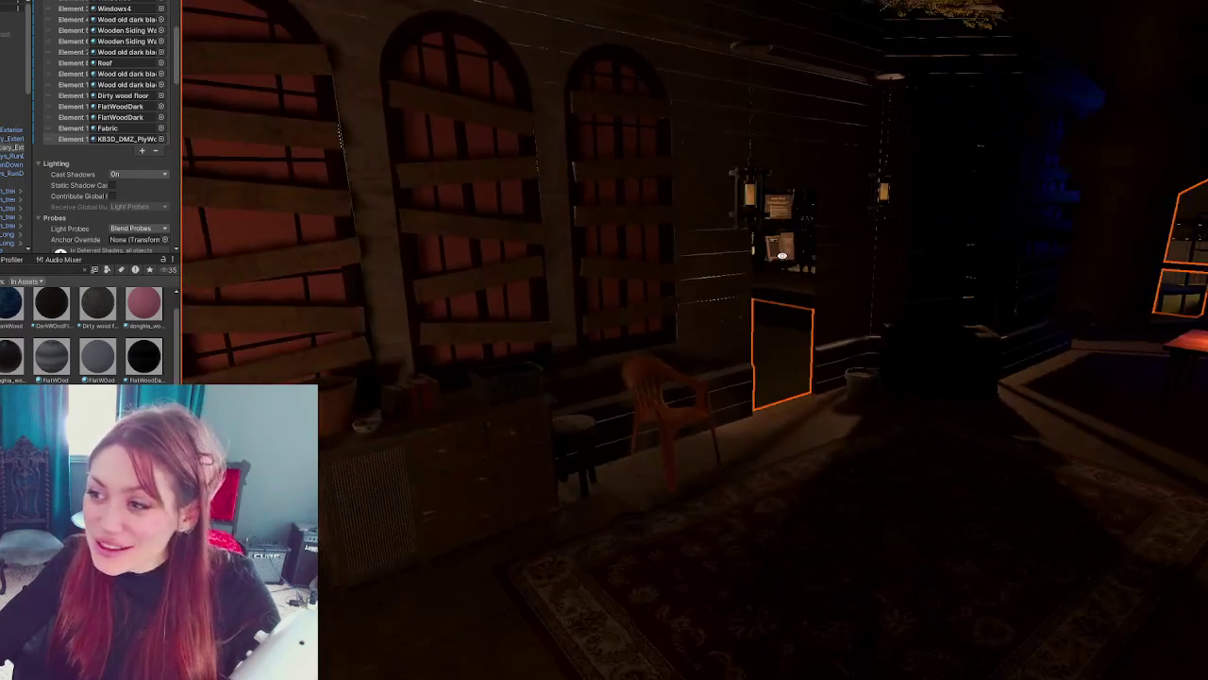
pyautogui.press('s')
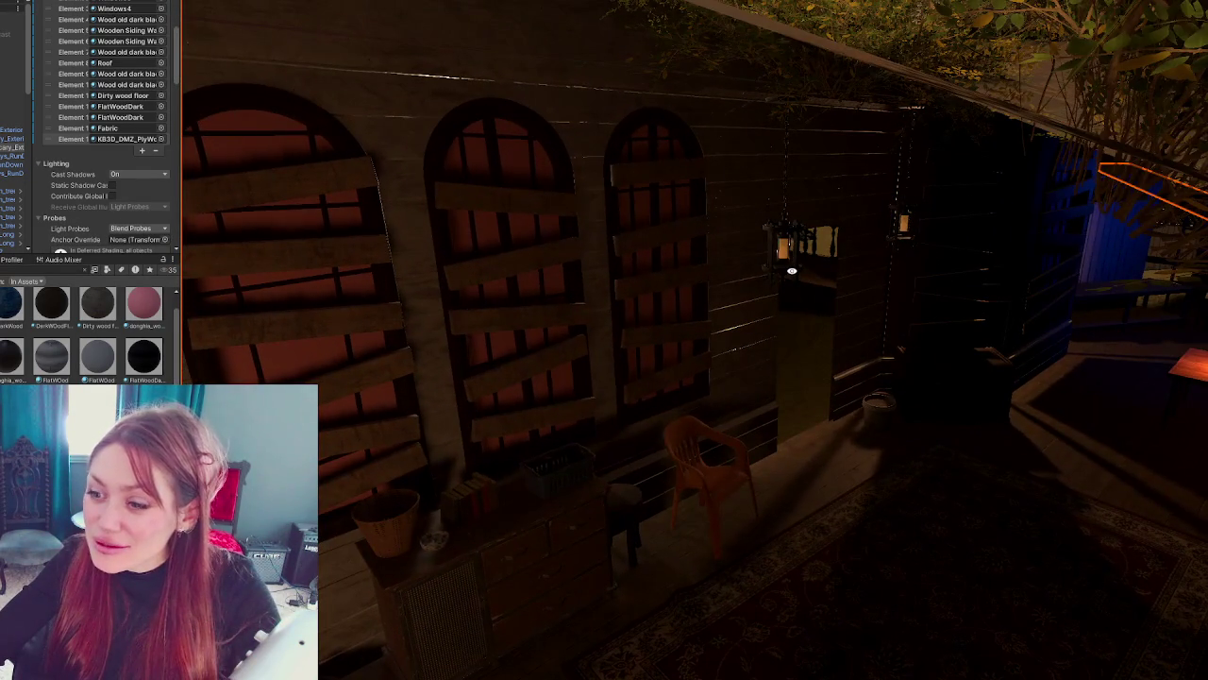
pyautogui.press('w')
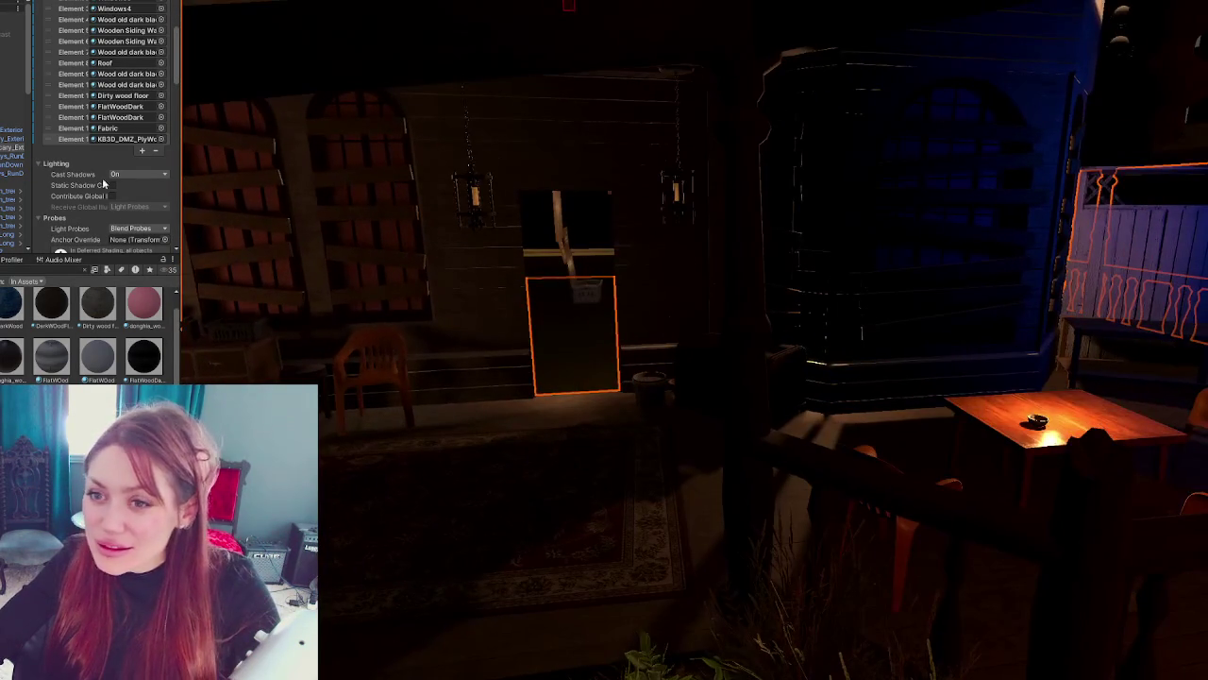
# - Turn off static on the door's parent object, then frame the Door_Apoth door
pyautogui.click(727, 330)
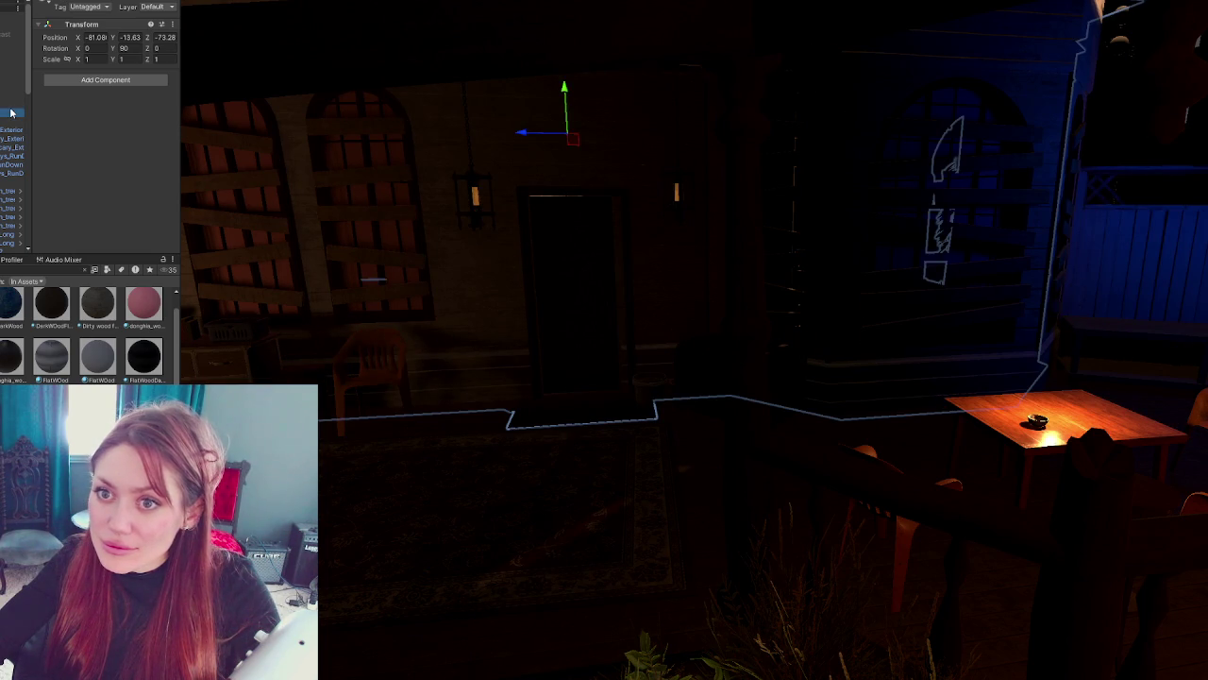
pyautogui.click(13, 102)
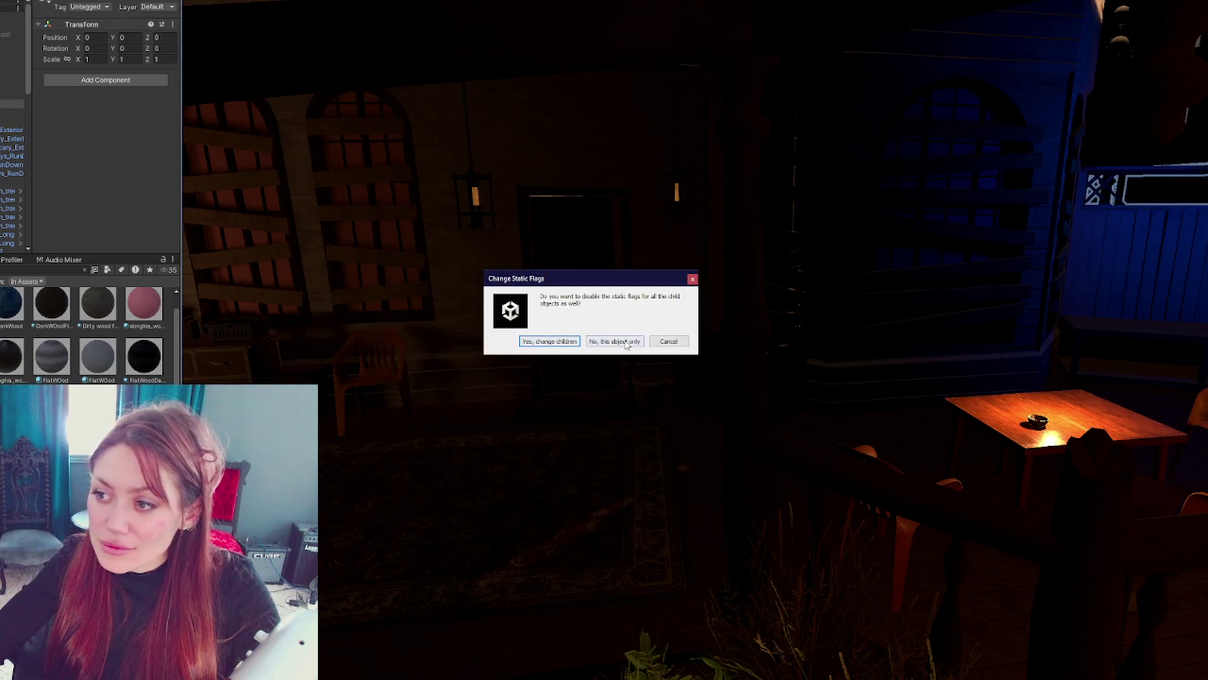
pyautogui.click(550, 344)
pyautogui.click(486, 223)
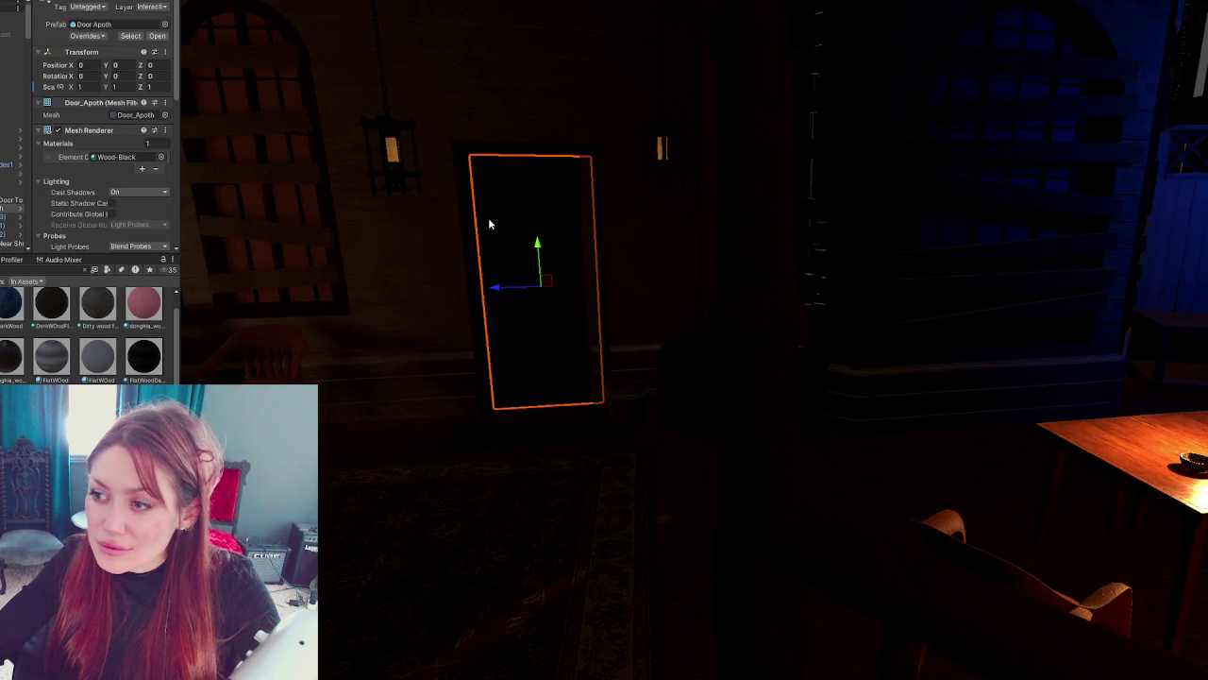
pyautogui.press('f')
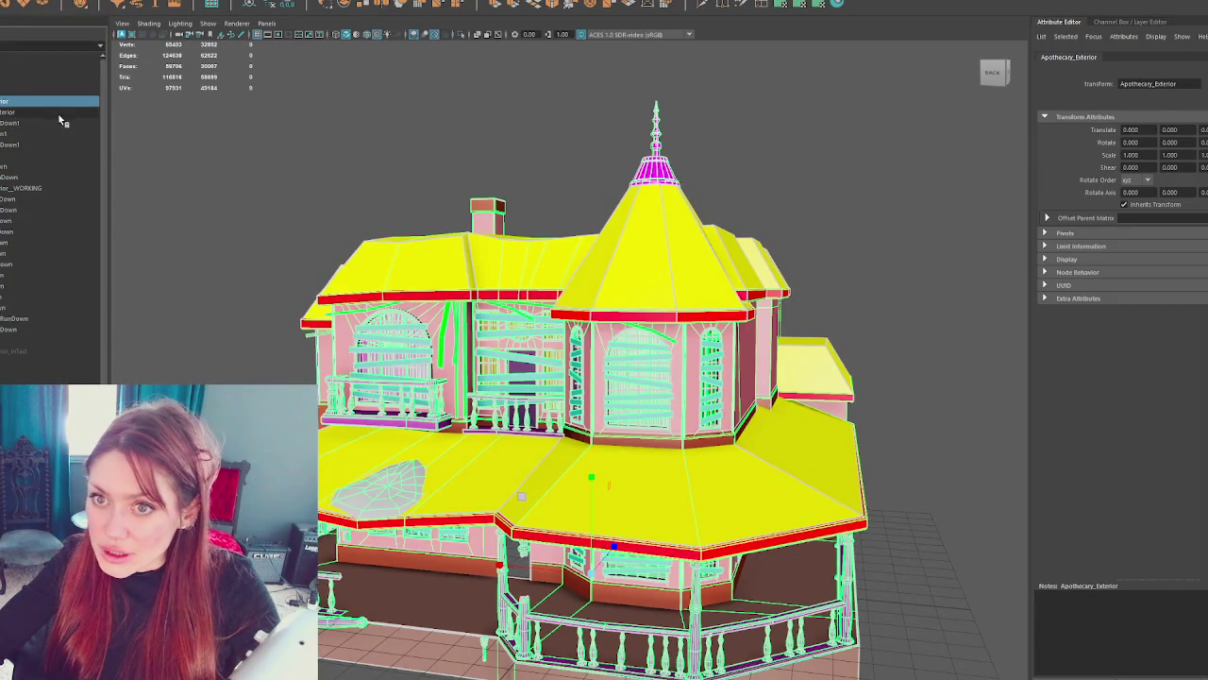
# - Hide the old house and display the framed Apothecary_Exterior_WORKING version instead
pyautogui.click(64, 114)
pyautogui.click(60, 112)
pyautogui.keyDown('shift'); pyautogui.click(48, 132); pyautogui.keyUp('shift')
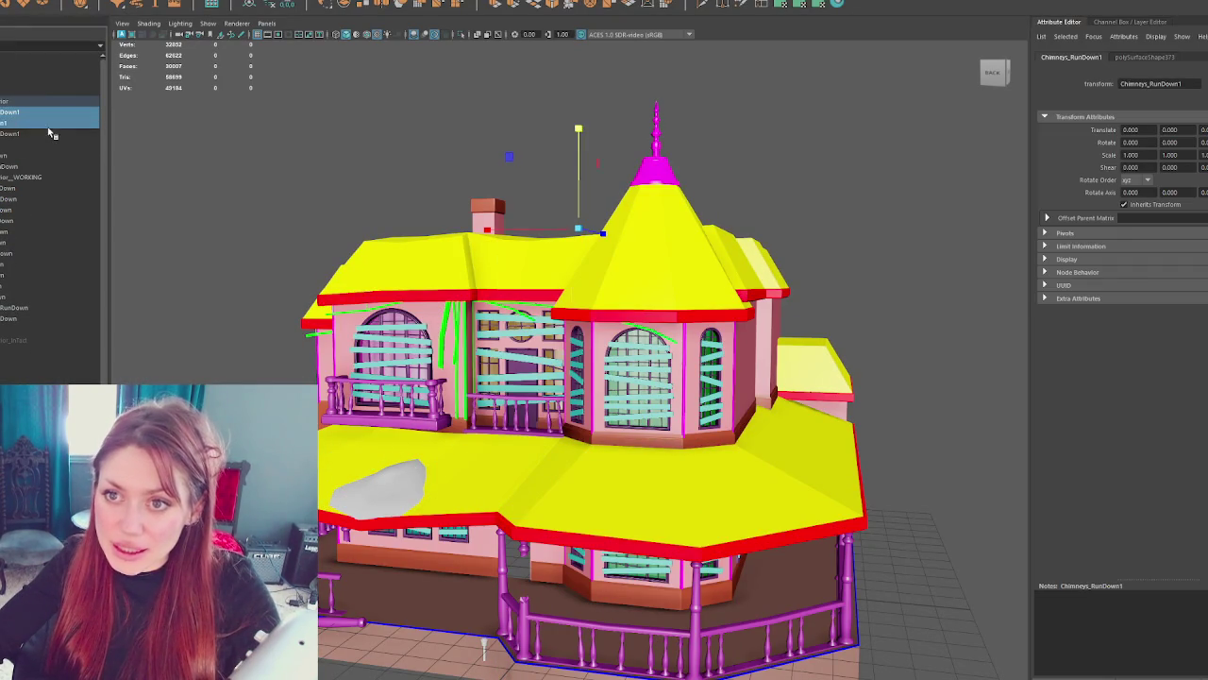
pyautogui.scroll(-1, 47, 137)
pyautogui.click(42, 155)
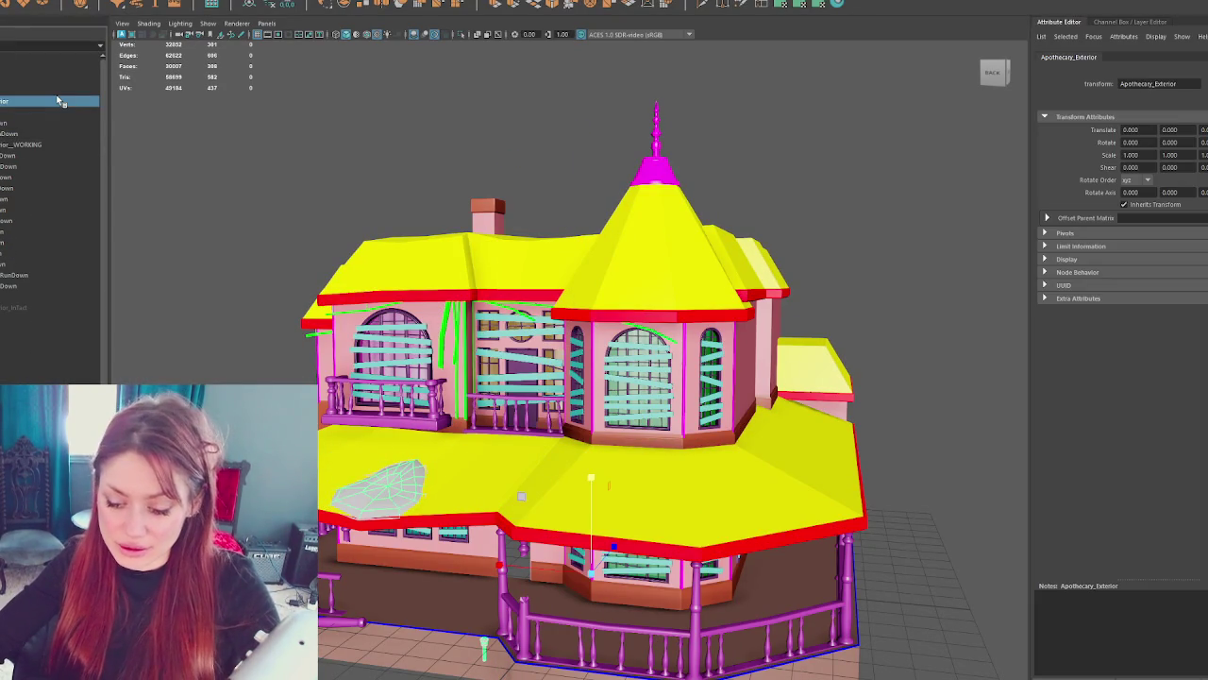
pyautogui.click(42, 145)
pyautogui.press('h')
pyautogui.press('f')
# - Move the door opening's vertices on Walls_RunDown in wireframe view
pyautogui.click(500, 425)
pyautogui.scroll(5, 487, 472)
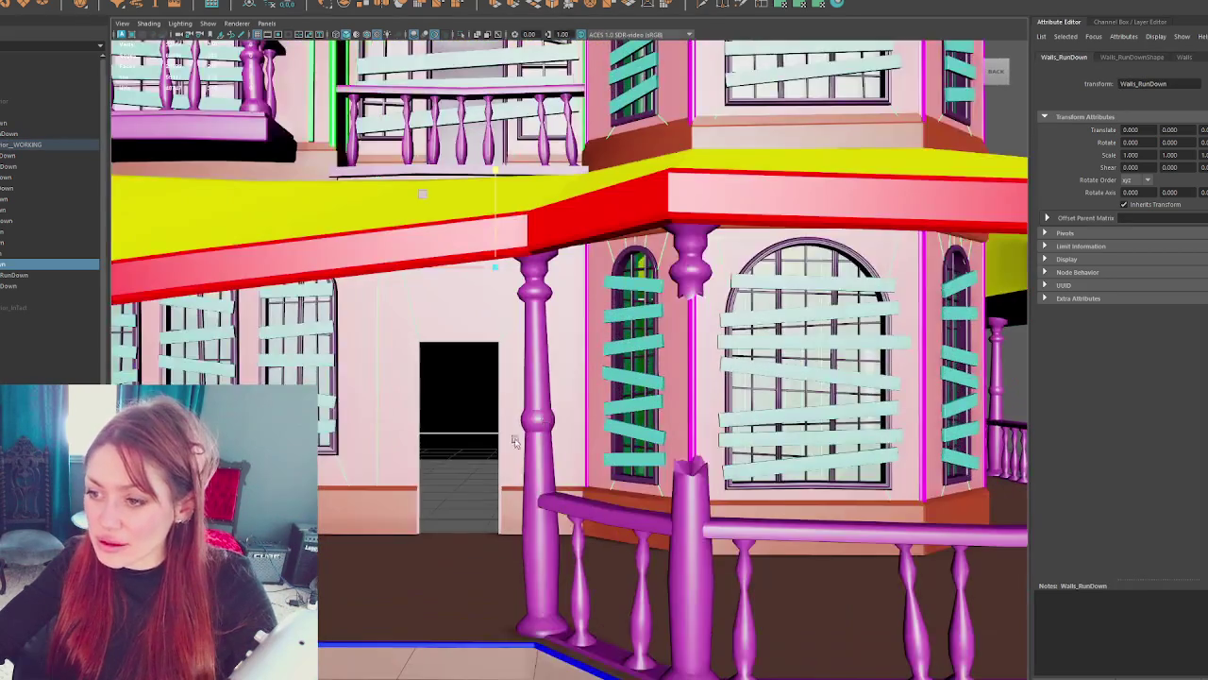
pyautogui.press('4')
pyautogui.moveTo(487, 492); pyautogui.dragTo(512, 453)
pyautogui.rightClick(526, 384)
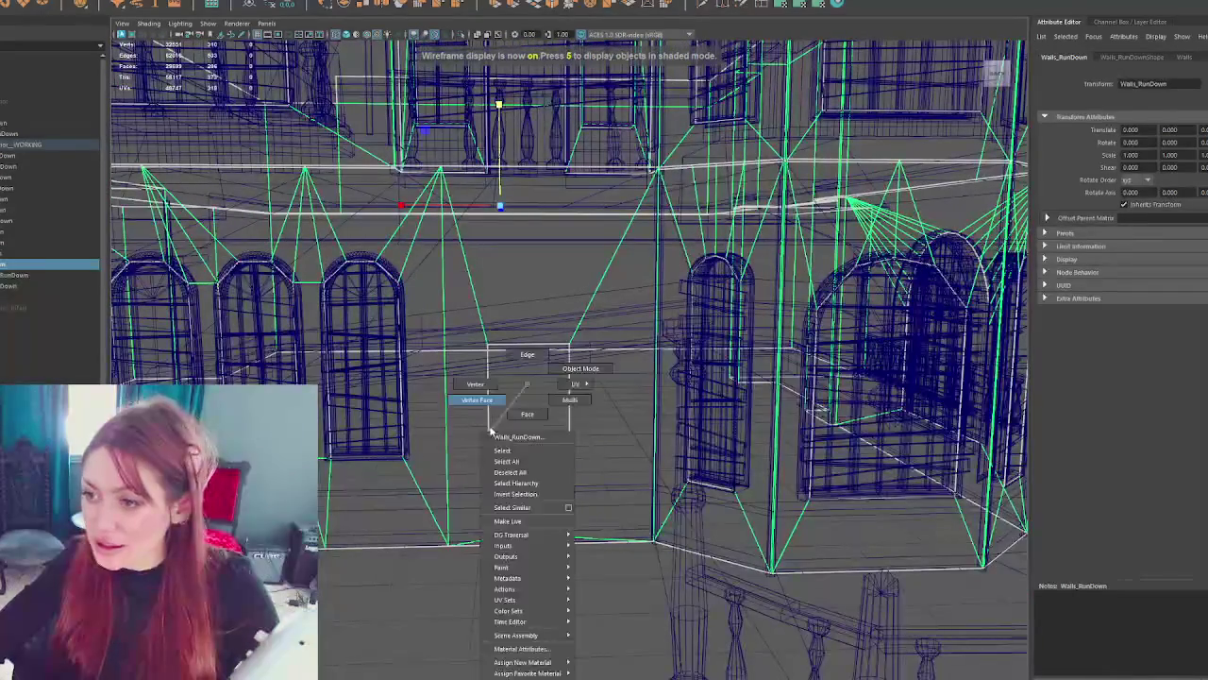
pyautogui.click(484, 443)
pyautogui.moveTo(481, 443); pyautogui.dragTo(474, 443)
pyautogui.moveTo(553, 327); pyautogui.dragTo(585, 534)
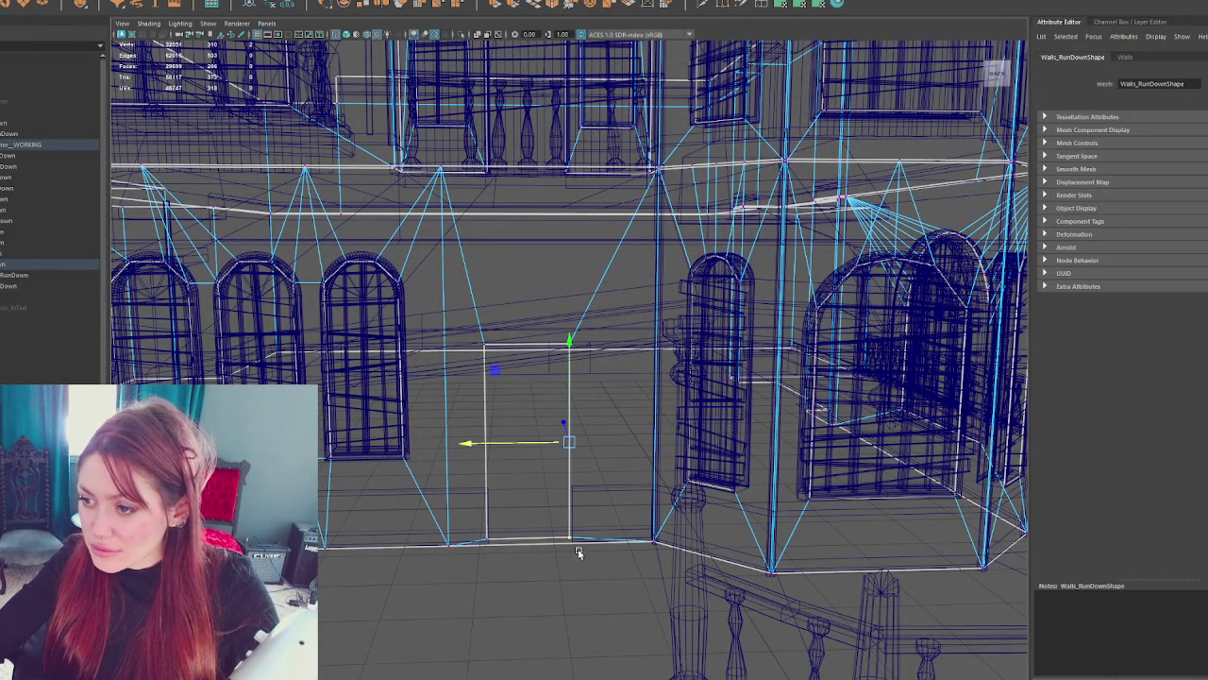
pyautogui.rightClick(591, 488)
pyautogui.click(533, 361)
# - Select and adjust the door's right edge on the trim around the opening
pyautogui.rightClick(569, 437)
pyautogui.click(501, 380)
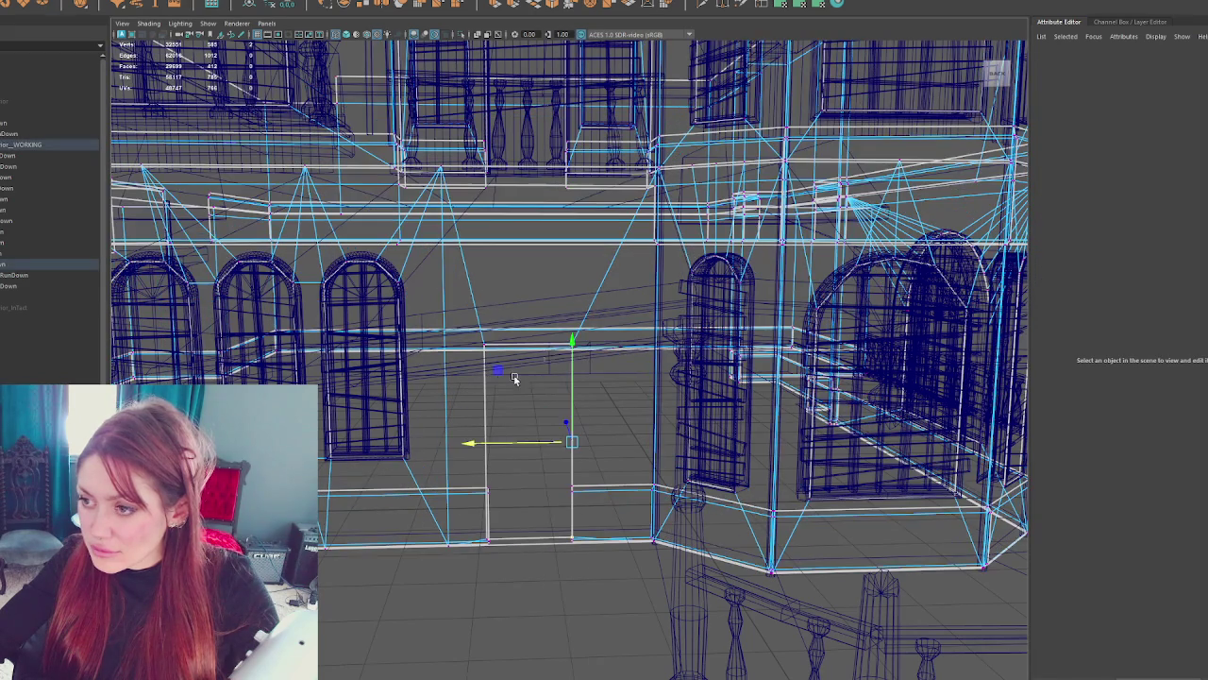
pyautogui.moveTo(552, 323); pyautogui.dragTo(552, 342)
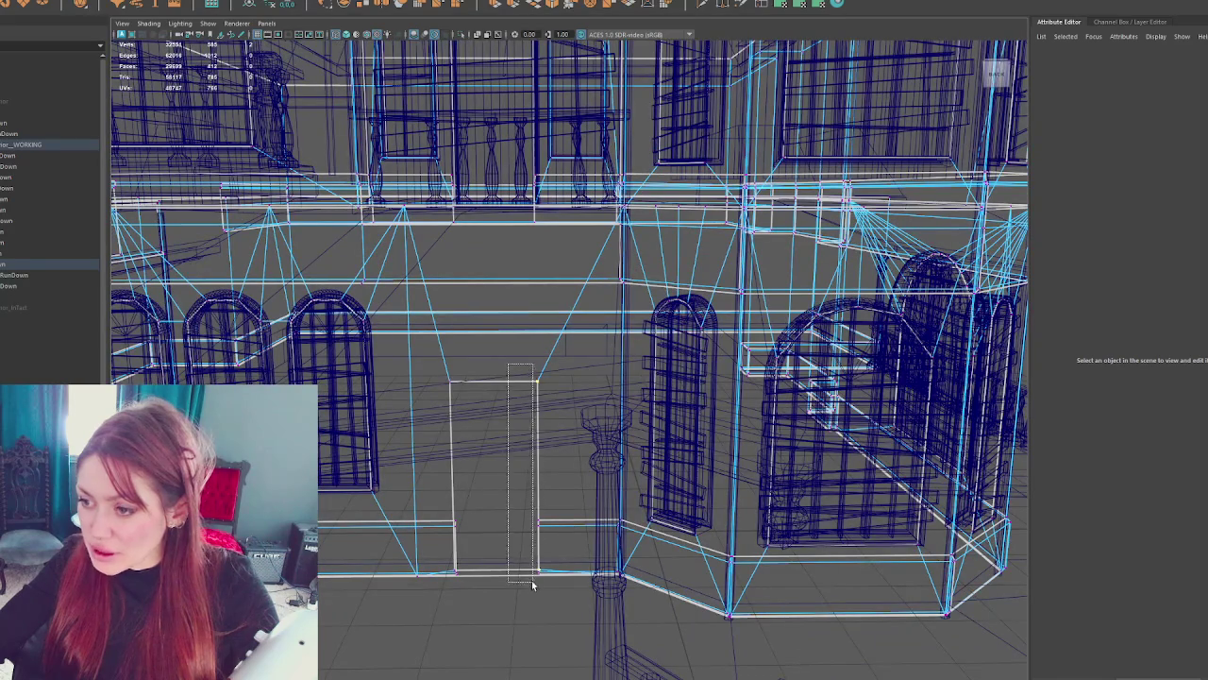
pyautogui.click(539, 476)
pyautogui.click(70, 195)
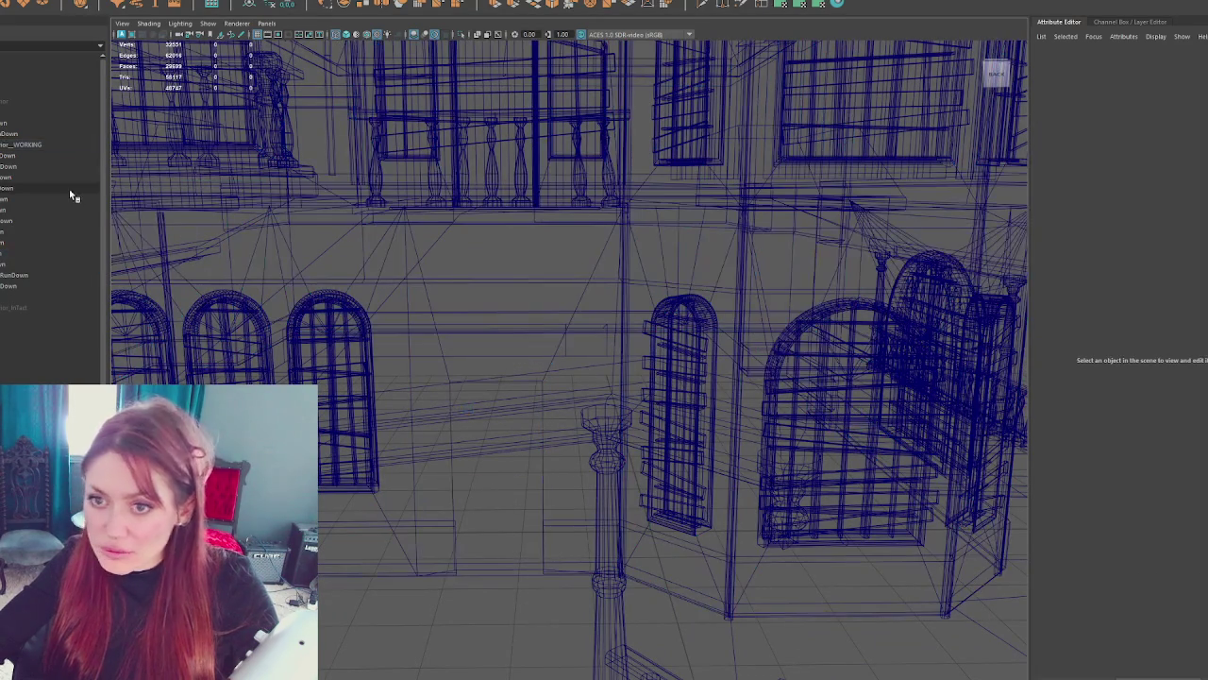
# - Select all Trim_RunDown faces and run Layout UVs on them
pyautogui.click(562, 495)
pyautogui.click(566, 523)
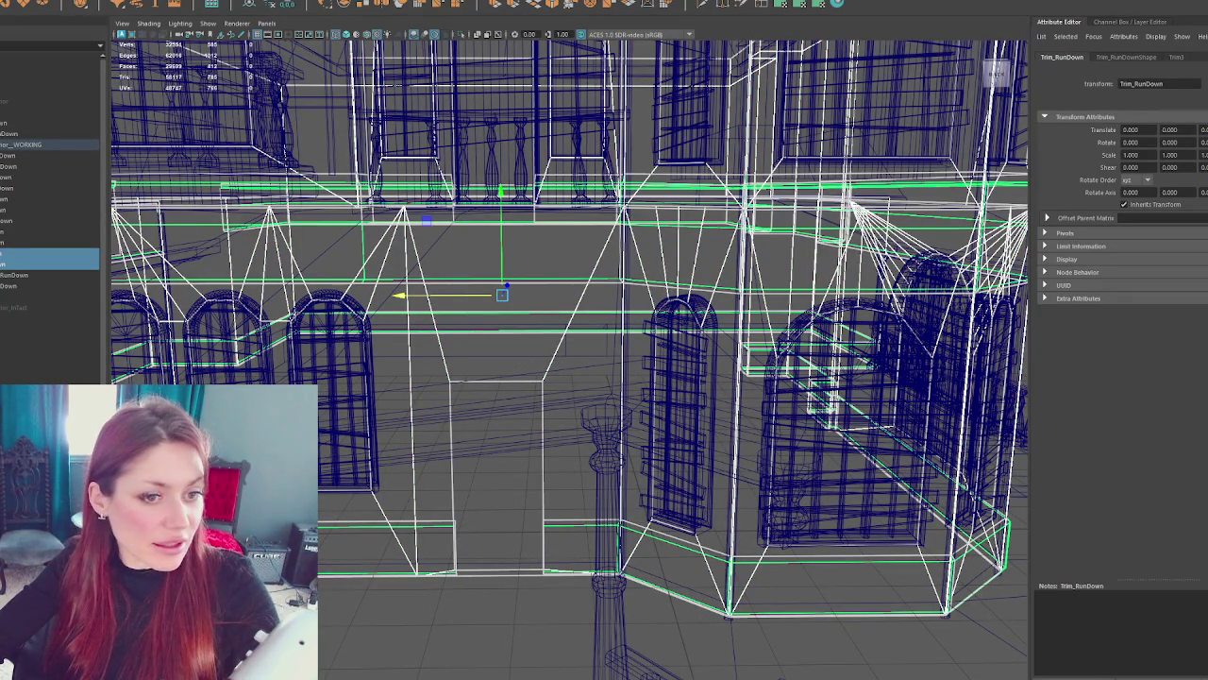
pyautogui.hotkey('ctrl', 'F11')
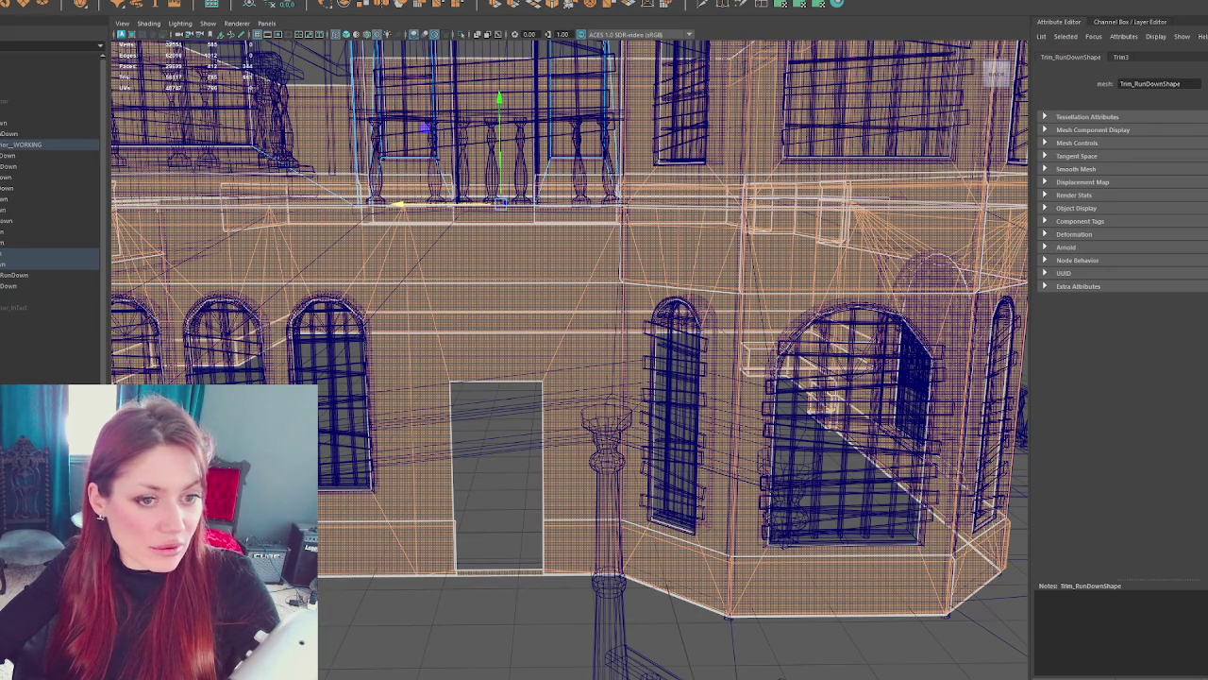
pyautogui.hotkey('ctrl', 'l')
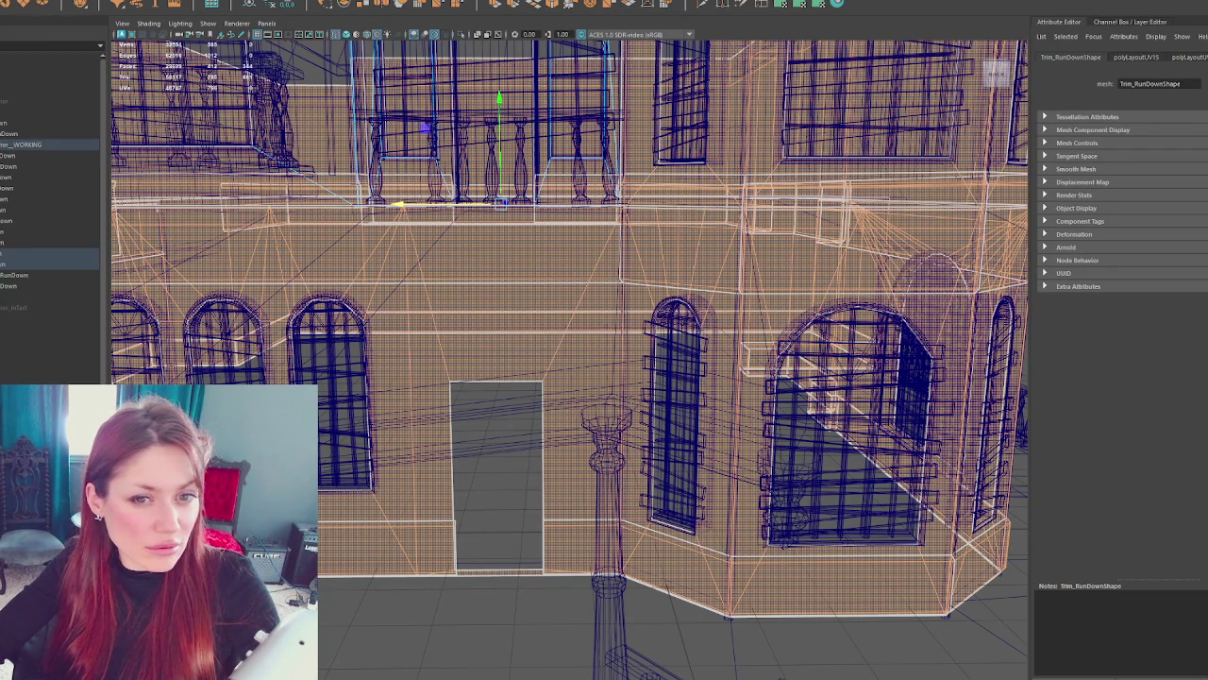
pyautogui.click(318, 216)
pyautogui.click(9, 146)
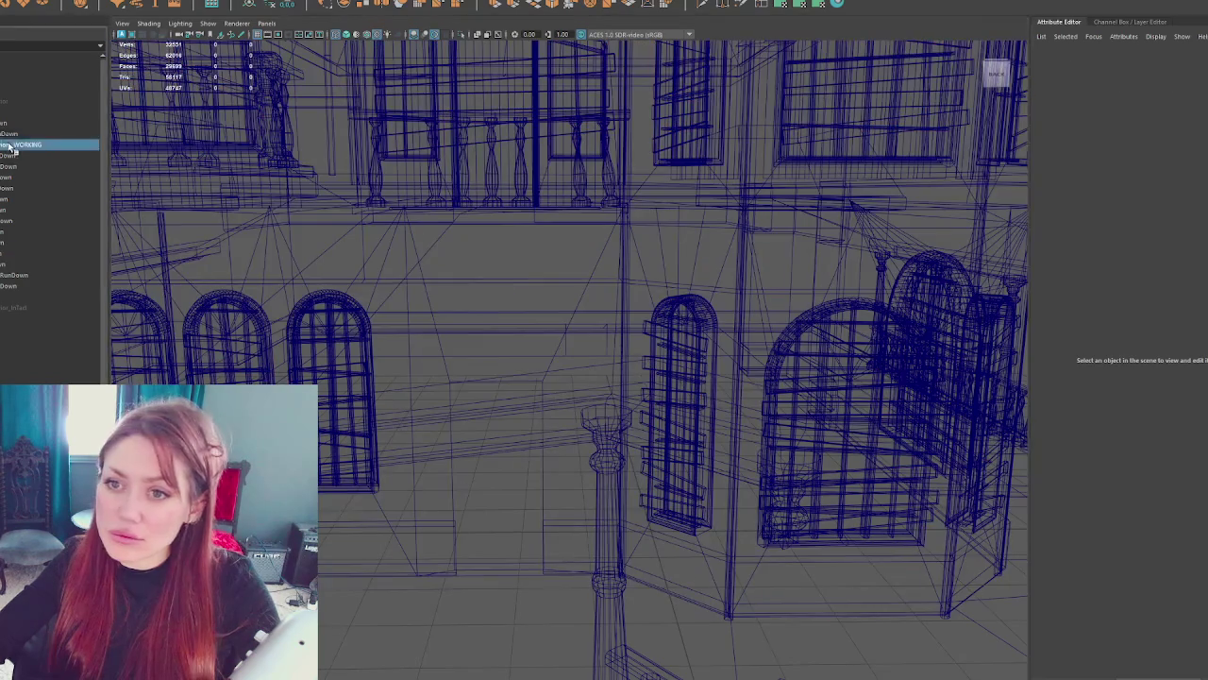
# - Duplicate the run-down meshes from Boarding_RunDown down, move and rename the copy, then select Apothecary_Exterior
pyautogui.click(9, 156)
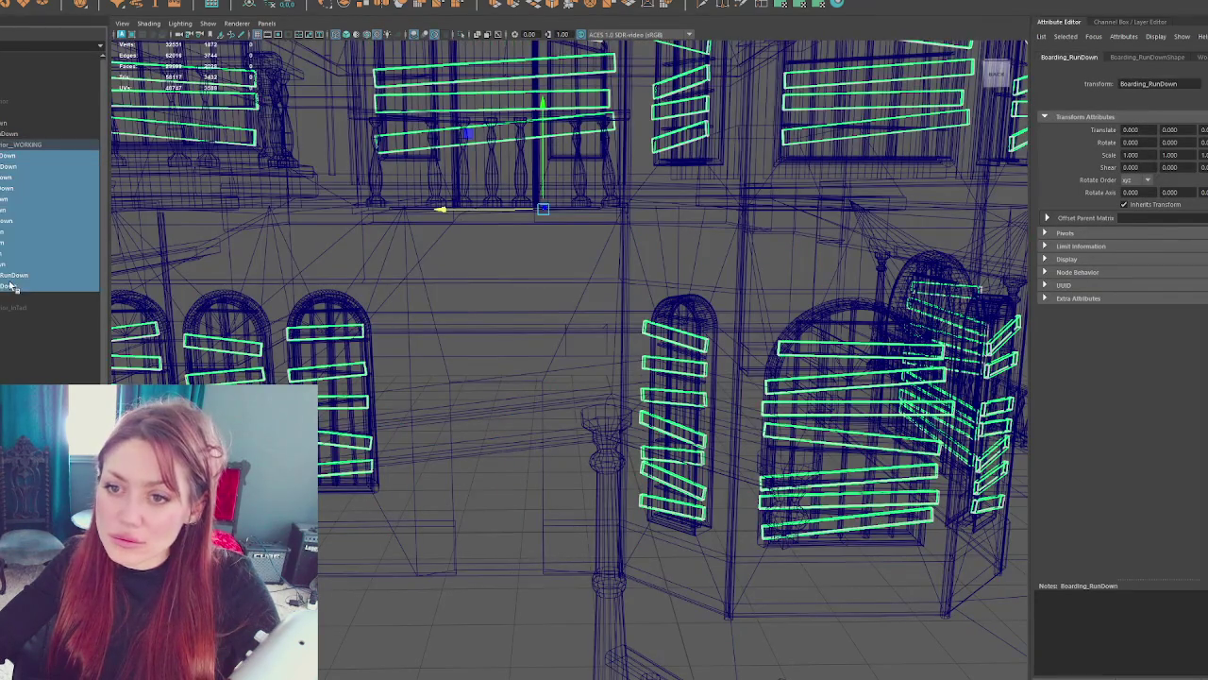
pyautogui.keyDown('shift'); pyautogui.click(12, 288); pyautogui.keyUp('shift')
pyautogui.hotkey('ctrl', 'd')
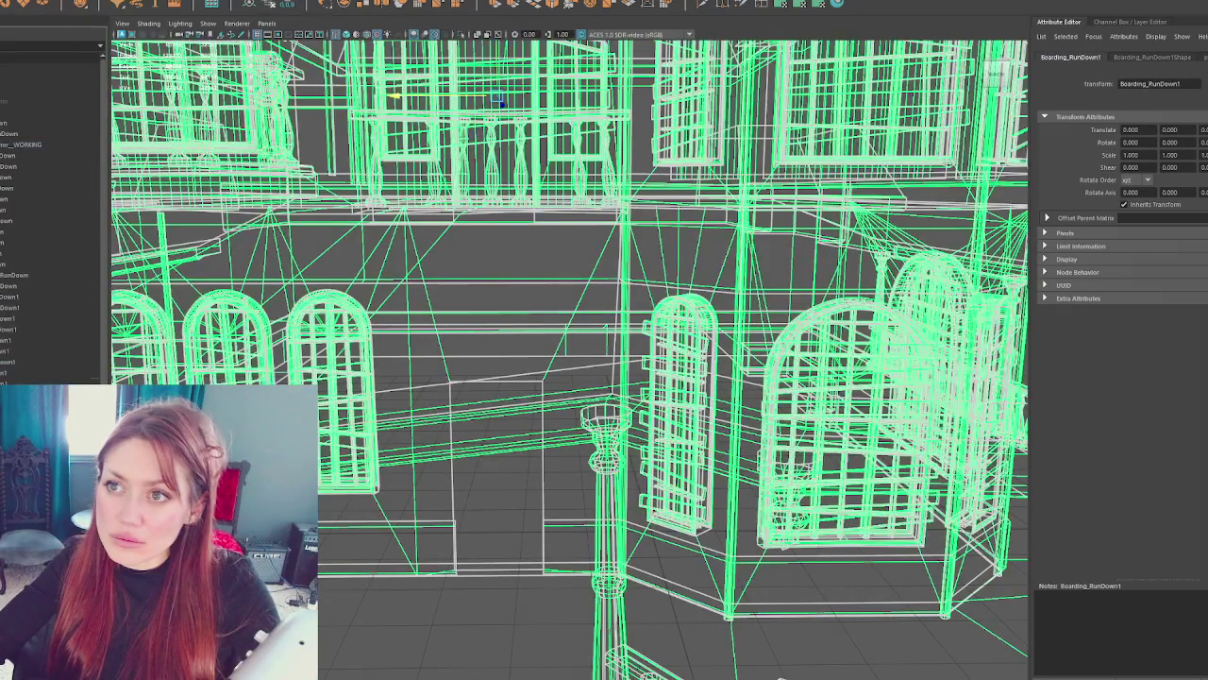
pyautogui.moveTo(25, 373); pyautogui.dragTo(33, 108)
pyautogui.doubleClick(37, 144)
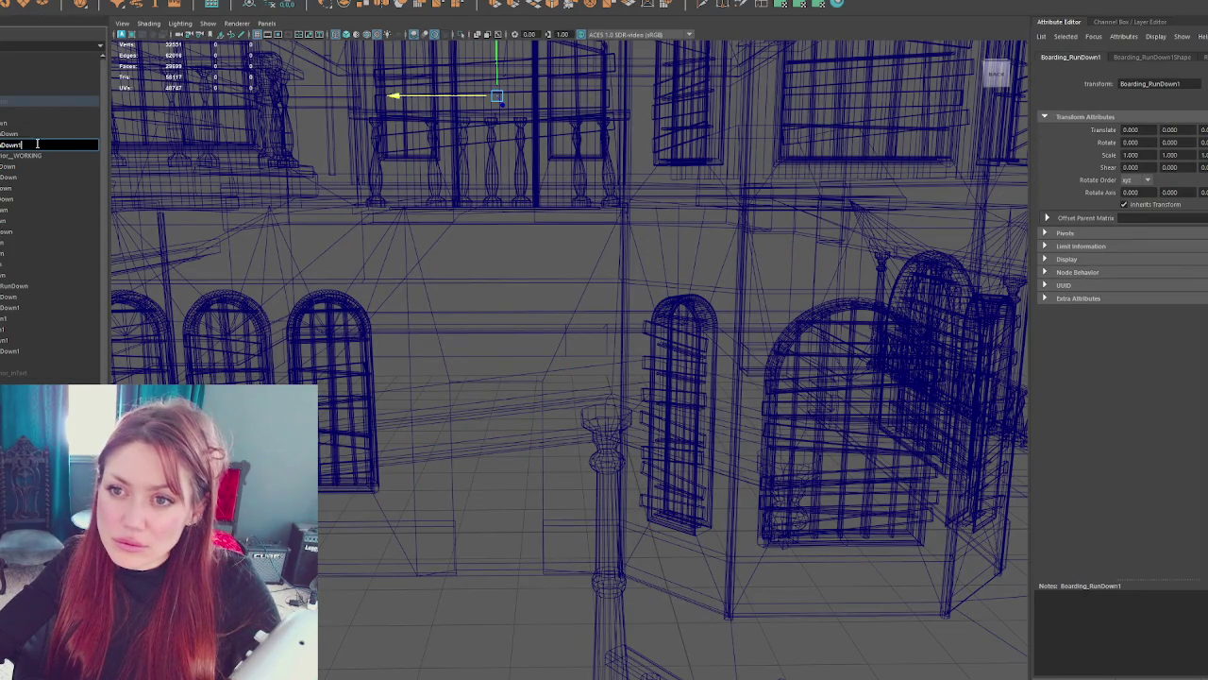
pyautogui.click(37, 144)
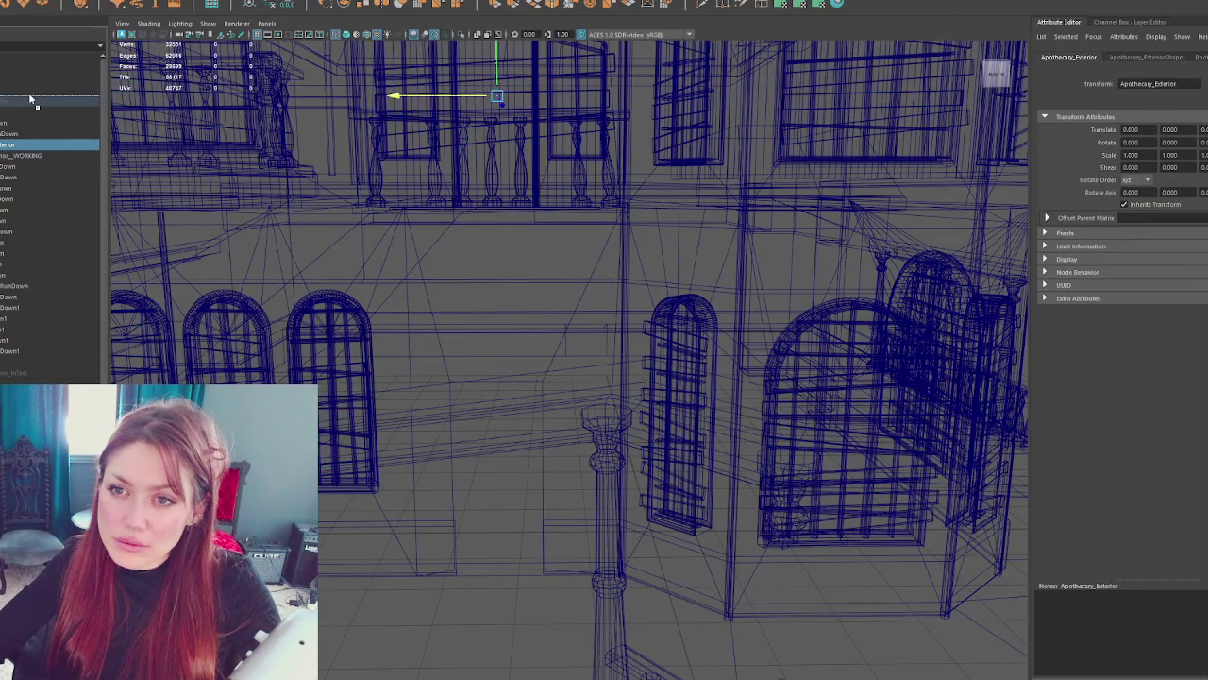
pyautogui.click(13, 104)
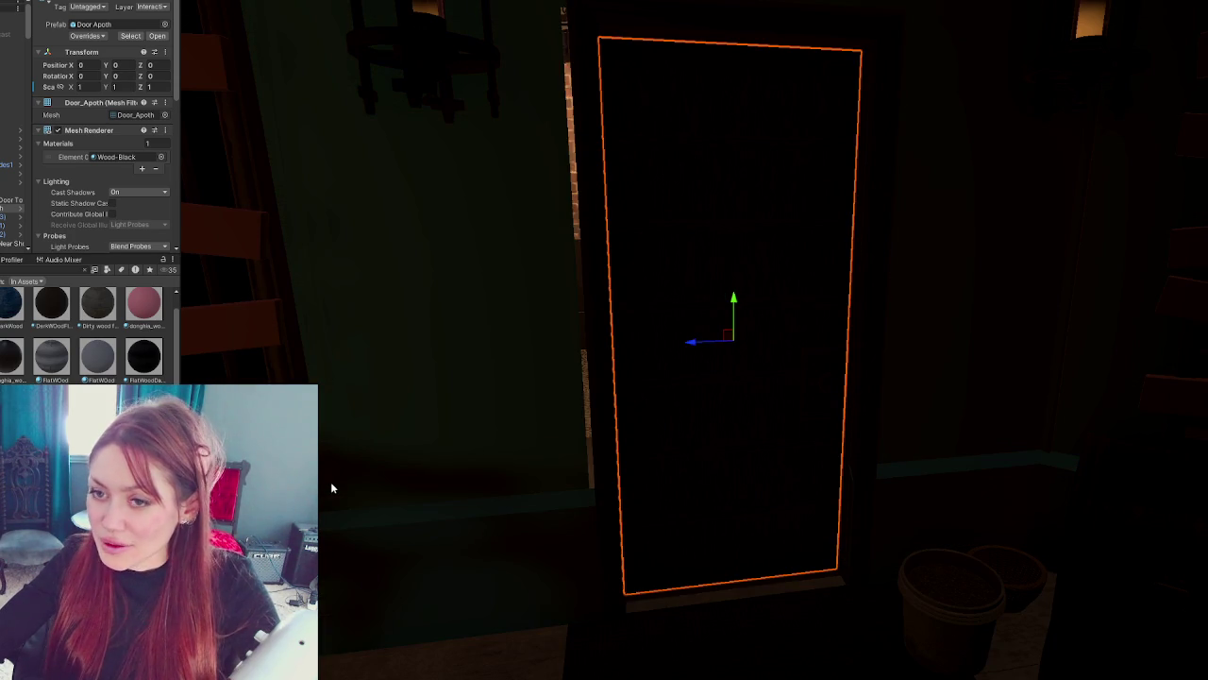
# - Orbit around Door_Apoth and its Door Frame to review them from angled close-ups
pyautogui.scroll(-5, 657, 316)
pyautogui.scroll(-2, 655, 310)
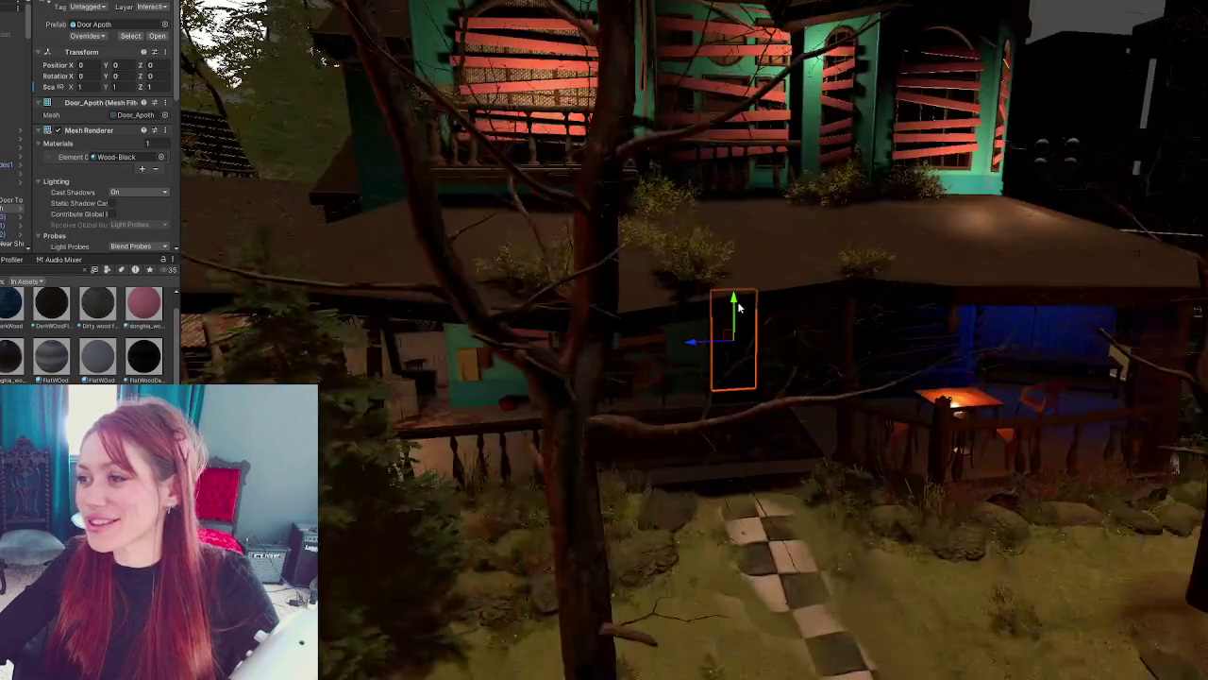
pyautogui.scroll(8, 655, 309)
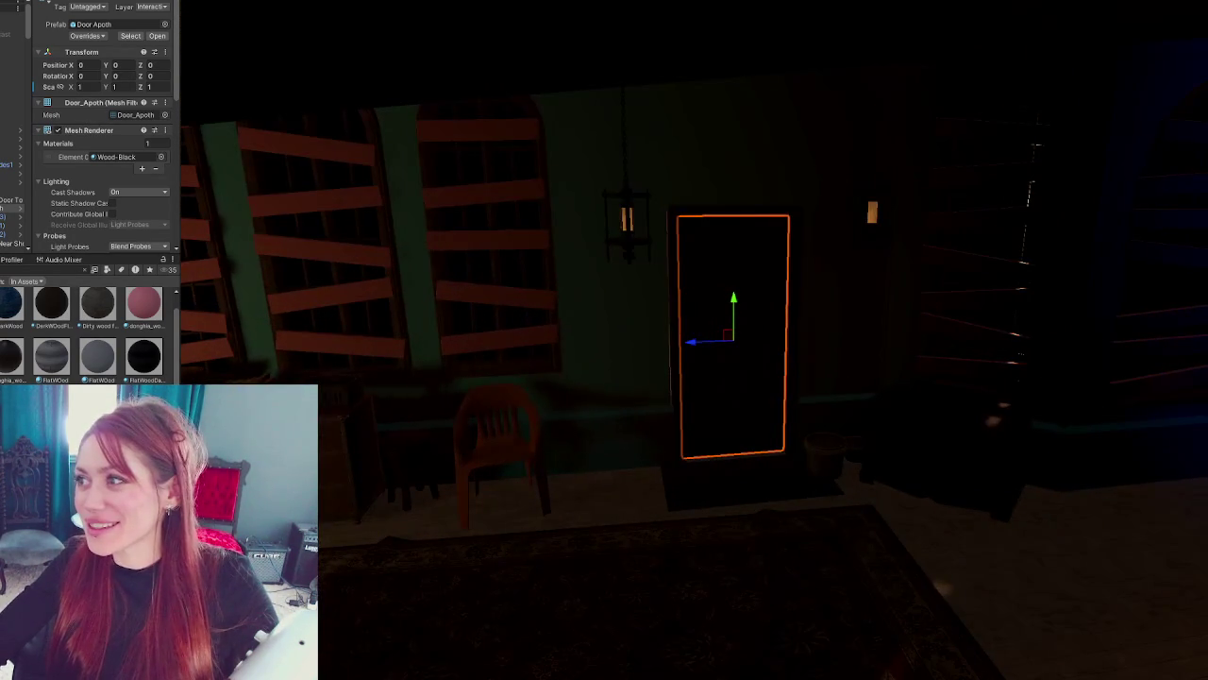
pyautogui.scroll(3, 838, 300)
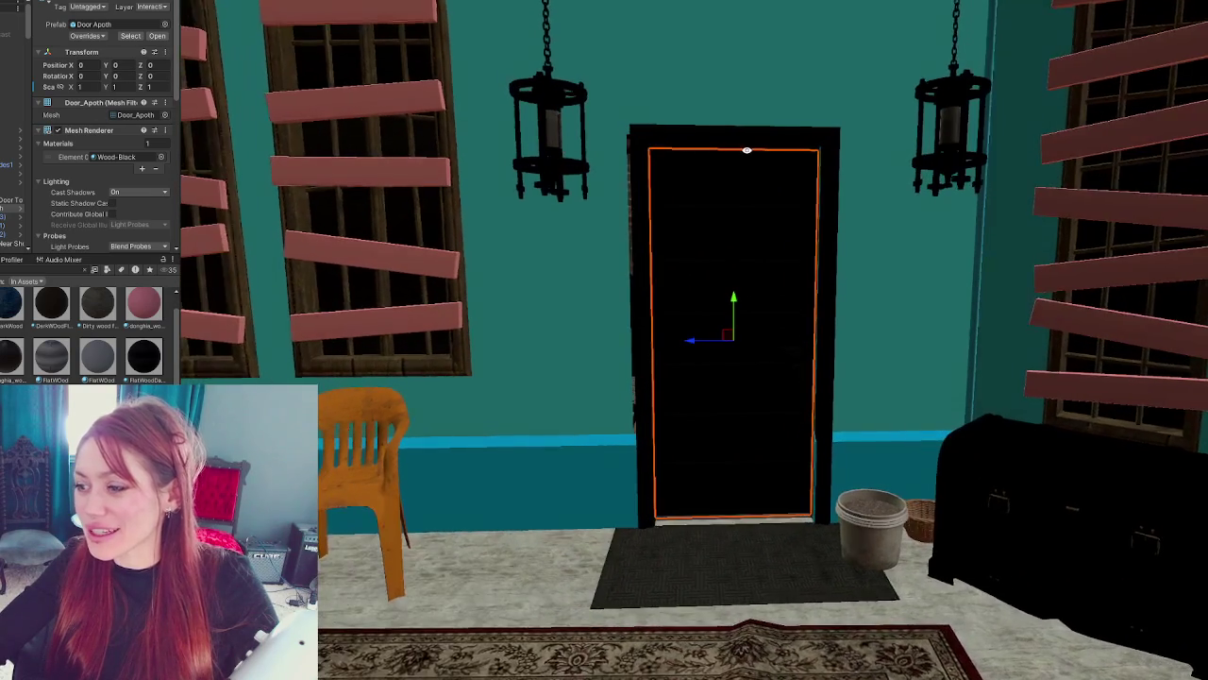
pyautogui.click(733, 130)
pyautogui.moveTo(734, 130)
pyautogui.mouseDown()
pyautogui.moveTo(955, 219)
pyautogui.moveTo(779, 242)
pyautogui.mouseUp()
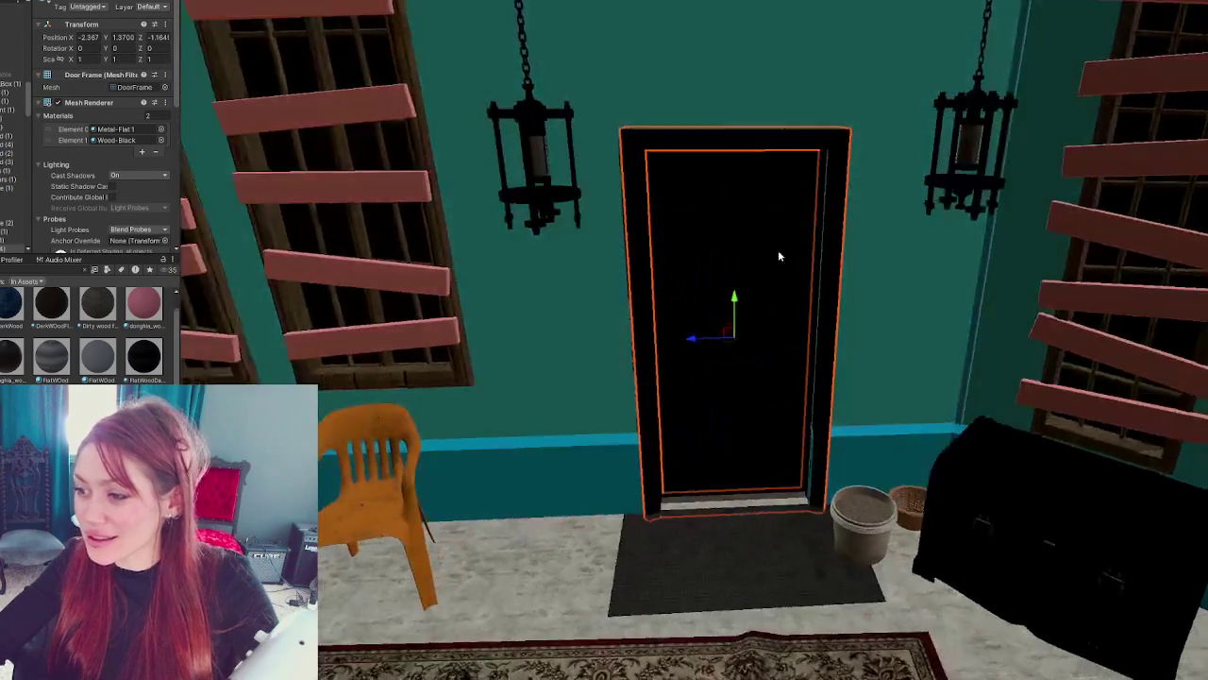
pyautogui.scroll(3, 585, 350)
pyautogui.moveTo(585, 350)
pyautogui.mouseDown()
pyautogui.moveTo(703, 378)
pyautogui.moveTo(708, 347)
pyautogui.moveTo(717, 351)
pyautogui.moveTo(718, 435)
pyautogui.moveTo(693, 343)
pyautogui.moveTo(471, 356)
pyautogui.moveTo(232, 349)
pyautogui.moveTo(156, 378)
pyautogui.moveTo(350, 396)
pyautogui.moveTo(715, 378)
pyautogui.mouseUp()
pyautogui.click(718, 435)
# - Bring up the 2-Materials > Apothecary folder and select the Apothecary-Exterior house
pyautogui.scroll(-5, 741, 318)
pyautogui.scroll(-10, 741, 318)
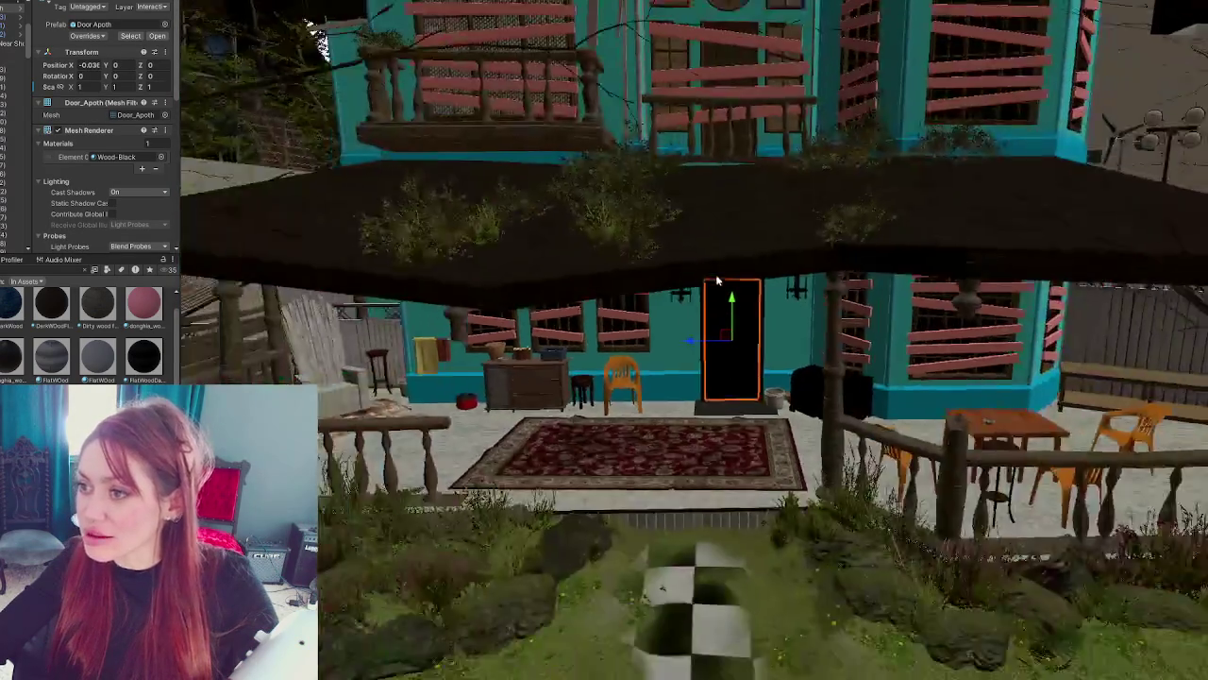
pyautogui.scroll(-3, 770, 241)
pyautogui.scroll(10, 769, 241)
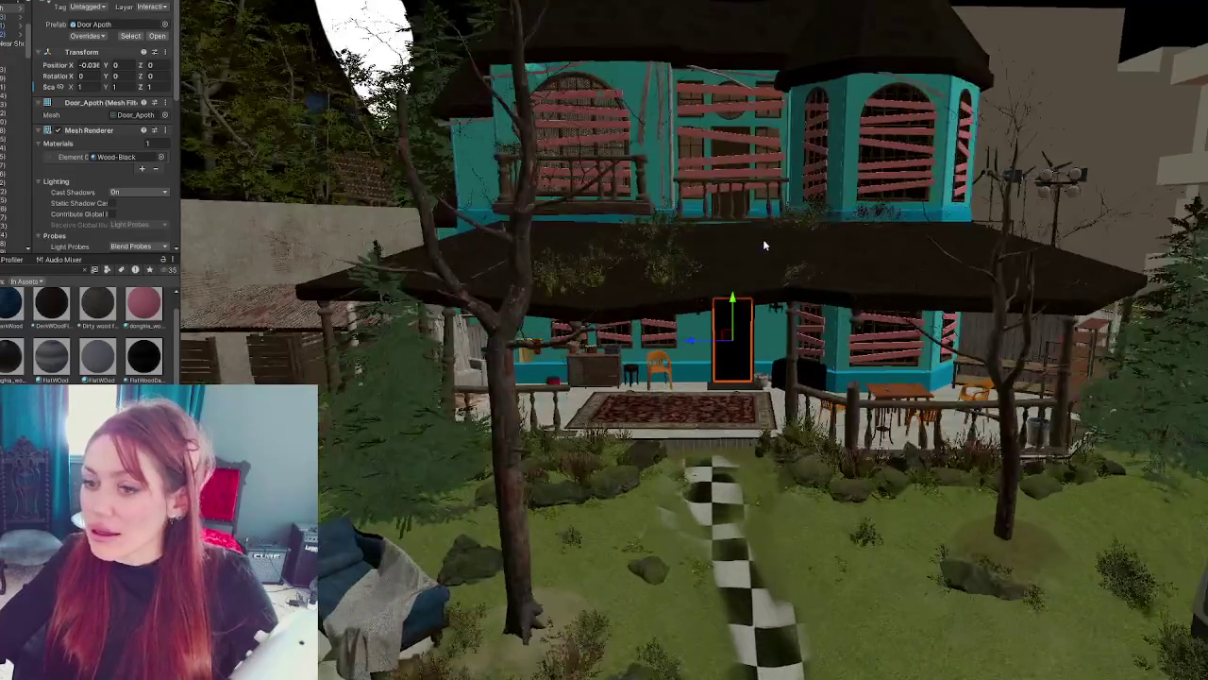
pyautogui.scroll(3, 2, 368)
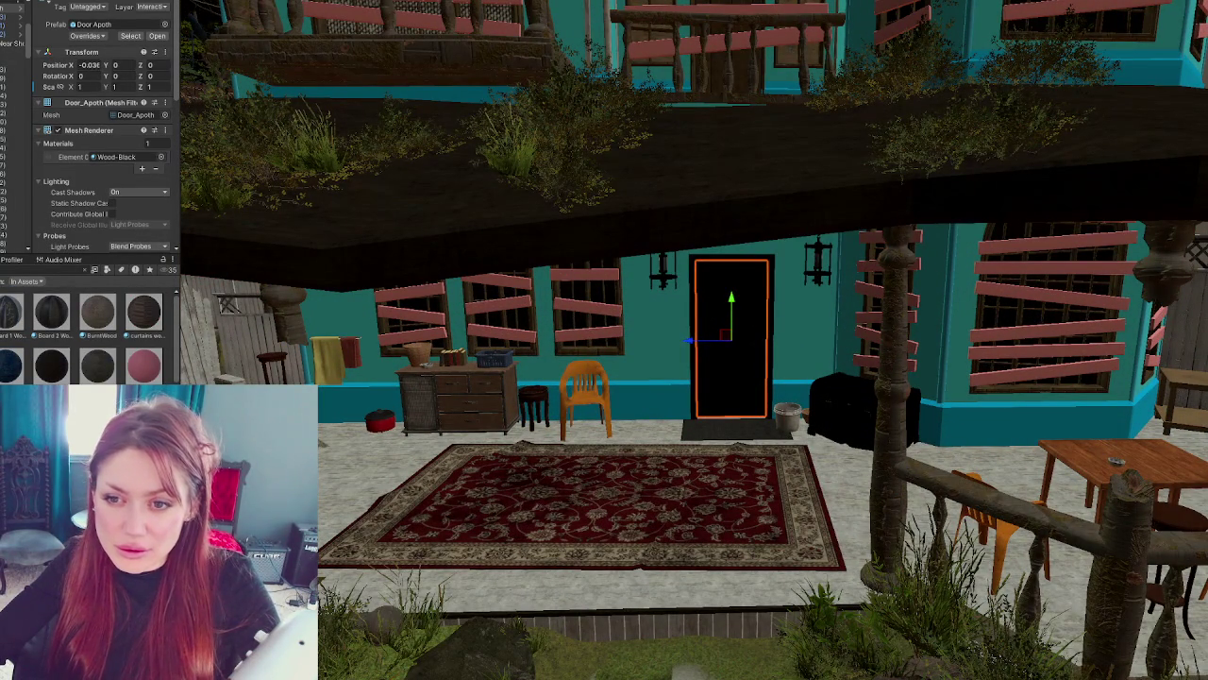
pyautogui.press('Escape')
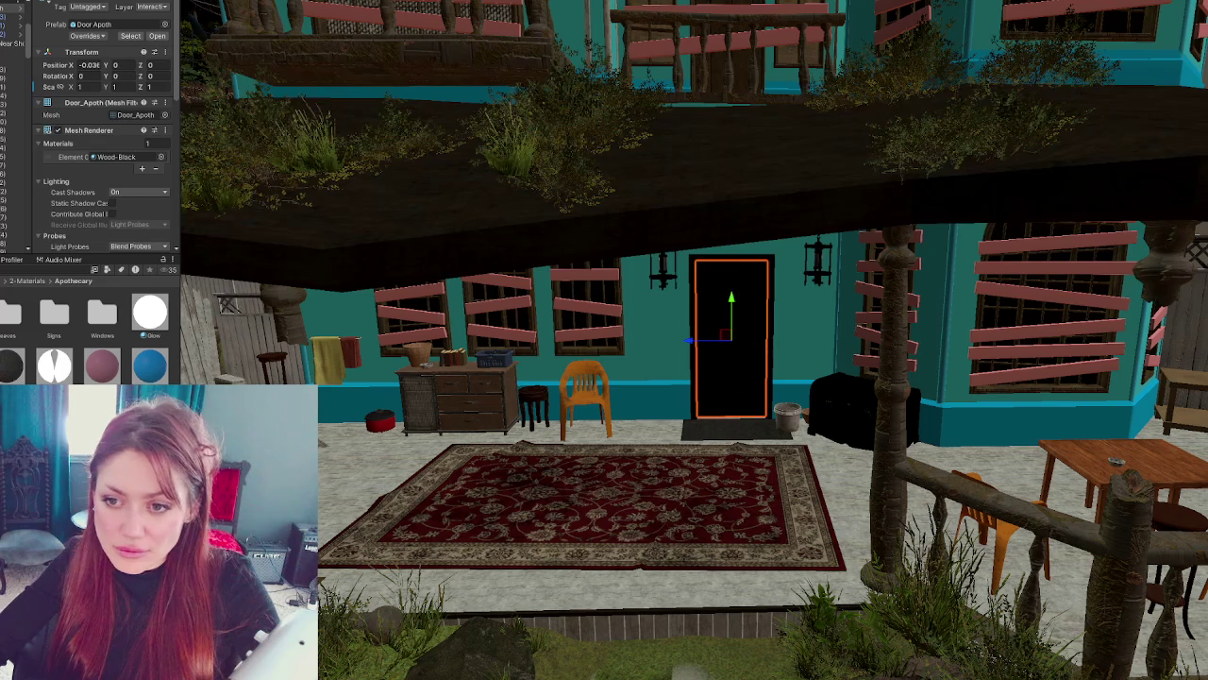
pyautogui.click(471, 211)
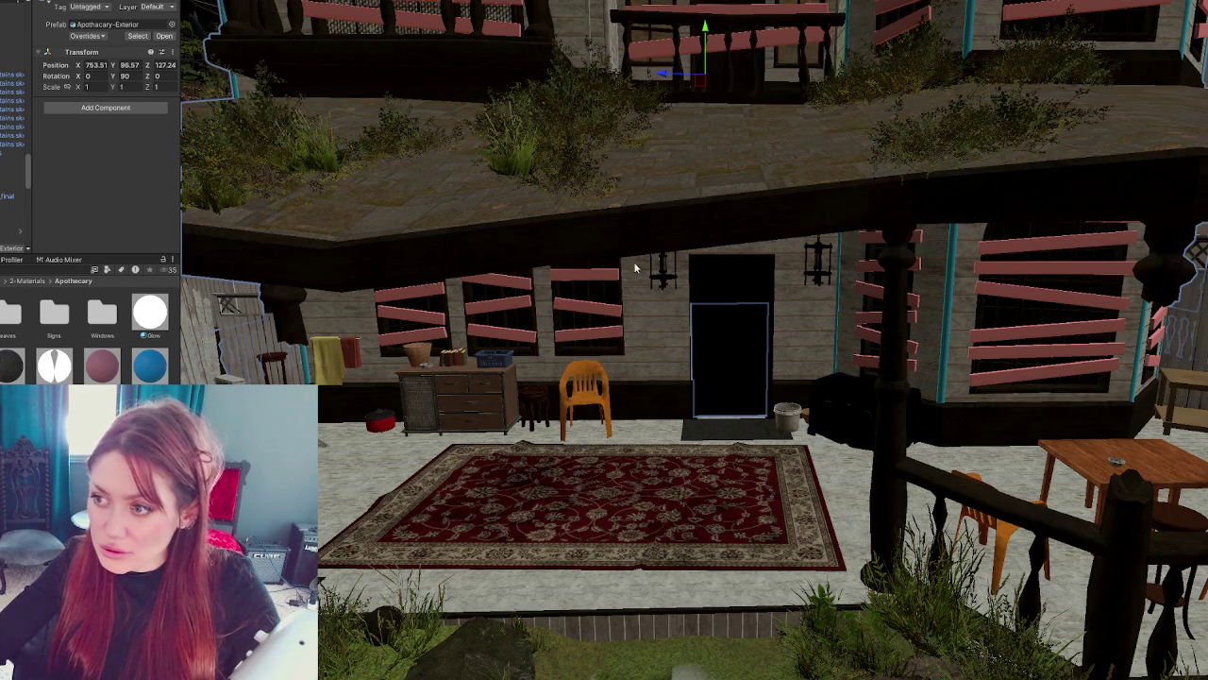
# - Assign pink, blue and teal glass materials to the arched, bay, porch and balcony windows
pyautogui.press('f')
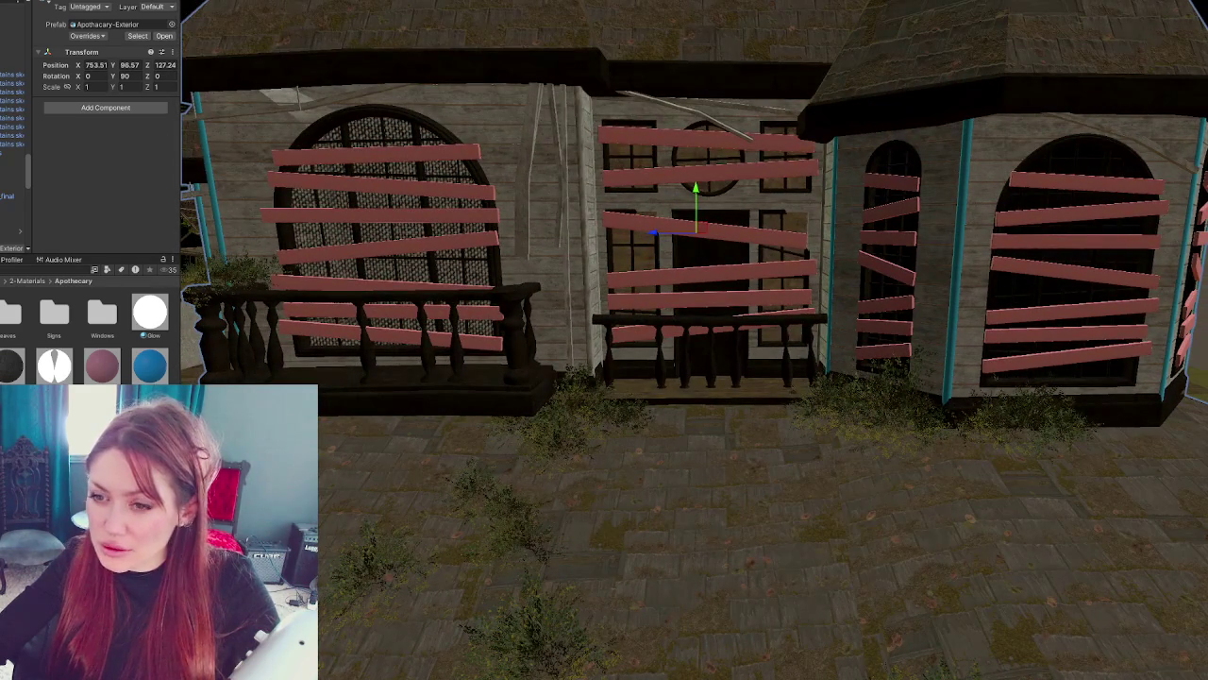
pyautogui.moveTo(110, 375); pyautogui.dragTo(383, 272)
pyautogui.moveTo(151, 378); pyautogui.dragTo(1024, 277)
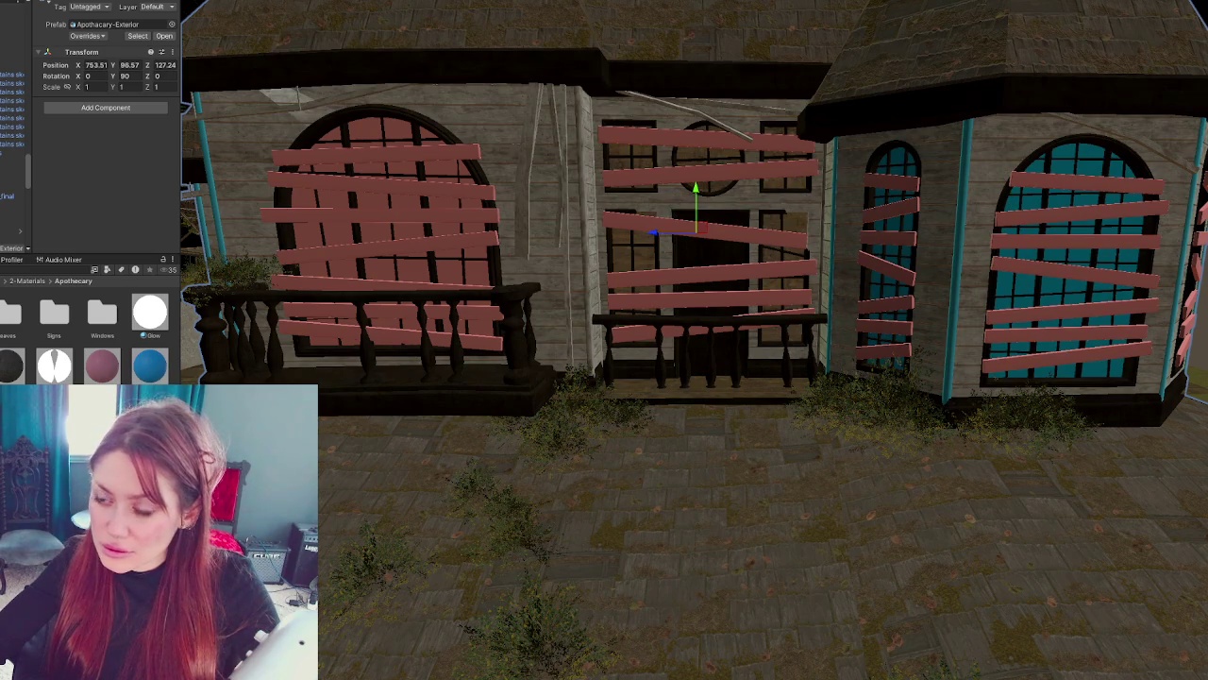
pyautogui.moveTo(423, 446); pyautogui.dragTo(431, 179)
pyautogui.moveTo(250, 375); pyautogui.dragTo(400, 344)
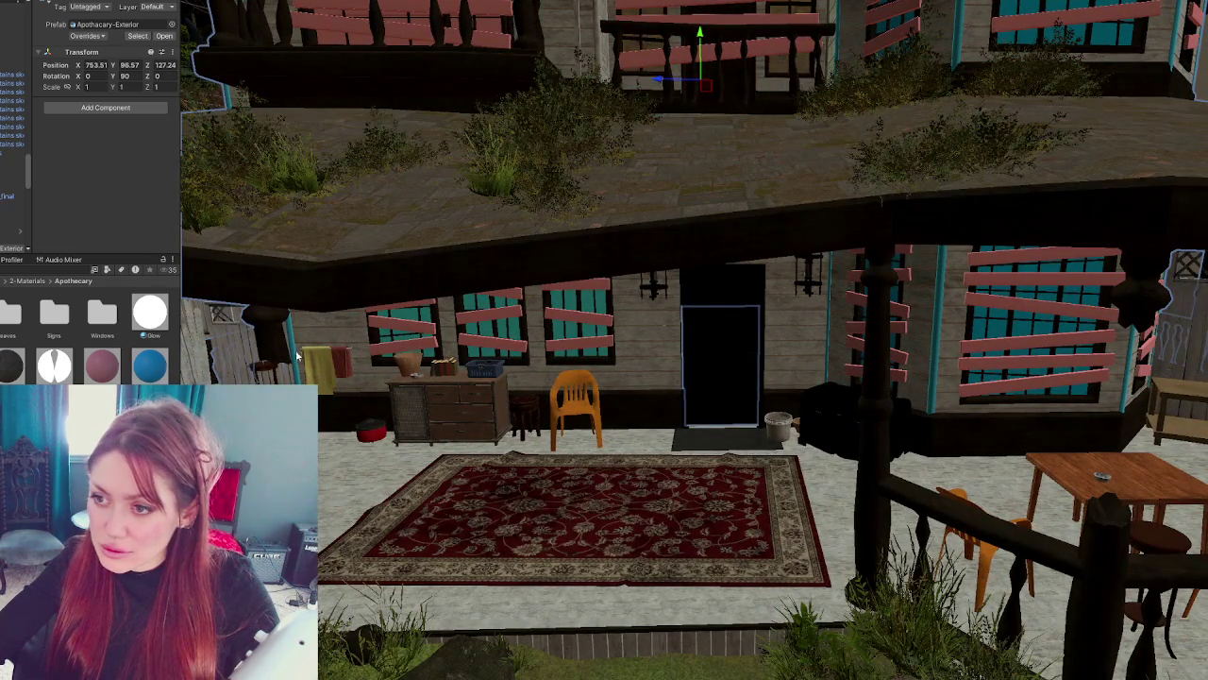
pyautogui.moveTo(149, 365)
pyautogui.mouseDown()
pyautogui.moveTo(607, 134)
pyautogui.moveTo(646, 52)
pyautogui.moveTo(632, 47)
pyautogui.mouseUp()
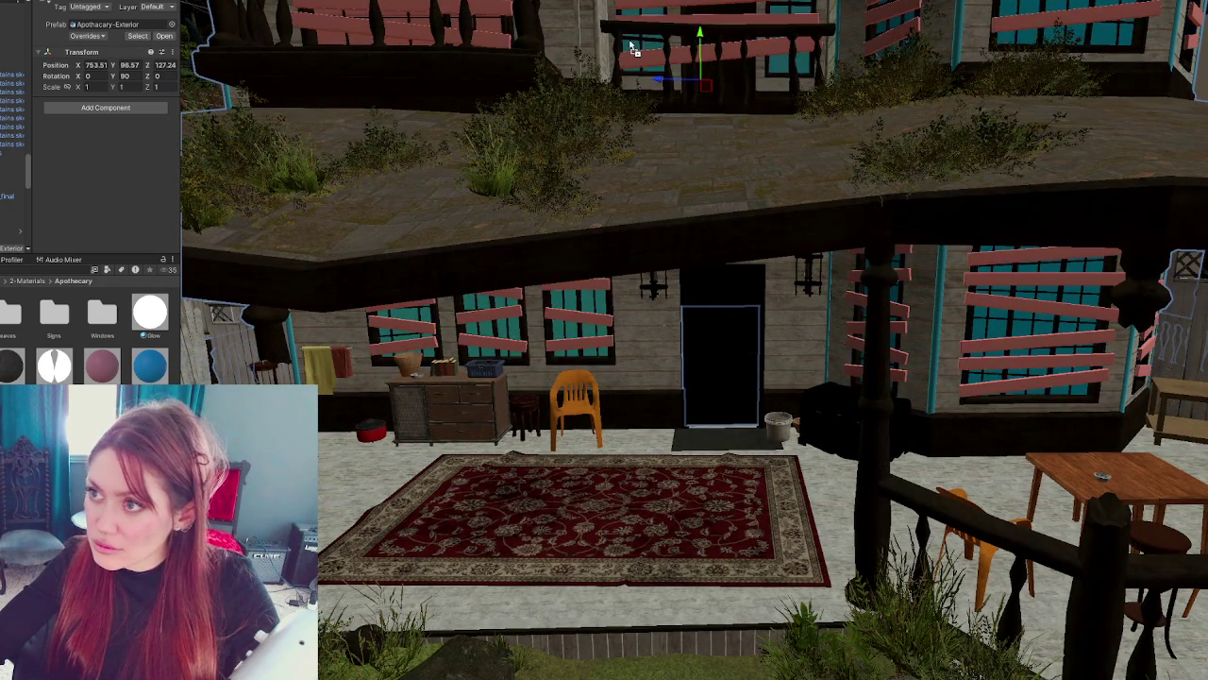
# - Make the pink window material transparent and tint its colour cyan
pyautogui.click(102, 365)
pyautogui.click(131, 43)
pyautogui.click(141, 65)
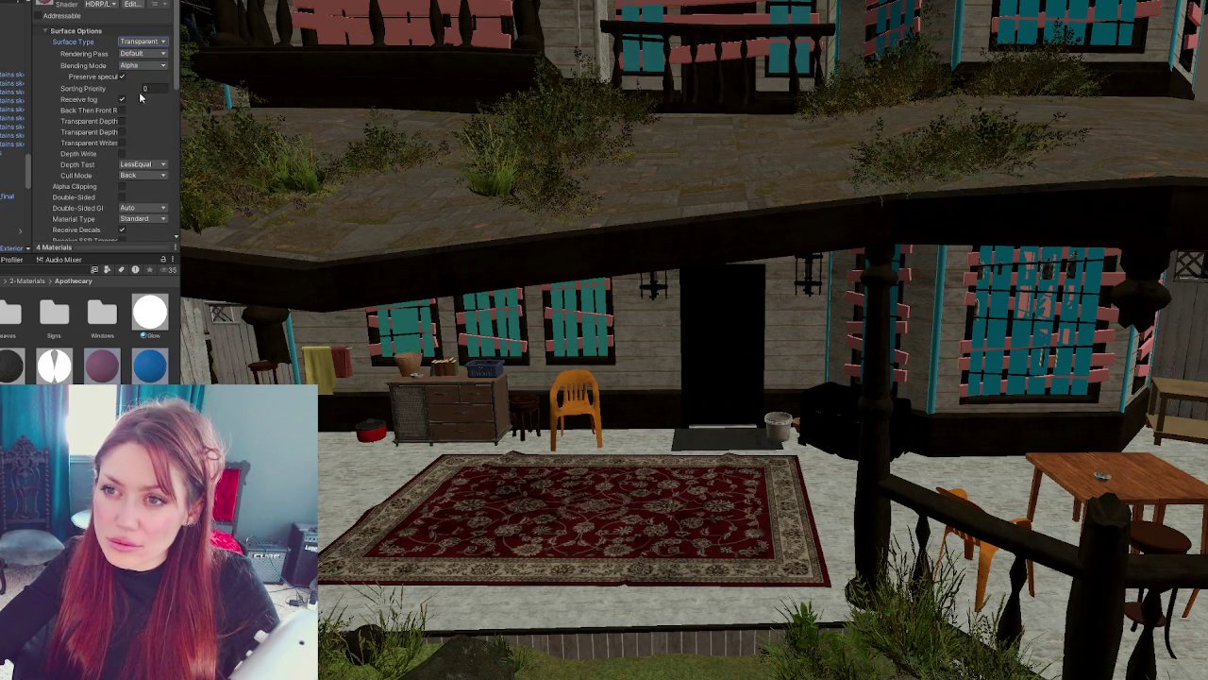
pyautogui.scroll(-3, 142, 107)
pyautogui.click(141, 172)
pyautogui.moveTo(198, 245); pyautogui.dragTo(178, 229)
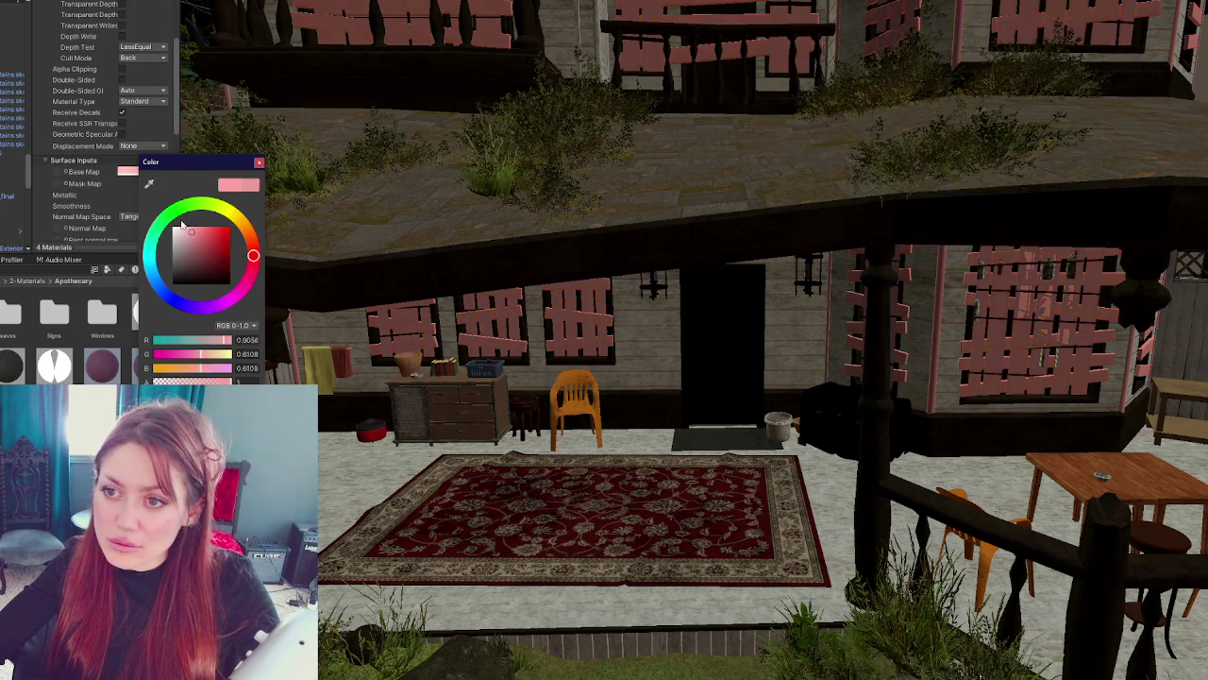
pyautogui.click(157, 269)
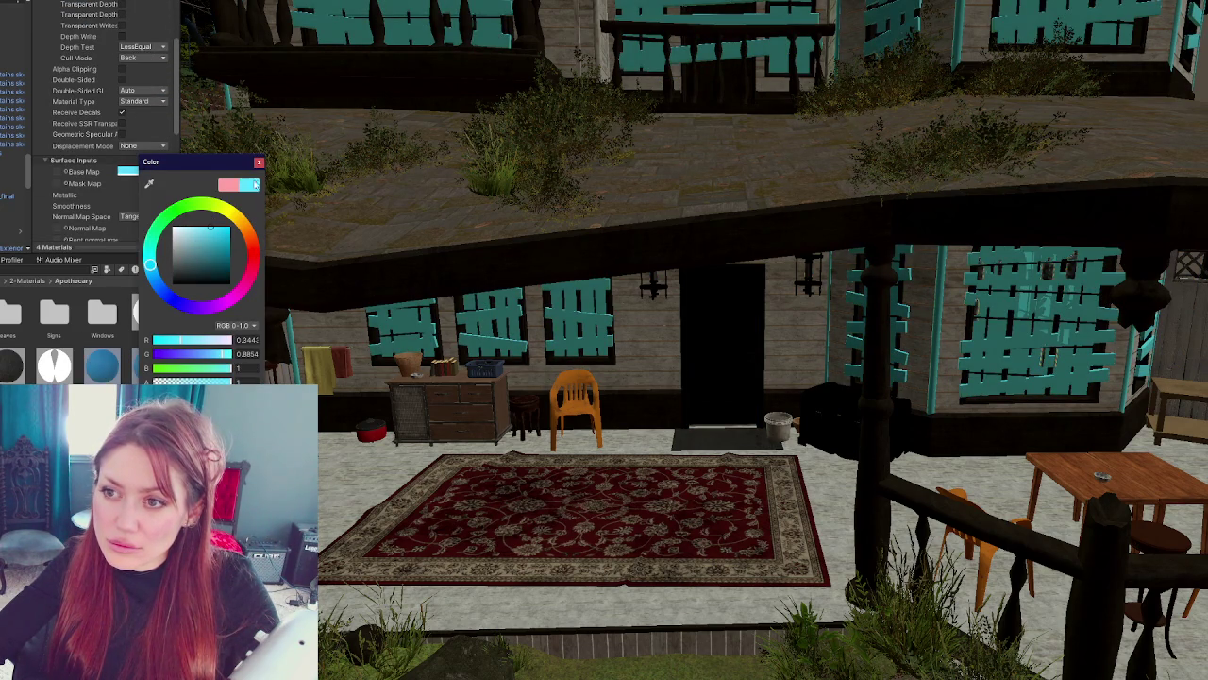
pyautogui.click(260, 164)
# - Change the window colour to a neutral grey with alpha about 0.47
pyautogui.scroll(2, 144, 192)
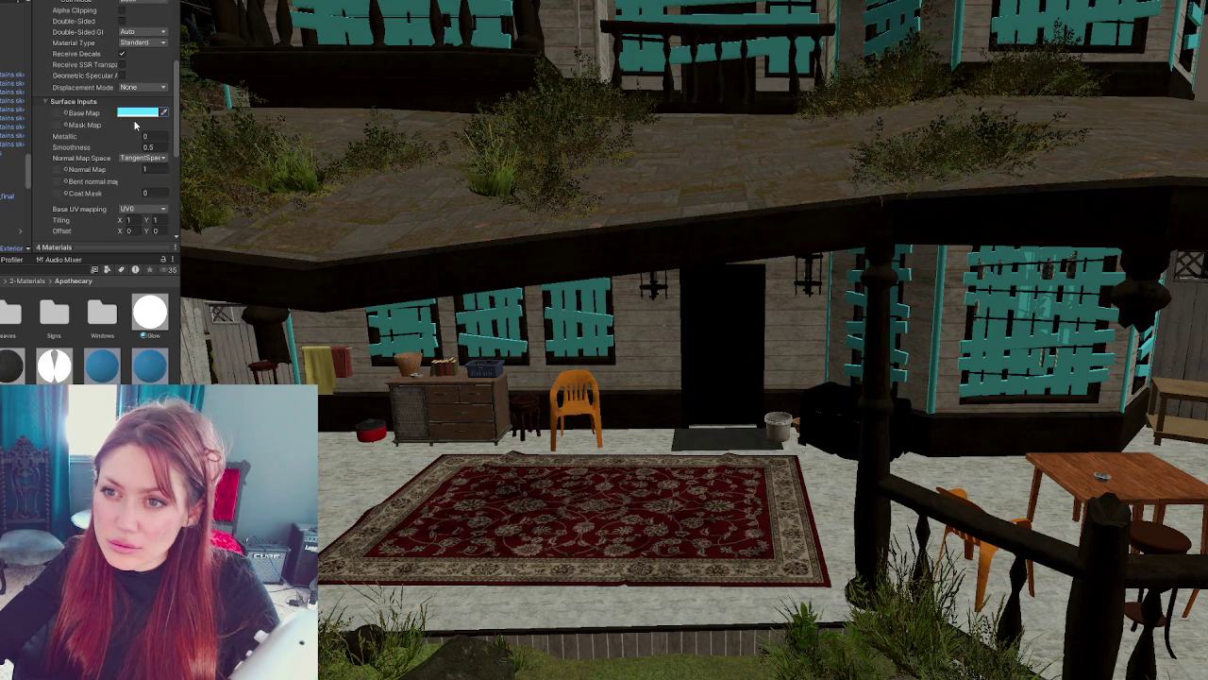
pyautogui.click(132, 113)
pyautogui.click(186, 323)
pyautogui.moveTo(186, 324); pyautogui.dragTo(188, 323)
pyautogui.moveTo(202, 195)
pyautogui.mouseDown()
pyautogui.moveTo(186, 153)
pyautogui.moveTo(148, 189)
pyautogui.mouseUp()
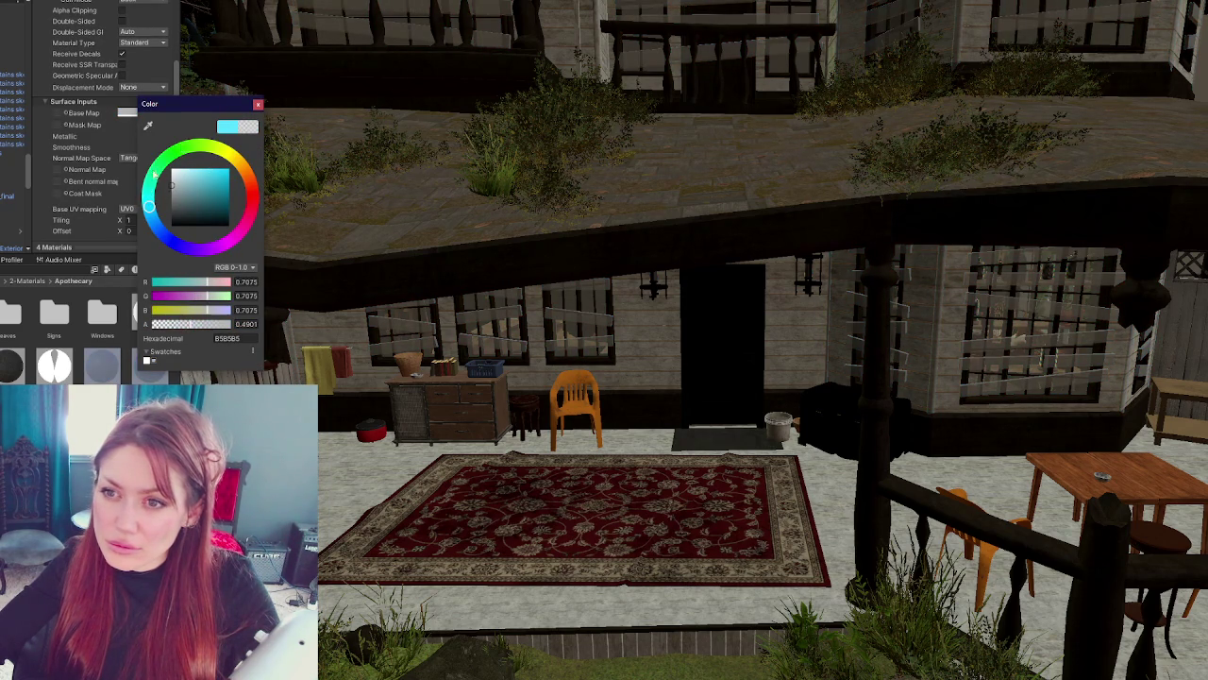
pyautogui.click(257, 104)
# - Raise the window material's smoothness and keep the Standard material type
pyautogui.moveTo(115, 146); pyautogui.dragTo(113, 136)
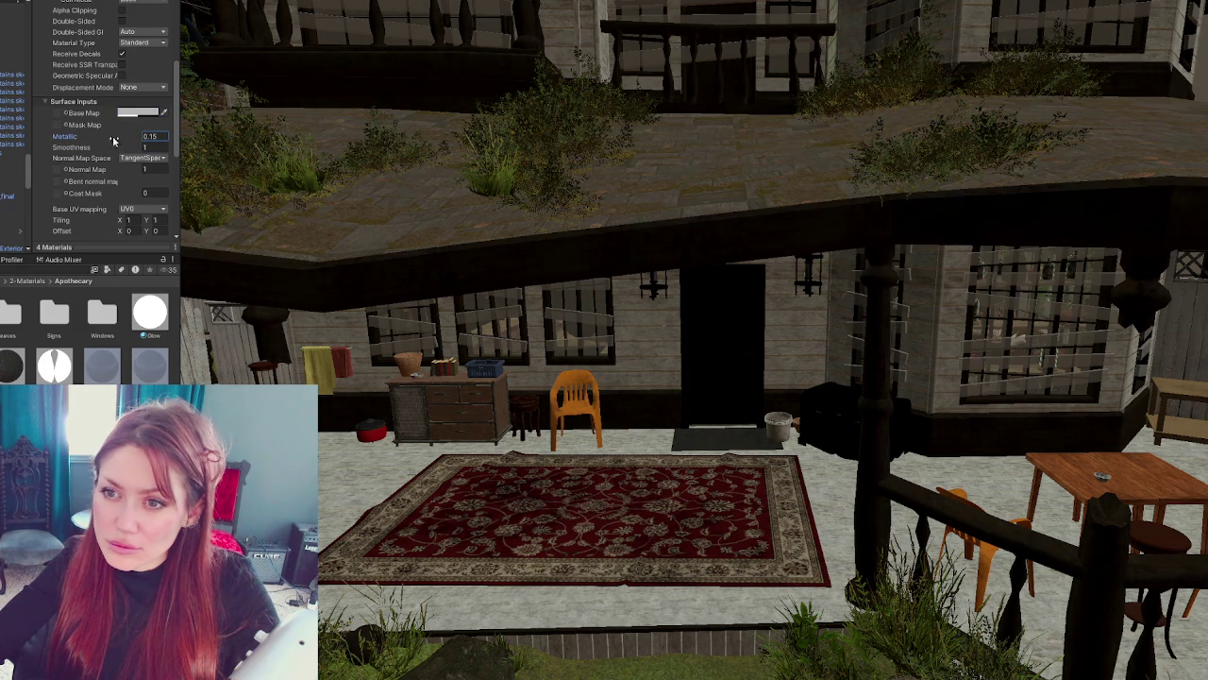
pyautogui.scroll(3, 125, 127)
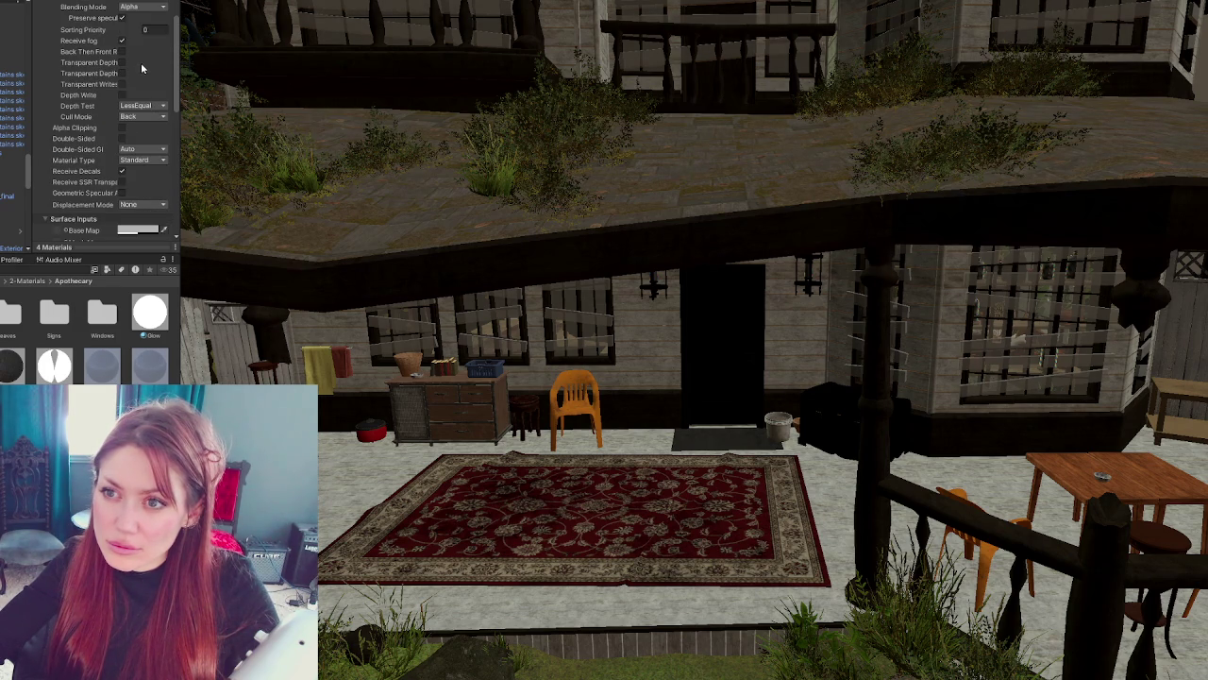
pyautogui.click(155, 159)
pyautogui.click(179, 115)
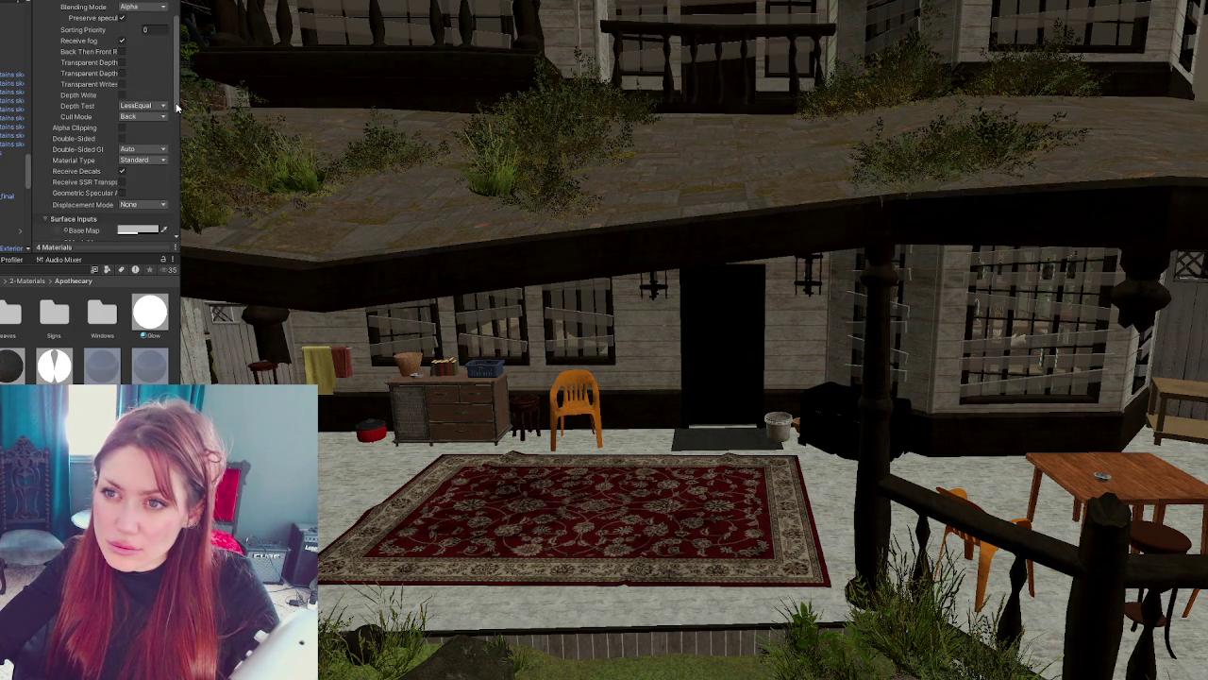
pyautogui.scroll(2, 162, 109)
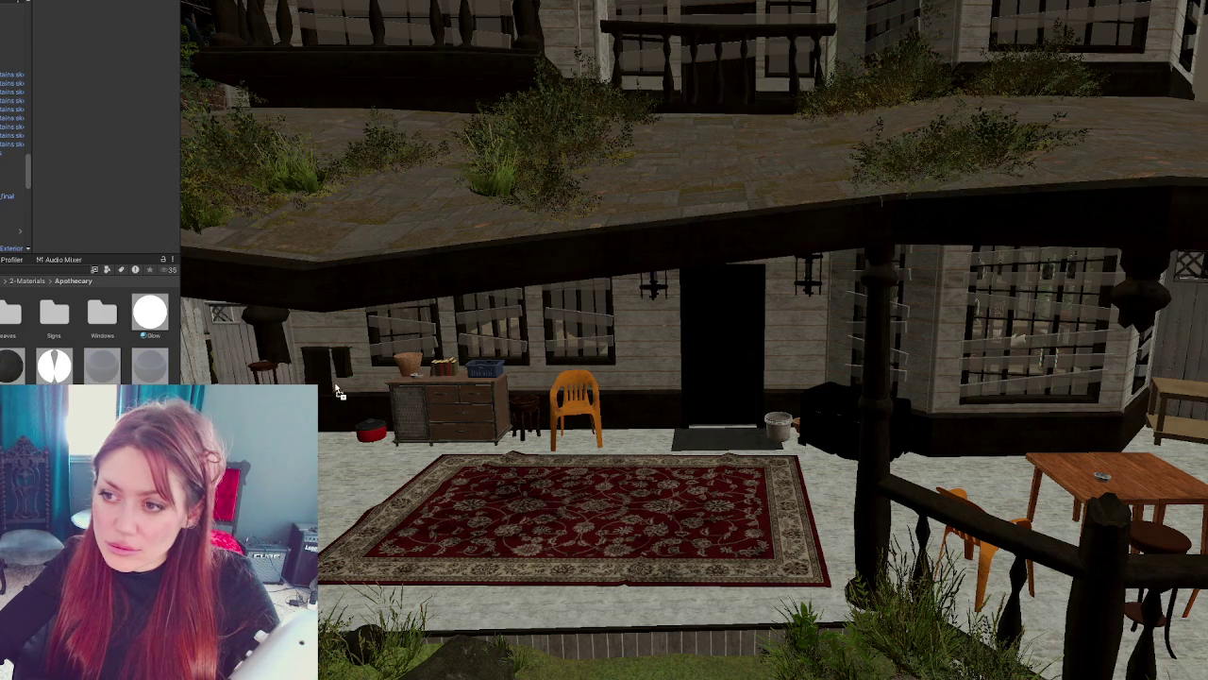
# - Search Project for 'black' and apply Blackbody to the cobweb strands and left chimney
pyautogui.moveTo(672, 242)
pyautogui.mouseDown()
pyautogui.moveTo(634, 471)
pyautogui.moveTo(641, 538)
pyautogui.mouseUp()
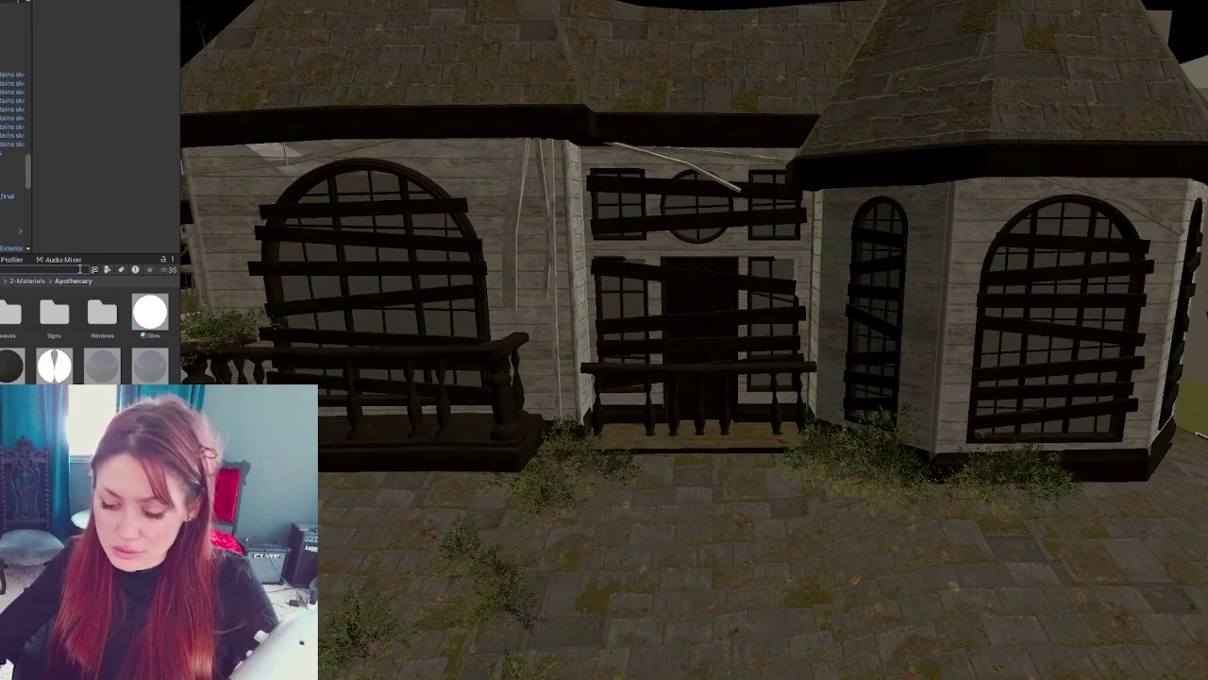
pyautogui.write('black')
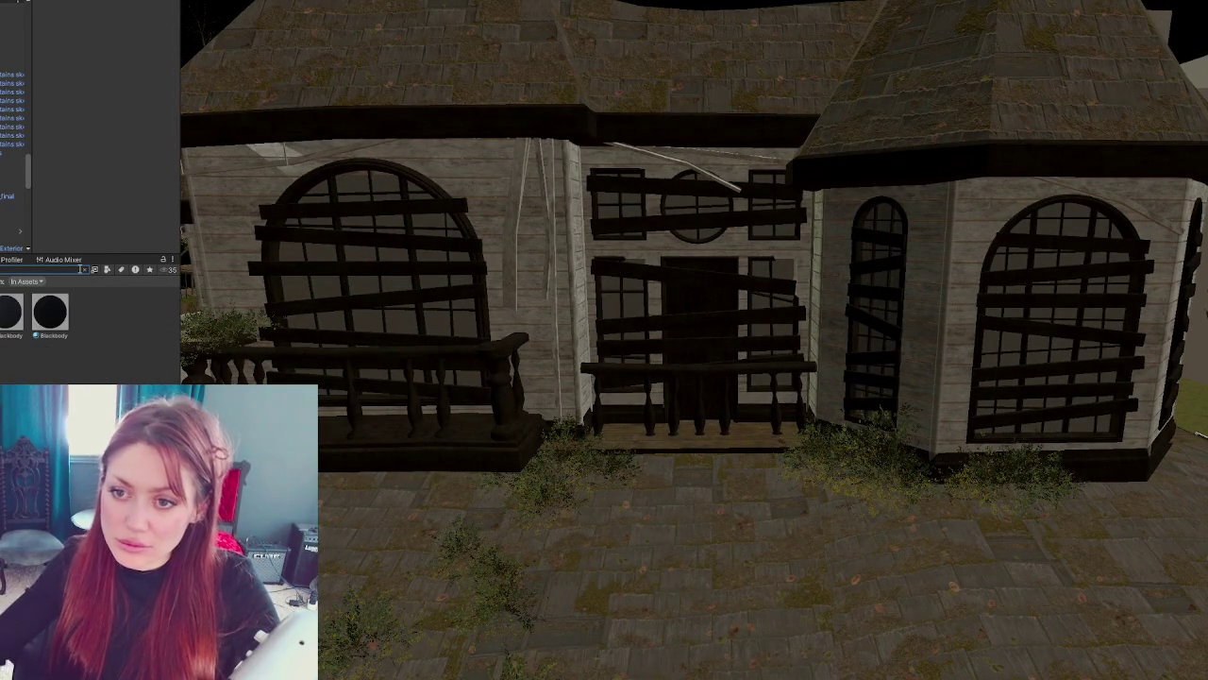
pyautogui.moveTo(50, 312)
pyautogui.mouseDown()
pyautogui.moveTo(488, 259)
pyautogui.moveTo(579, 261)
pyautogui.moveTo(569, 410)
pyautogui.mouseUp()
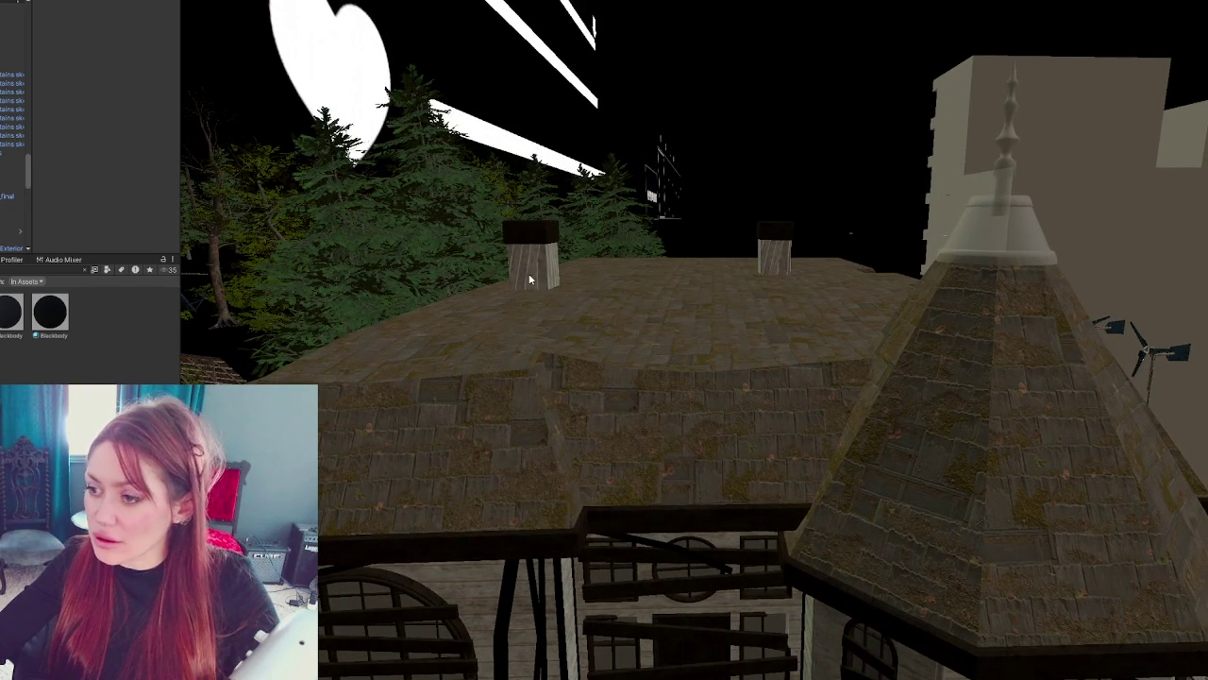
pyautogui.moveTo(50, 312)
pyautogui.mouseDown()
pyautogui.moveTo(526, 279)
pyautogui.moveTo(512, 336)
pyautogui.mouseUp()
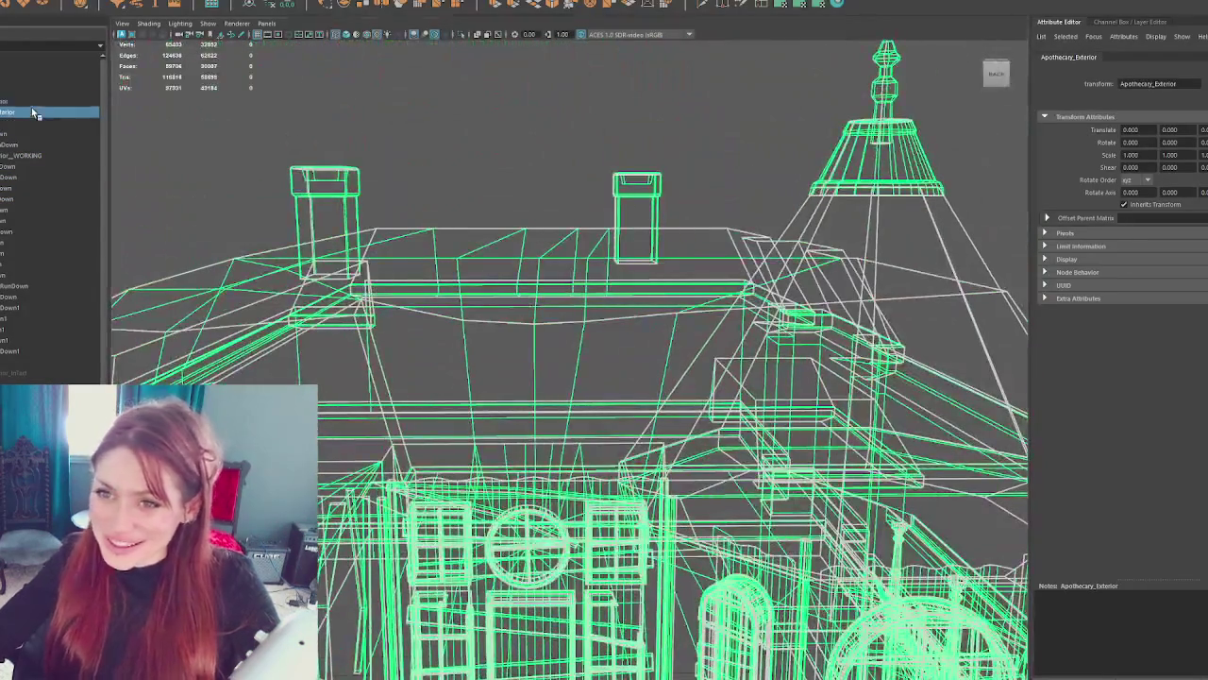
# - Select the Apothecary-Exterior house and try a darker material on the turret roof
pyautogui.click(33, 112)
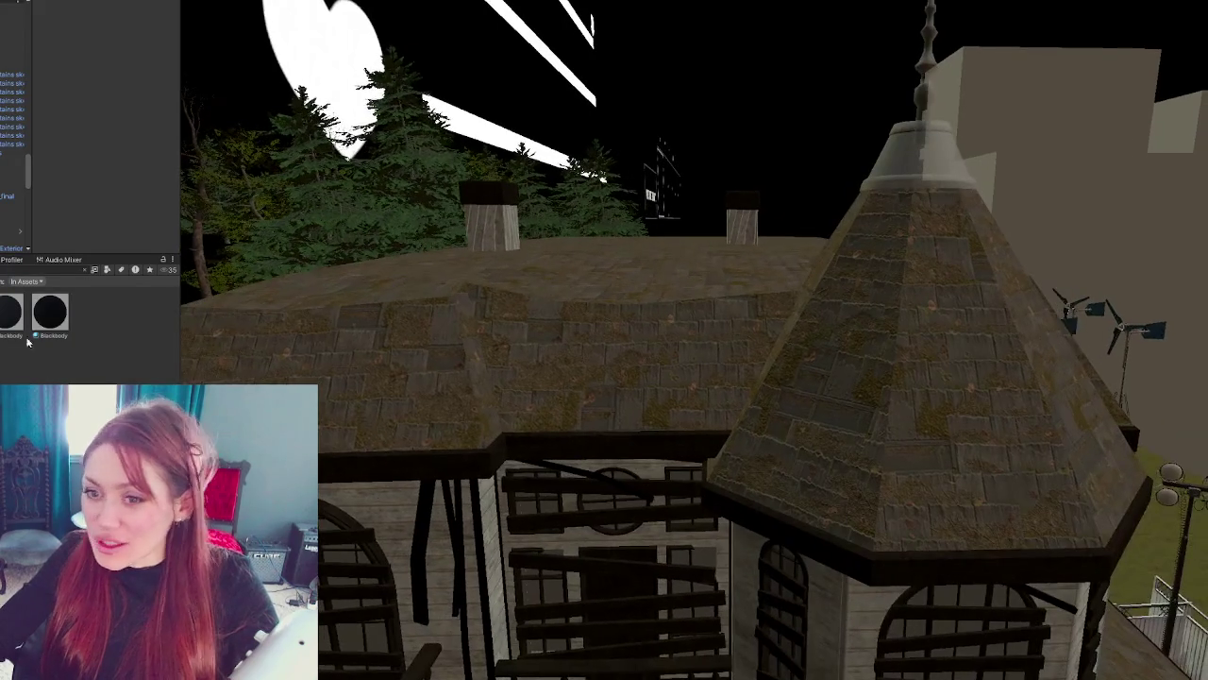
pyautogui.click(447, 477)
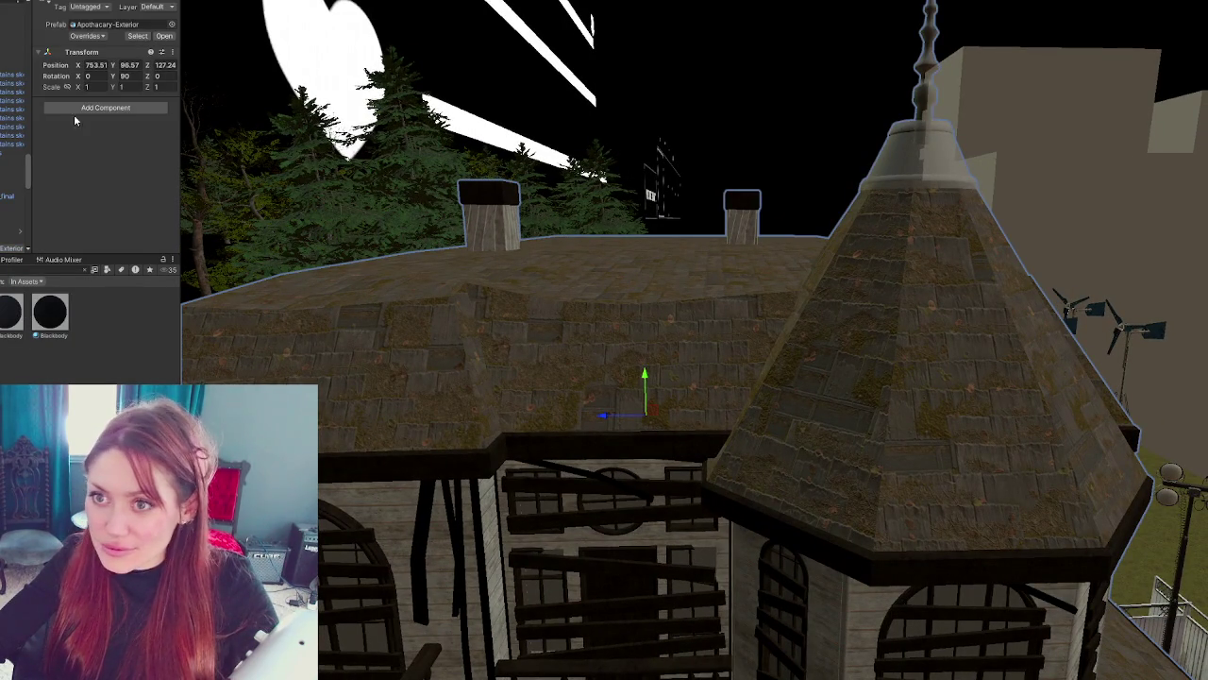
pyautogui.press('Escape')
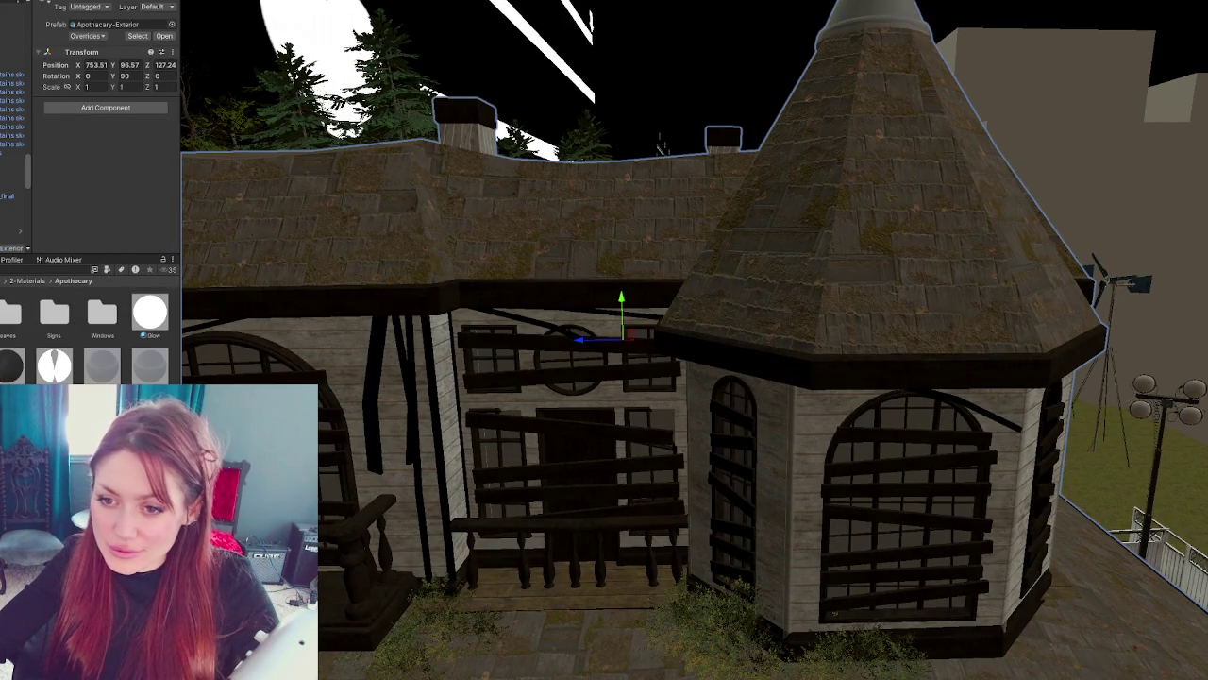
pyautogui.moveTo(102, 365); pyautogui.dragTo(875, 21)
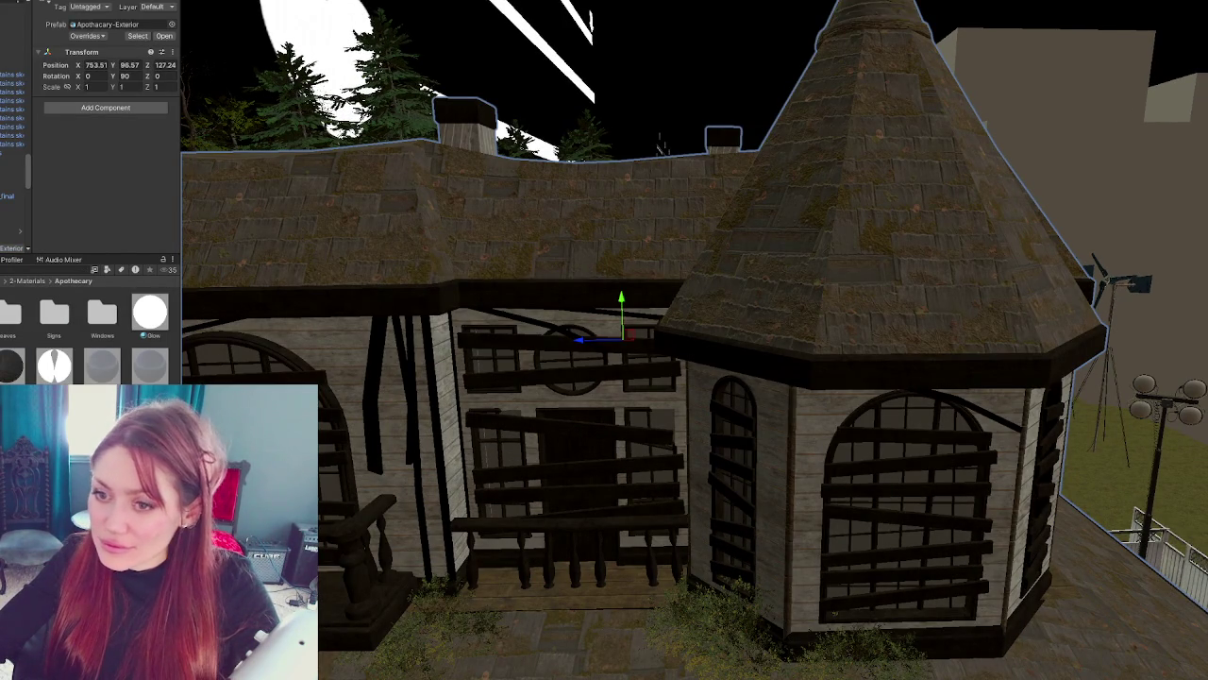
pyautogui.scroll(5, 658, 271)
pyautogui.moveTo(658, 271)
pyautogui.mouseDown()
pyautogui.moveTo(481, 231)
pyautogui.moveTo(768, 262)
pyautogui.mouseUp()
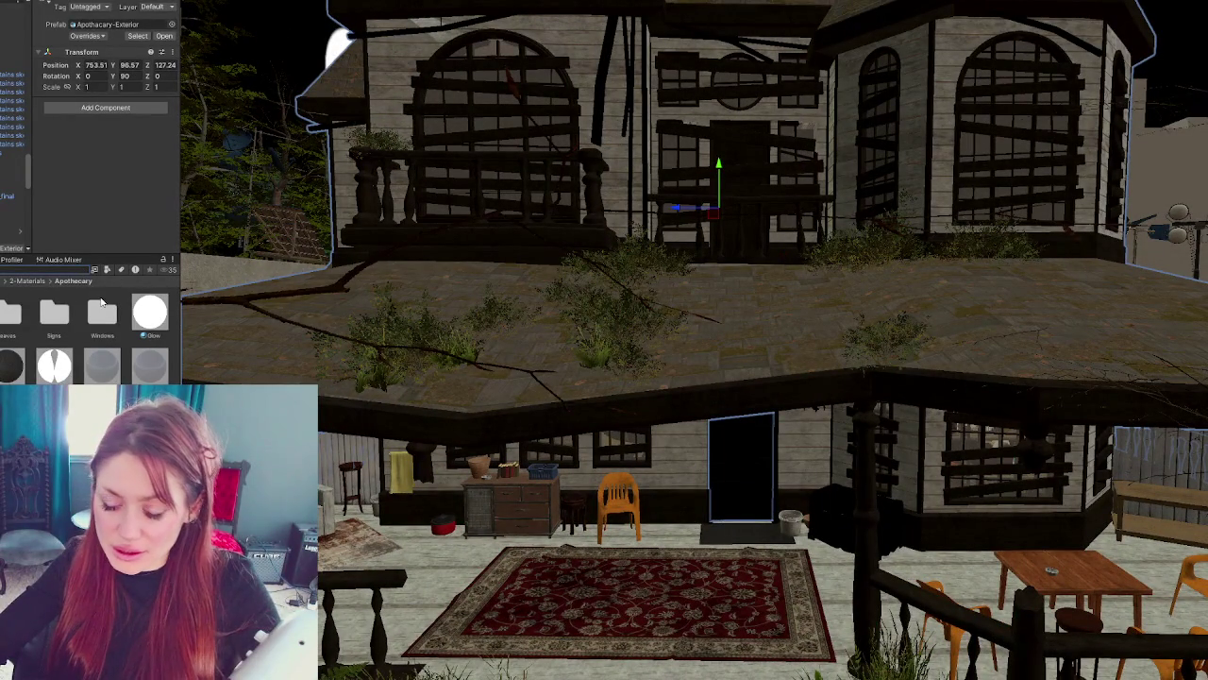
# - Search the Project panel for 'wood', filtered to Materials only
pyautogui.write('wood')
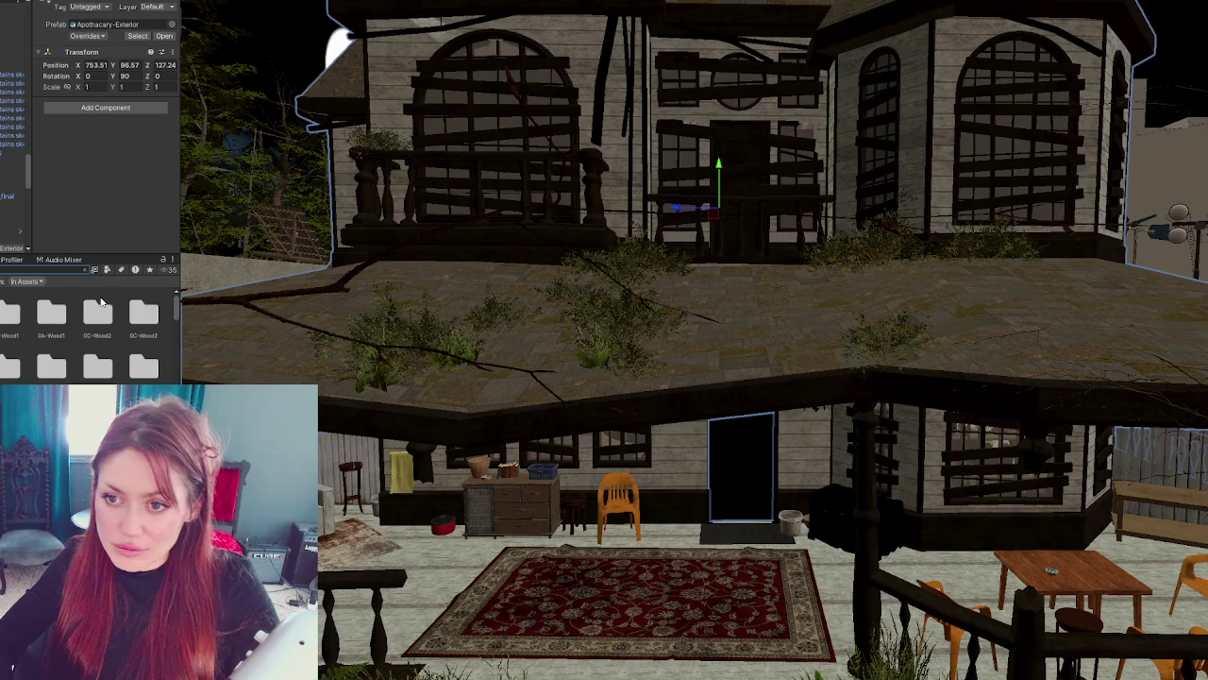
pyautogui.click(123, 276)
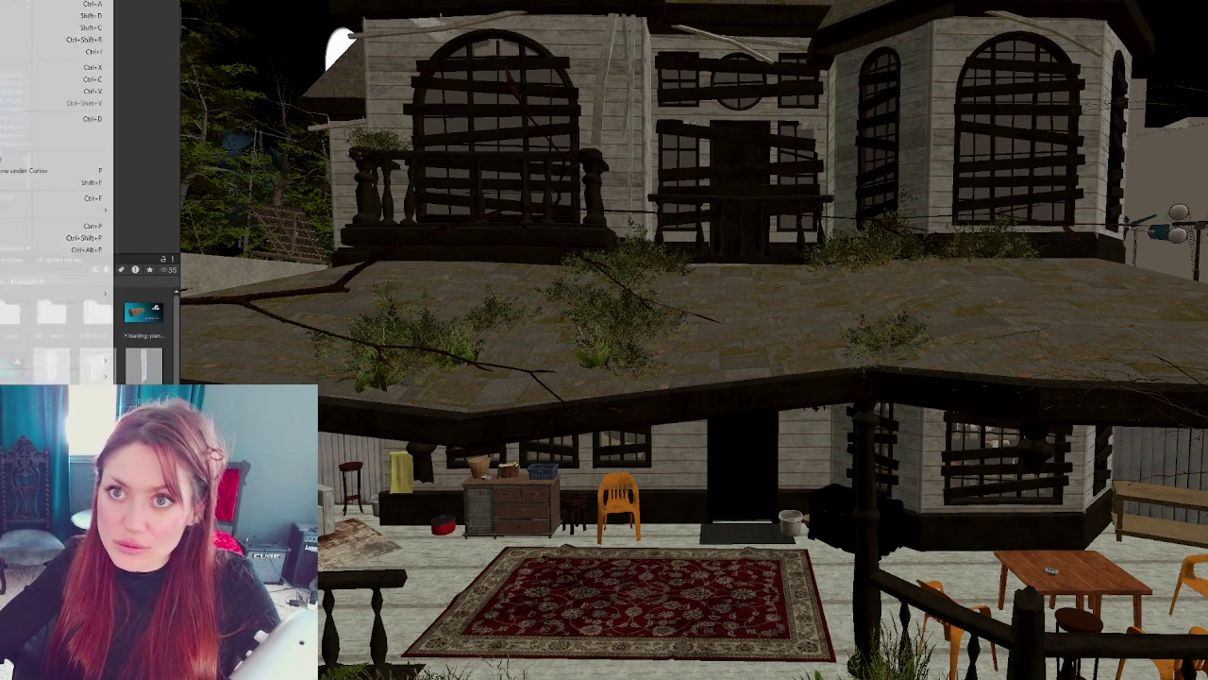
pyautogui.hotkey('ctrl', 'z')
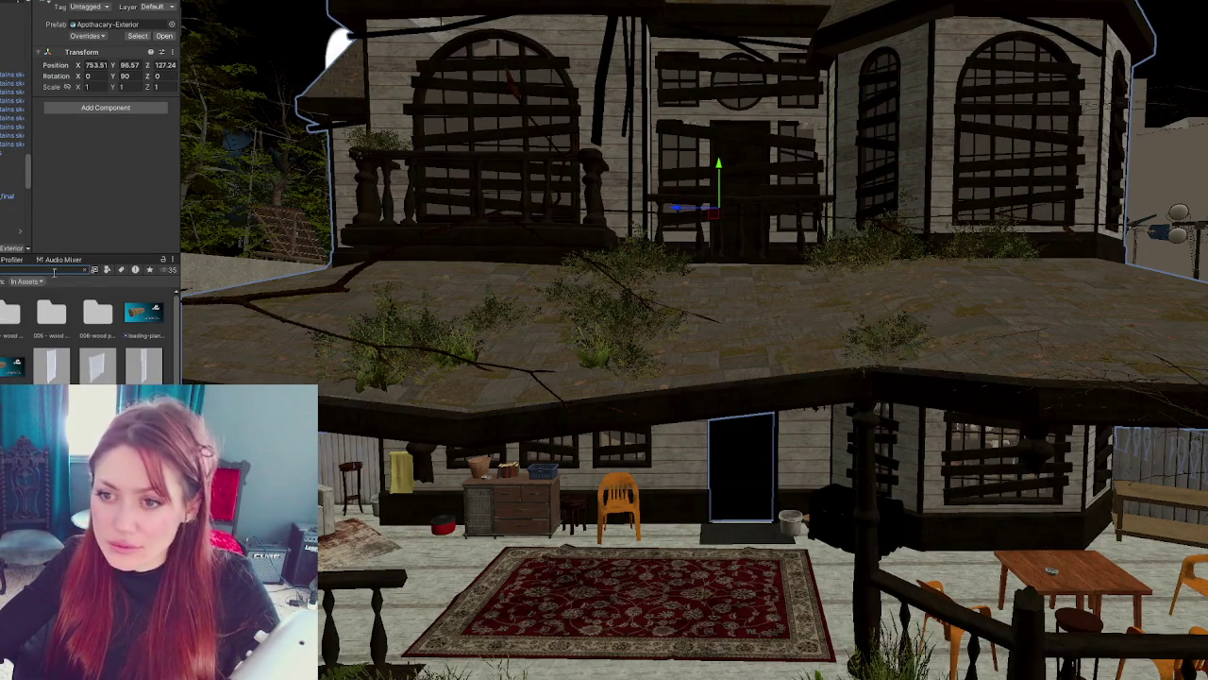
pyautogui.click(107, 269)
pyautogui.click(125, 336)
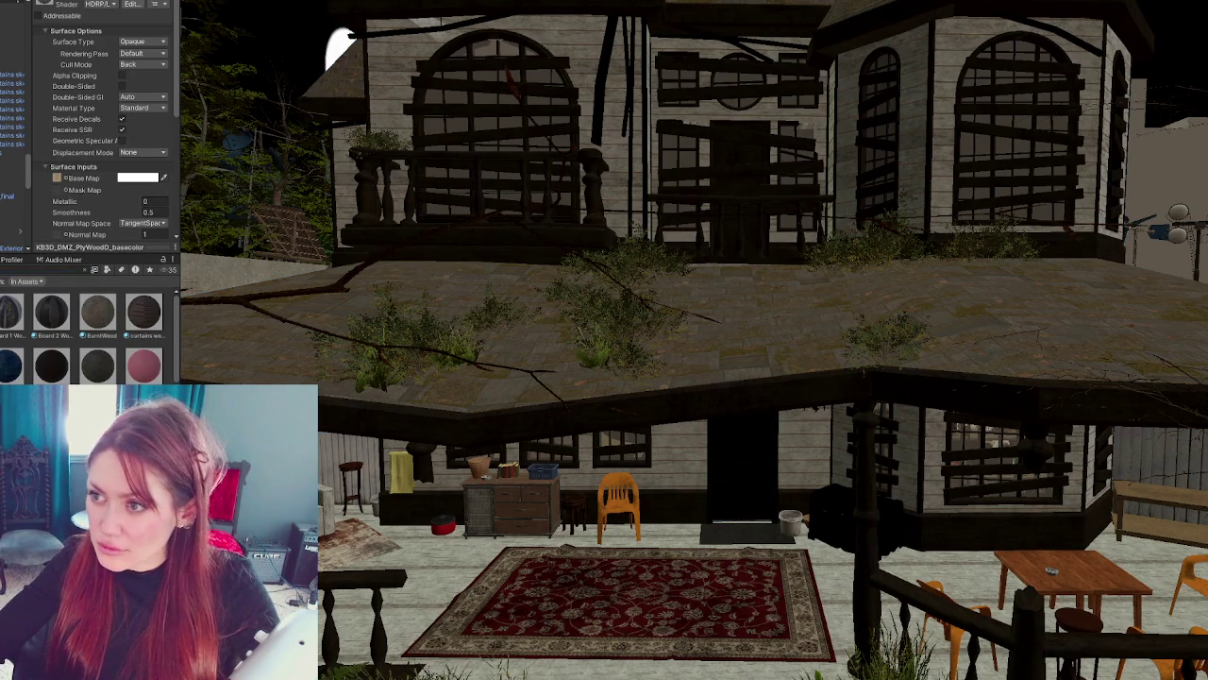
pyautogui.scroll(3, 571, 452)
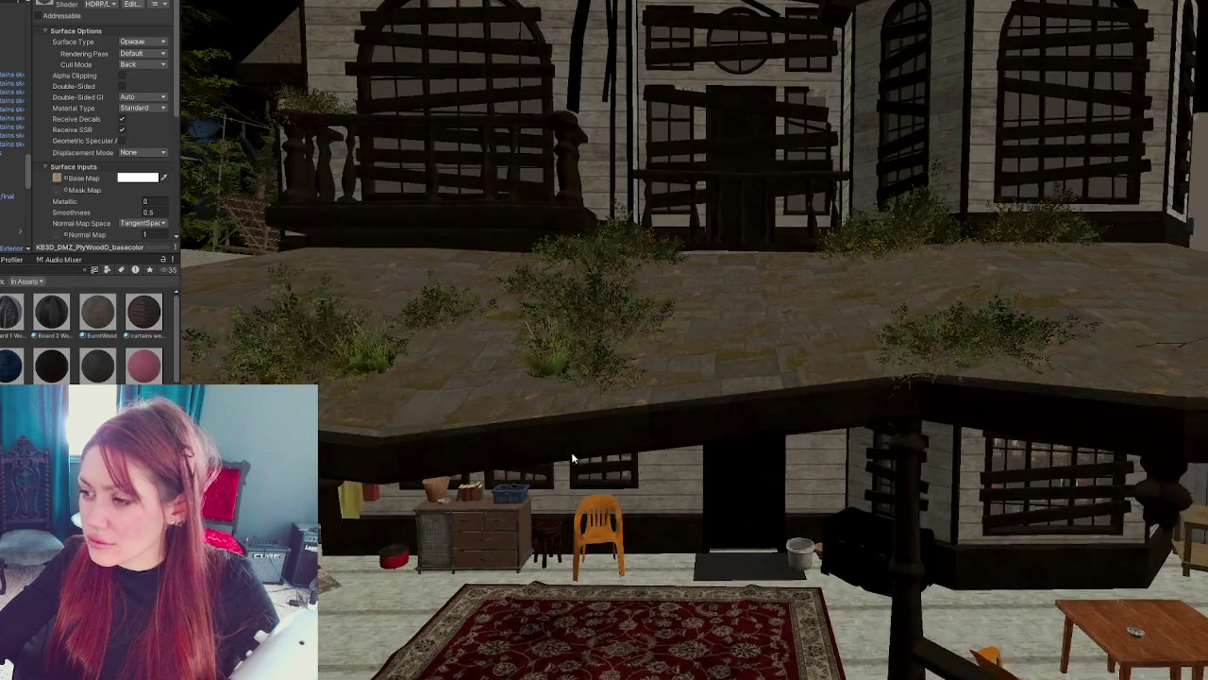
# - Apply BurntWood to the porch floor and save the modified scene
pyautogui.moveTo(104, 315)
pyautogui.mouseDown()
pyautogui.moveTo(377, 614)
pyautogui.moveTo(358, 490)
pyautogui.mouseUp()
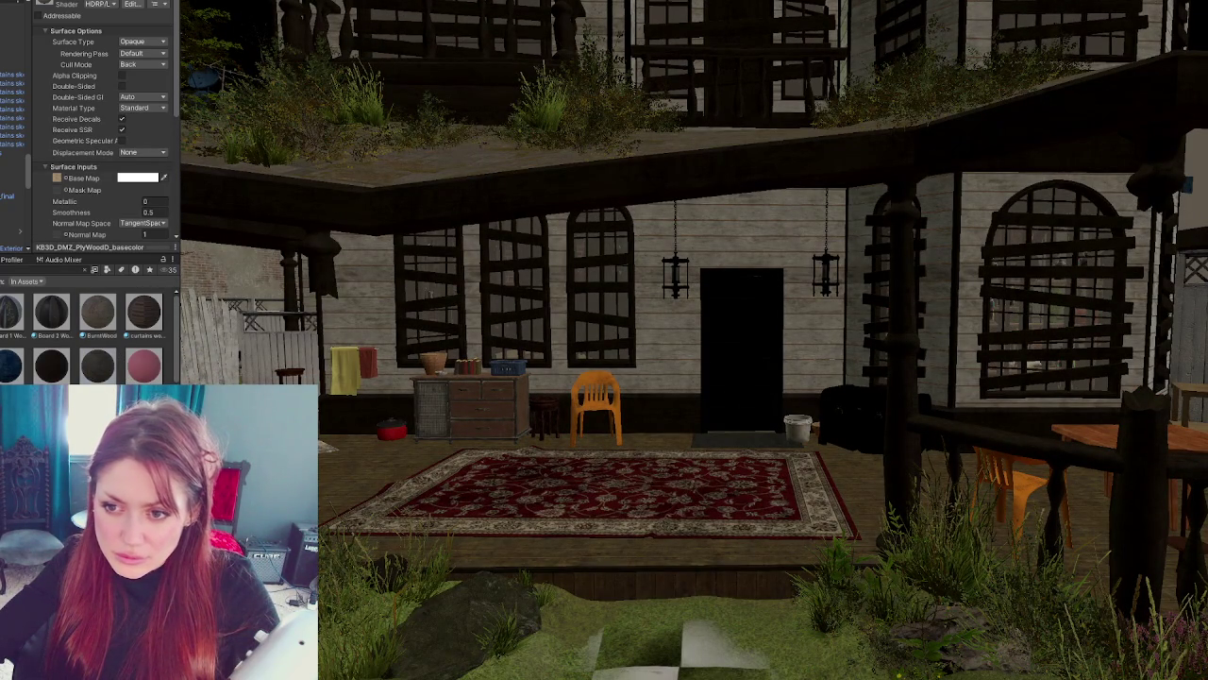
pyautogui.press('Escape')
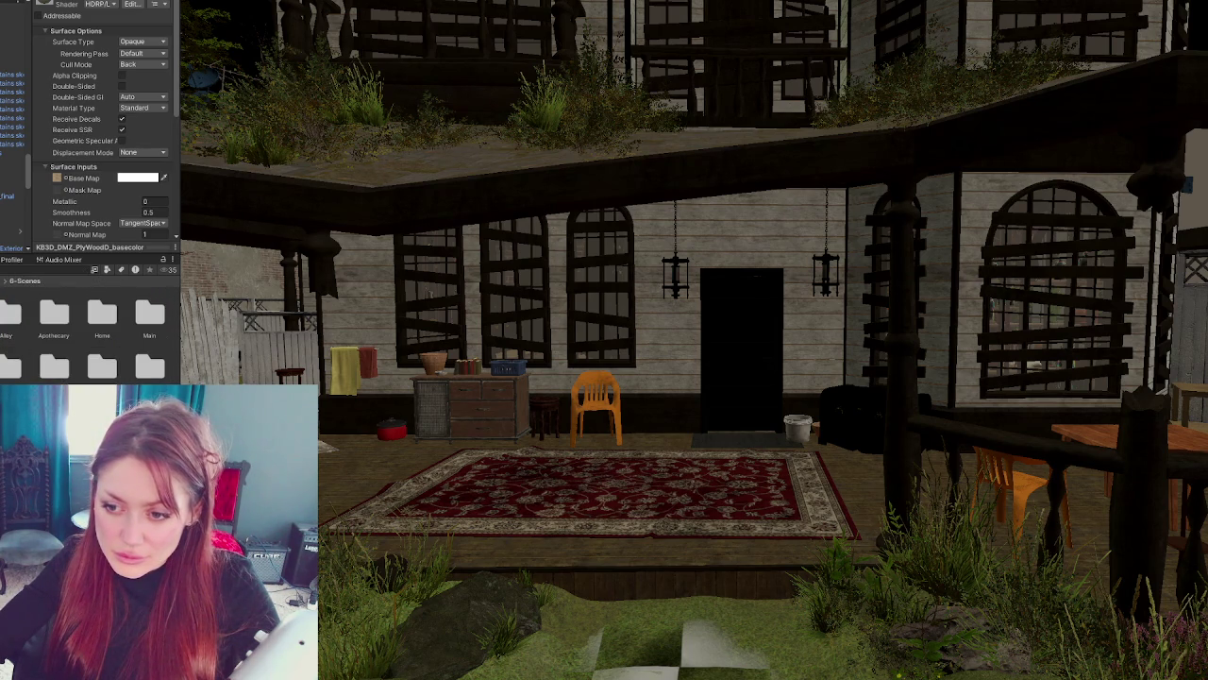
pyautogui.click(582, 344)
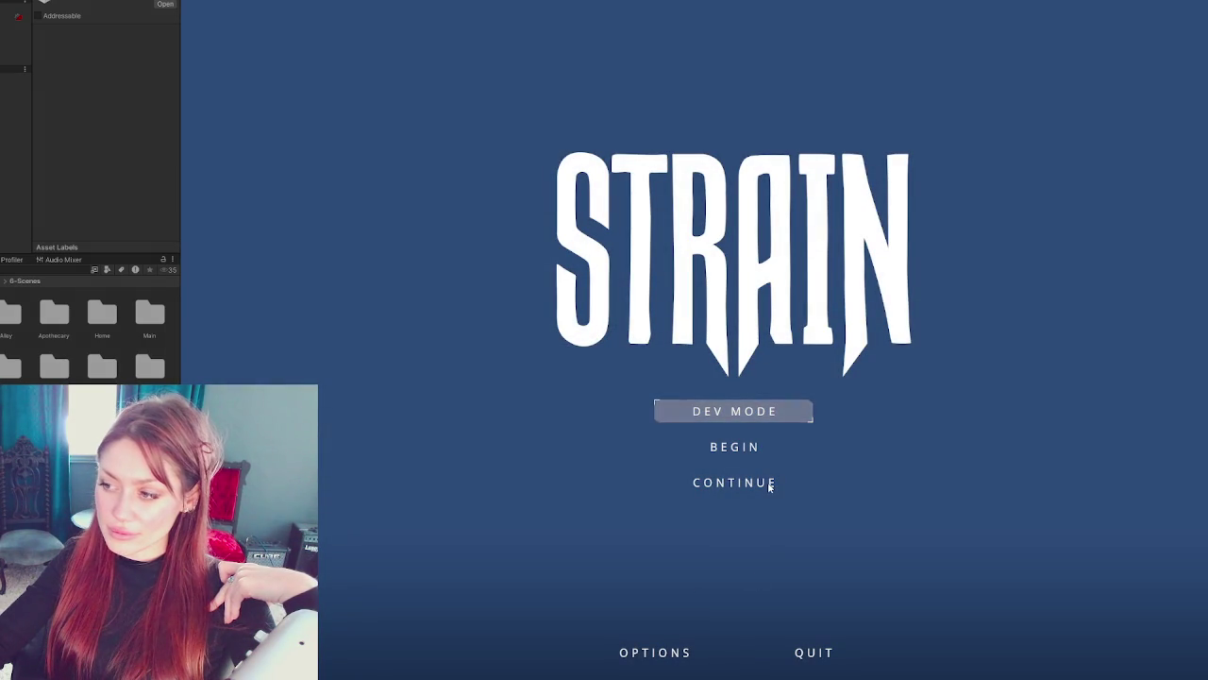
# - Start the game from the STRAIN title menu to reach the loading screen
pyautogui.click(756, 430)
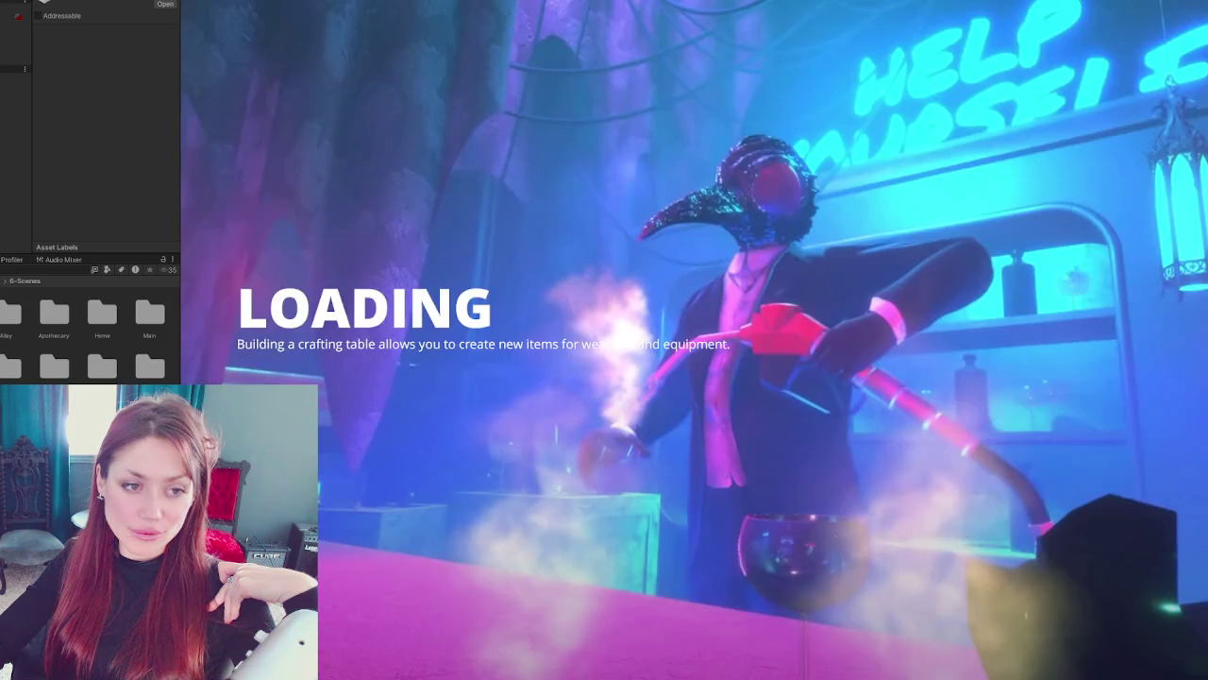
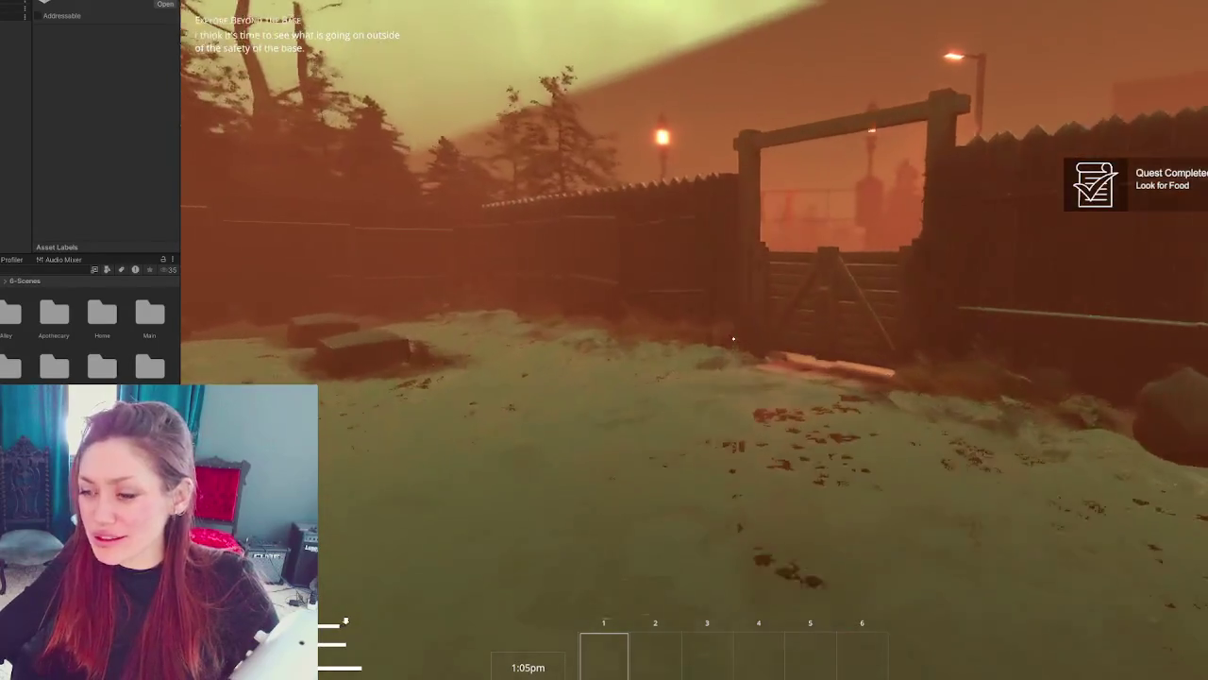
# - Walk up to the wooden gate, open it with E, and approach the doors under the EXIT sign
pyautogui.press('w')
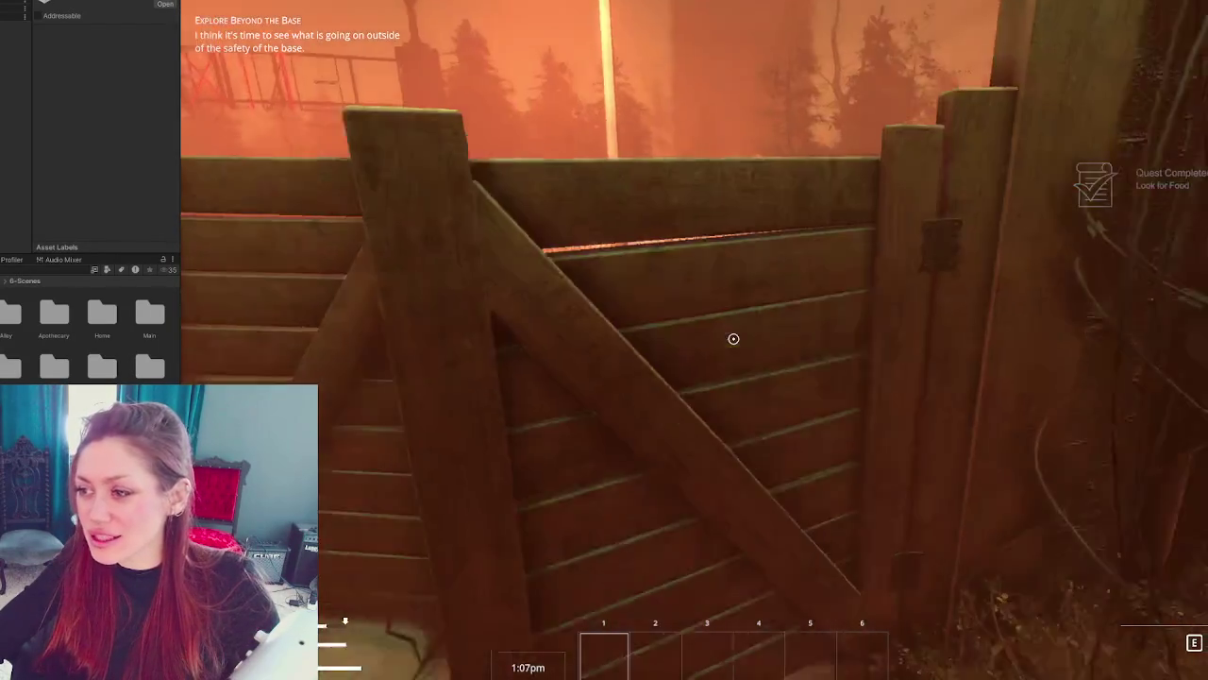
pyautogui.press('e')
pyautogui.press('w')
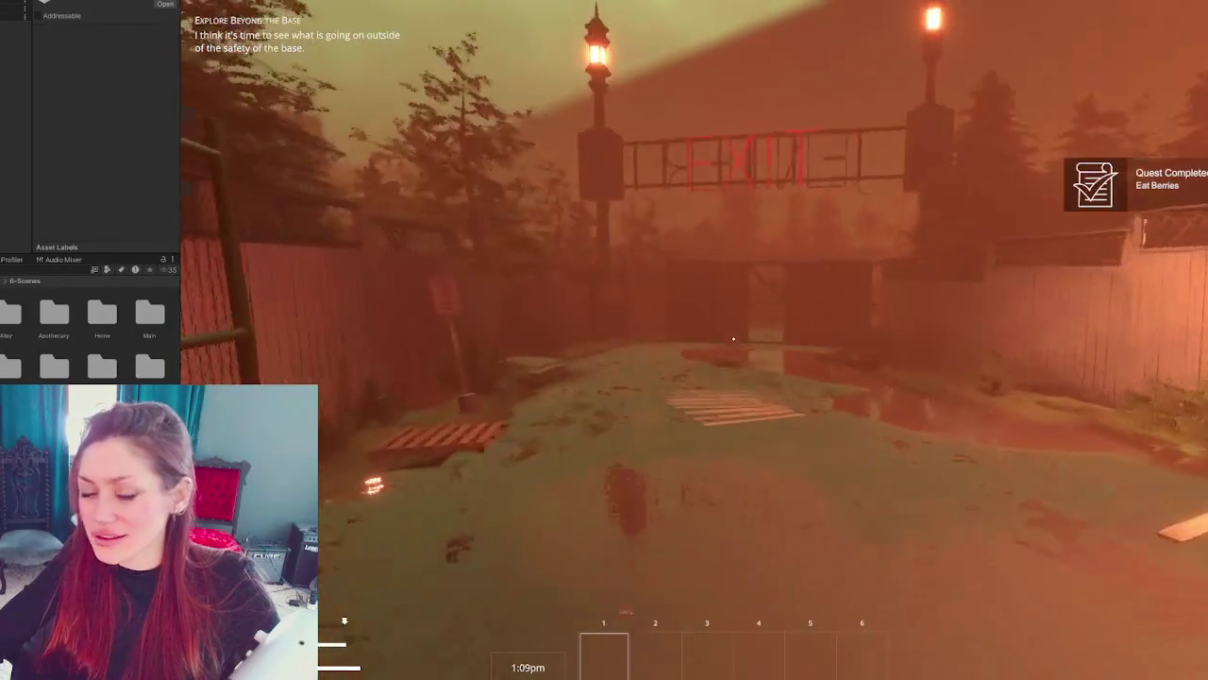
pyautogui.press('w')
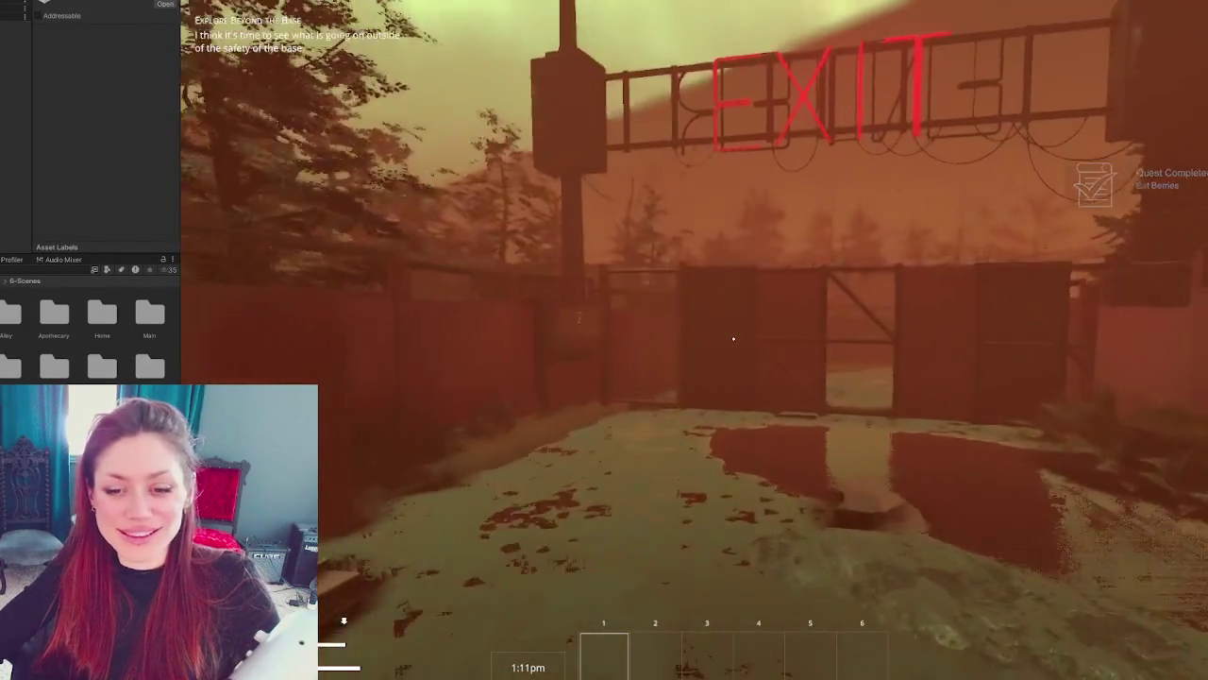
pyautogui.press('w')
pyautogui.press('w')
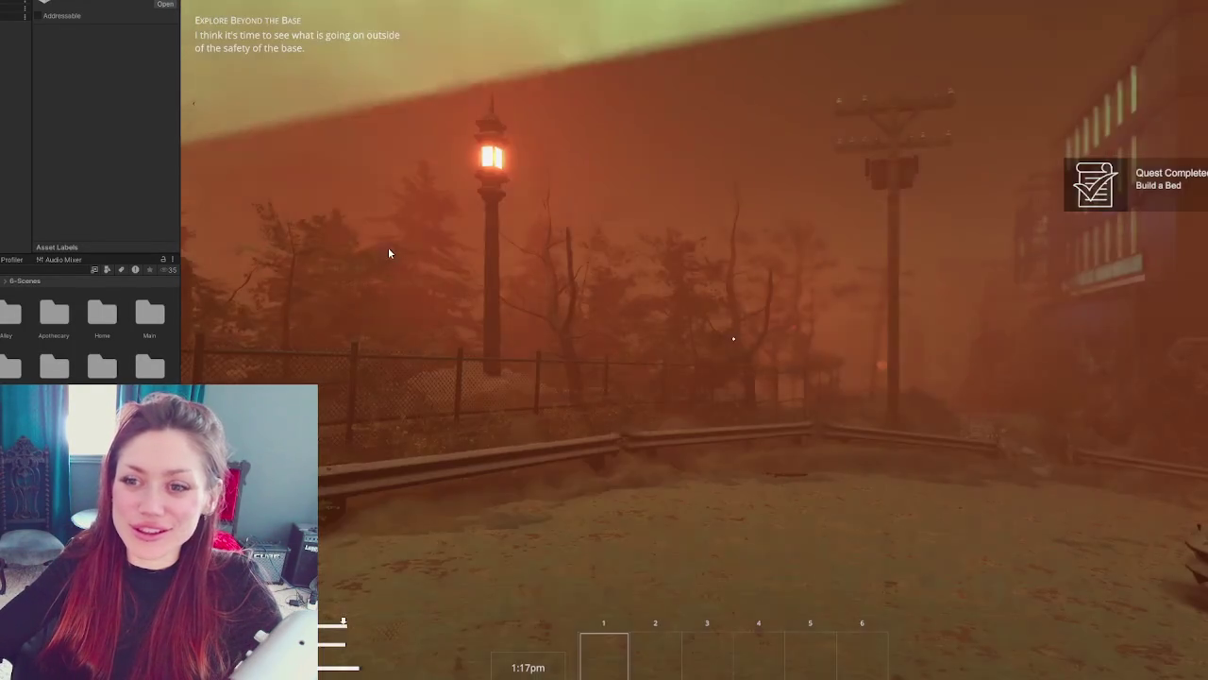
# - Follow the guardrail onto the tiled path and walk down past the steps and ledges
pyautogui.press('w')
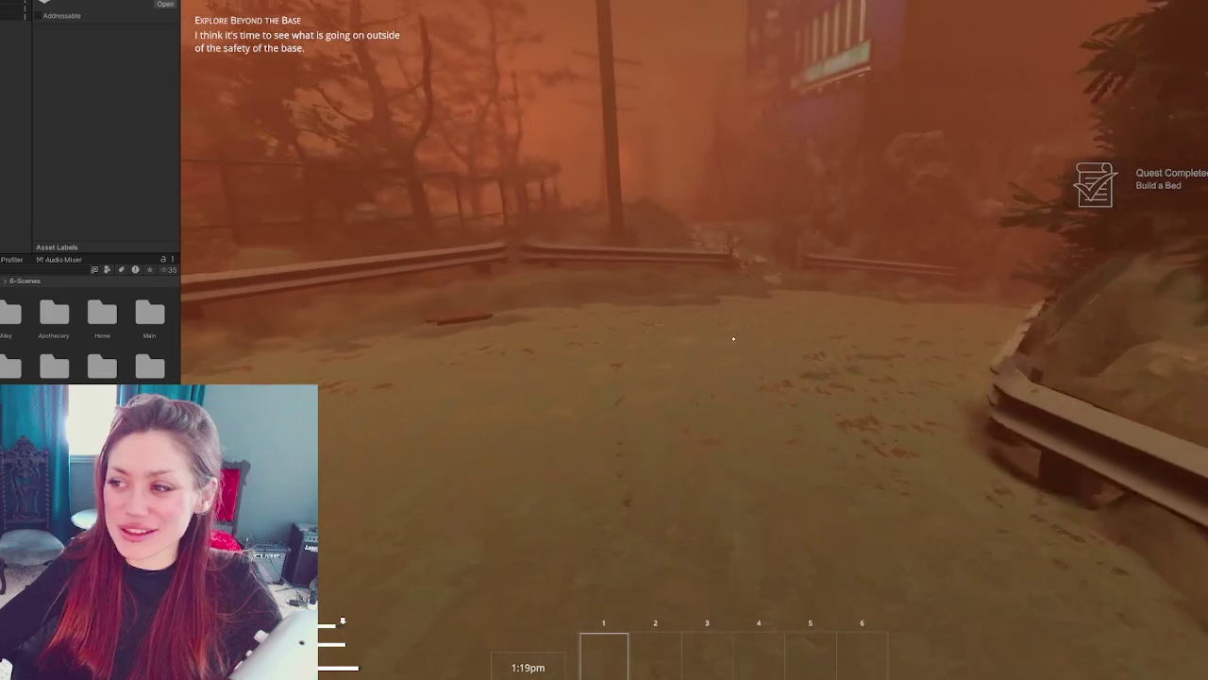
pyautogui.press('w')
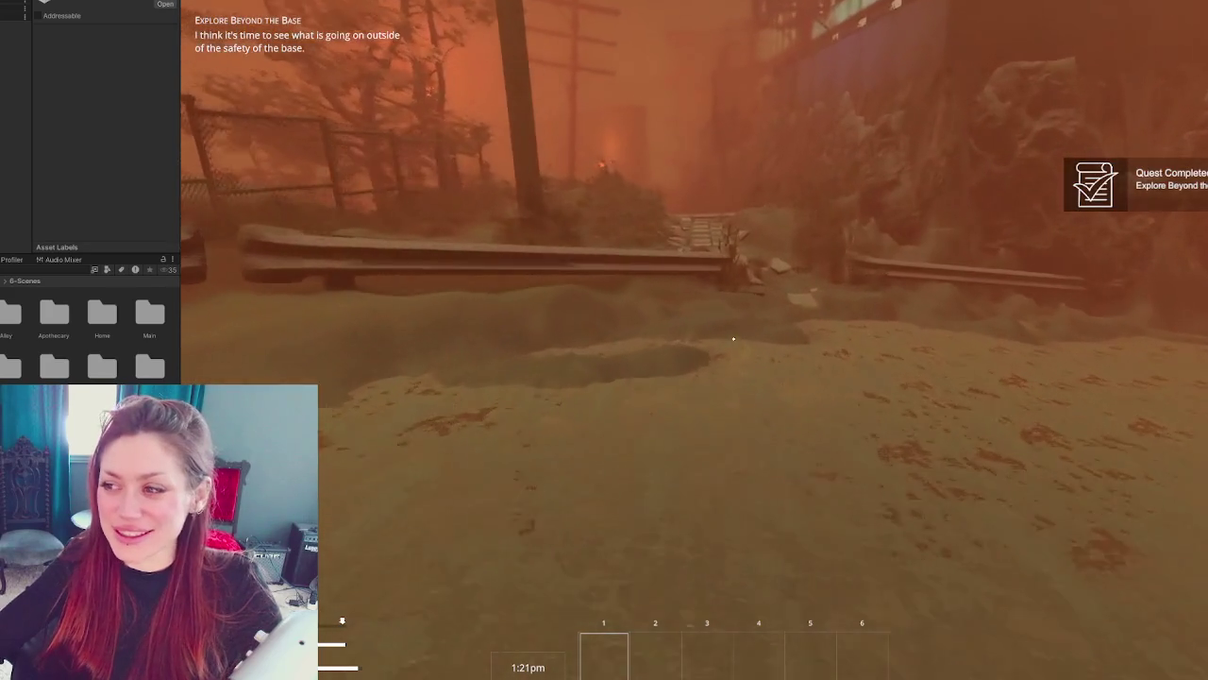
pyautogui.press('w')
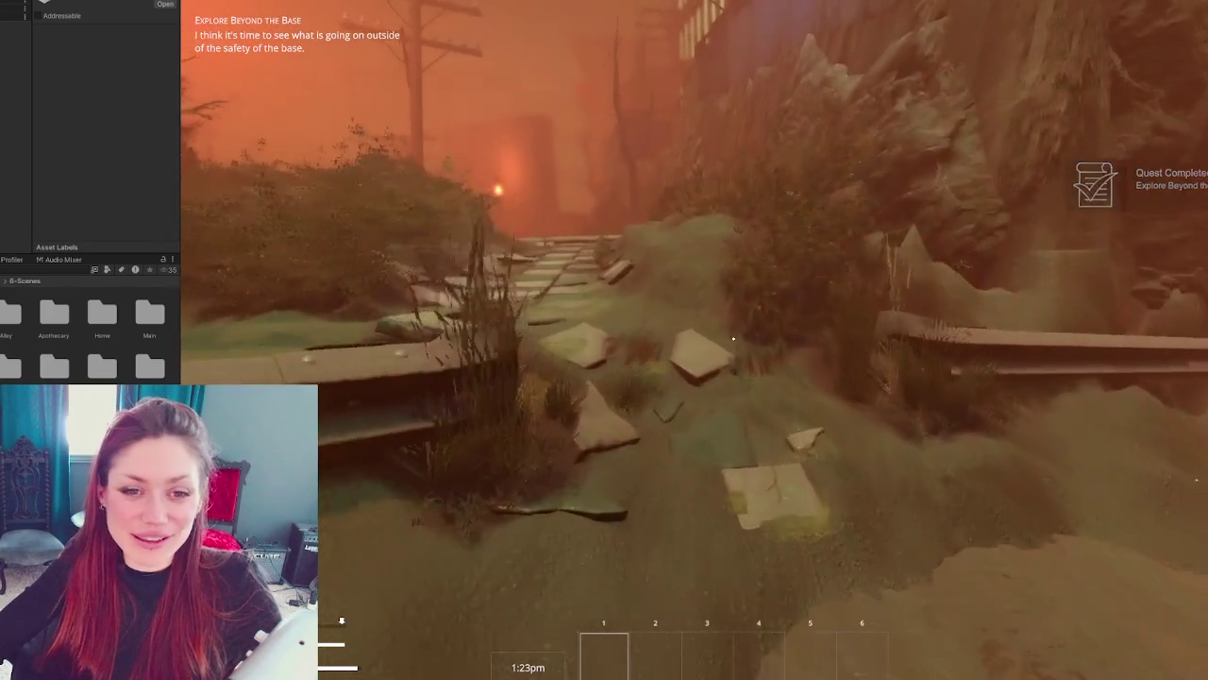
pyautogui.press('w')
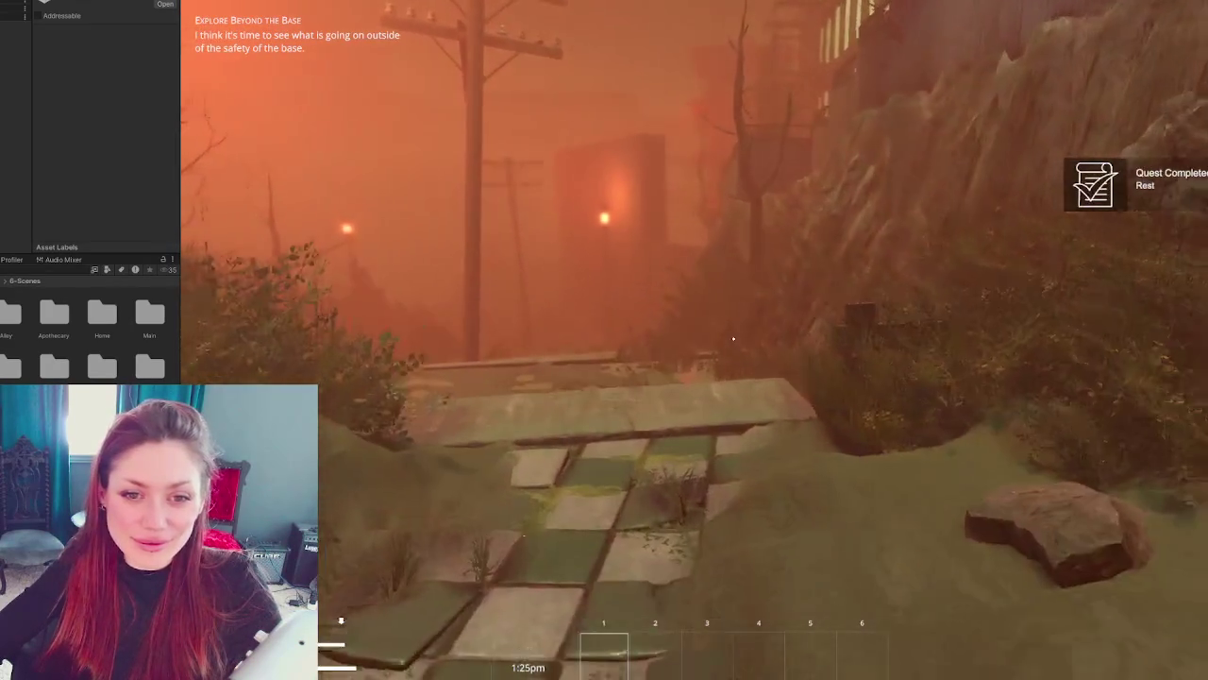
pyautogui.press('w')
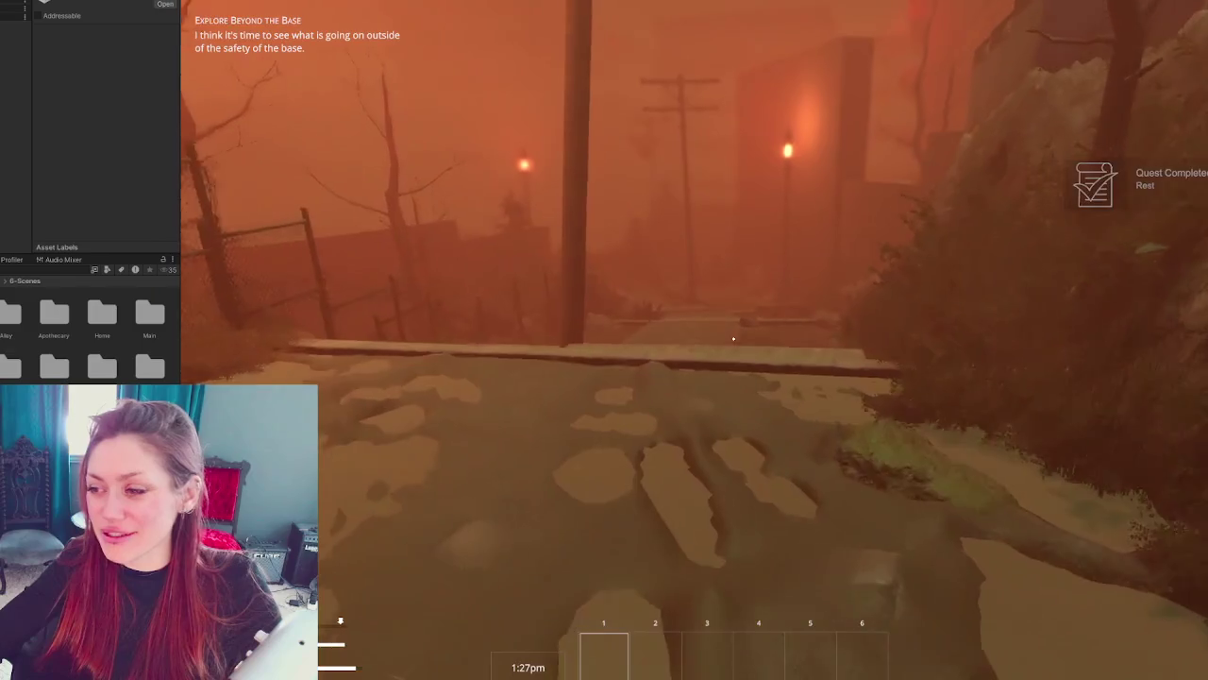
pyautogui.press('w')
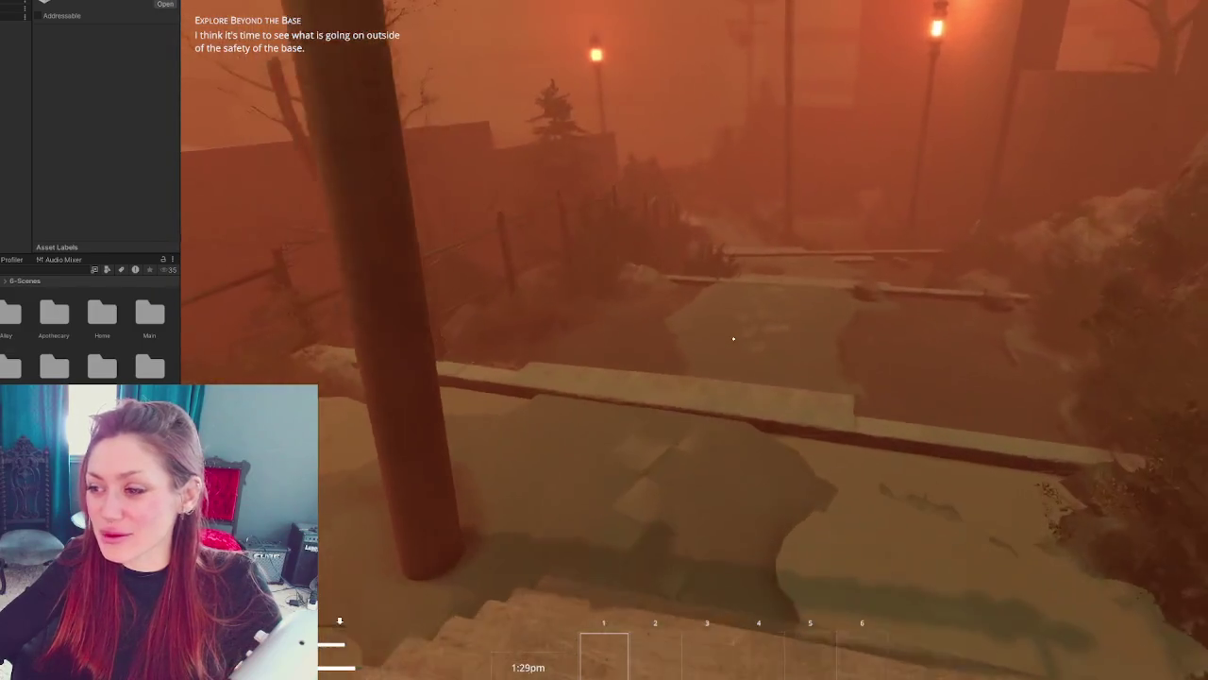
pyautogui.press('w')
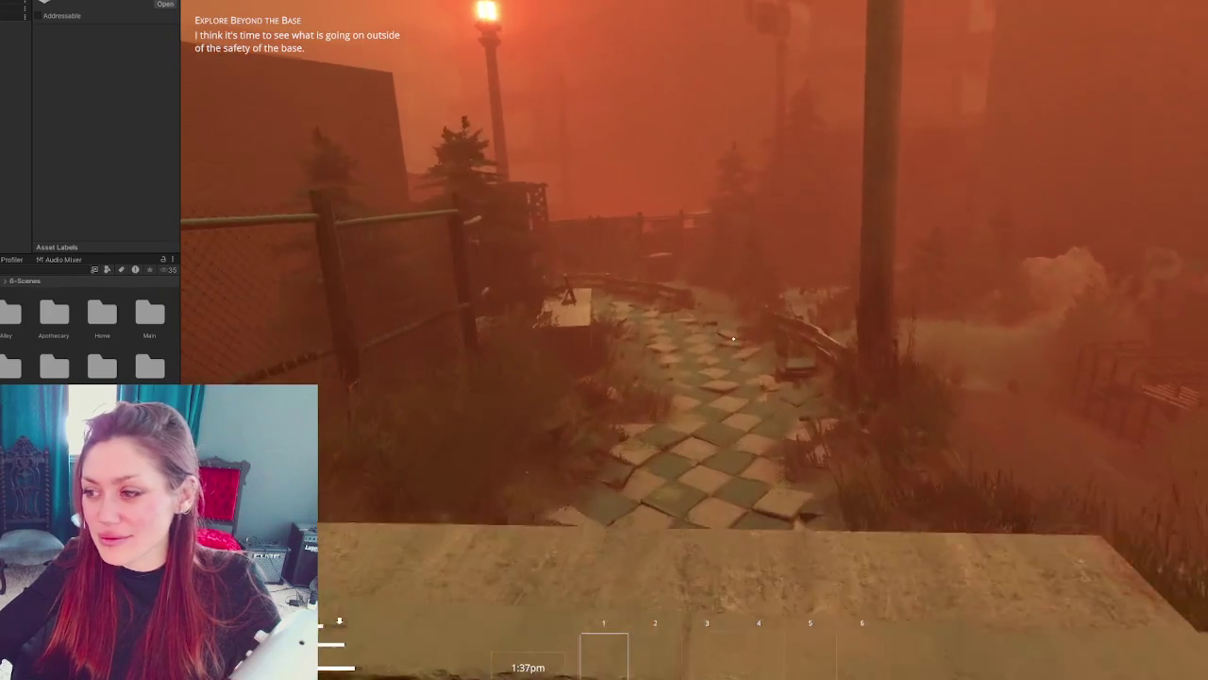
# - Walk the checkered path along the fence to the campfire and turn toward the garden steps
pyautogui.press('w')
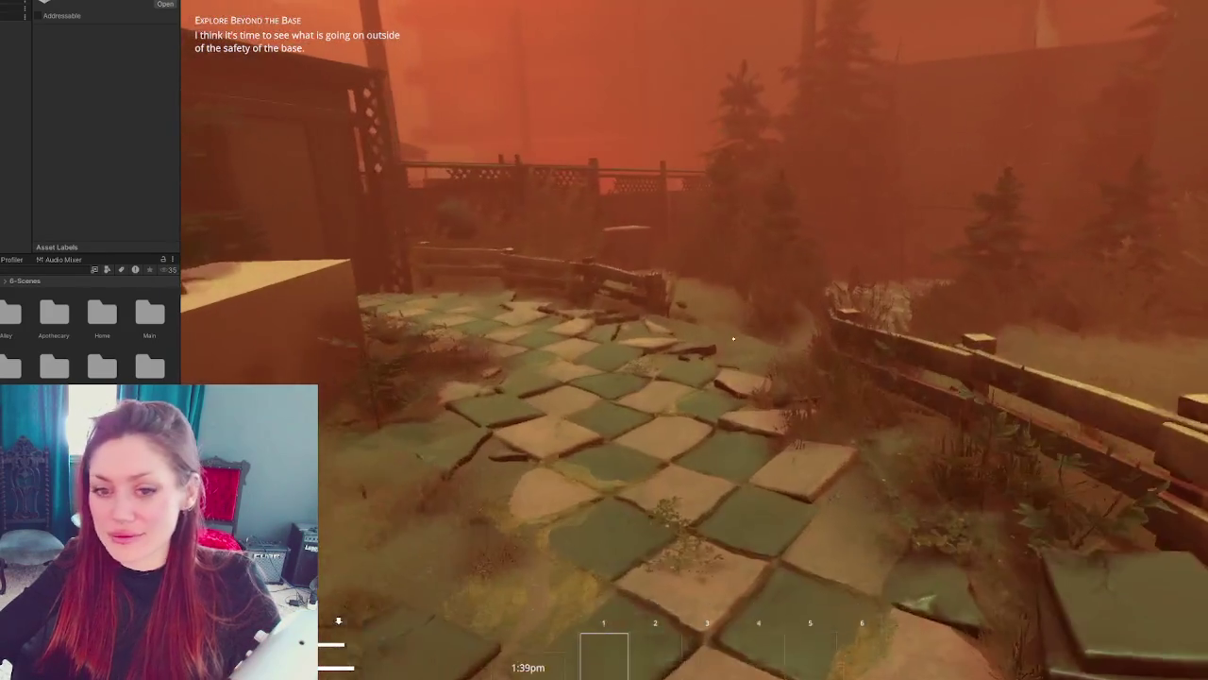
pyautogui.press('w')
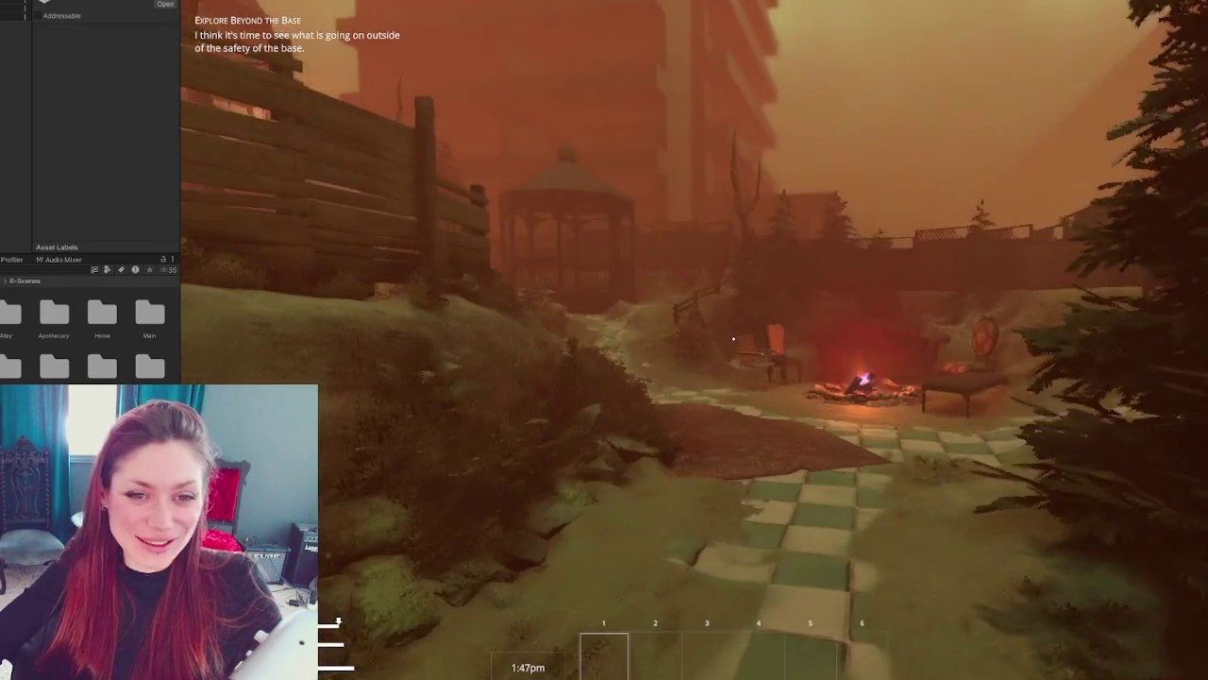
pyautogui.press('w')
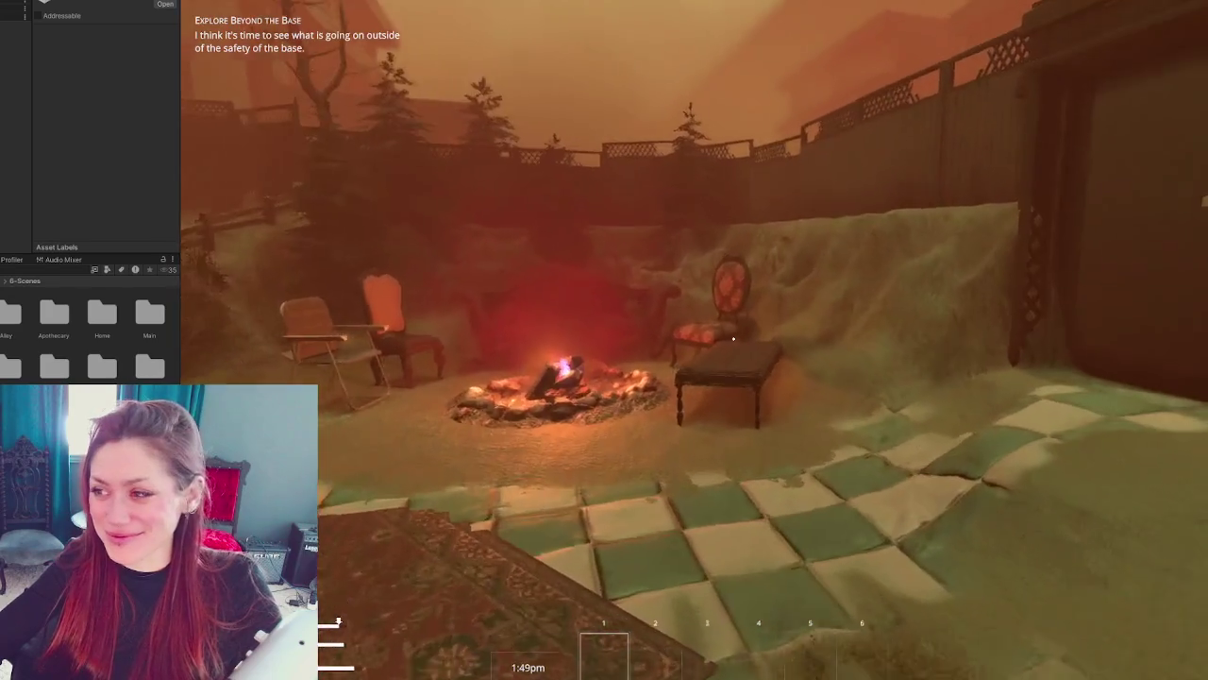
pyautogui.press('w')
pyautogui.press('w')
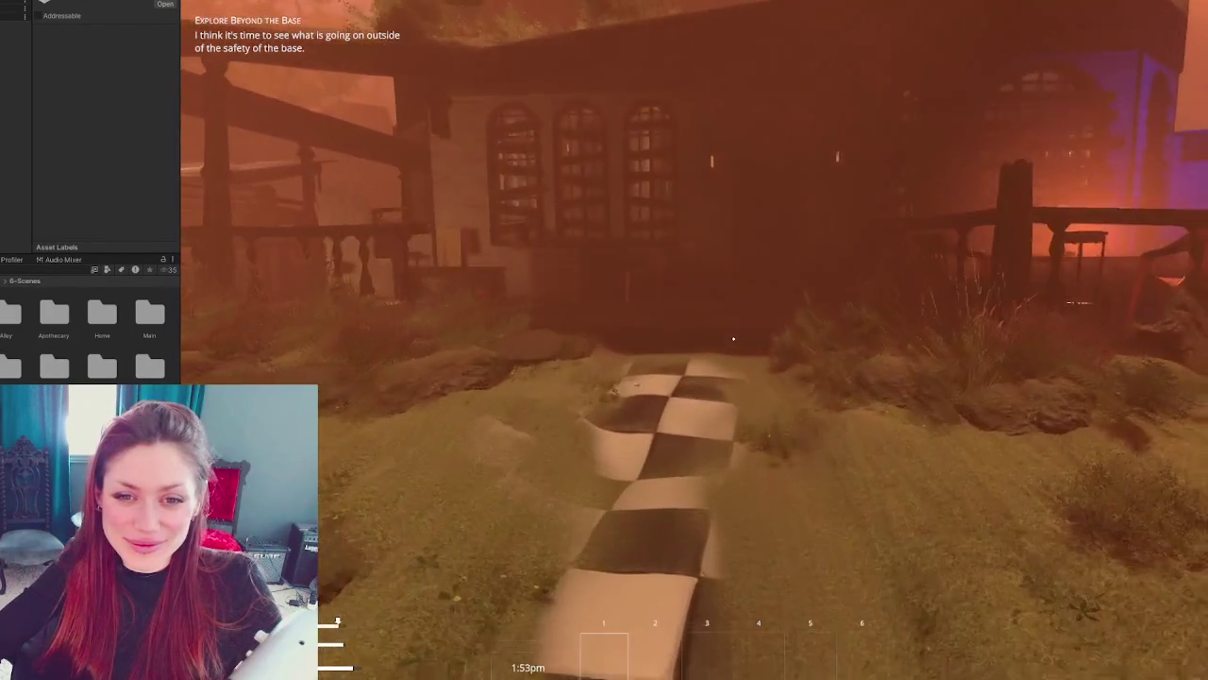
# - Walk along the checkered path to the apothecary's door and window, then bring up the pause menu
pyautogui.press('w')
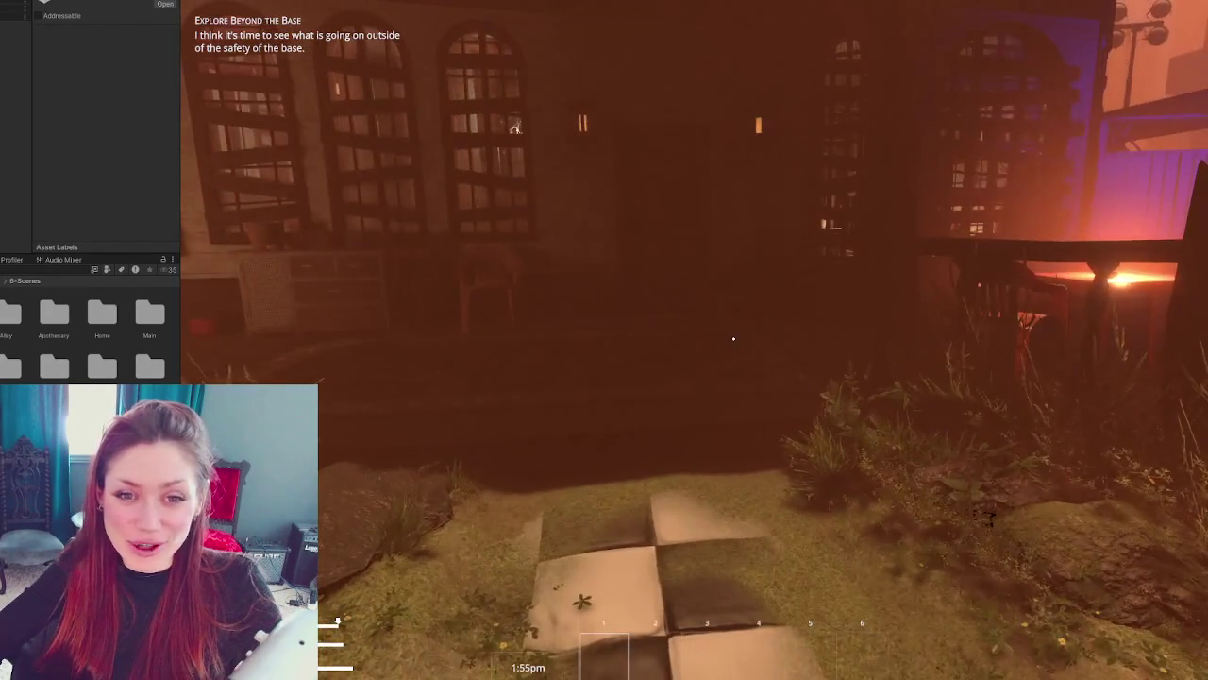
pyautogui.press('w')
pyautogui.press('w')
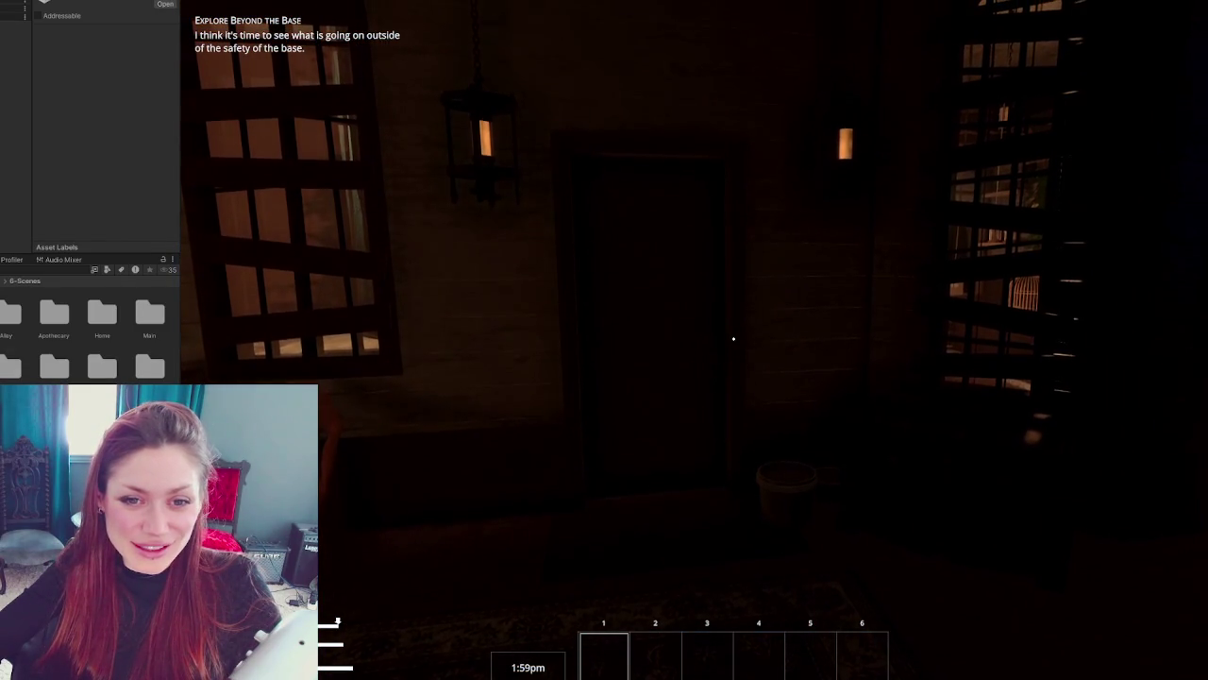
pyautogui.press('w')
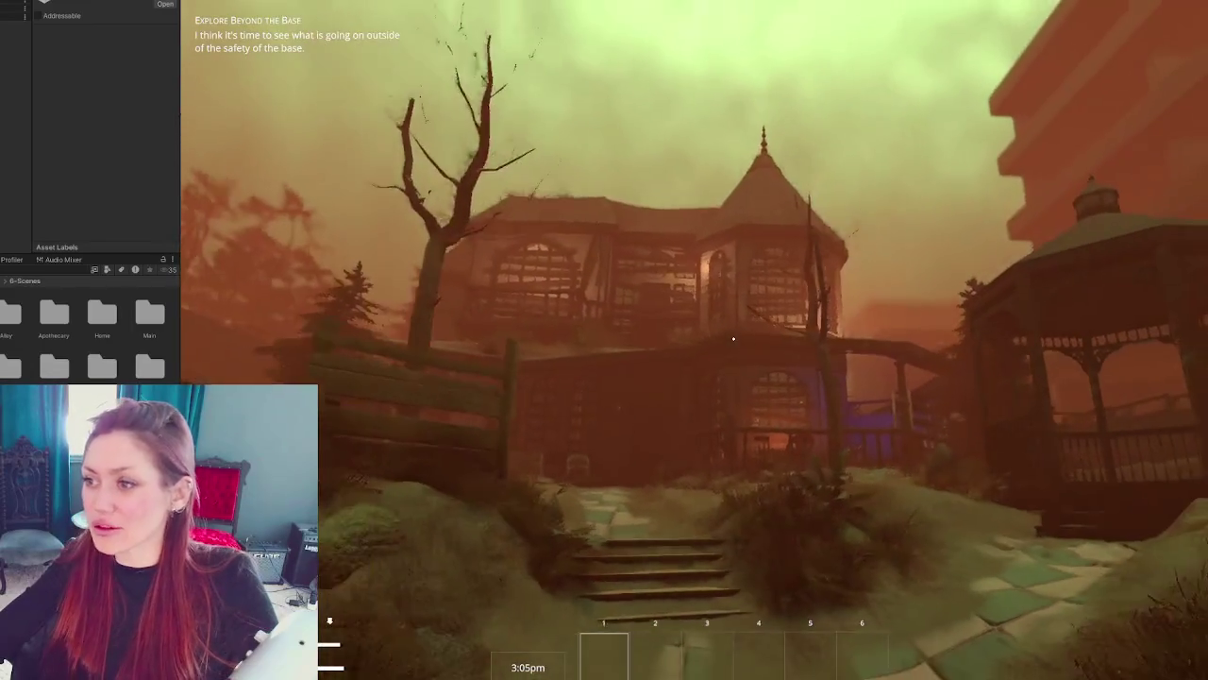
pyautogui.press('Escape')
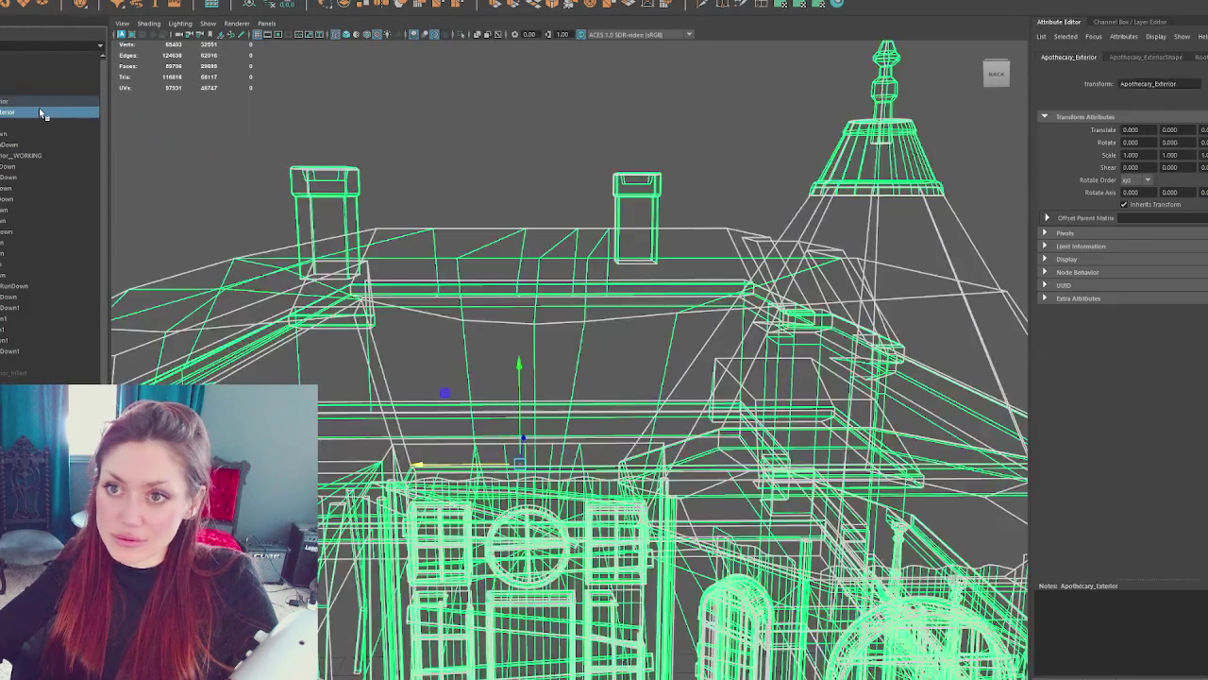
# - Delete the green house duplicate, switch to textured view, and box-select both chimneys' components
pyautogui.press('Delete')
pyautogui.click(468, 259)
pyautogui.press('6')
pyautogui.moveTo(468, 258)
pyautogui.mouseDown()
pyautogui.moveTo(539, 249)
pyautogui.moveTo(538, 276)
pyautogui.mouseUp()
pyautogui.click(513, 305)
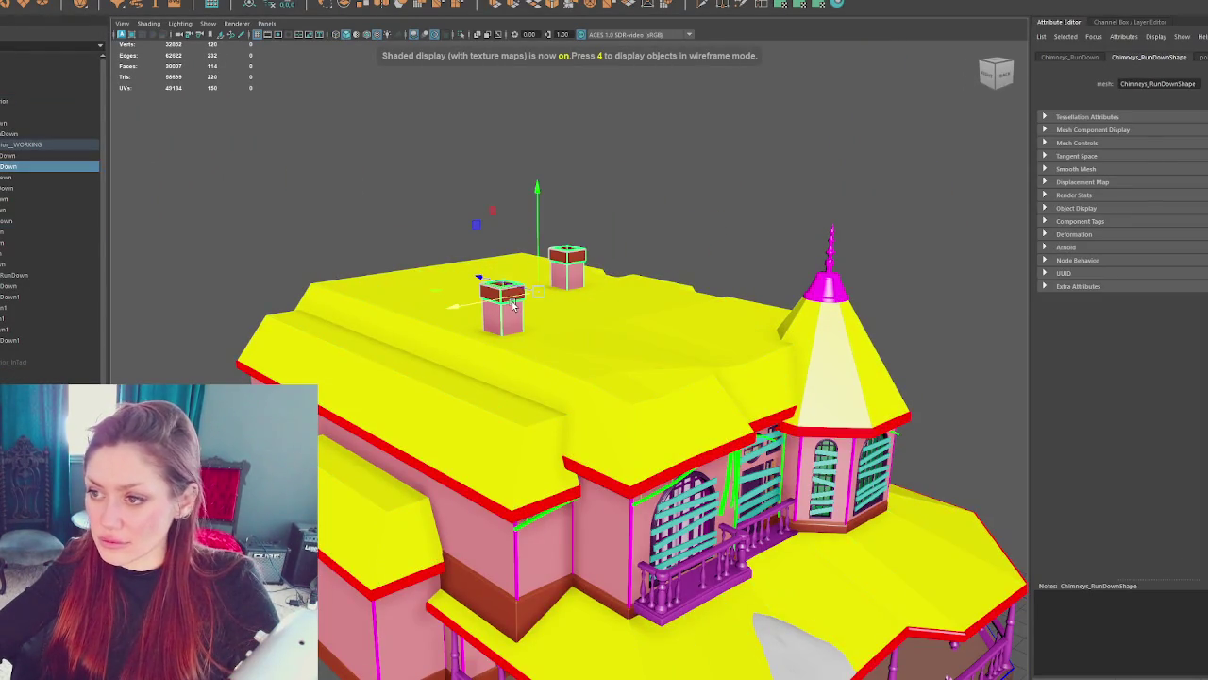
pyautogui.rightClick(662, 193)
pyautogui.press('4')
pyautogui.moveTo(452, 260); pyautogui.dragTo(526, 375)
pyautogui.press('6')
# - Move one chimney right along the roof, then grow and rework the back chimney's face selection
pyautogui.moveTo(446, 324)
pyautogui.mouseDown()
pyautogui.moveTo(595, 336)
pyautogui.moveTo(701, 304)
pyautogui.moveTo(515, 350)
pyautogui.moveTo(508, 326)
pyautogui.moveTo(477, 342)
pyautogui.moveTo(495, 324)
pyautogui.moveTo(476, 308)
pyautogui.moveTo(552, 342)
pyautogui.moveTo(572, 307)
pyautogui.mouseUp()
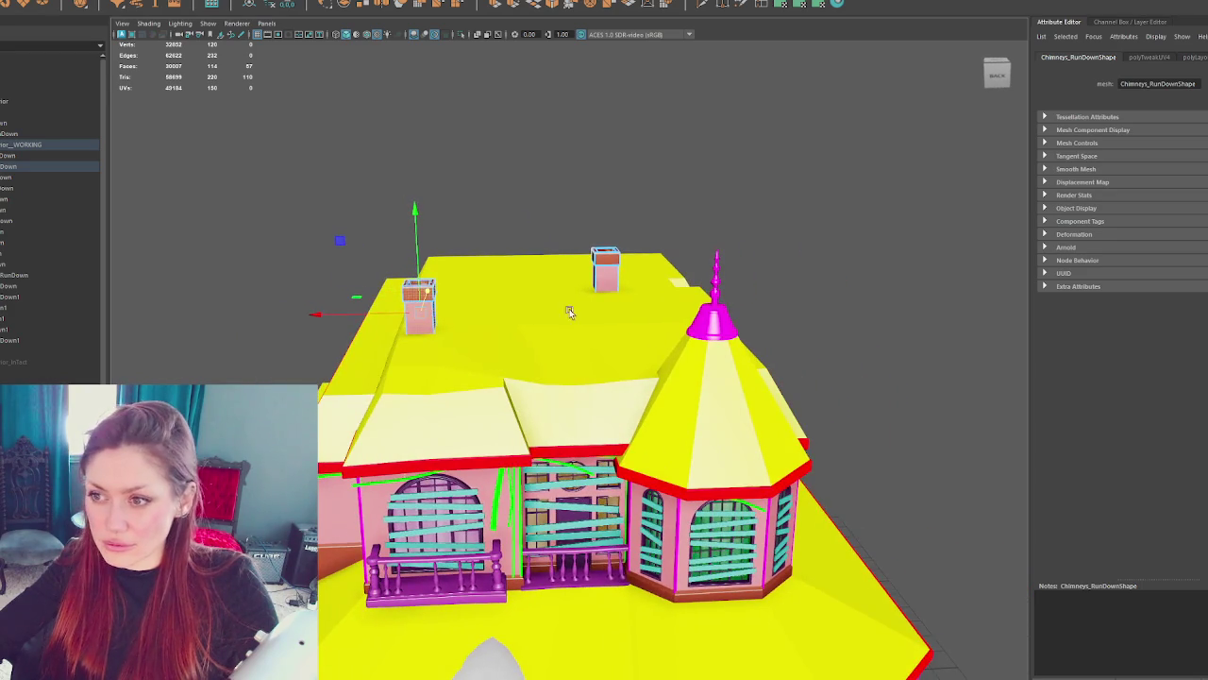
pyautogui.press('Escape')
pyautogui.click(596, 255)
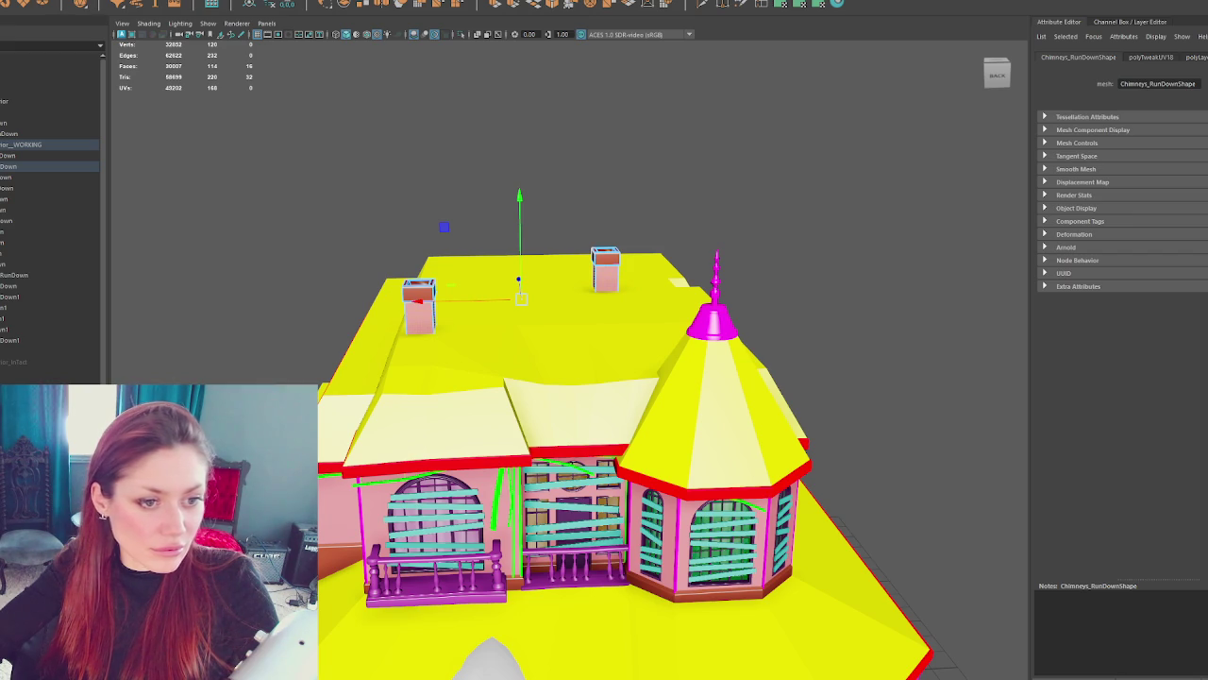
pyautogui.hotkey('shift', '.')
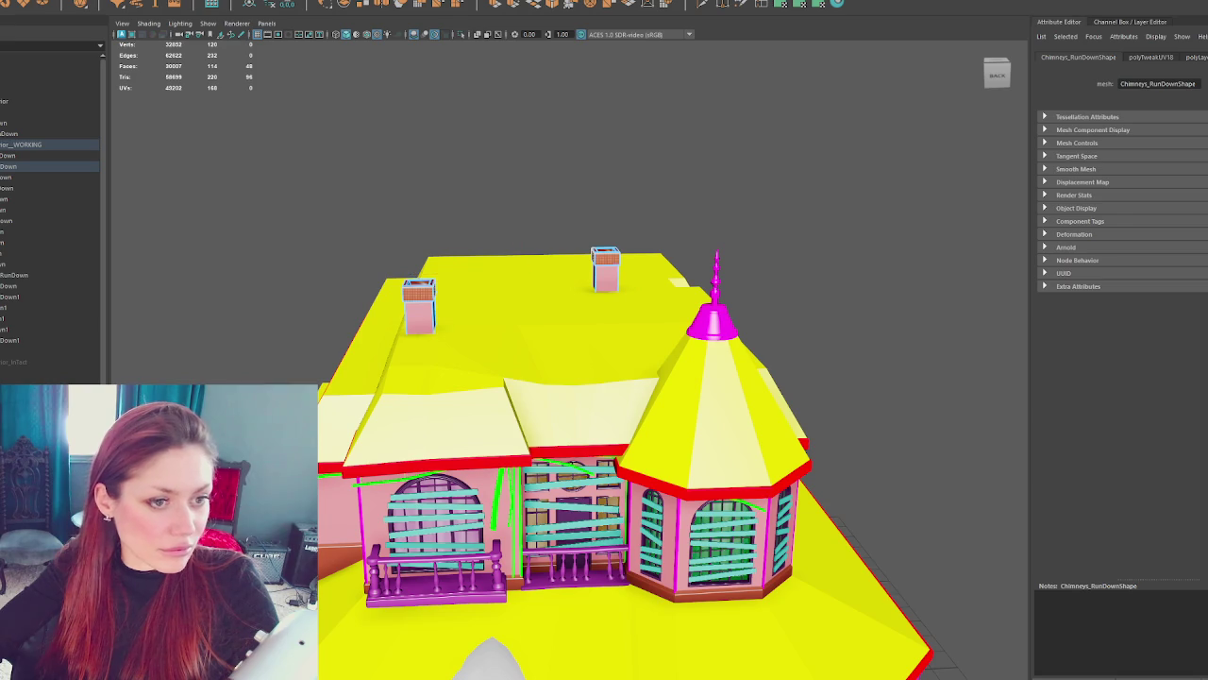
pyautogui.press('F10')
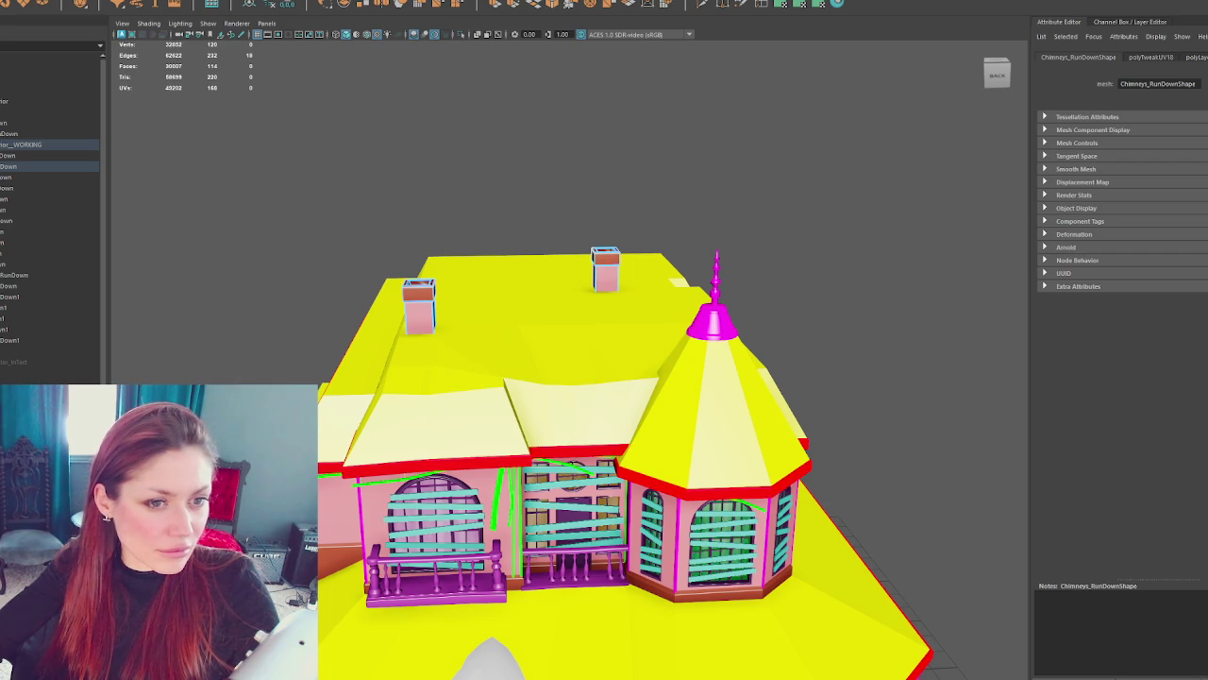
pyautogui.hotkey('ctrl', 'F11')
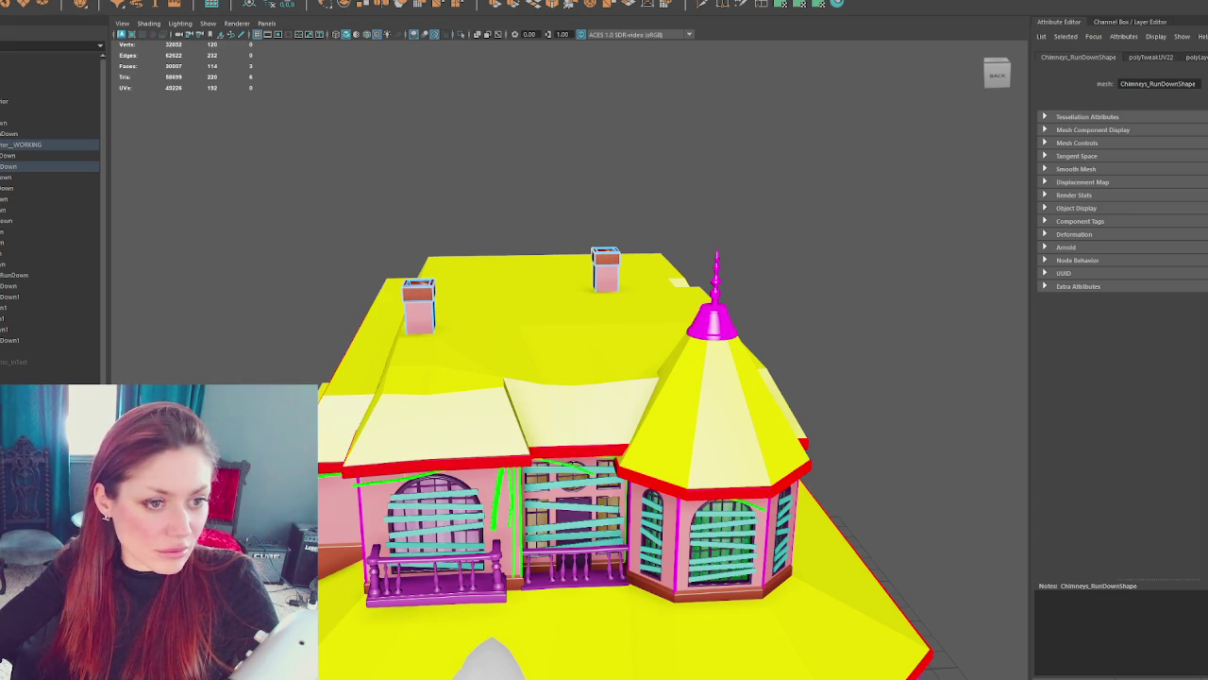
pyautogui.hotkey('shift', '.')
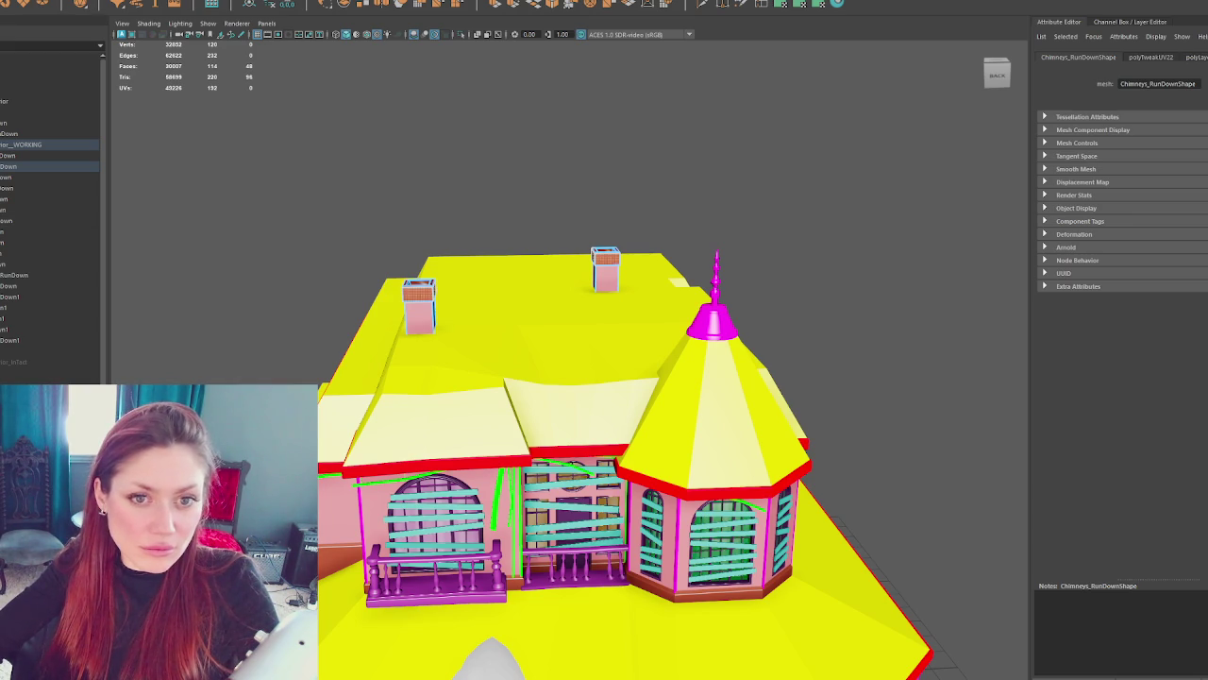
pyautogui.click(463, 170)
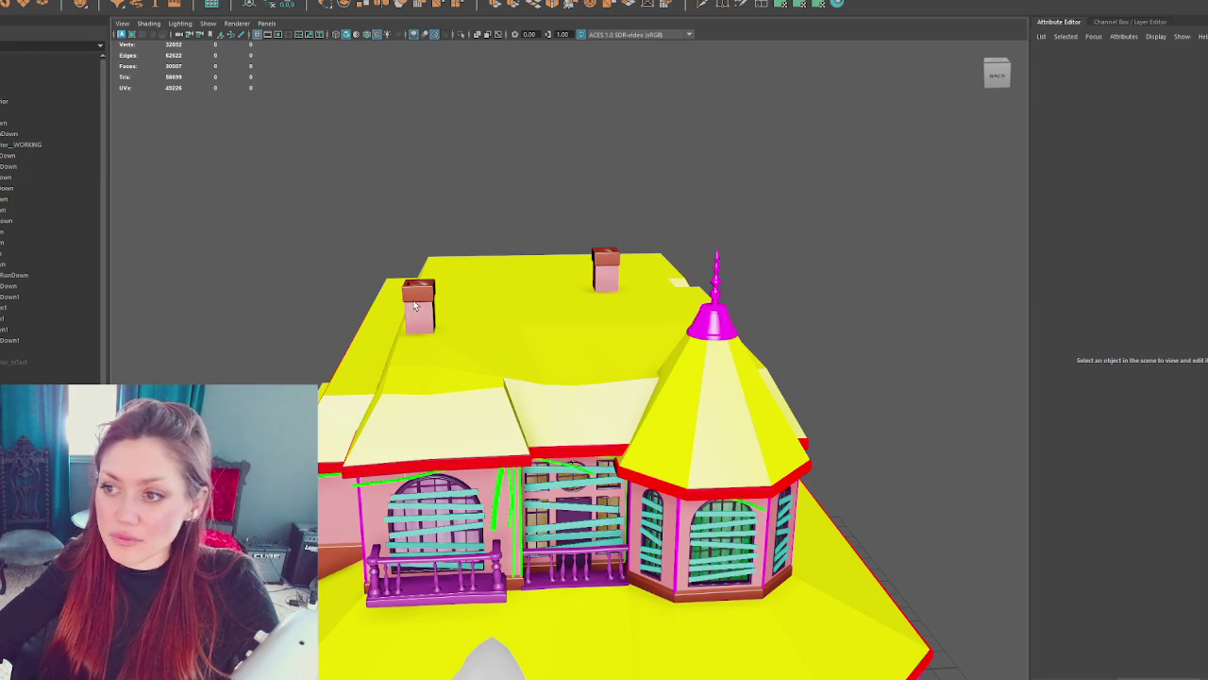
# - Hide the working house, show the intact house, and frame its roof
pyautogui.moveTo(11, 300)
pyautogui.mouseDown()
pyautogui.moveTo(26, 347)
pyautogui.moveTo(11, 101)
pyautogui.mouseUp()
pyautogui.click(19, 144)
pyautogui.hotkey('ctrl', 'h')
pyautogui.click(26, 305)
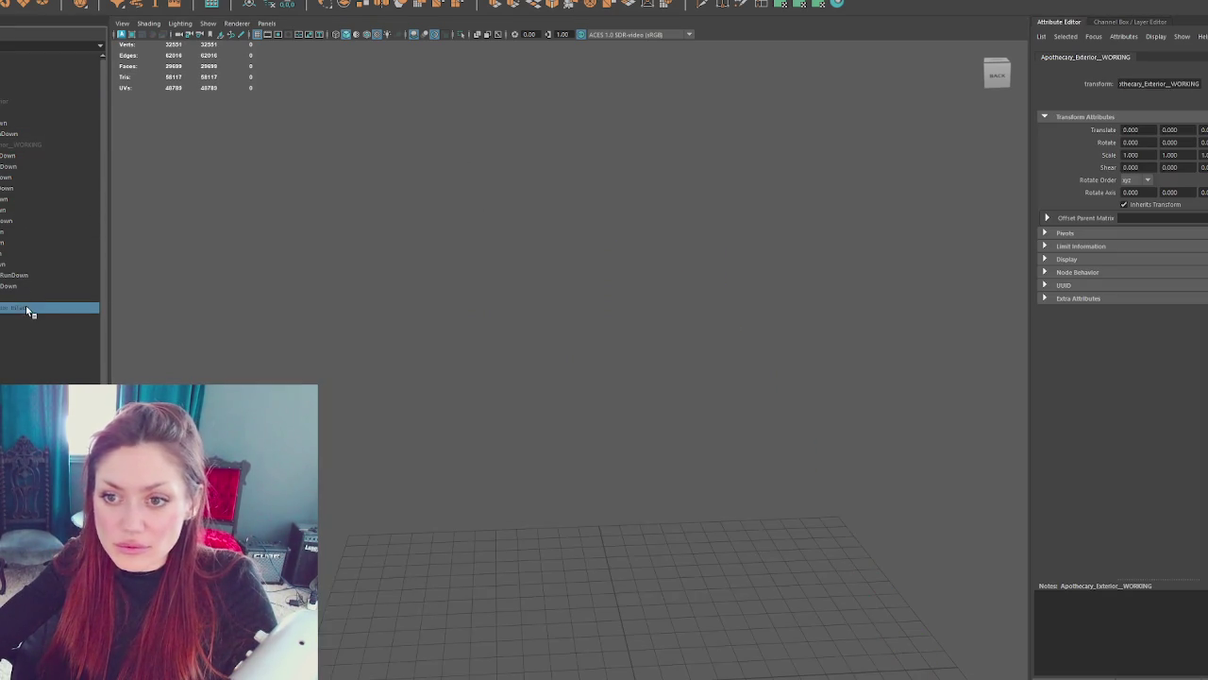
pyautogui.hotkey('shift', 'h')
pyautogui.click(587, 466)
pyautogui.press('f')
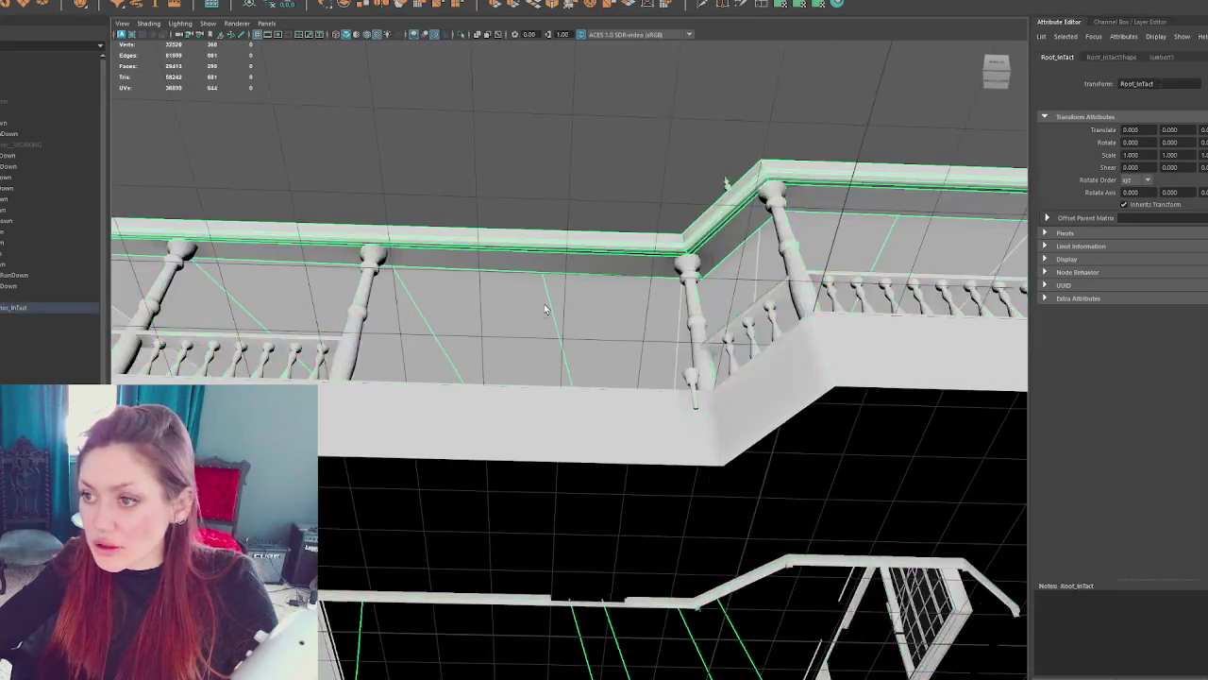
pyautogui.press('f')
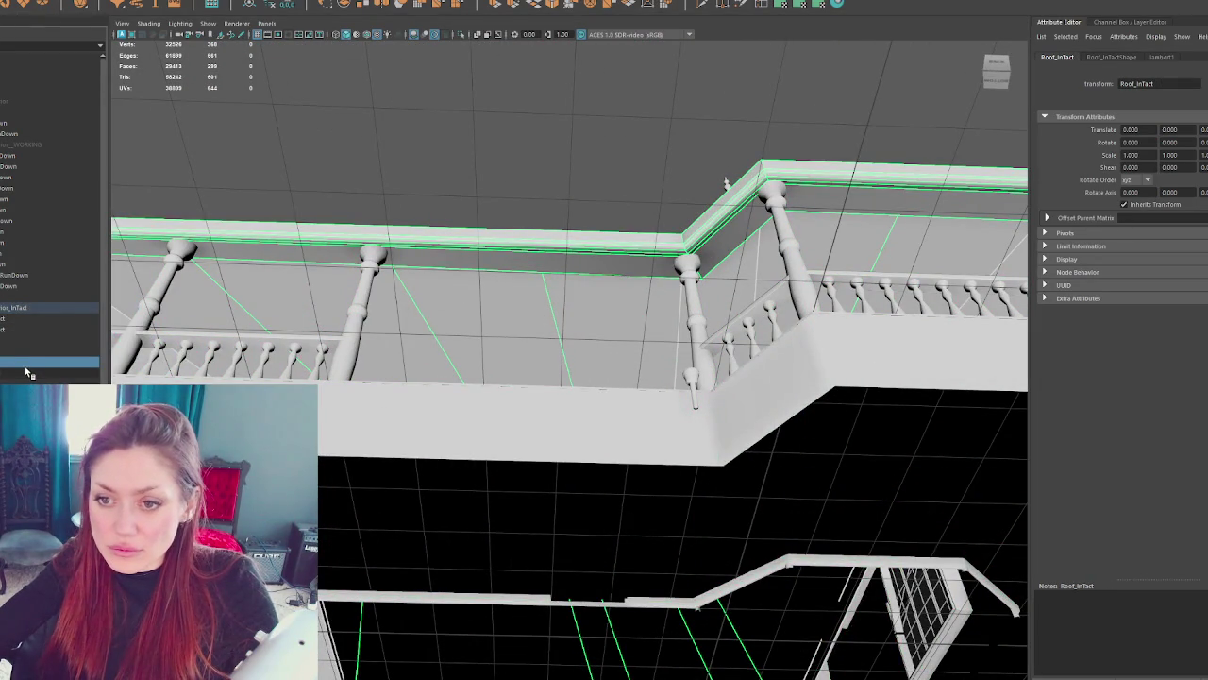
# - Duplicate the intact roof into the rundown group, hide the intact exterior, and show Apothecary_Exterior_WORKING
pyautogui.hotkey('ctrl', 'd')
pyautogui.moveTo(29, 307)
pyautogui.mouseDown()
pyautogui.moveTo(45, 137)
pyautogui.moveTo(44, 293)
pyautogui.mouseUp()
pyautogui.click(28, 318)
pyautogui.hotkey('ctrl', 'h')
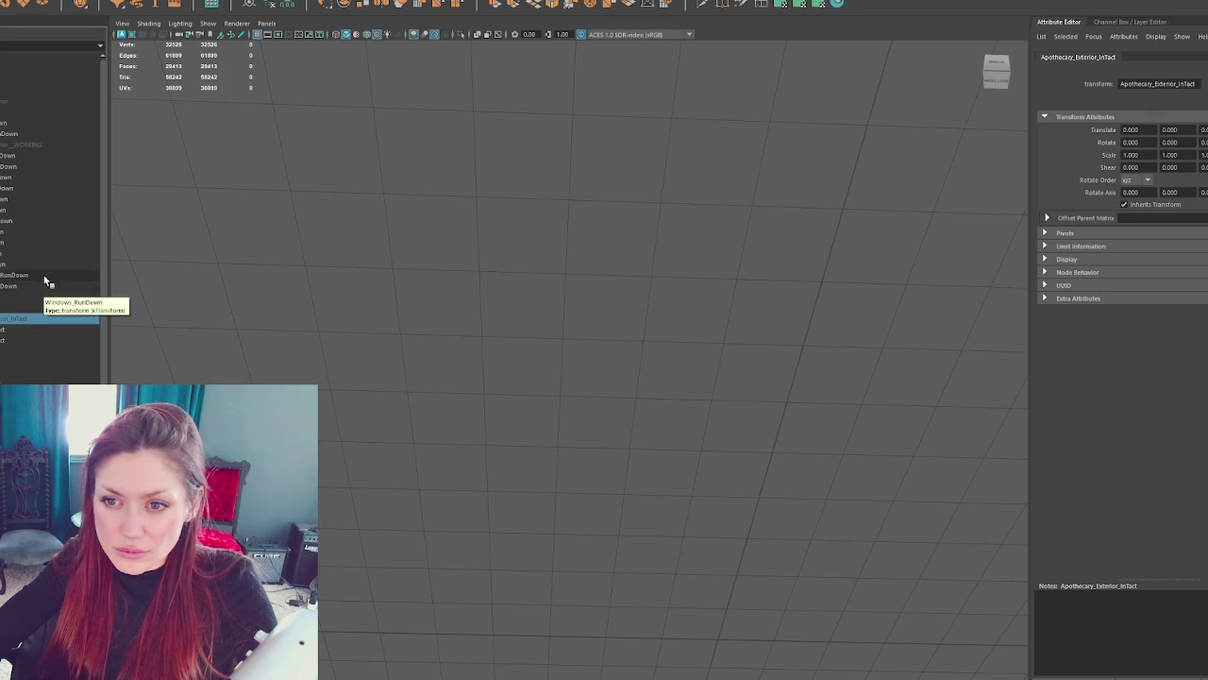
pyautogui.click(51, 149)
pyautogui.hotkey('shift', 'h')
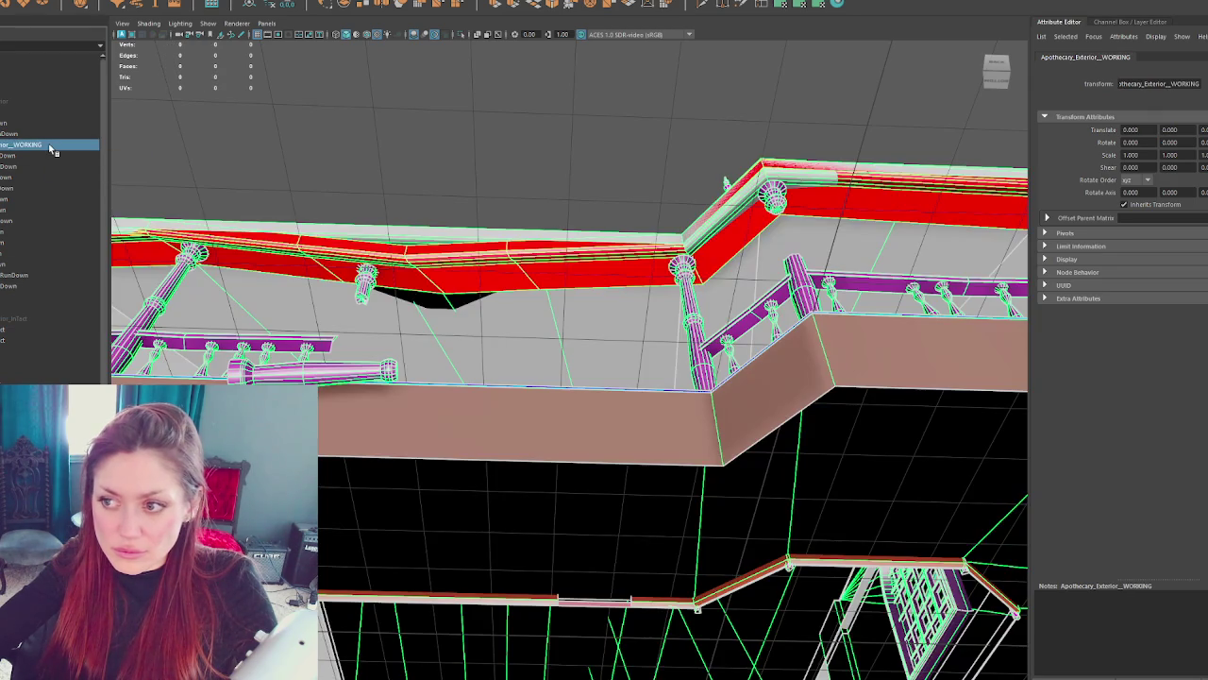
# - Isolate Roof_InTact1 and delete its inner faces, leaving the U-shaped roof strip
pyautogui.click(602, 370)
pyautogui.hotkey('ctrl', '1')
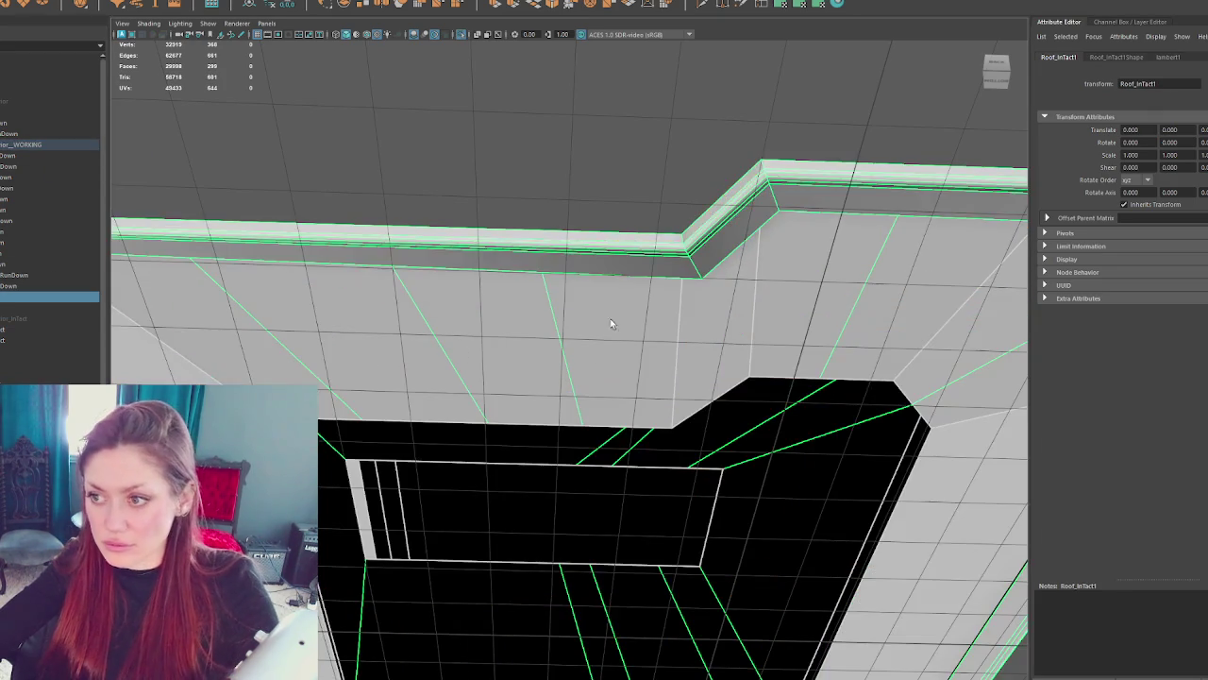
pyautogui.press('F11')
pyautogui.press('f')
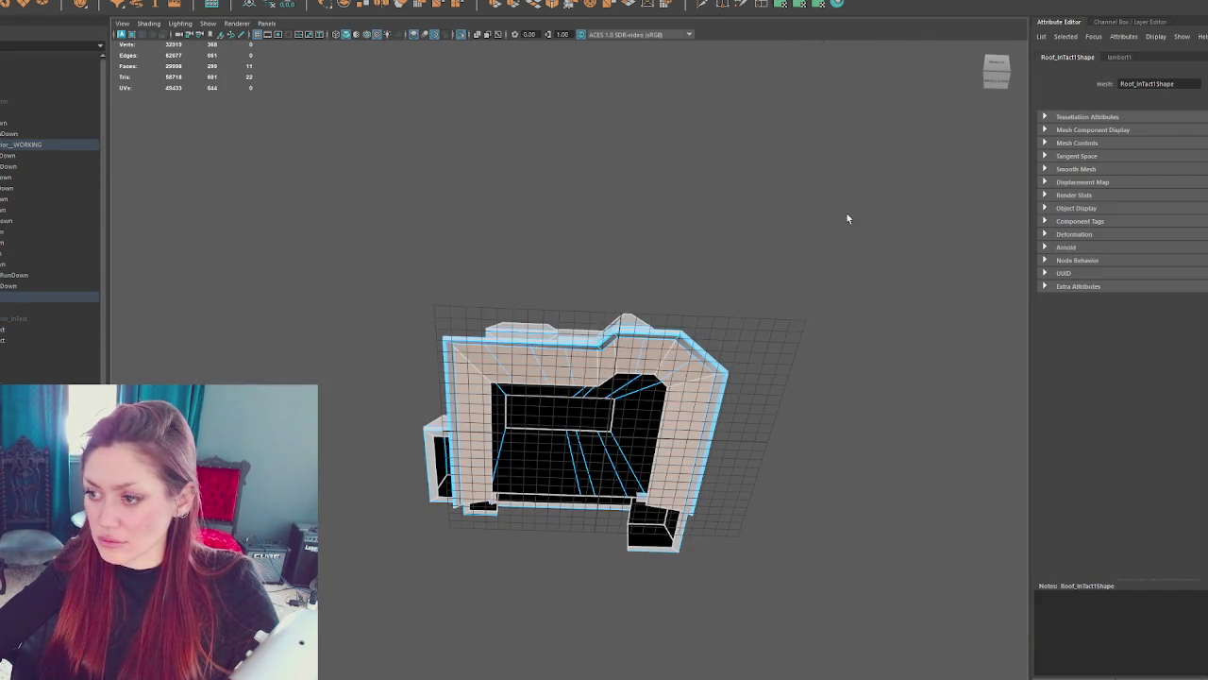
pyautogui.moveTo(842, 231); pyautogui.dragTo(323, 626)
pyautogui.press('Delete')
pyautogui.click(481, 200)
pyautogui.scroll(5, 608, 334)
pyautogui.click(608, 334)
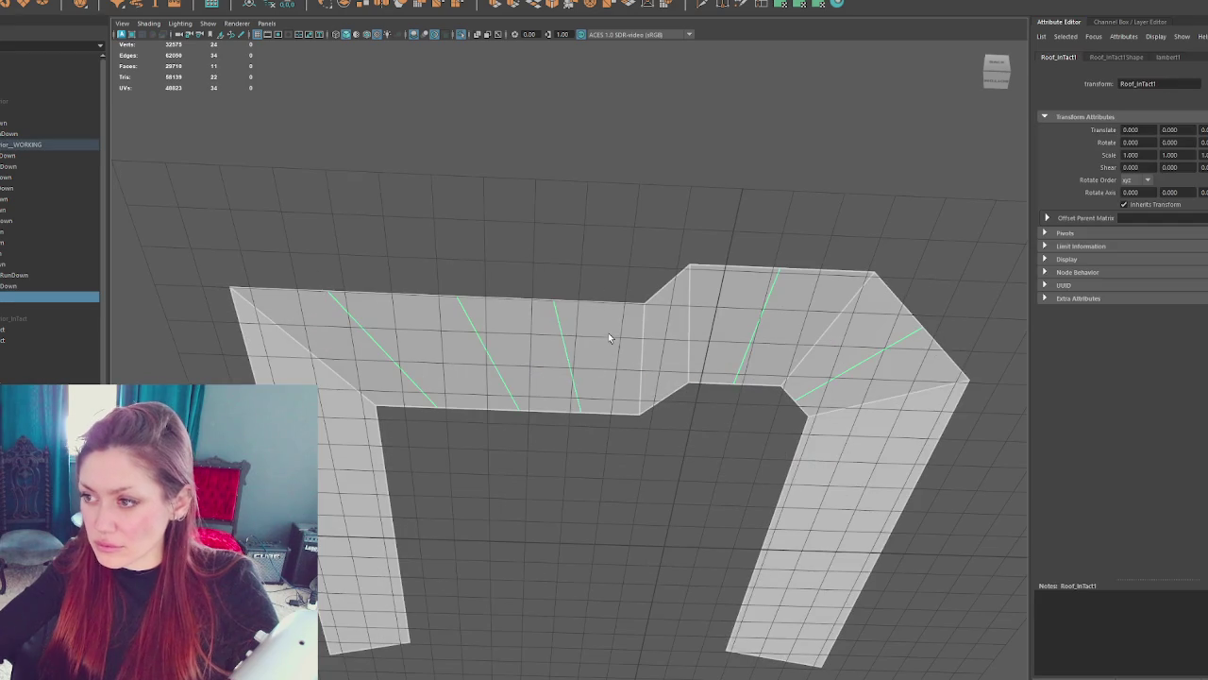
pyautogui.rightClick(544, 175)
pyautogui.click(526, 339)
pyautogui.scroll(5, 524, 338)
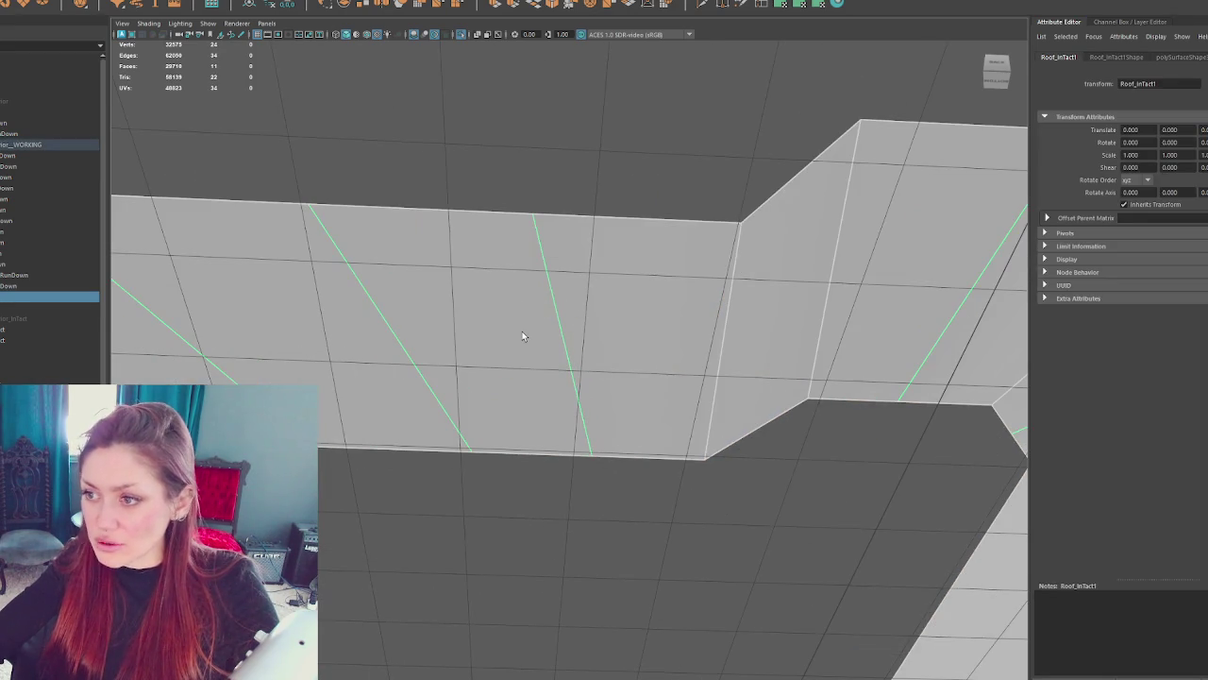
pyautogui.scroll(-5, 522, 336)
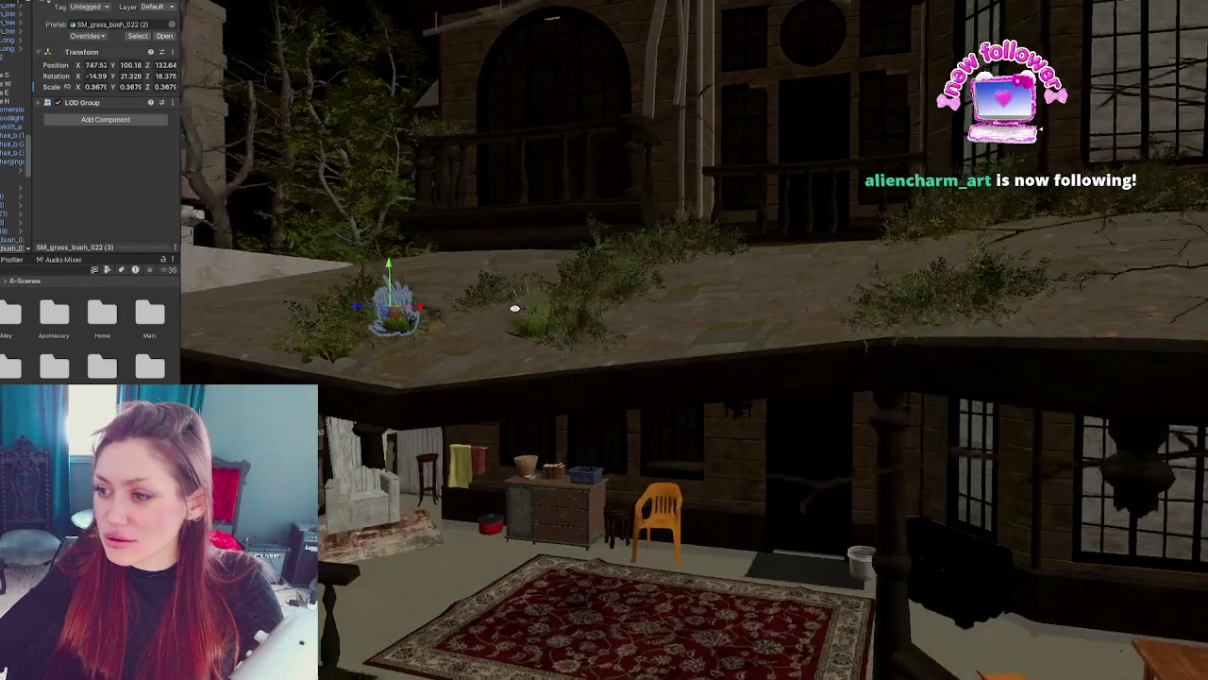
# - Select Roof_RunDown1 and insert an edge loop across it above the porch-roof gap
pyautogui.moveTo(515, 307)
pyautogui.mouseDown()
pyautogui.moveTo(521, 278)
pyautogui.moveTo(547, 261)
pyautogui.moveTo(553, 315)
pyautogui.mouseUp()
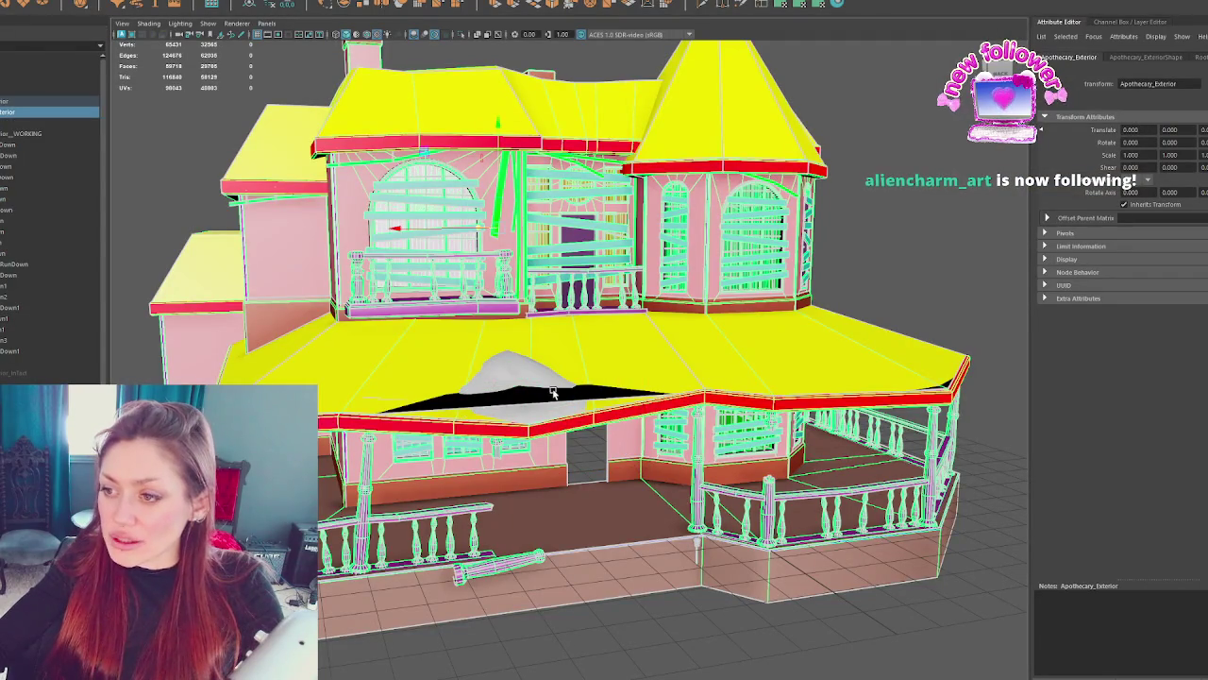
pyautogui.click(554, 393)
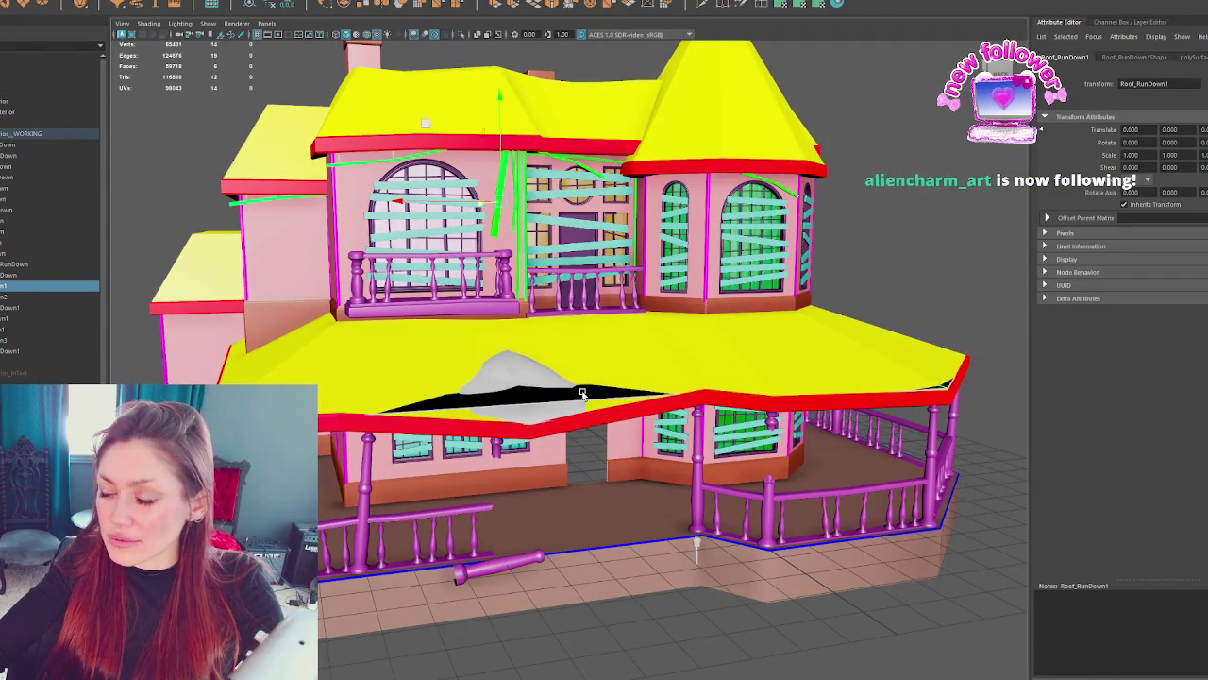
pyautogui.press('Up')
pyautogui.hotkey('ctrl', 'z')
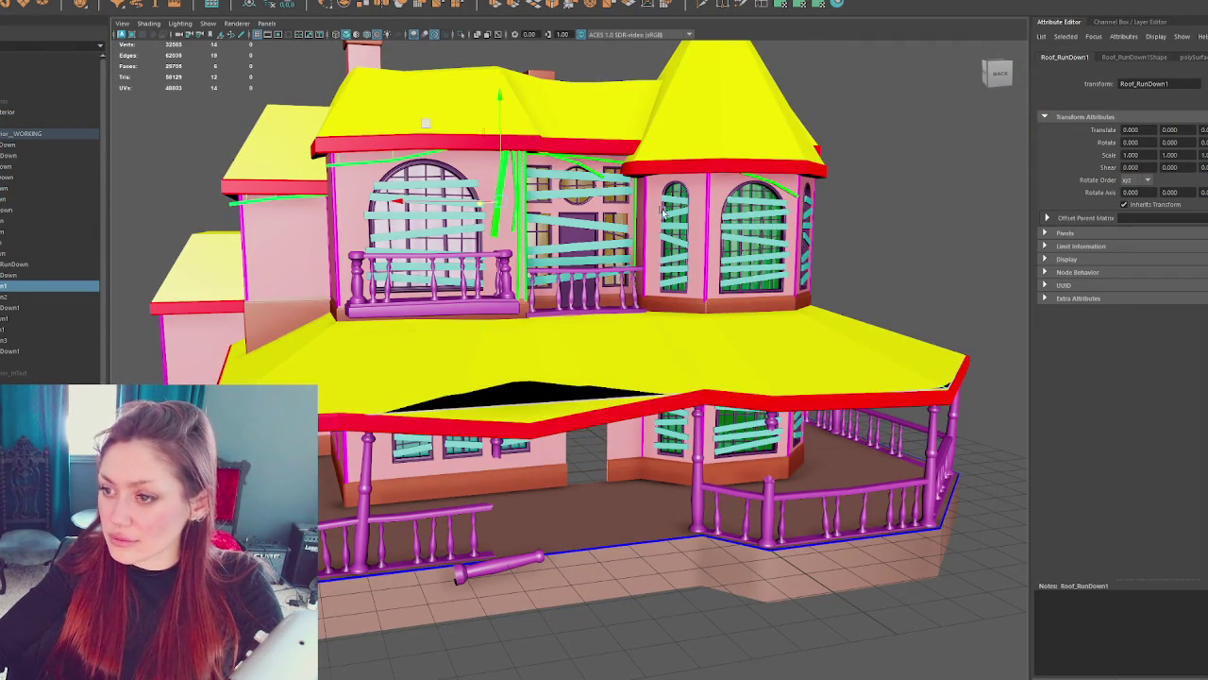
pyautogui.click(541, 396)
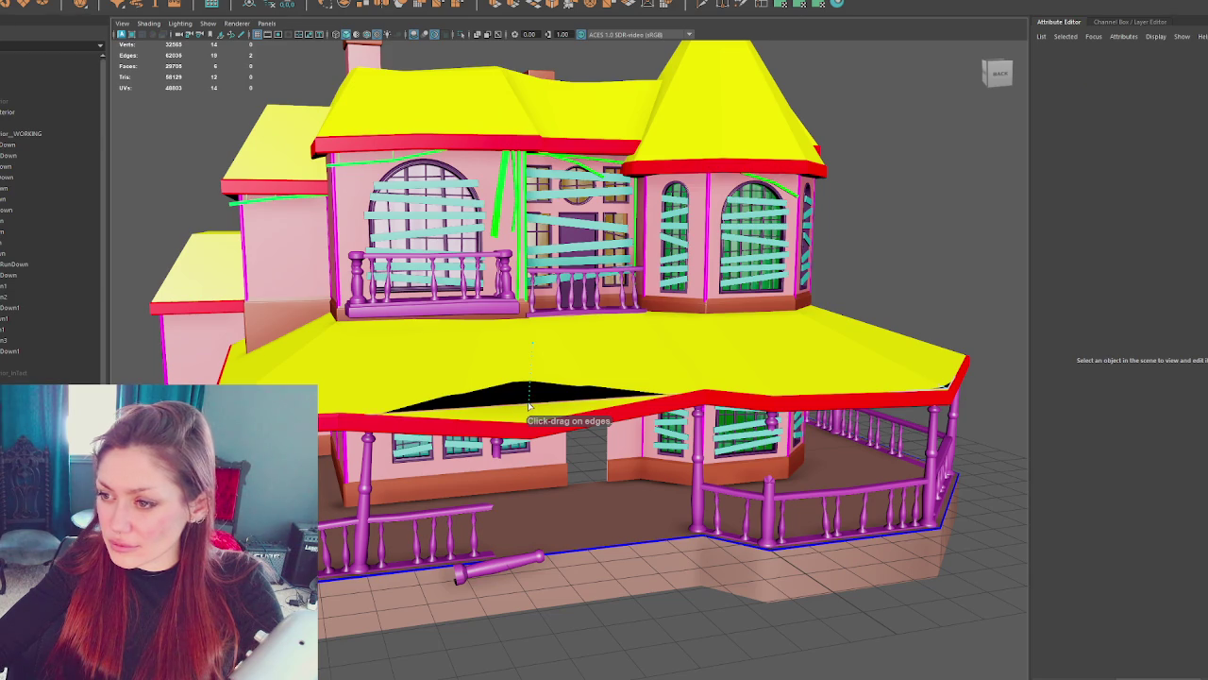
pyautogui.click(575, 397)
pyautogui.press('q')
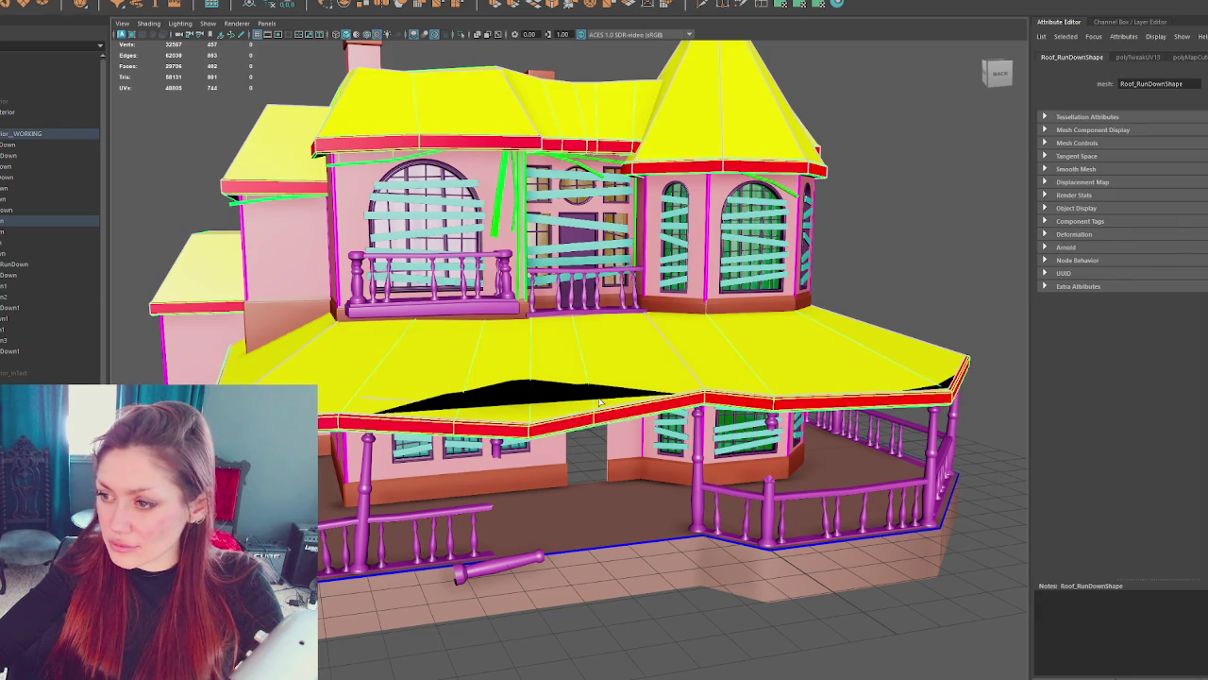
# - Select the black piece beneath the lower porch roof
pyautogui.moveTo(42, 355); pyautogui.dragTo(37, 336)
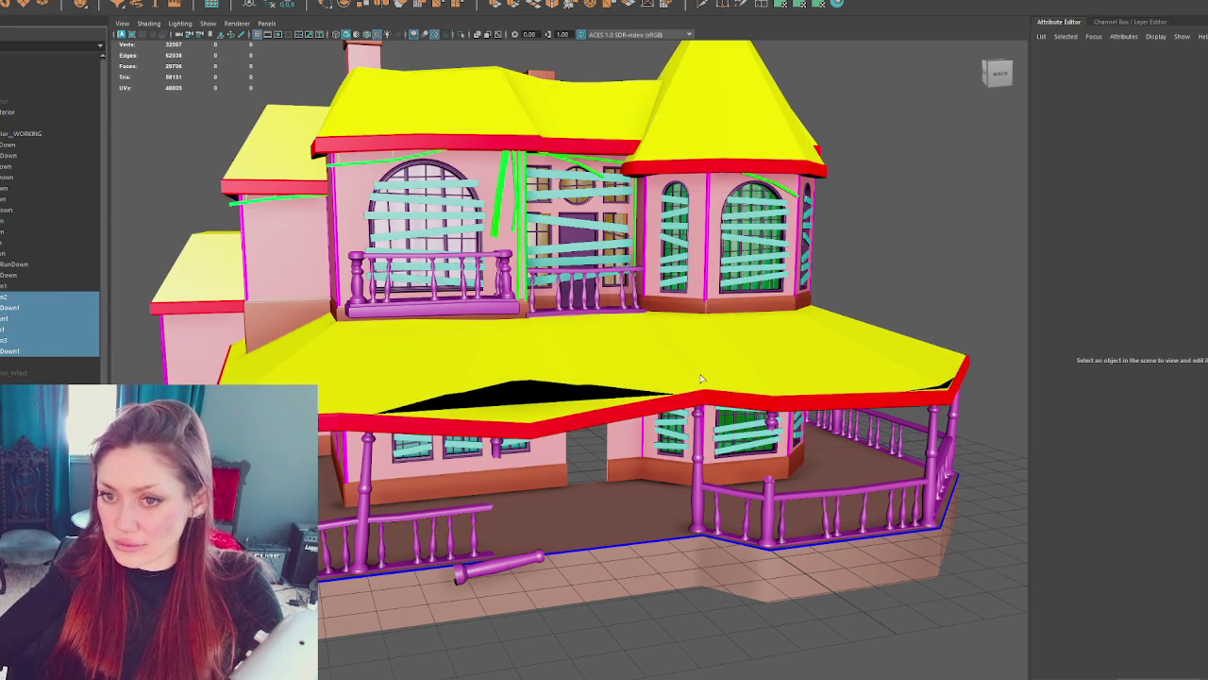
pyautogui.scroll(5, 418, 365)
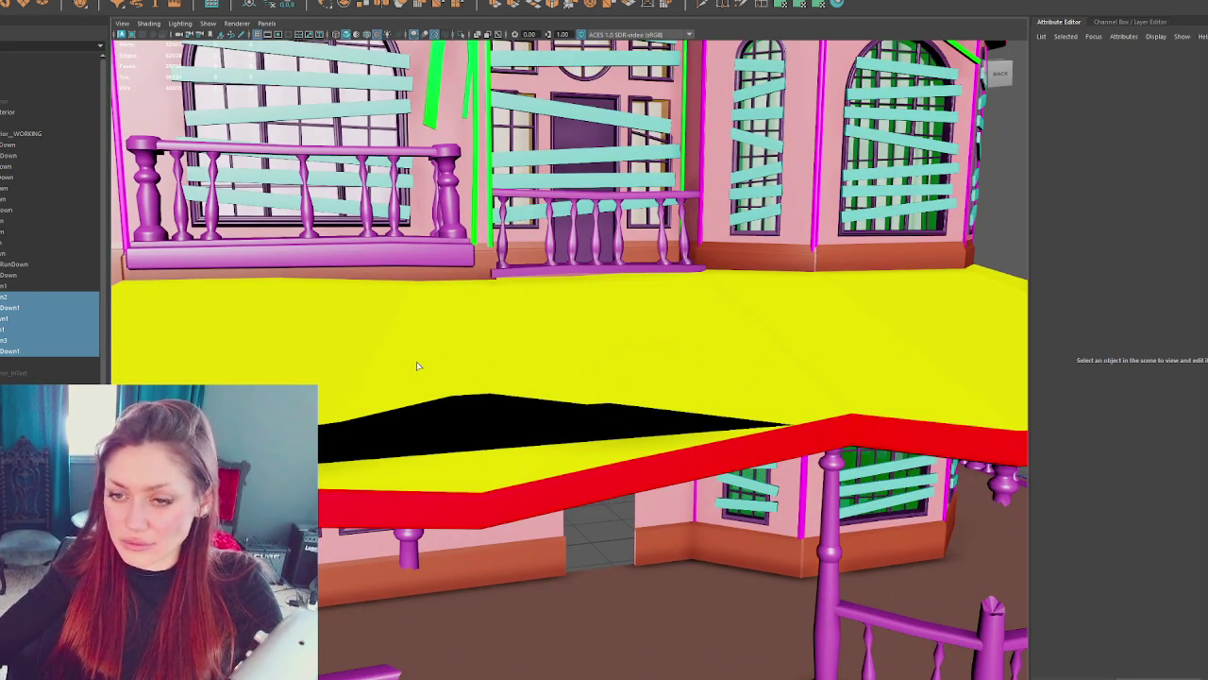
pyautogui.click(11, 321)
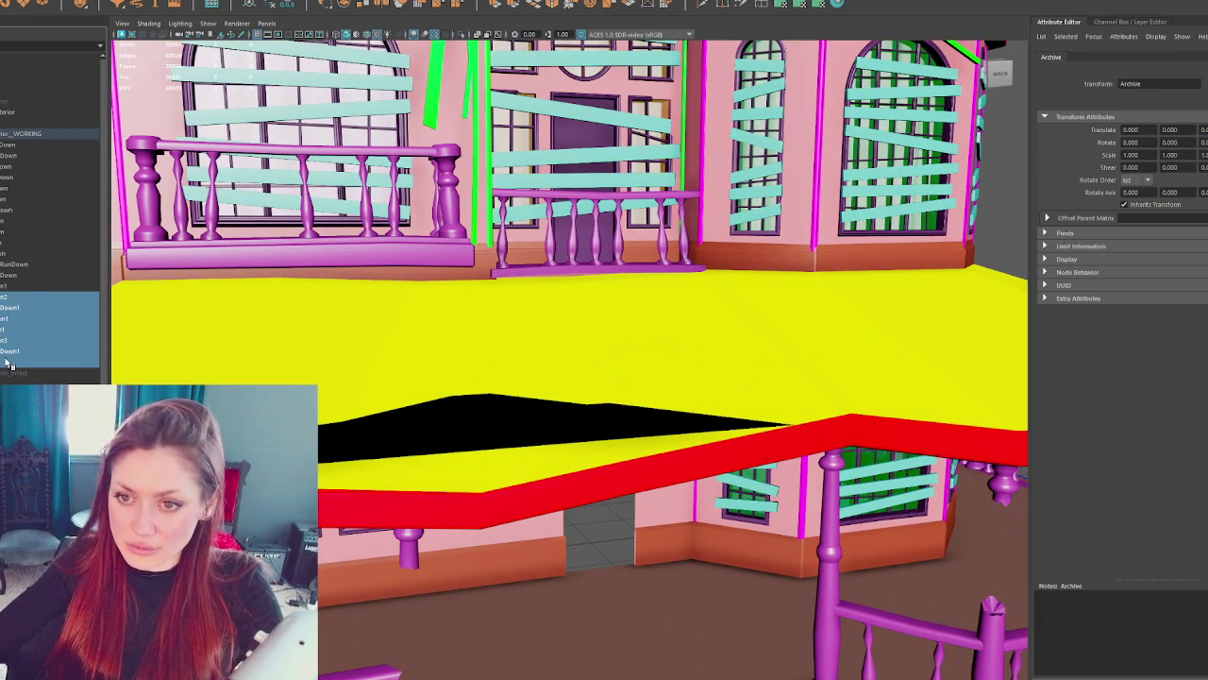
pyautogui.click(36, 300)
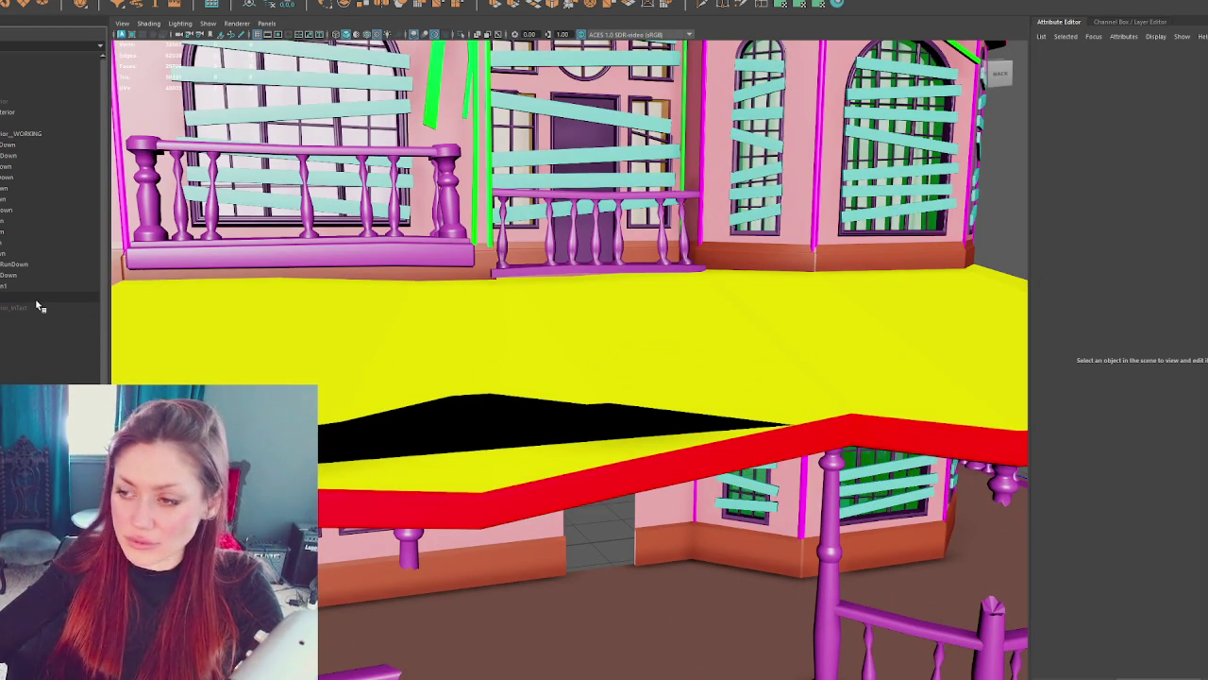
pyautogui.click(615, 416)
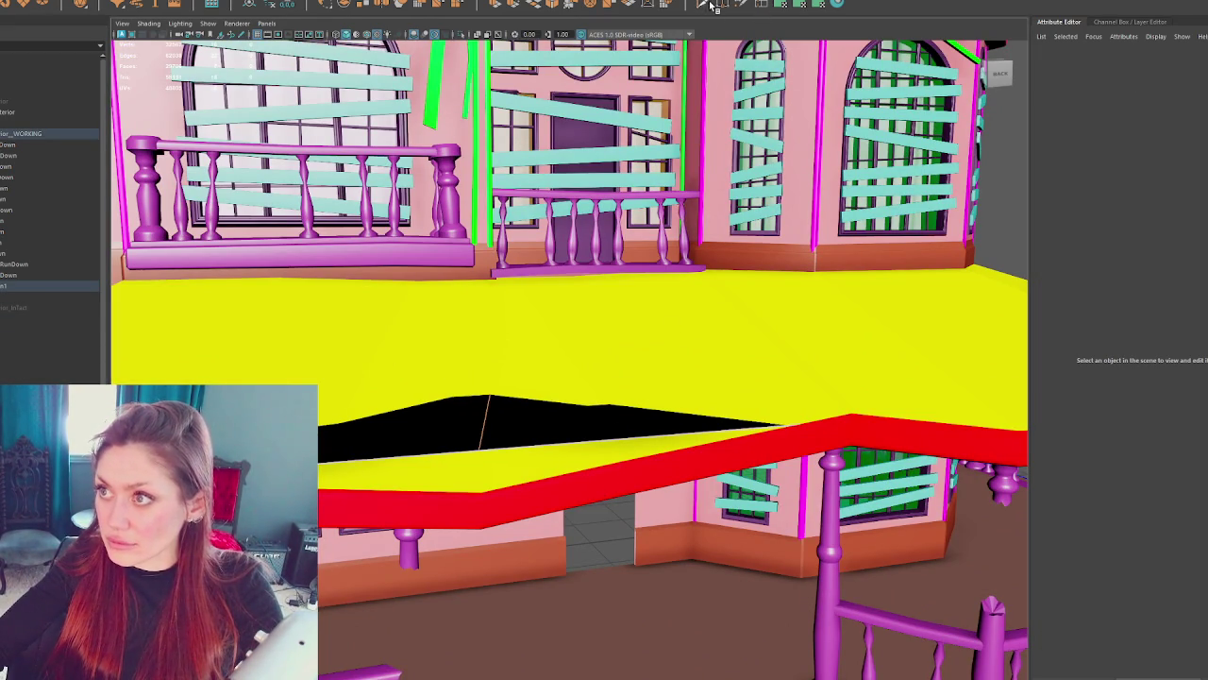
pyautogui.click(761, 4)
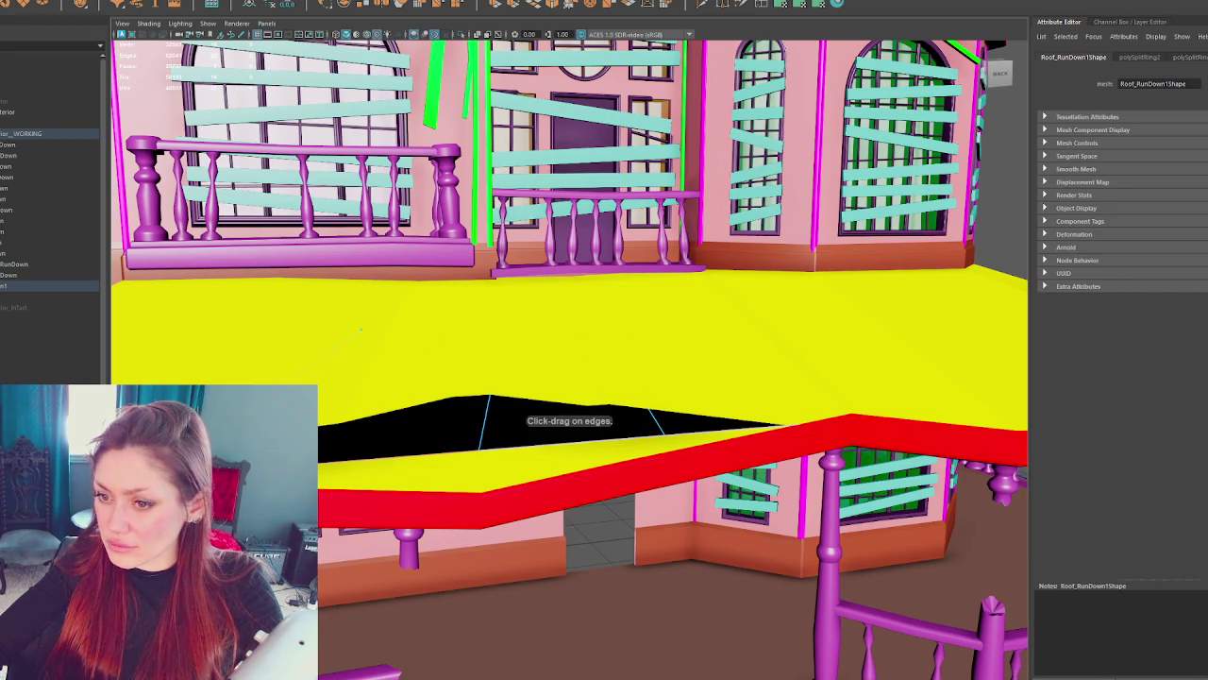
# - Pull the black mesh's edge and peak vertices down so it lies flat under the yellow roof
pyautogui.rightClick(488, 404)
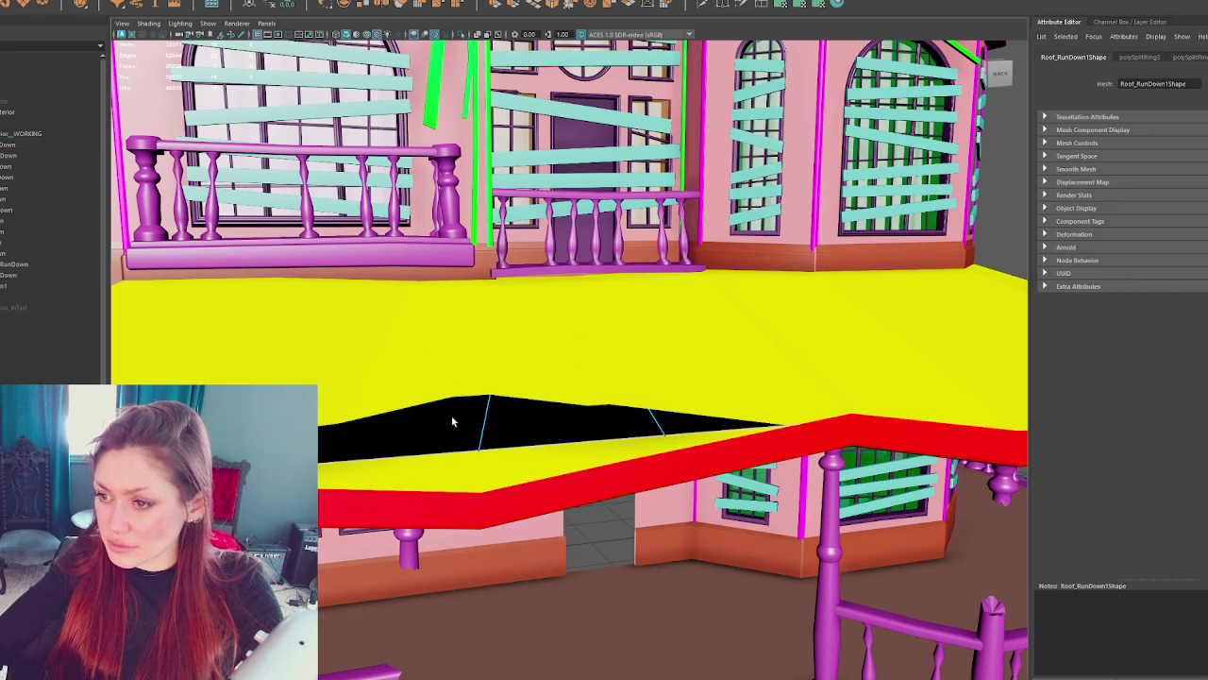
pyautogui.click(476, 451)
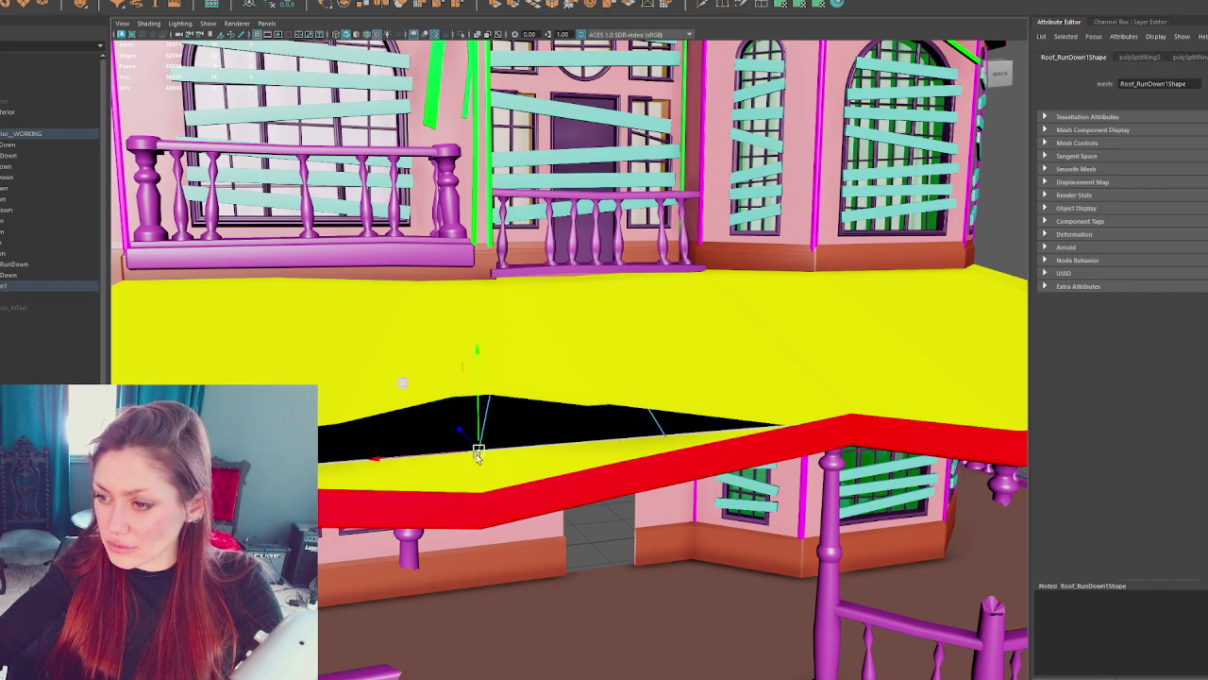
pyautogui.moveTo(479, 397); pyautogui.dragTo(475, 447)
pyautogui.click(658, 426)
pyautogui.moveTo(665, 389)
pyautogui.mouseDown()
pyautogui.moveTo(668, 430)
pyautogui.moveTo(671, 380)
pyautogui.moveTo(639, 350)
pyautogui.moveTo(657, 351)
pyautogui.moveTo(633, 358)
pyautogui.moveTo(670, 357)
pyautogui.moveTo(581, 339)
pyautogui.moveTo(599, 383)
pyautogui.moveTo(666, 353)
pyautogui.moveTo(657, 315)
pyautogui.moveTo(712, 339)
pyautogui.moveTo(736, 331)
pyautogui.moveTo(691, 268)
pyautogui.moveTo(734, 296)
pyautogui.moveTo(501, 315)
pyautogui.moveTo(566, 315)
pyautogui.moveTo(558, 337)
pyautogui.moveTo(540, 159)
pyautogui.moveTo(495, 187)
pyautogui.moveTo(494, 234)
pyautogui.mouseUp()
pyautogui.press('4')
pyautogui.press('6')
# - Orbit around the house and beam to check for gaps, then select the rundown roof
pyautogui.moveTo(403, 180)
pyautogui.mouseDown()
pyautogui.moveTo(405, 208)
pyautogui.moveTo(499, 281)
pyautogui.moveTo(604, 251)
pyautogui.moveTo(461, 387)
pyautogui.moveTo(440, 372)
pyautogui.moveTo(501, 311)
pyautogui.moveTo(505, 279)
pyautogui.moveTo(421, 337)
pyautogui.moveTo(545, 260)
pyautogui.moveTo(486, 373)
pyautogui.moveTo(550, 308)
pyautogui.moveTo(444, 432)
pyautogui.moveTo(580, 329)
pyautogui.mouseUp()
pyautogui.press('4')
pyautogui.press('6')
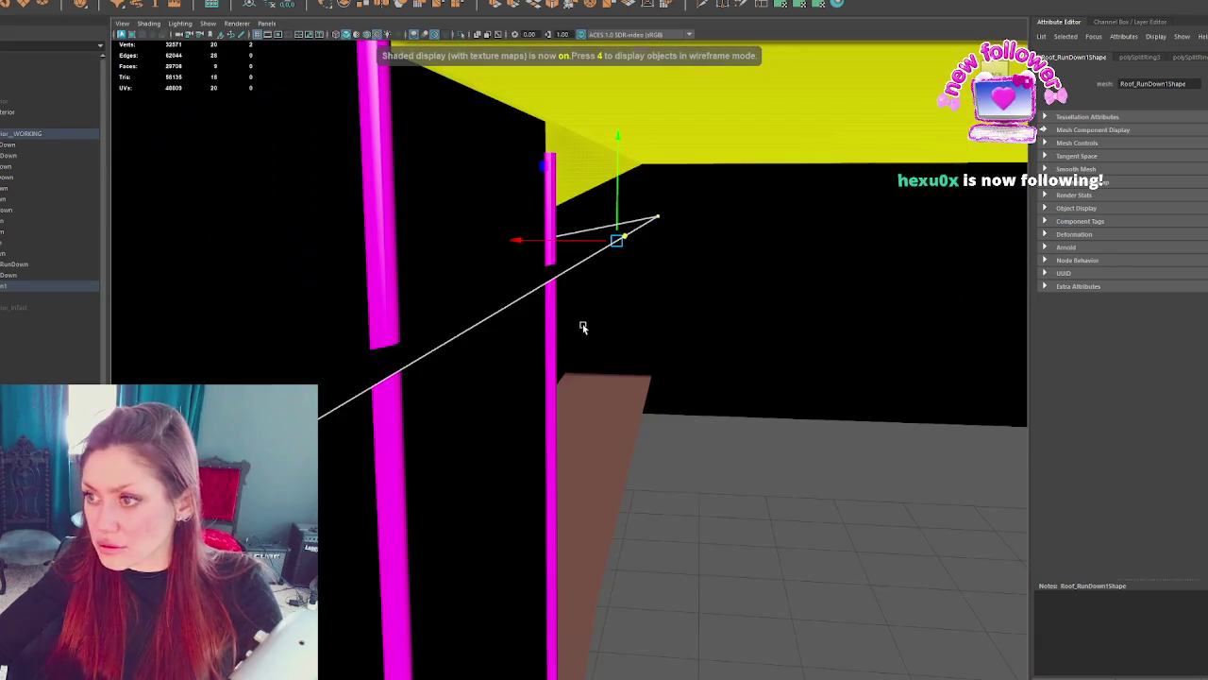
pyautogui.moveTo(574, 248)
pyautogui.mouseDown()
pyautogui.moveTo(310, 264)
pyautogui.moveTo(777, 327)
pyautogui.moveTo(839, 322)
pyautogui.mouseUp()
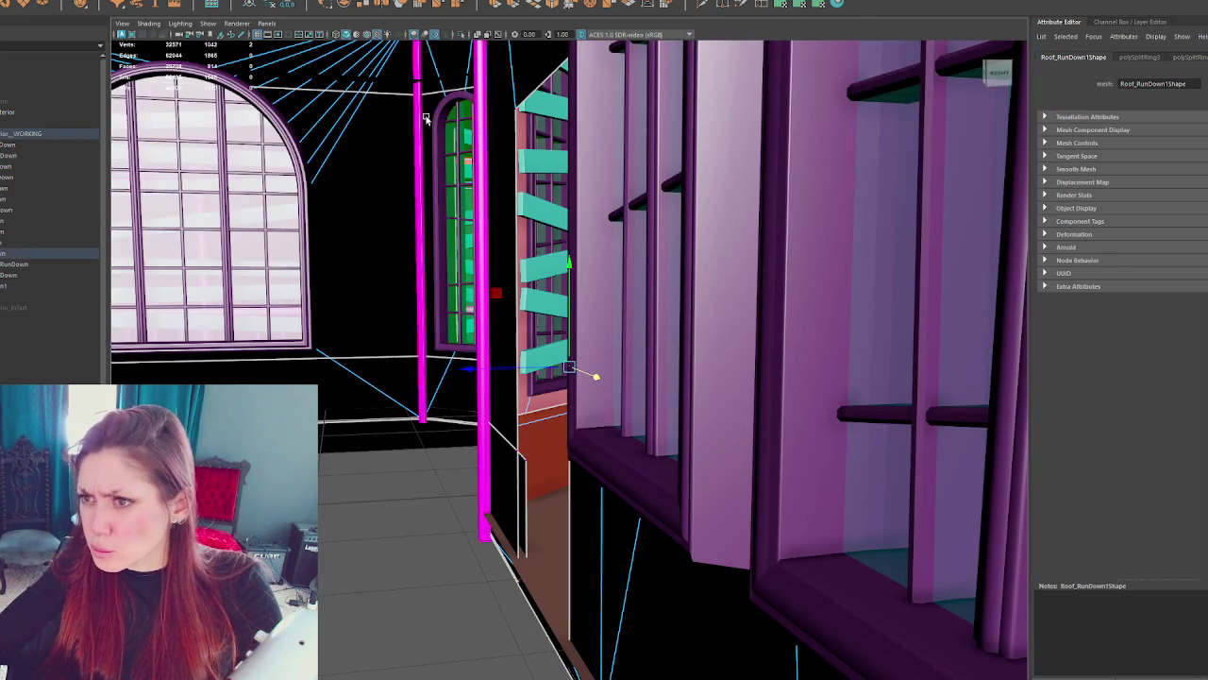
pyautogui.click(442, 99)
pyautogui.rightClick(420, 102)
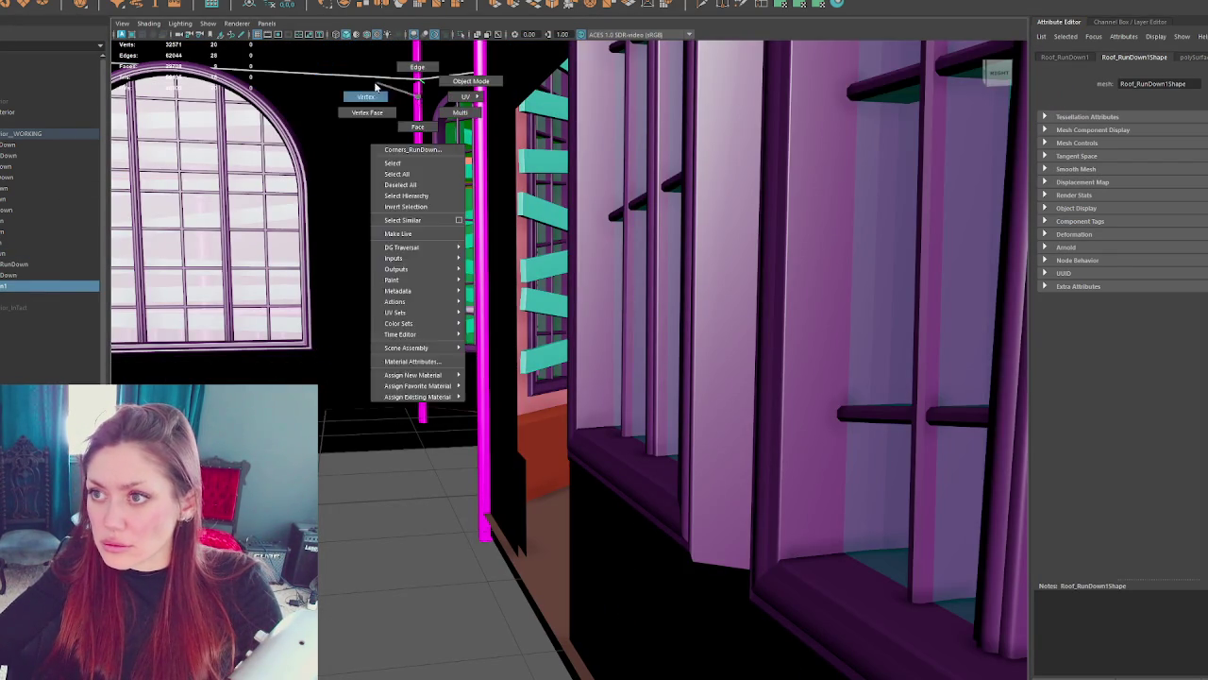
pyautogui.click(423, 81)
# - Isolate the roof pieces and select Roof_RunDown1 from the front of the building
pyautogui.press('f')
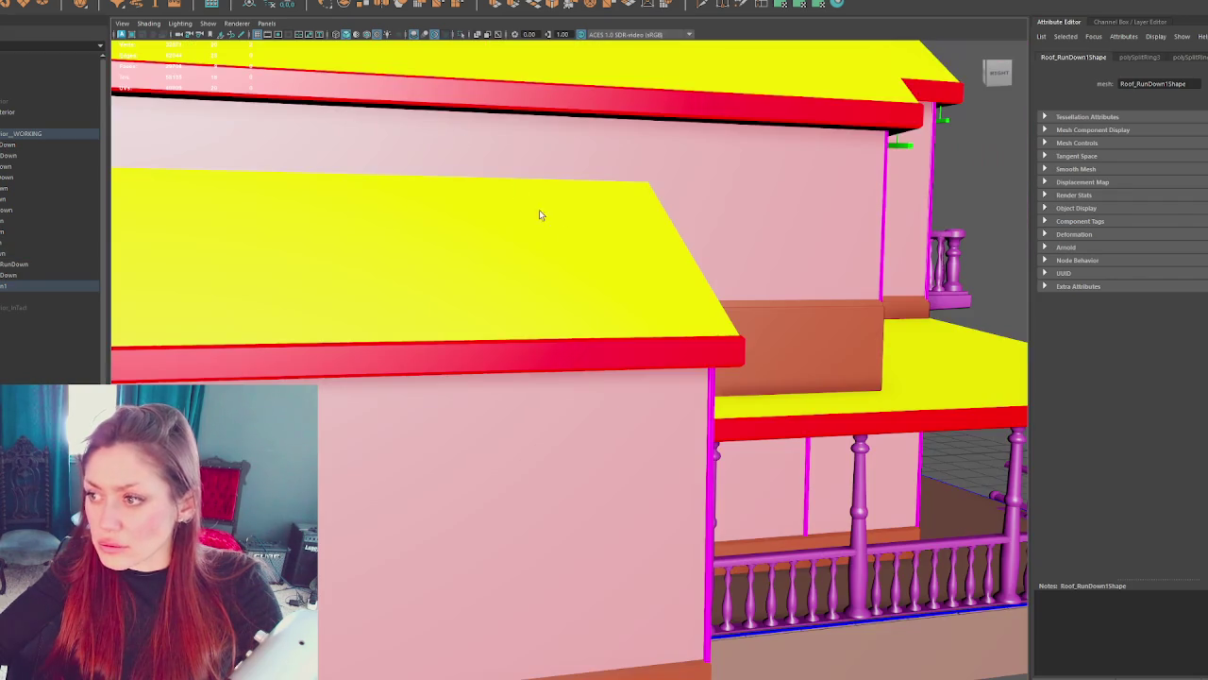
pyautogui.scroll(-3, 205, 323)
pyautogui.hotkey('ctrl', '1')
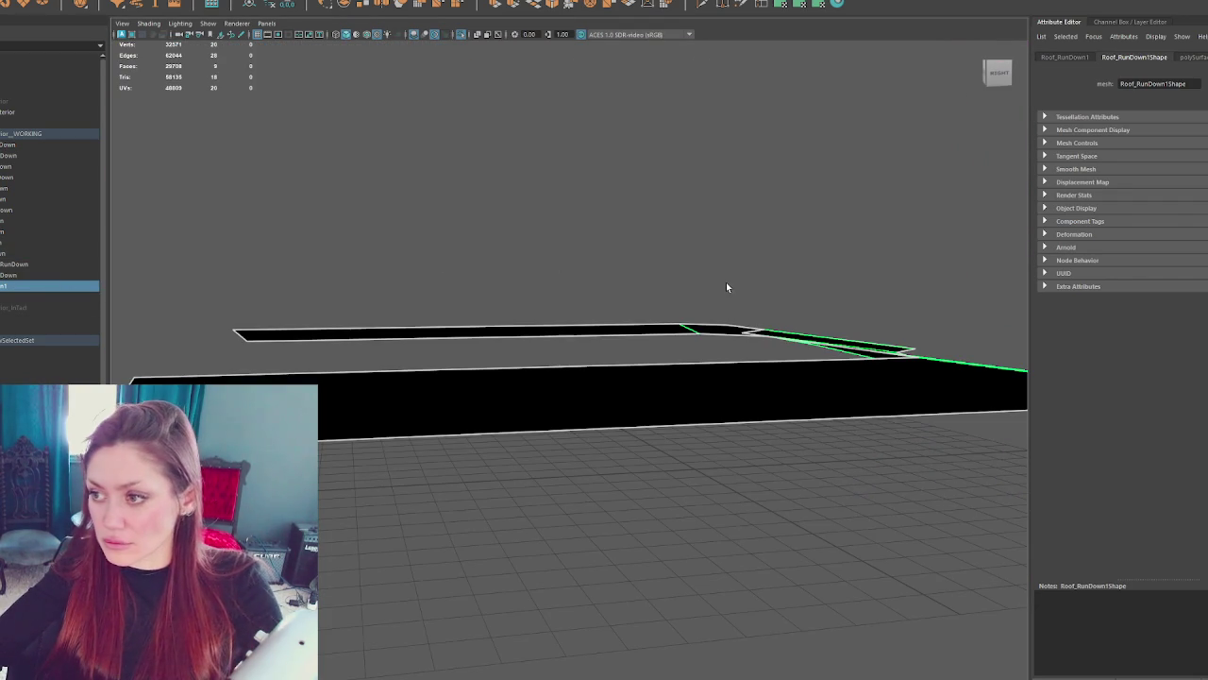
pyautogui.moveTo(674, 272)
pyautogui.mouseDown()
pyautogui.moveTo(413, 339)
pyautogui.moveTo(515, 293)
pyautogui.moveTo(441, 214)
pyautogui.moveTo(416, 284)
pyautogui.mouseUp()
pyautogui.moveTo(497, 613)
pyautogui.mouseDown()
pyautogui.moveTo(361, 251)
pyautogui.moveTo(419, 267)
pyautogui.mouseUp()
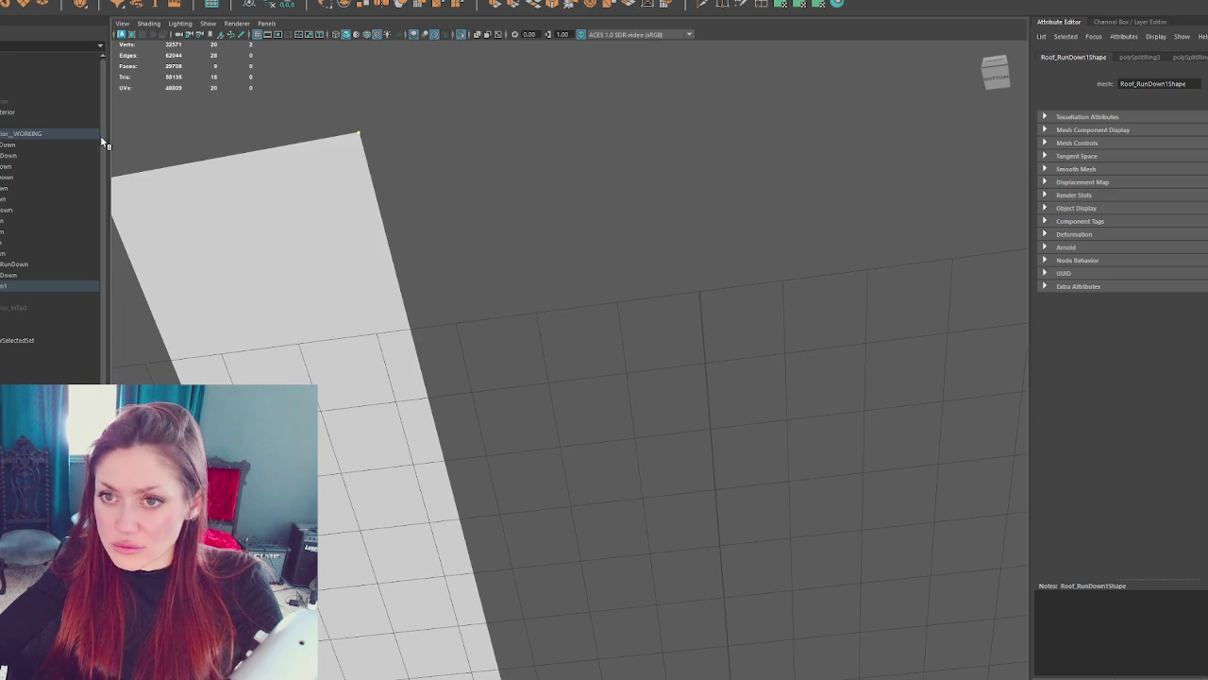
pyautogui.click(454, 183)
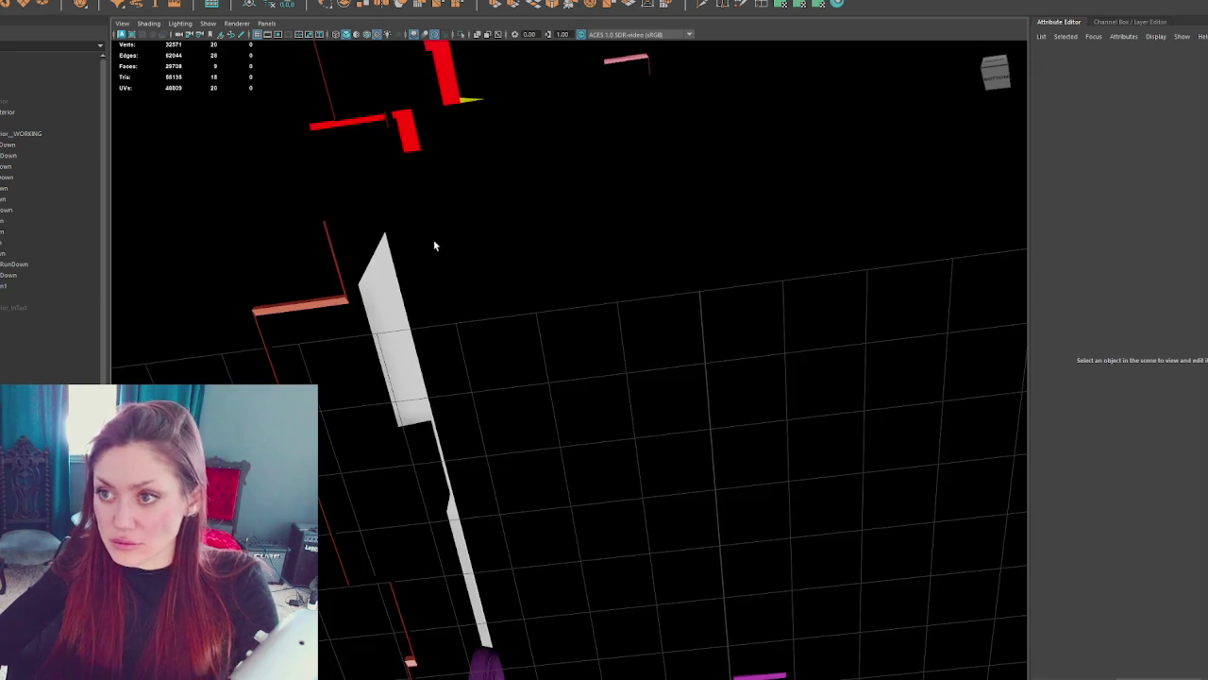
pyautogui.click(94, 286)
pyautogui.moveTo(314, 268)
pyautogui.mouseDown()
pyautogui.moveTo(448, 305)
pyautogui.moveTo(501, 297)
pyautogui.moveTo(494, 339)
pyautogui.moveTo(453, 299)
pyautogui.moveTo(651, 198)
pyautogui.mouseUp()
# - Switch Roof_RunDown1 to vertices and slide the thin strip's corner vertex along X
pyautogui.rightClick(486, 250)
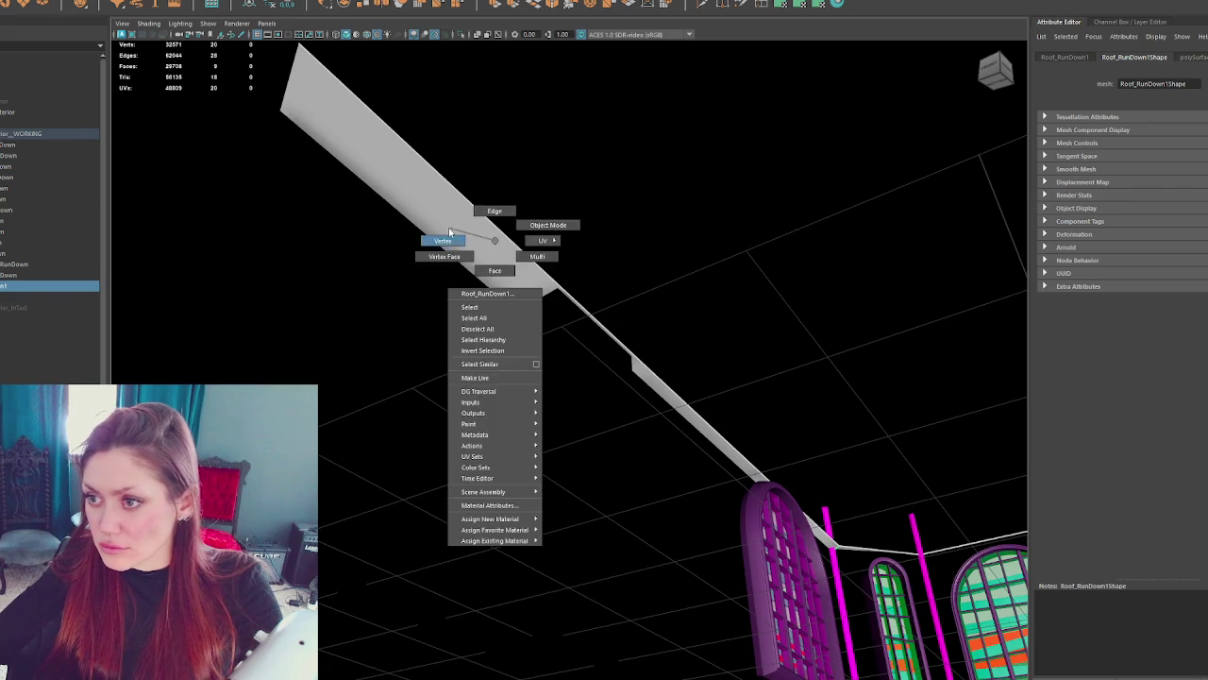
pyautogui.moveTo(312, 229)
pyautogui.mouseDown()
pyautogui.moveTo(435, 340)
pyautogui.moveTo(450, 374)
pyautogui.mouseUp()
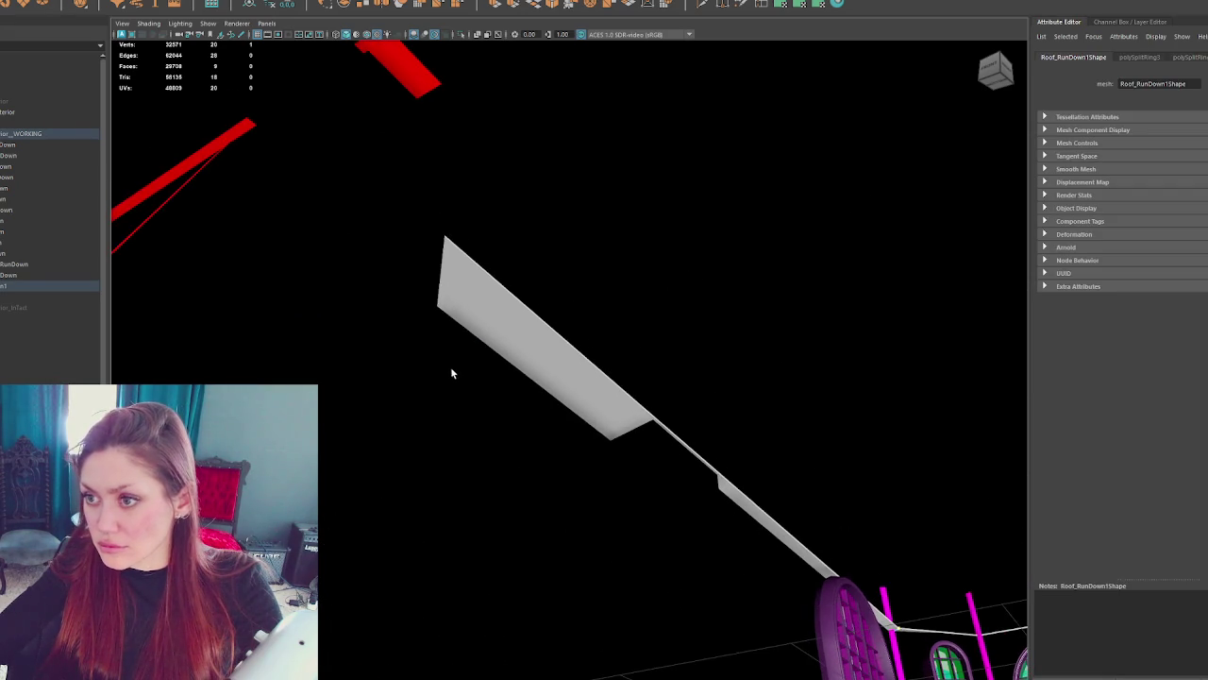
pyautogui.press('4')
pyautogui.press('6')
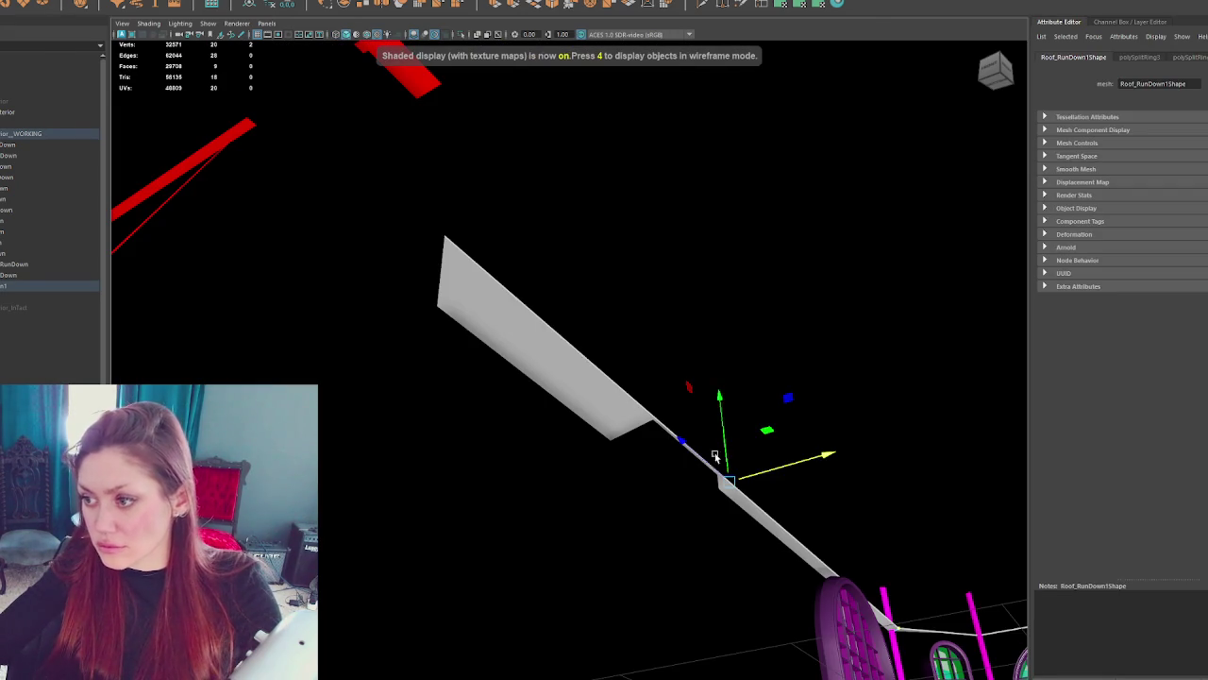
pyautogui.moveTo(829, 456); pyautogui.dragTo(817, 457)
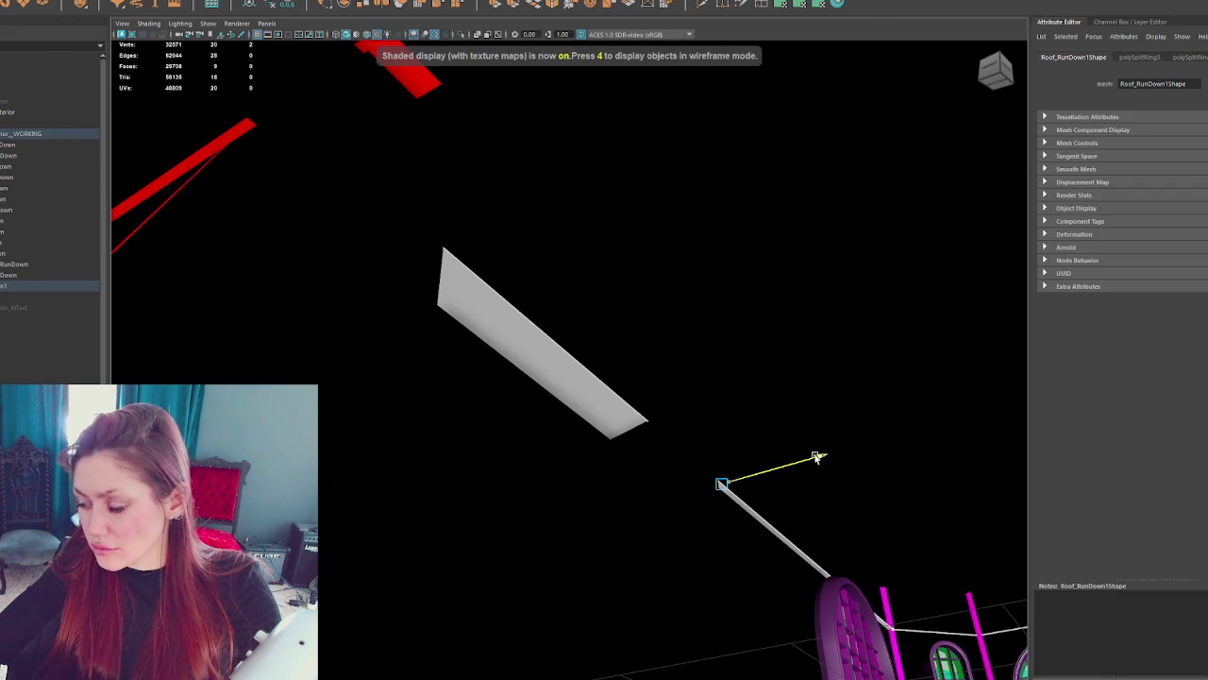
pyautogui.scroll(-5, 817, 457)
pyautogui.scroll(3, 530, 369)
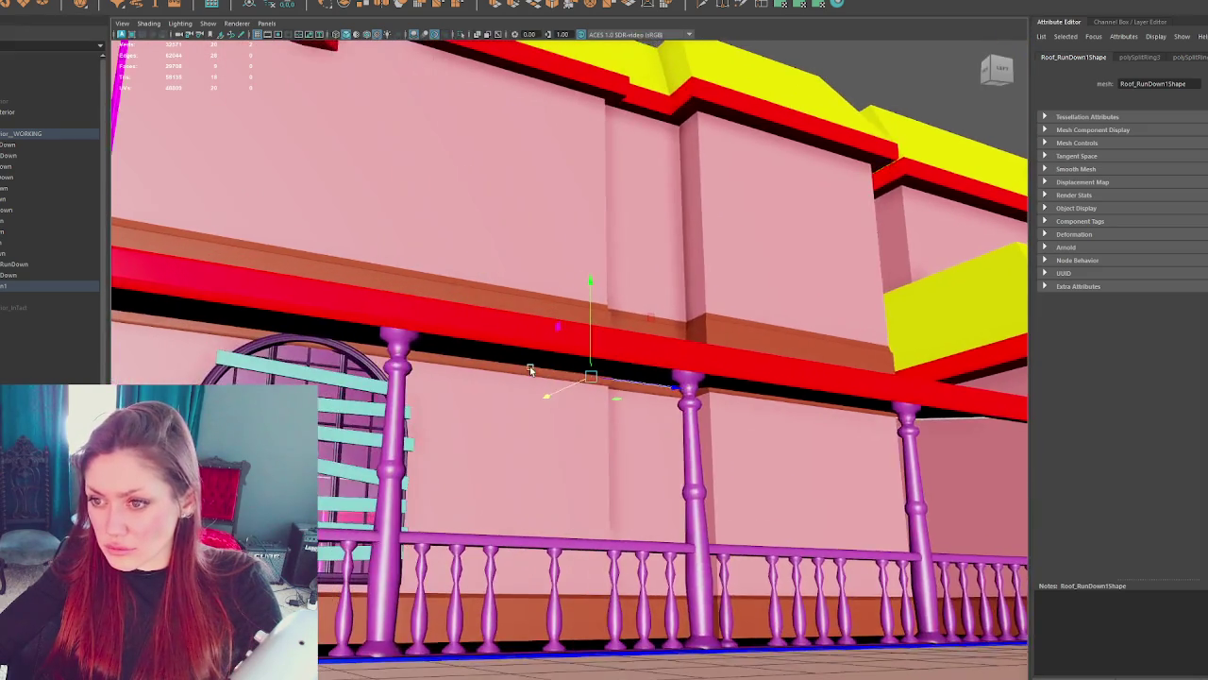
# - Add an edge loop to the roof trim, then undo and delete the unwanted loops
pyautogui.scroll(-3, 529, 369)
pyautogui.scroll(5, 454, 364)
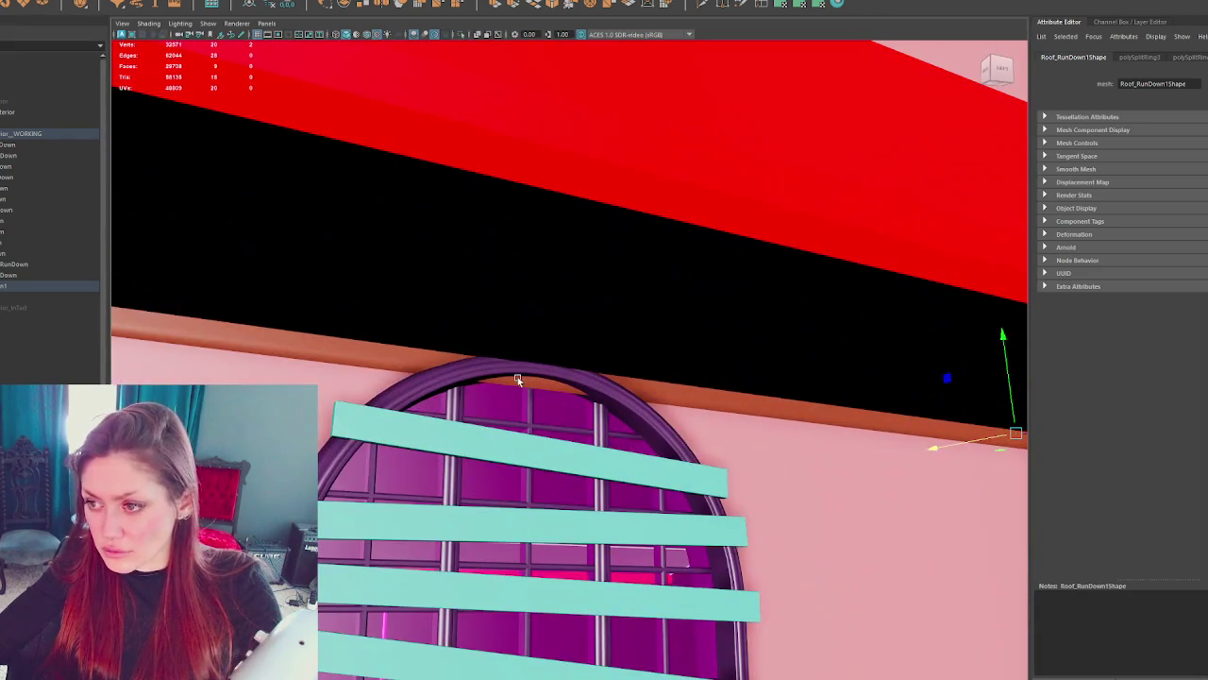
pyautogui.click(517, 379)
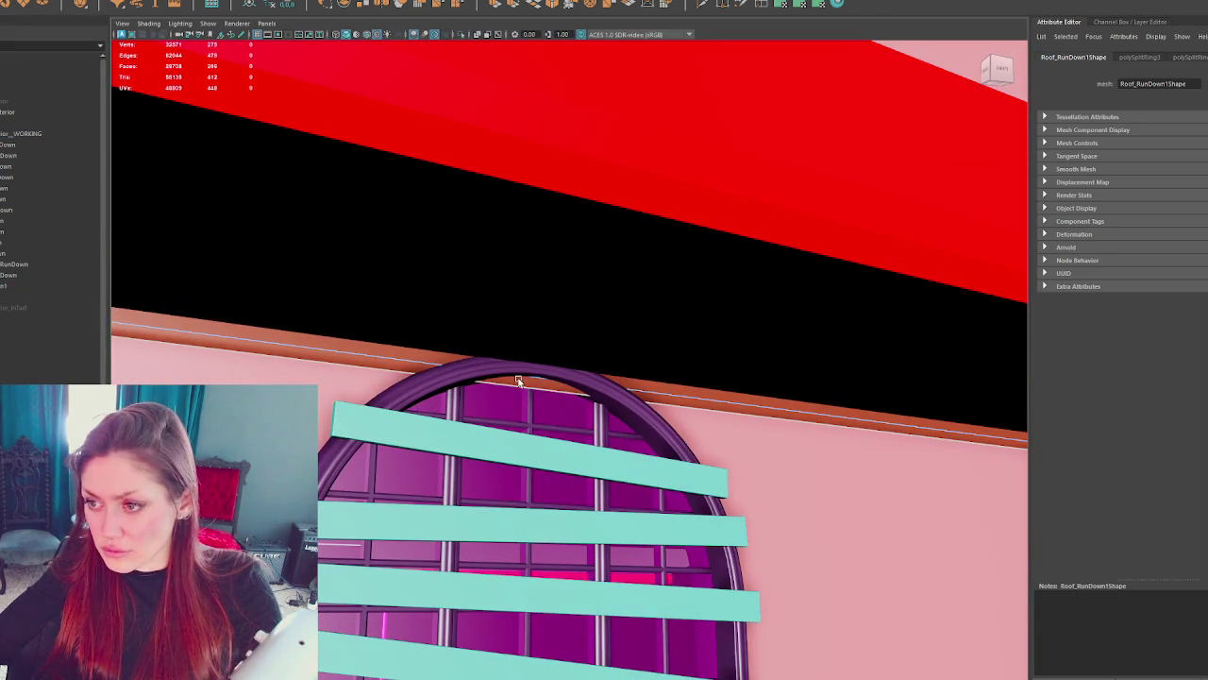
pyautogui.moveTo(651, 389); pyautogui.dragTo(651, 391)
pyautogui.hotkey('ctrl', 'z')
pyautogui.hotkey('ctrl', 'z')
pyautogui.hotkey('ctrl', 'z')
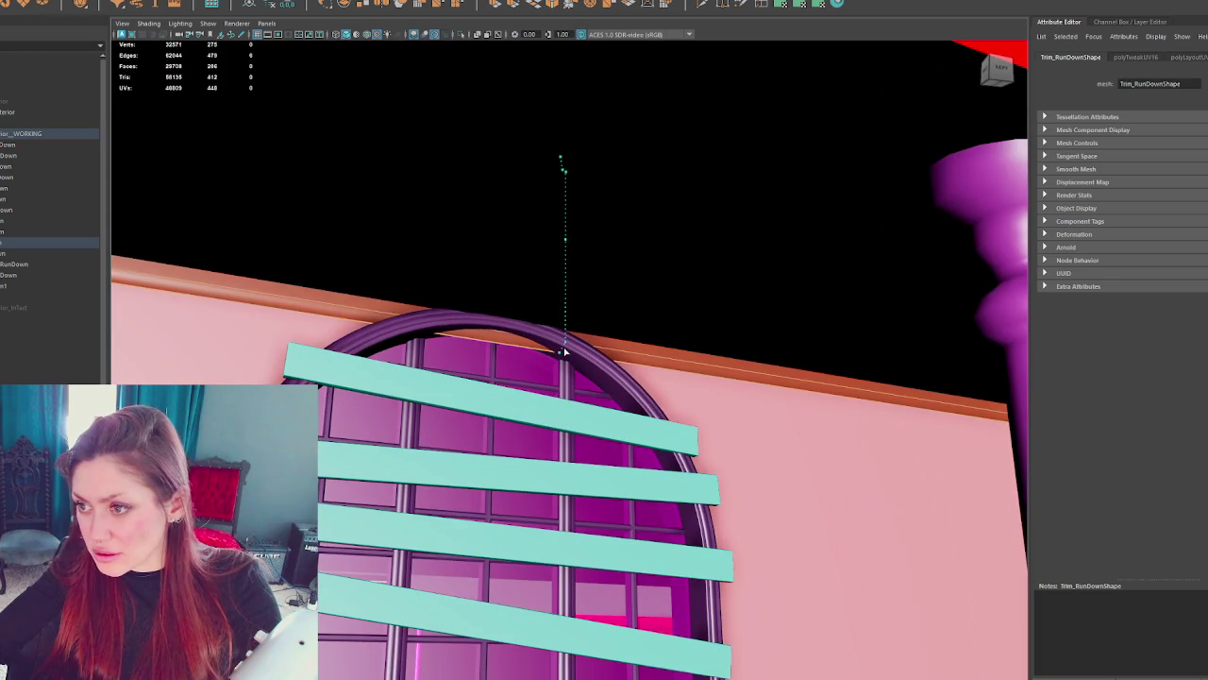
pyautogui.click(377, 324)
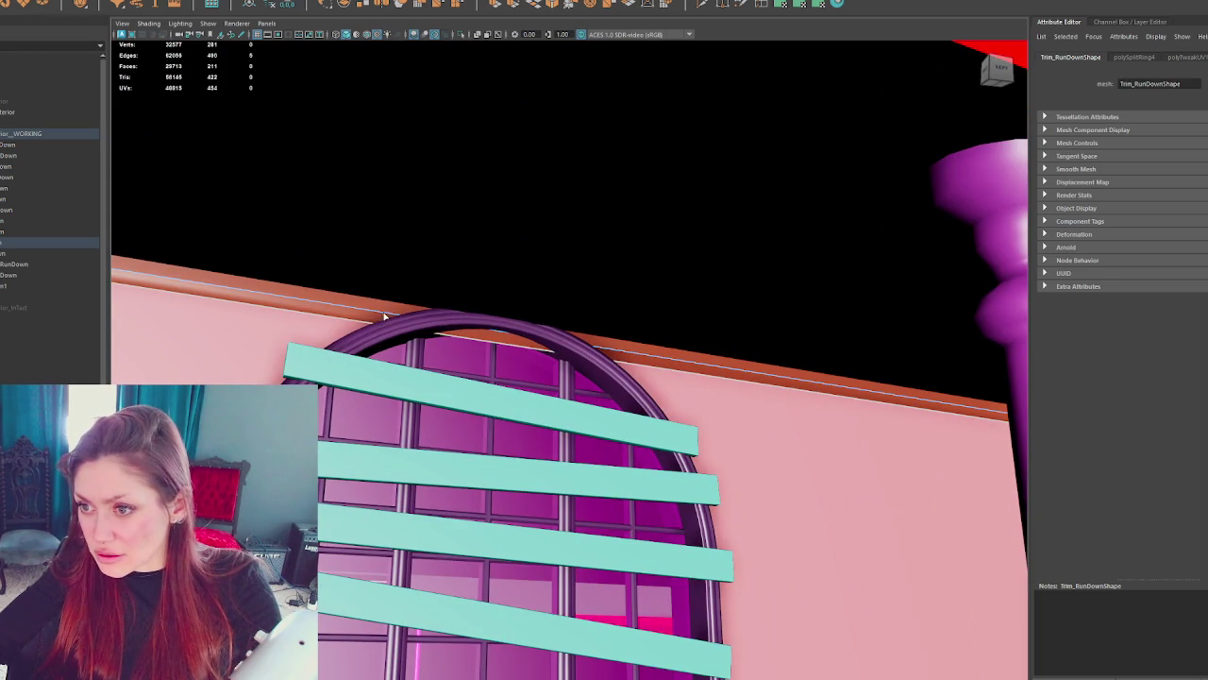
pyautogui.press('Delete')
# - Raise the arched window frame's top edge to close the gap under the trim
pyautogui.click(490, 337)
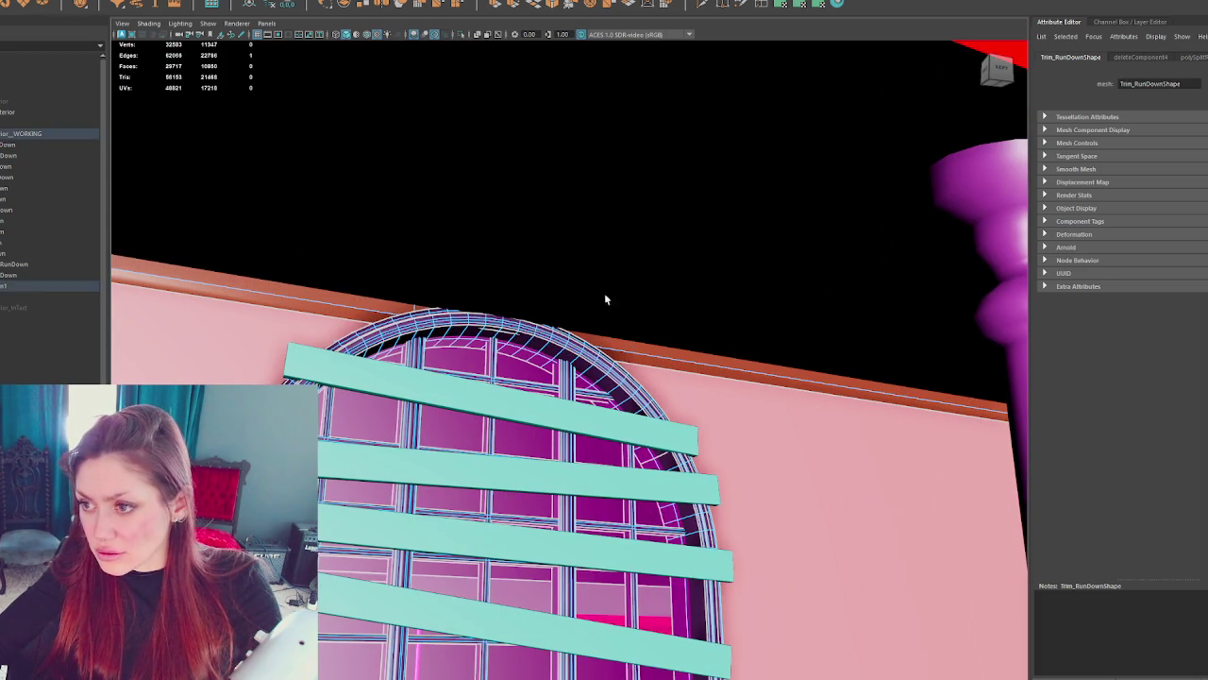
pyautogui.click(492, 309)
pyautogui.moveTo(492, 310); pyautogui.dragTo(501, 307)
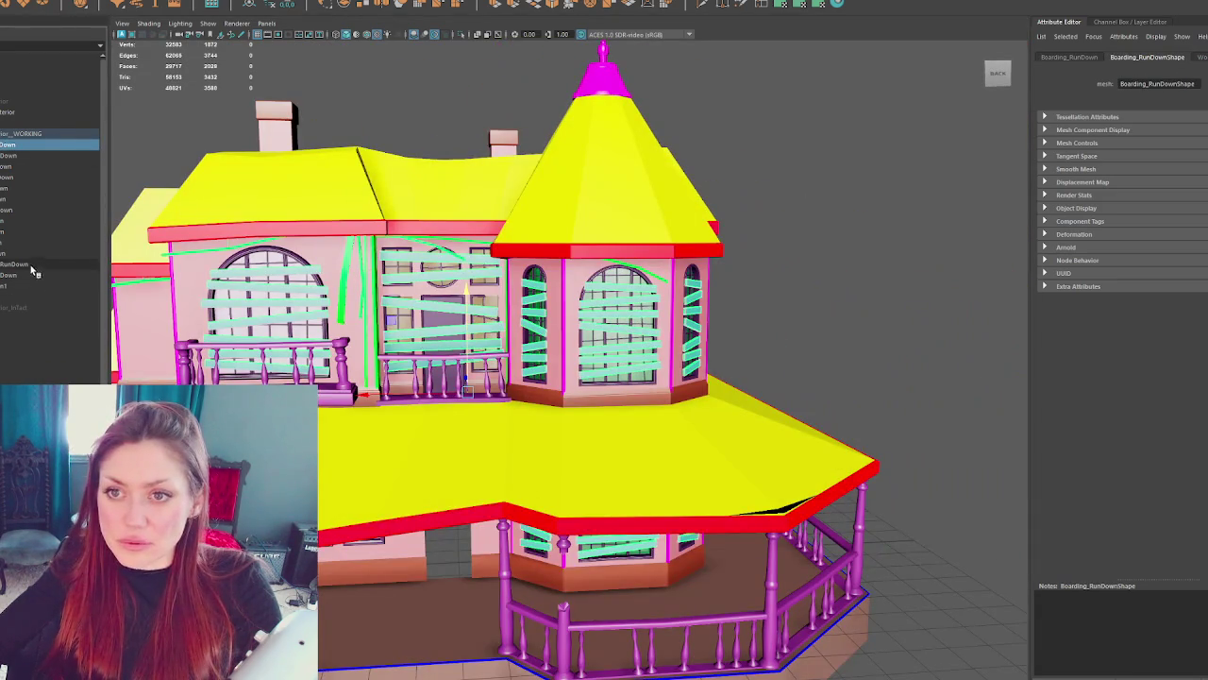
# - Combine the rundown house meshes and parent Boarding_RunDown1 under Apothecary_Exterior
pyautogui.click(33, 111)
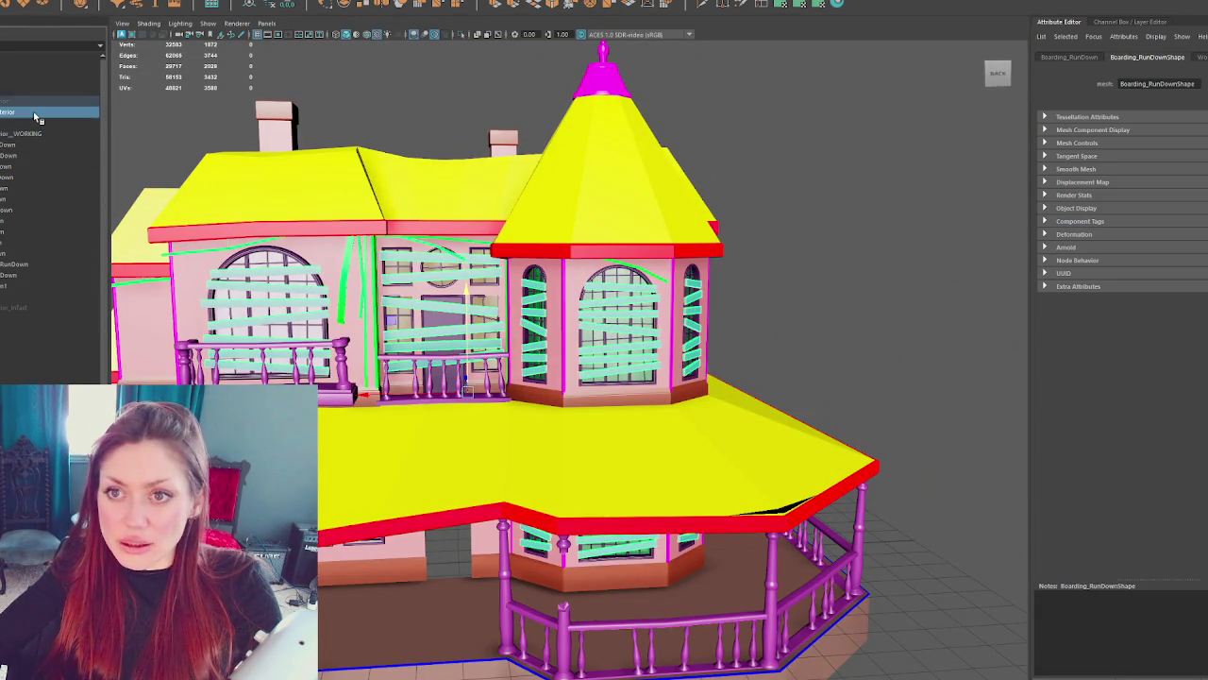
pyautogui.click(34, 123)
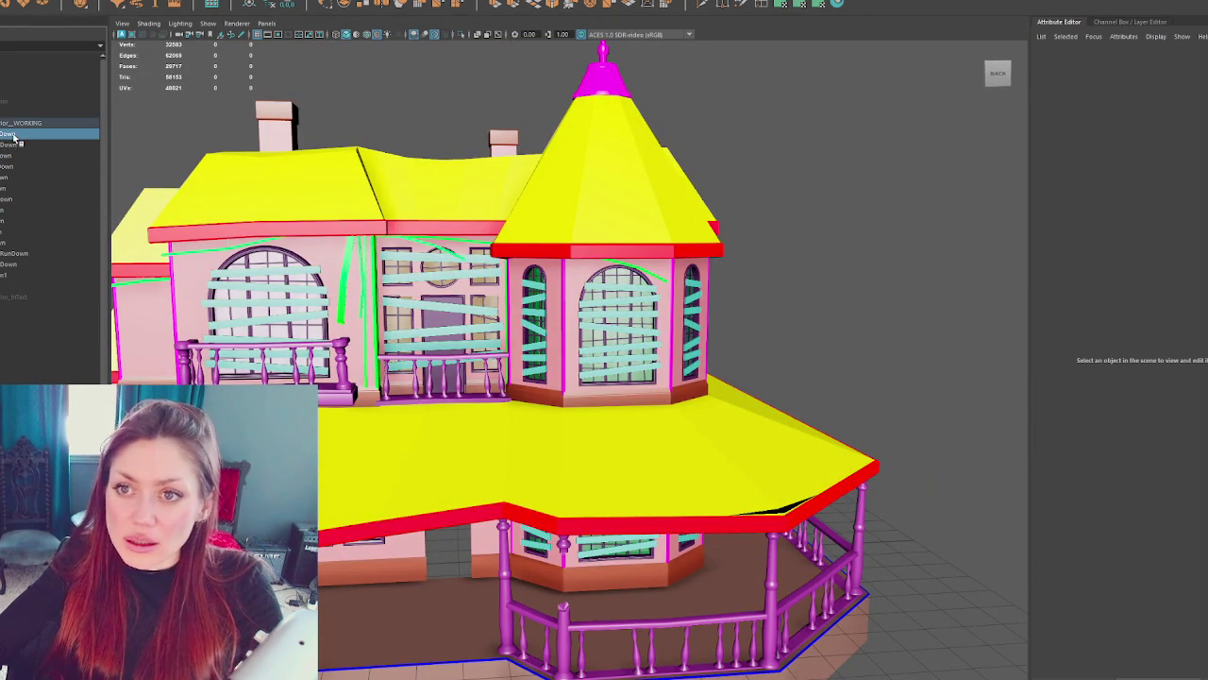
pyautogui.keyDown('shift'); pyautogui.click(30, 258); pyautogui.keyUp('shift')
pyautogui.click(122, 2)
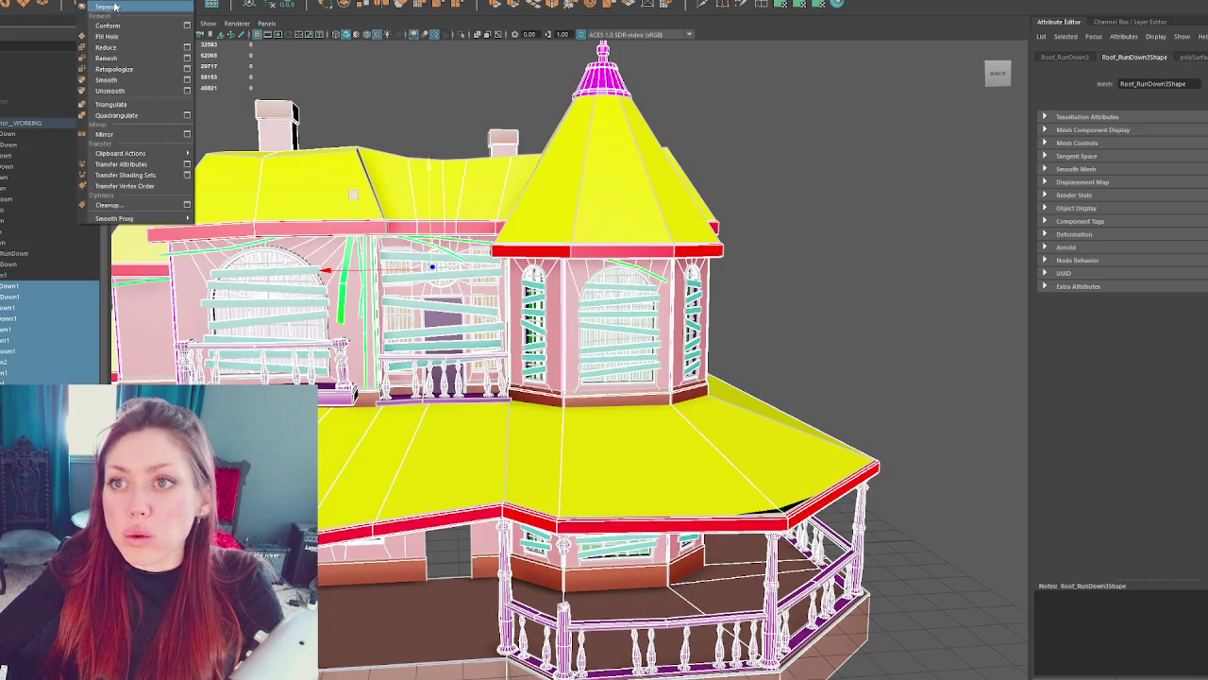
pyautogui.click(132, 141)
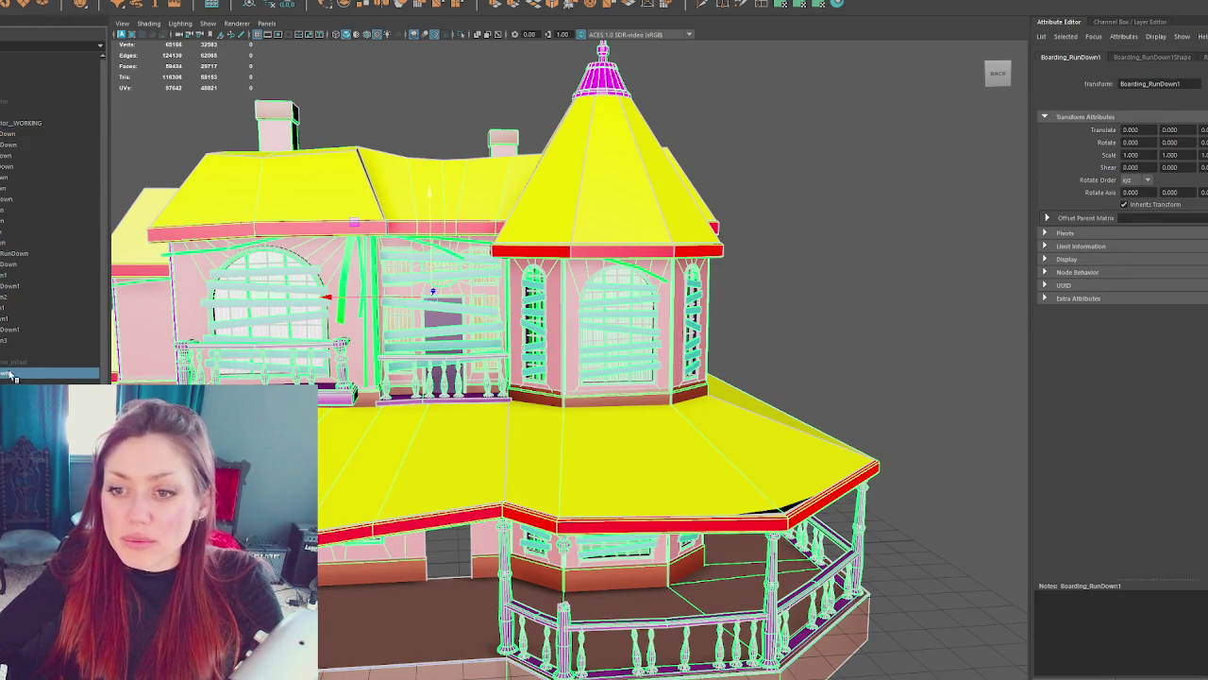
pyautogui.moveTo(13, 375); pyautogui.dragTo(37, 91)
# - Duplicate the whole Apothecary_Exterior hierarchy with Ctrl+D, then deselect everything
pyautogui.click(57, 101)
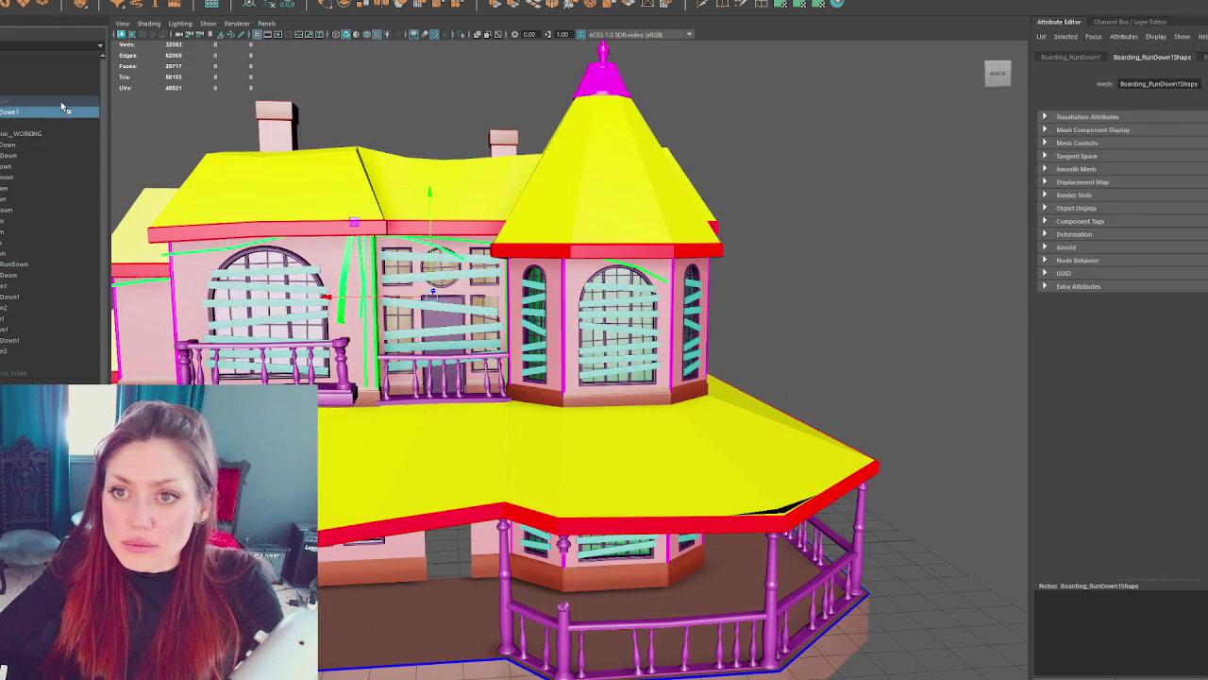
pyautogui.click(56, 101)
pyautogui.rightClick(56, 101)
pyautogui.press('Escape')
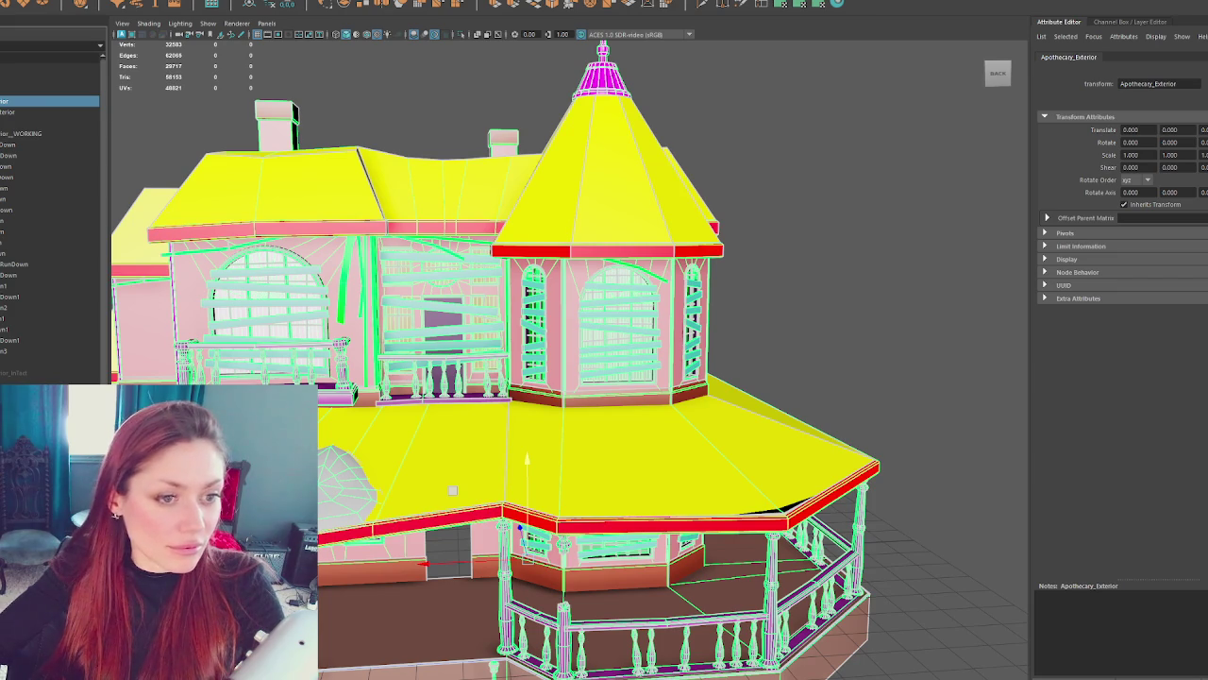
pyautogui.hotkey('ctrl', 'd')
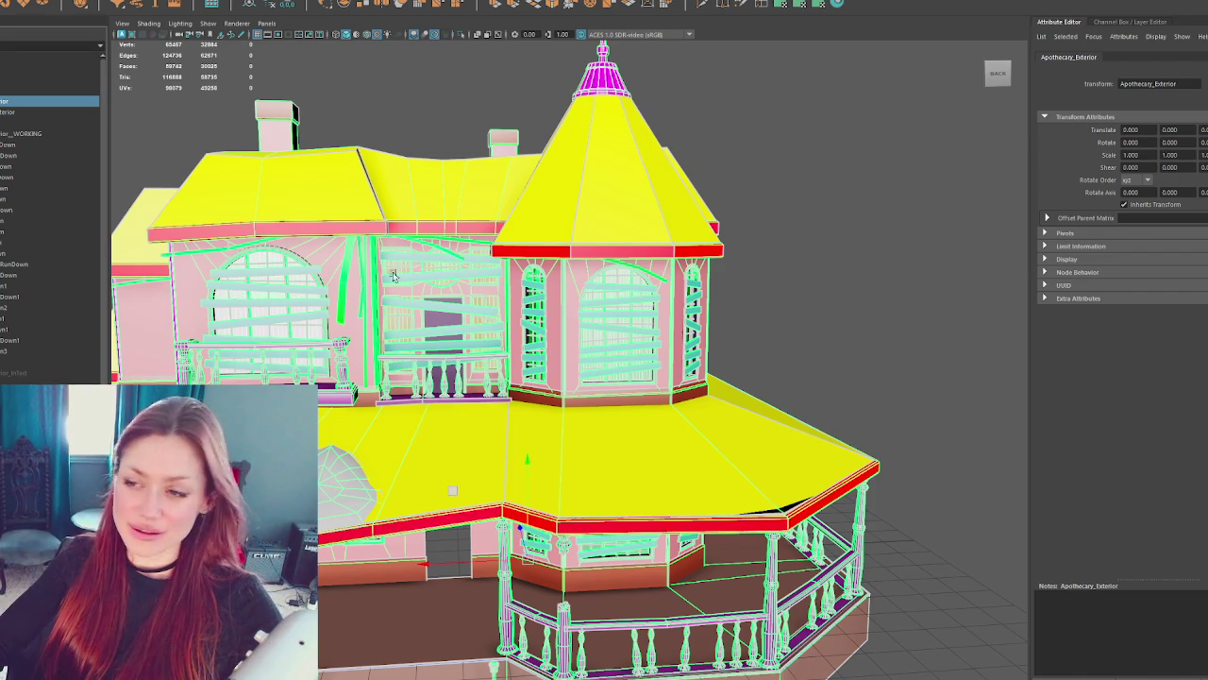
pyautogui.click(790, 223)
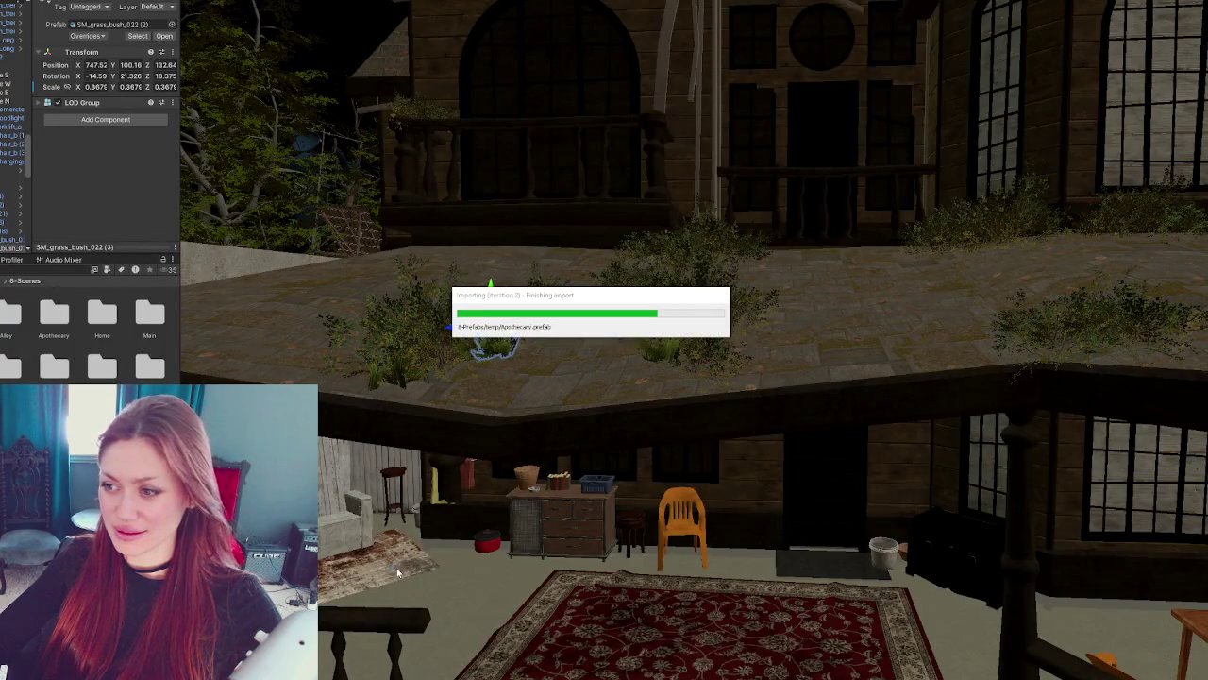
# - Toggle the porch-roof grass bushes' visibility, then duplicate the INTACT object in place
pyautogui.scroll(-5, 694, 339)
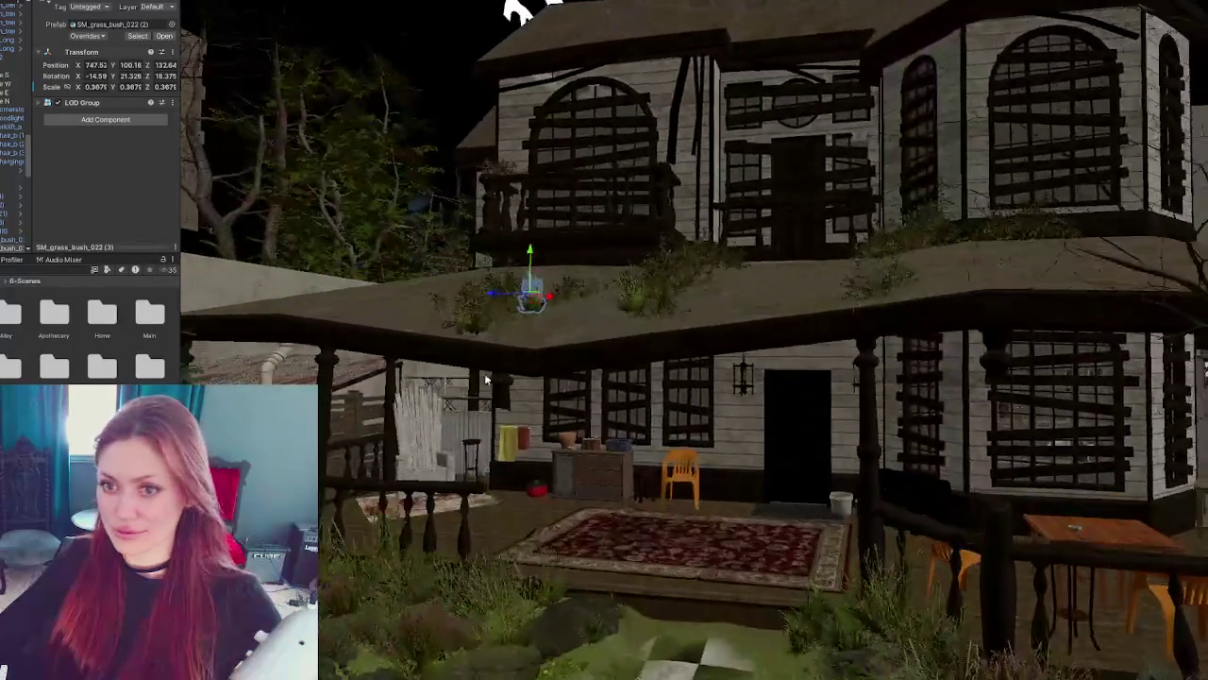
pyautogui.click(12, 179)
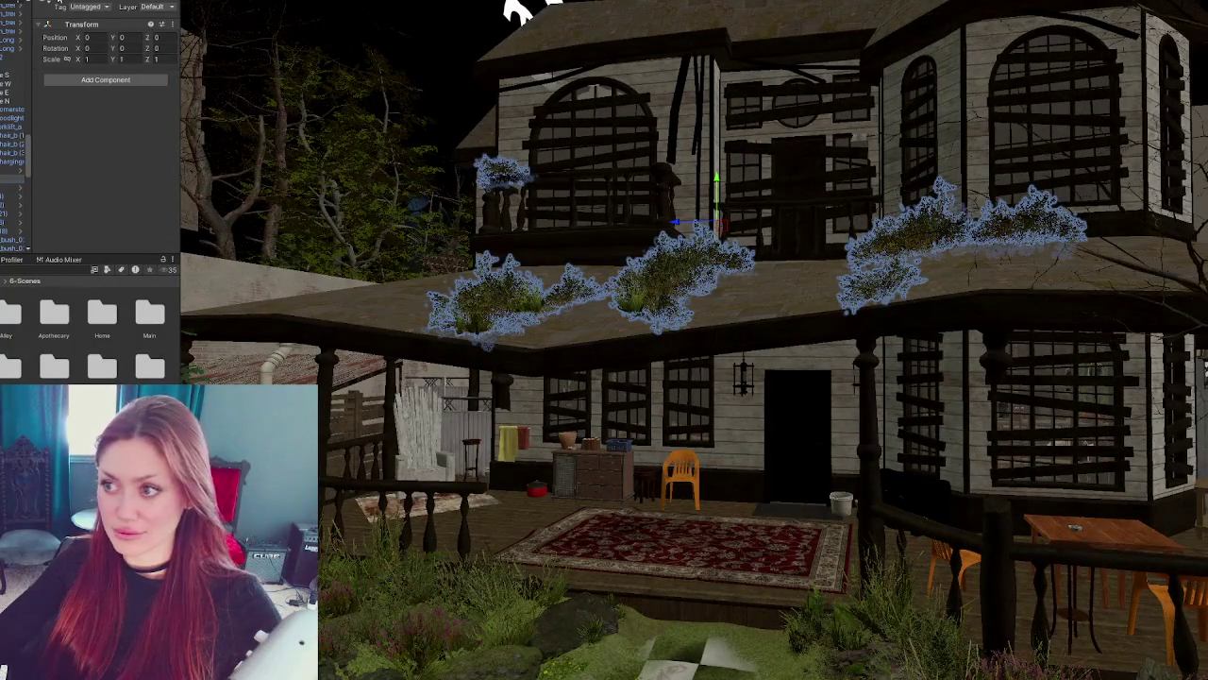
pyautogui.click(60, 4)
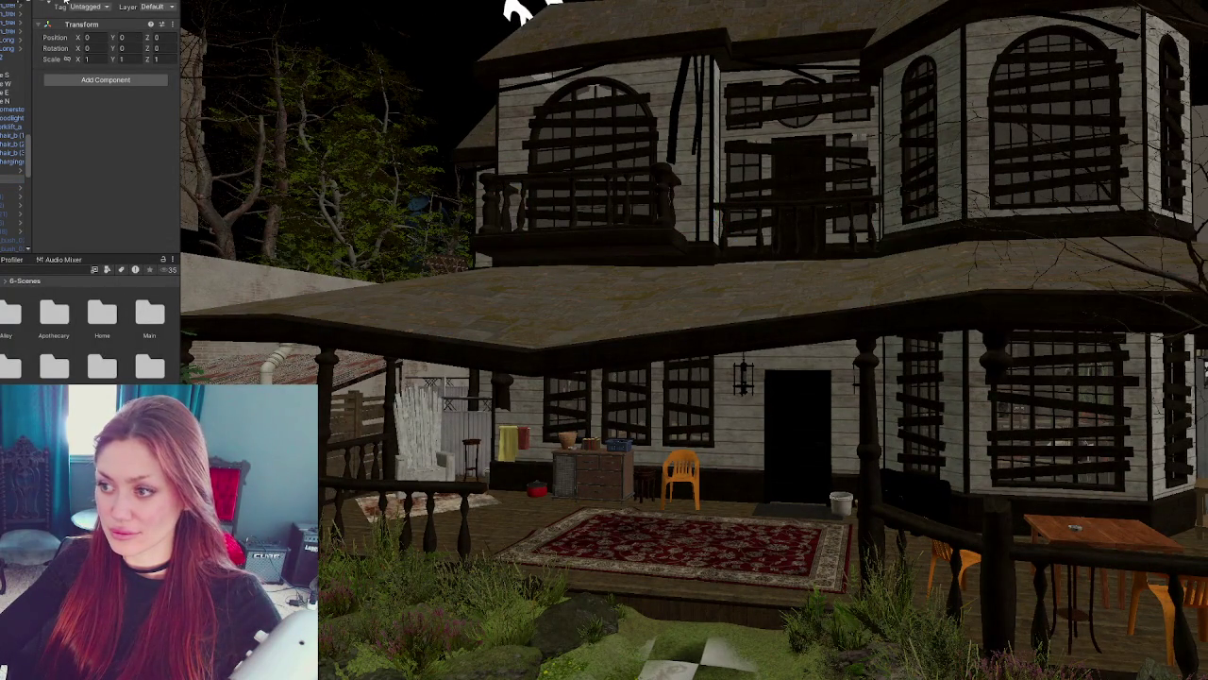
pyautogui.click(63, 5)
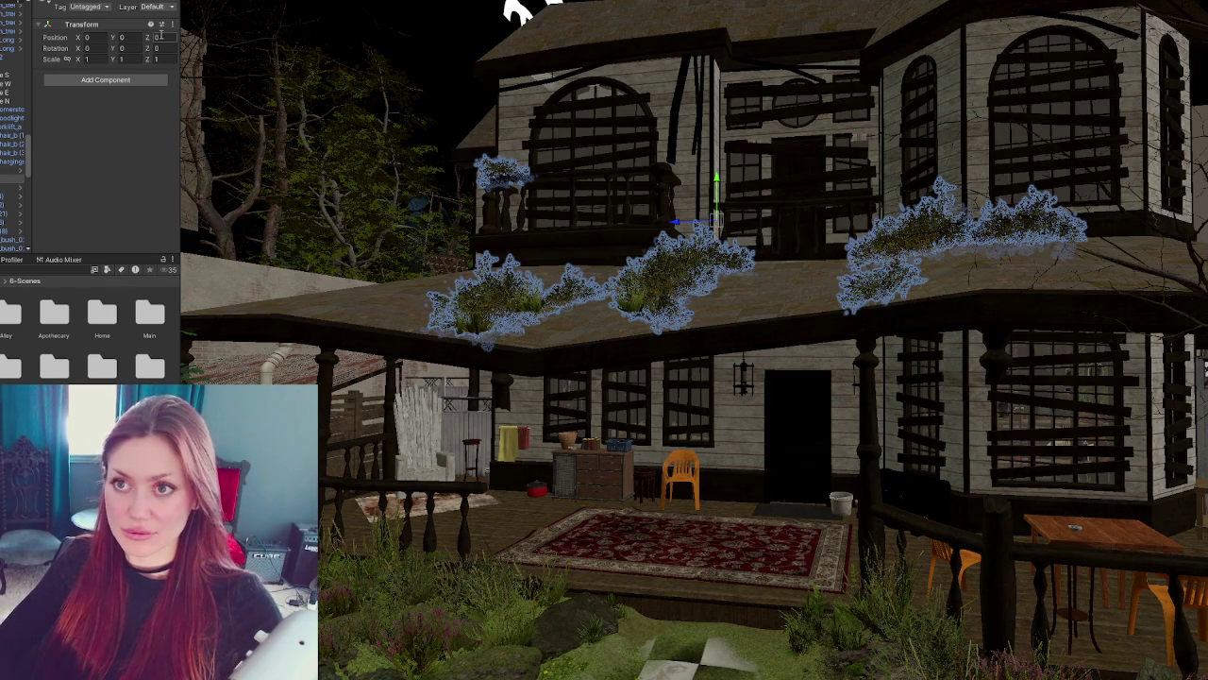
pyautogui.scroll(-3, 15, 179)
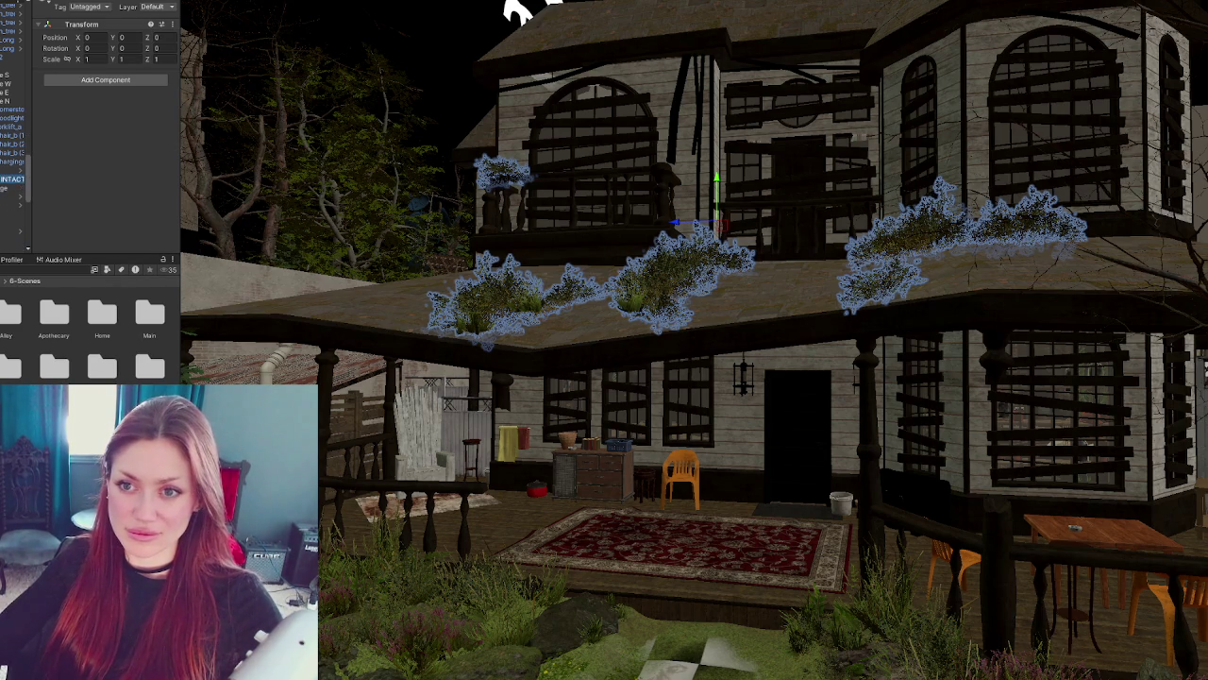
pyautogui.hotkey('ctrl', 'd')
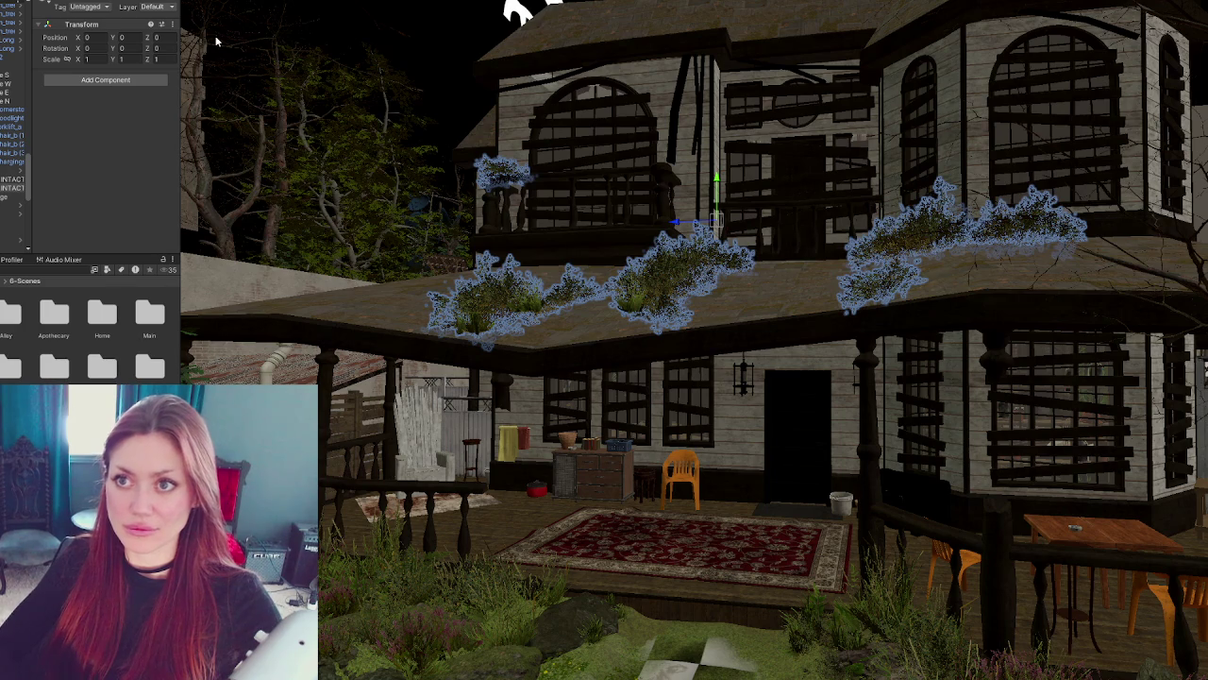
# - Frame Bush_01 and select the small roof bush and Bush_01 (2) from a low side view
pyautogui.click(14, 179)
pyautogui.click(515, 11)
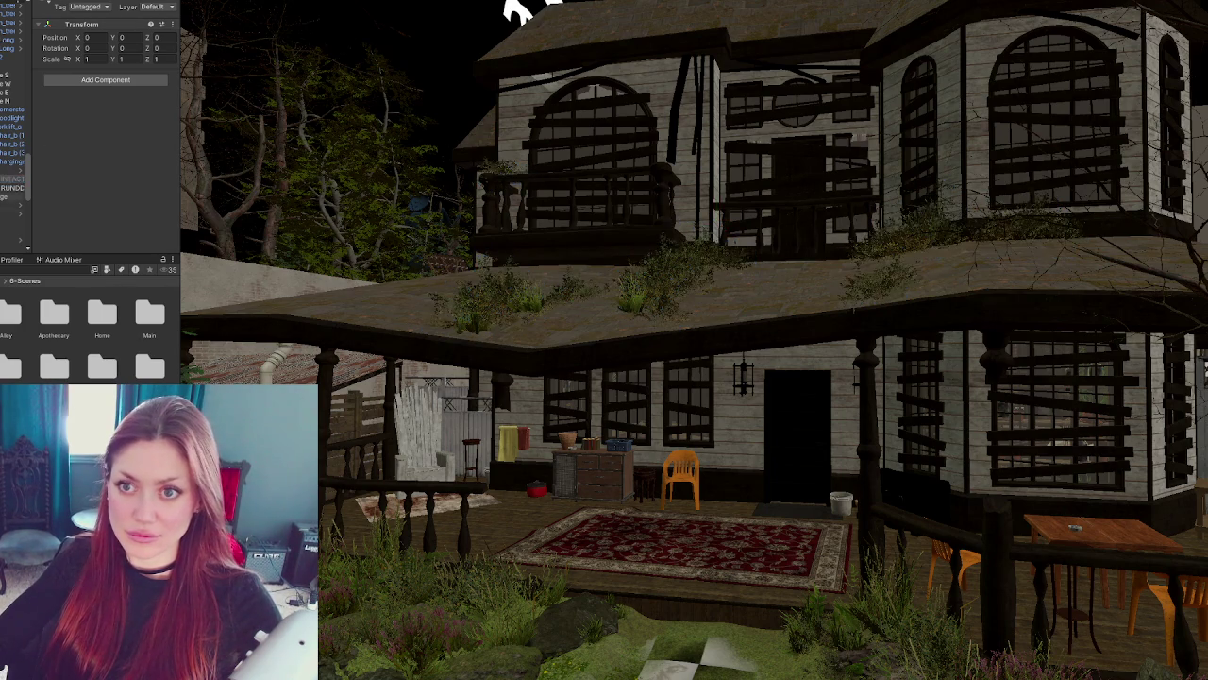
pyautogui.click(11, 189)
pyautogui.press('f')
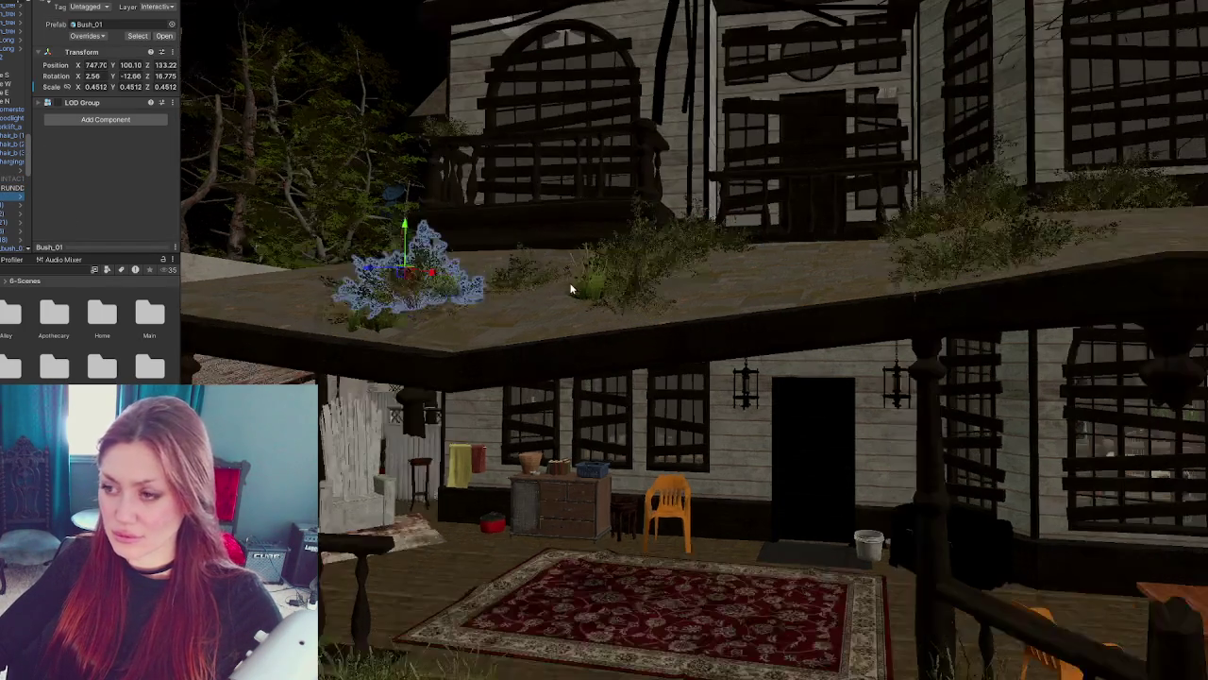
pyautogui.moveTo(552, 52); pyautogui.dragTo(671, 81)
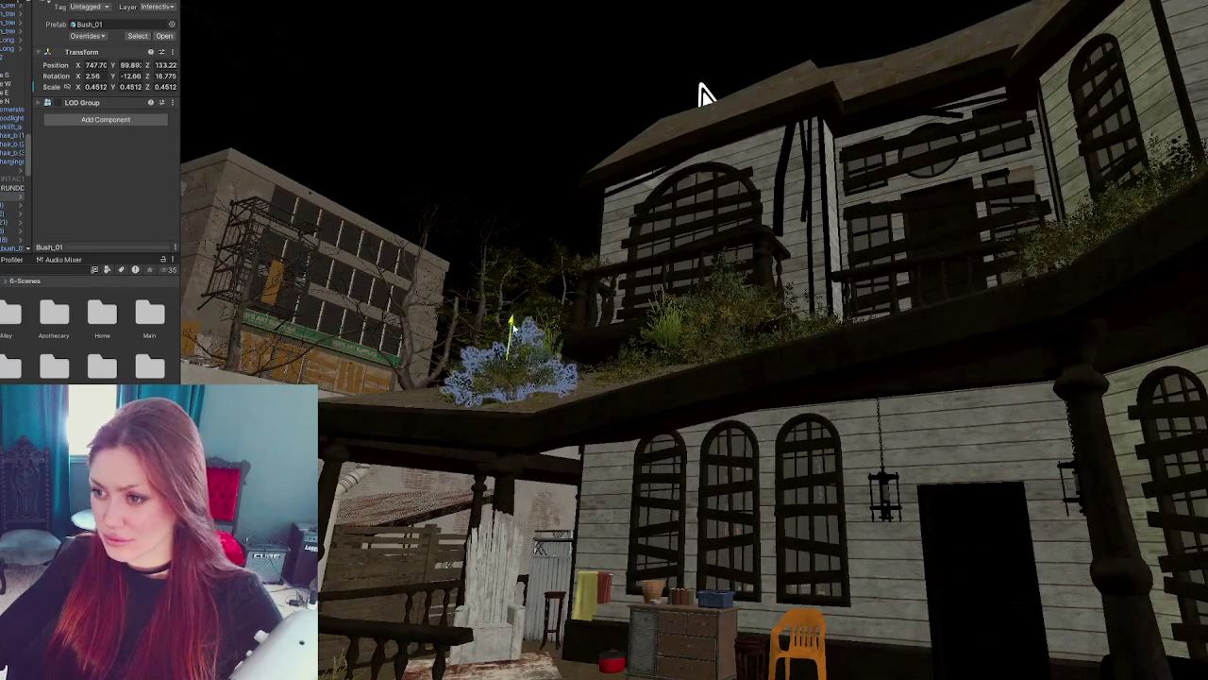
pyautogui.click(661, 332)
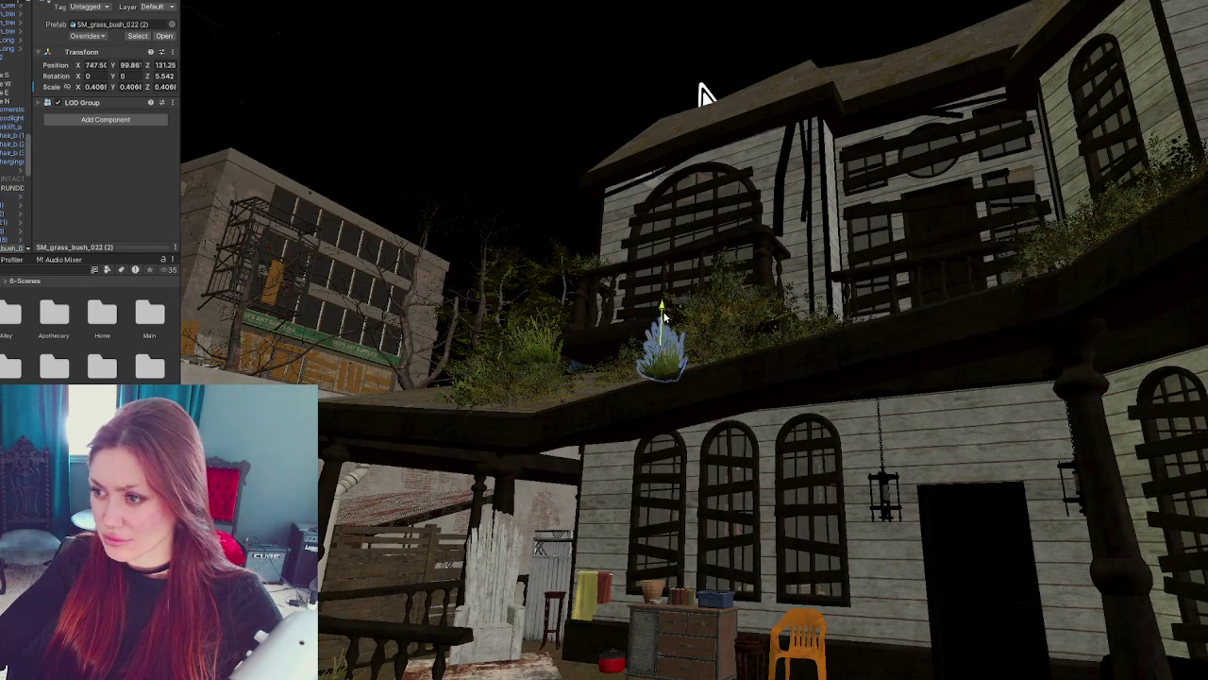
pyautogui.click(715, 316)
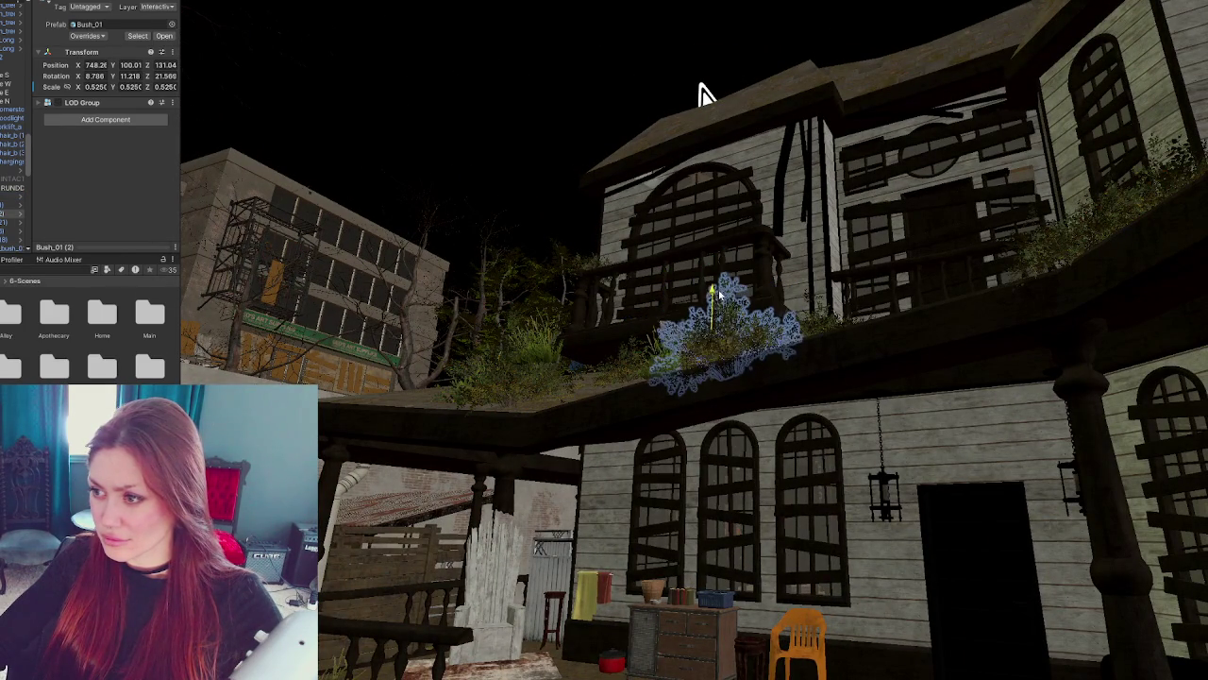
pyautogui.moveTo(689, 90); pyautogui.dragTo(589, 84)
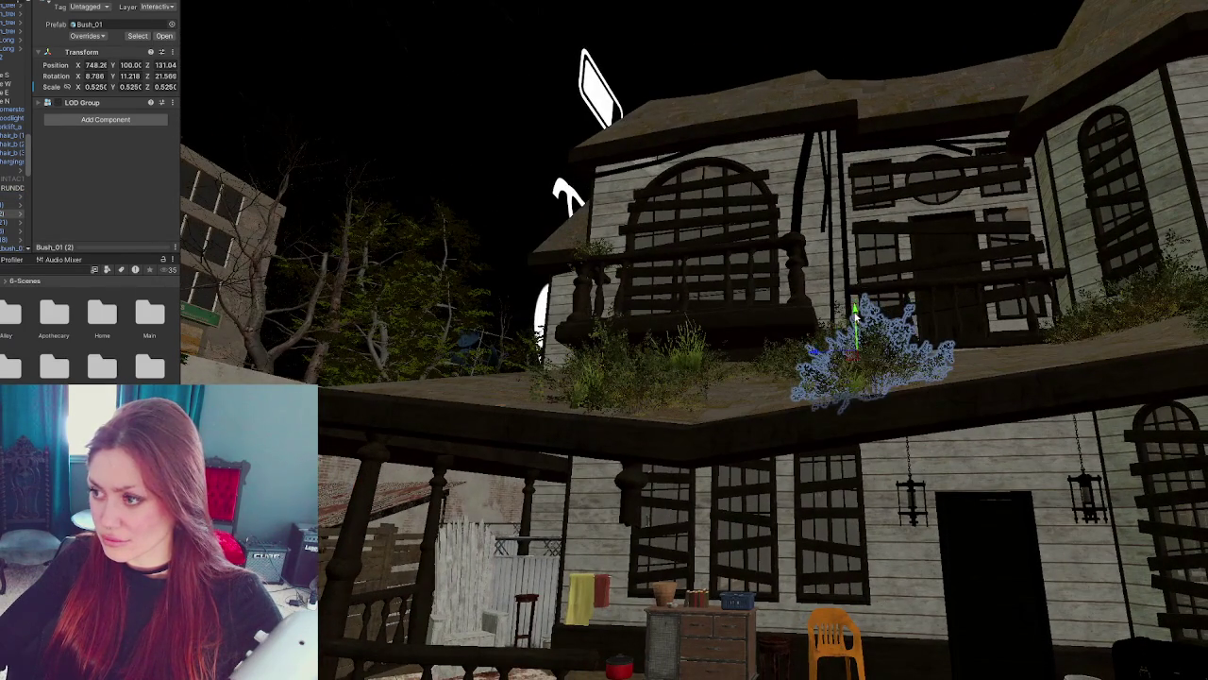
# - Frame Bush_01 (3), Bush_01 (9), Bush_01 and Bush_01 (1) along the porch roof
pyautogui.click(740, 359)
pyautogui.press('f')
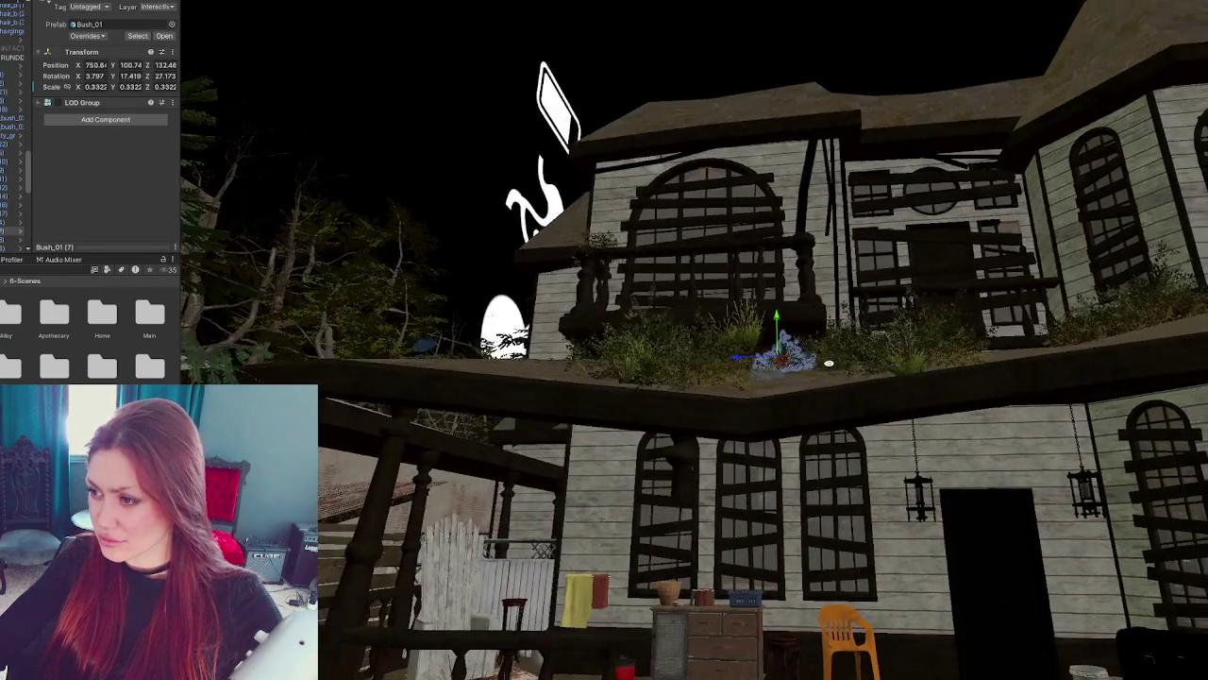
pyautogui.click(863, 363)
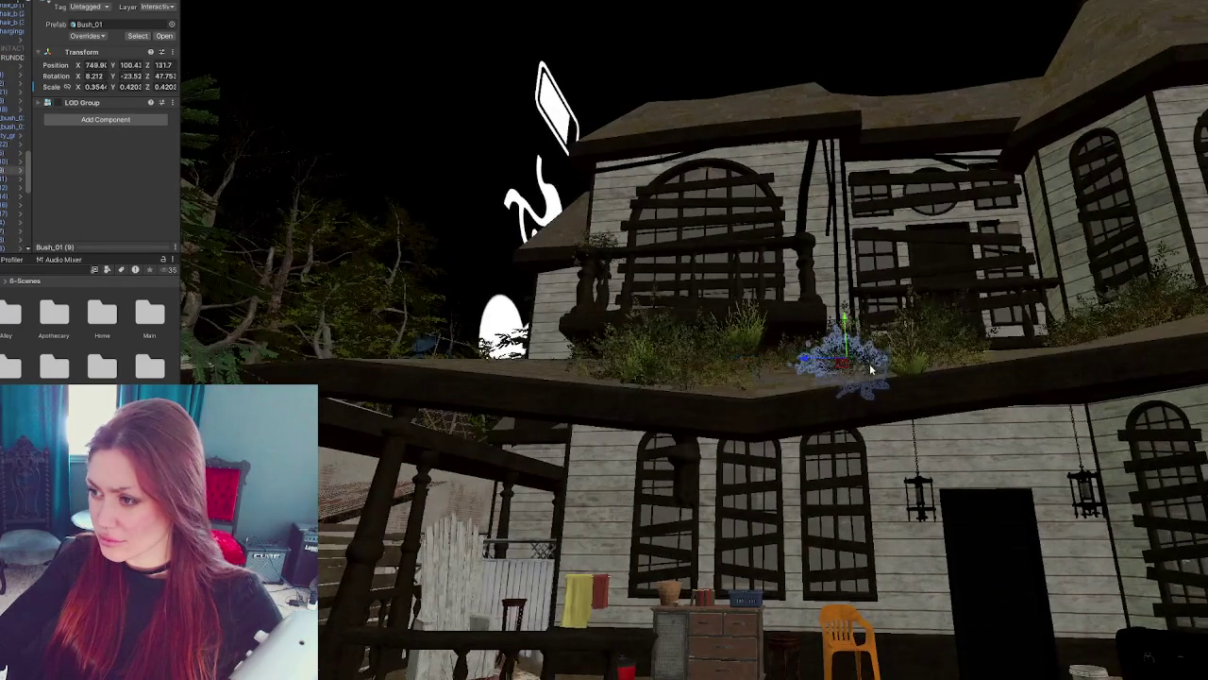
pyautogui.press('f')
pyautogui.click(923, 381)
pyautogui.click(861, 396)
pyautogui.press('f')
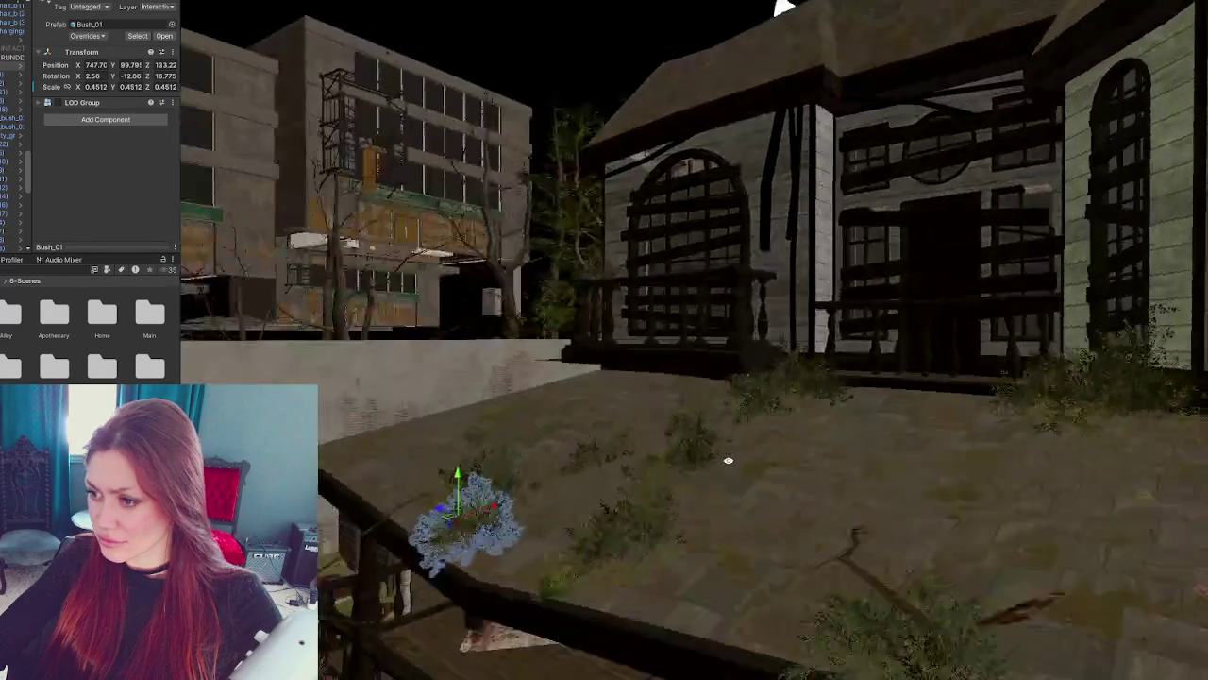
pyautogui.click(508, 490)
pyautogui.press('f')
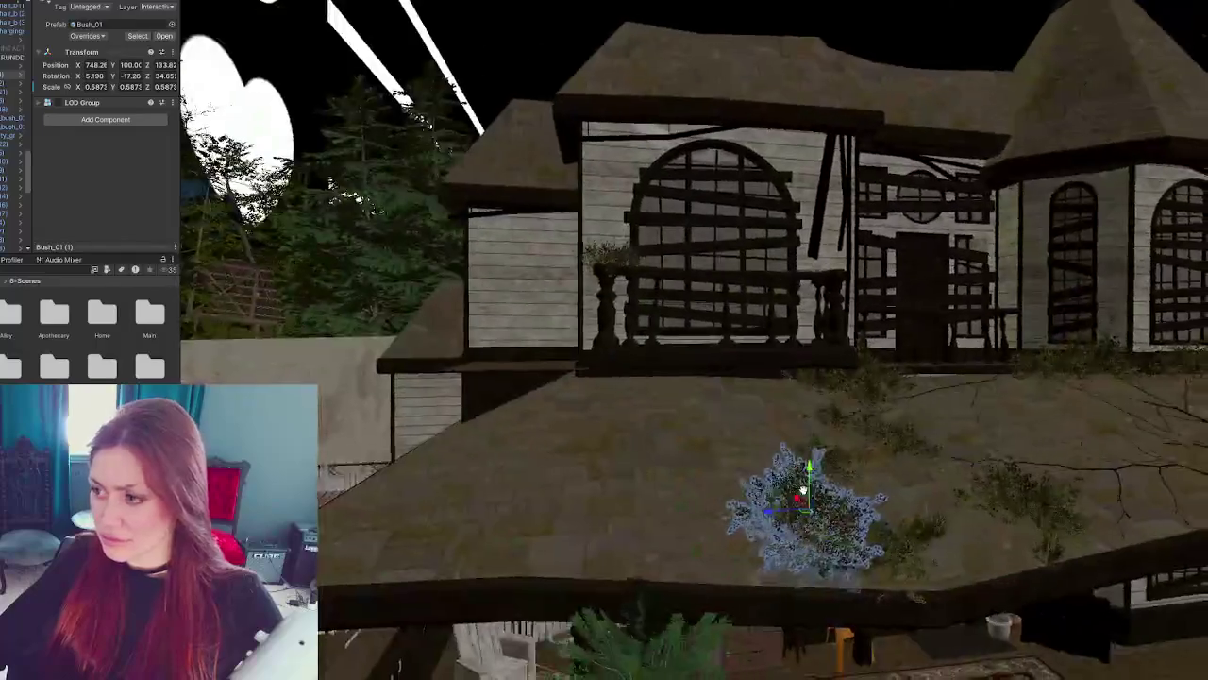
pyautogui.moveTo(803, 488); pyautogui.dragTo(566, 375)
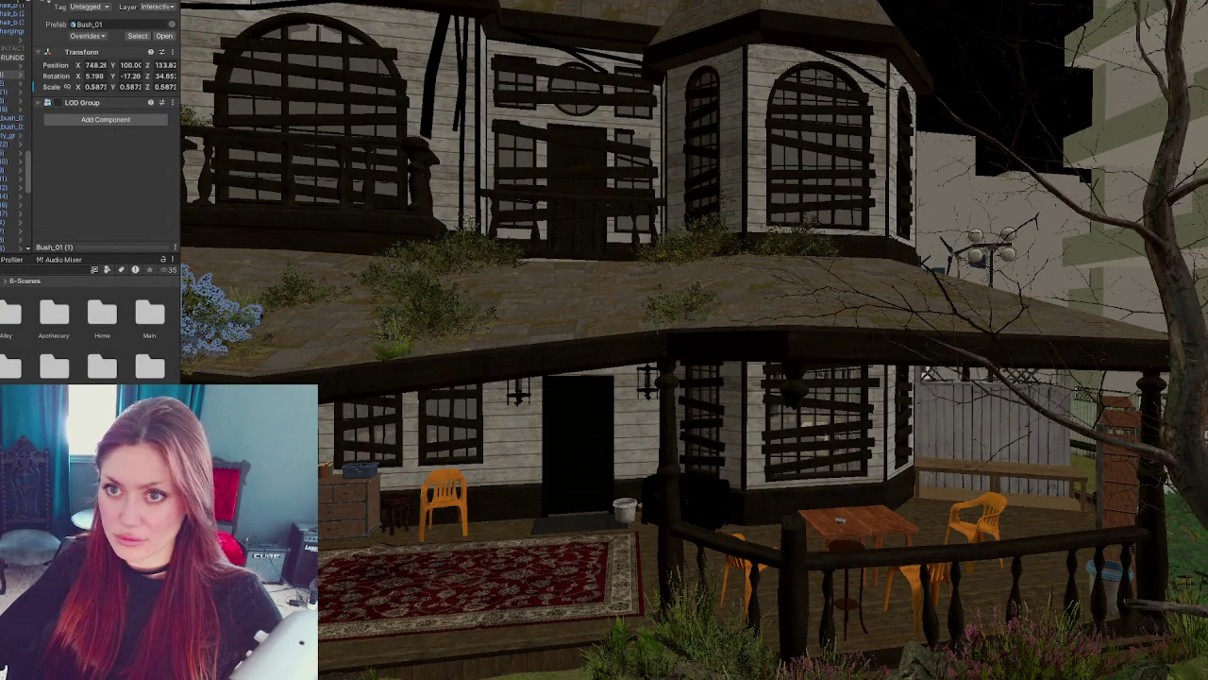
# - Hide the blue-flower bush and add another material slot to the Apothecary-Exterior house mesh
pyautogui.press('h')
pyautogui.click(14, 52)
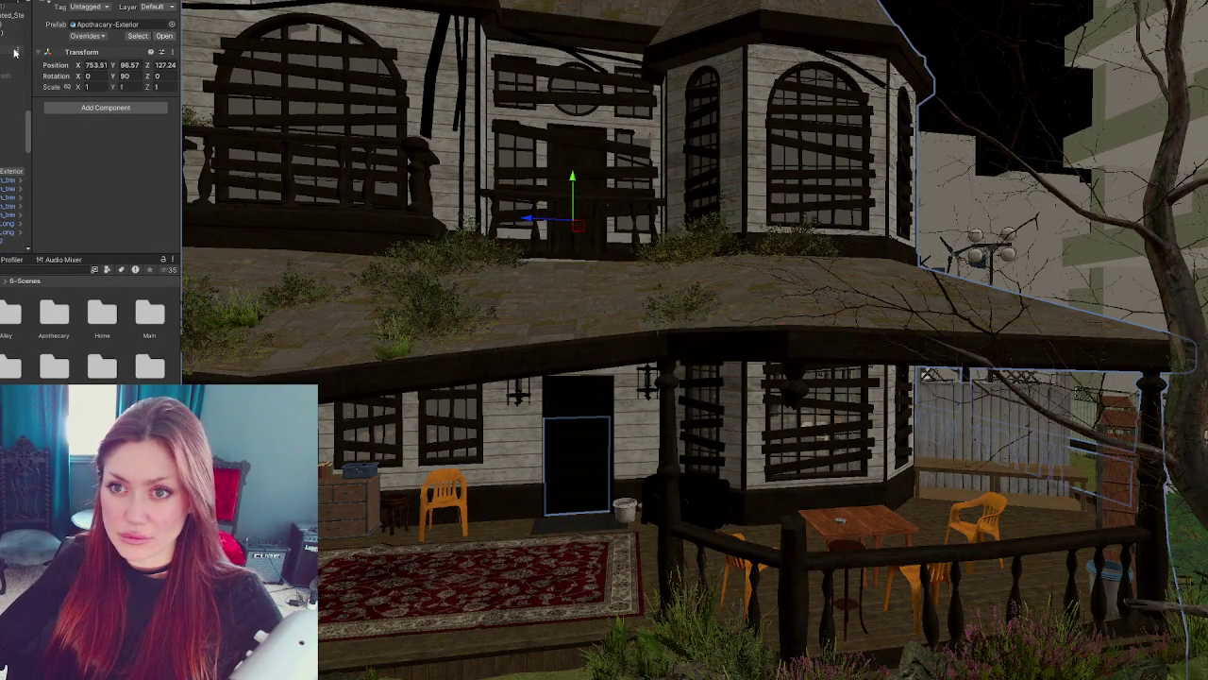
pyautogui.click(14, 188)
pyautogui.scroll(-5, 121, 178)
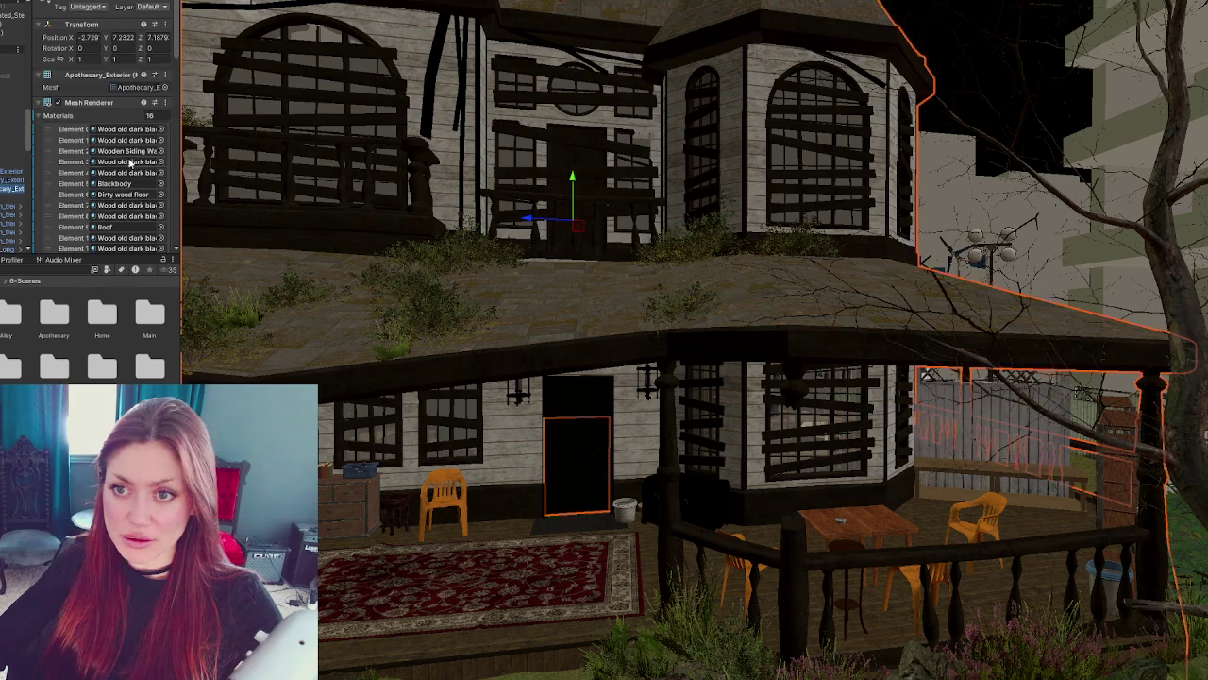
pyautogui.click(142, 128)
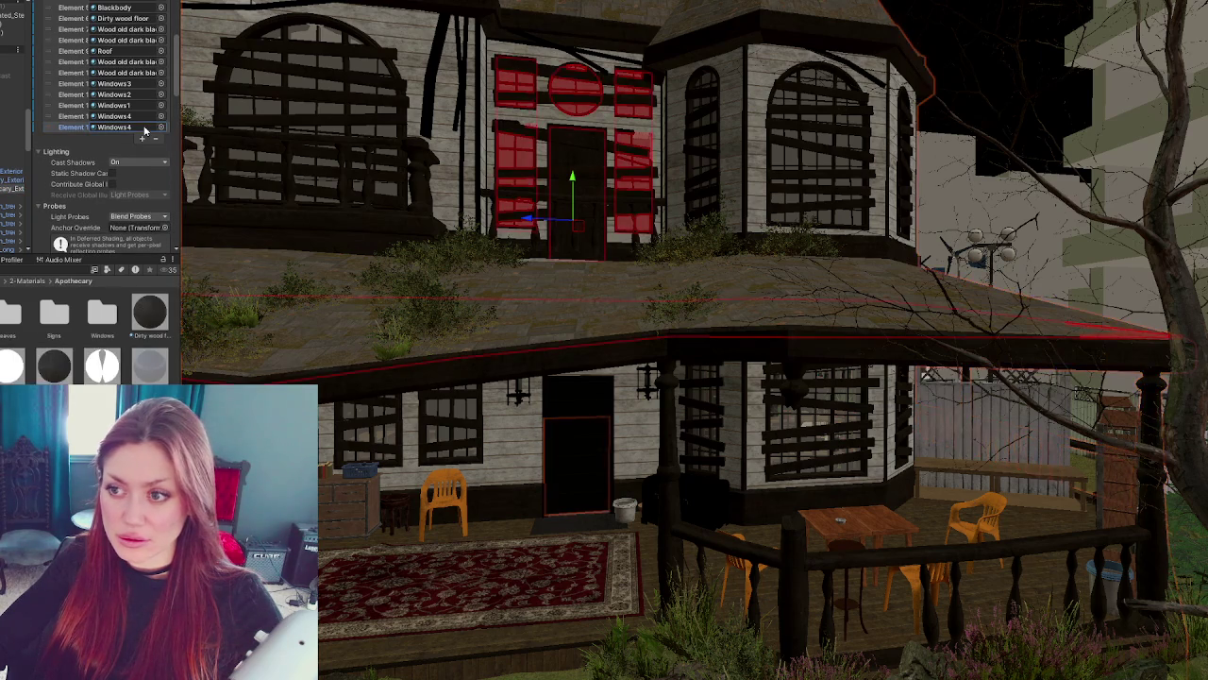
pyautogui.moveTo(650, 297)
pyautogui.mouseDown()
pyautogui.moveTo(659, 221)
pyautogui.moveTo(833, 237)
pyautogui.moveTo(820, 258)
pyautogui.moveTo(766, 237)
pyautogui.moveTo(750, 247)
pyautogui.mouseUp()
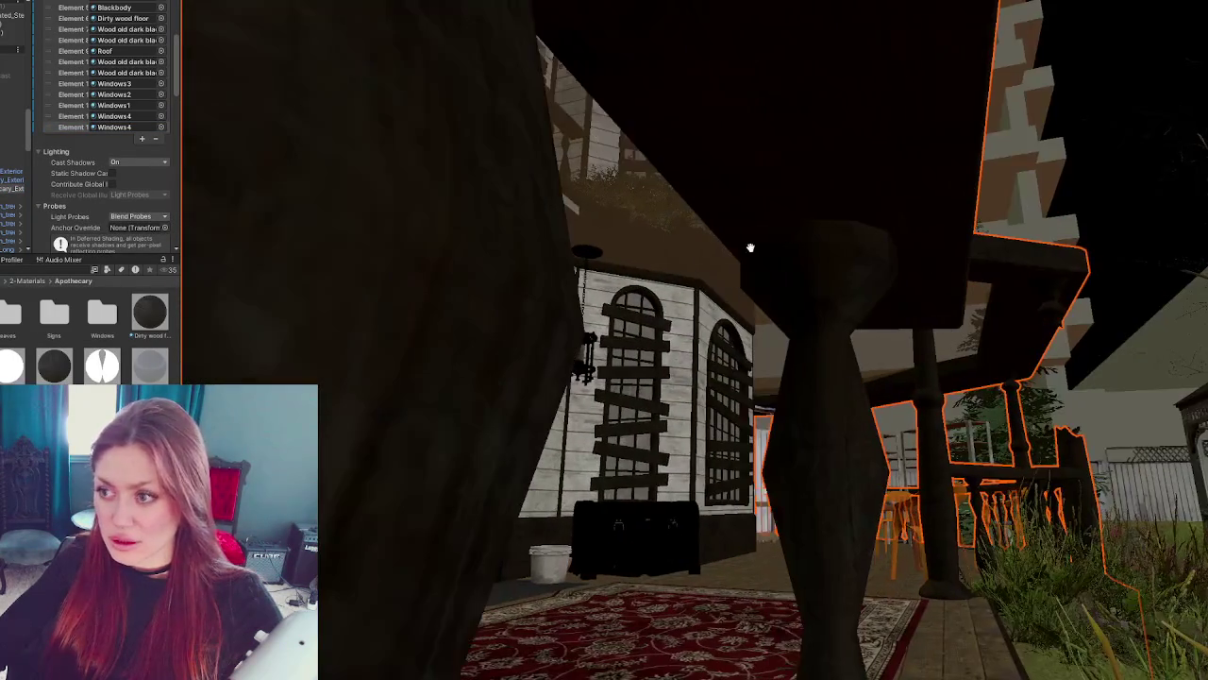
pyautogui.moveTo(651, 192)
pyautogui.mouseDown()
pyautogui.moveTo(758, 280)
pyautogui.moveTo(710, 288)
pyautogui.mouseUp()
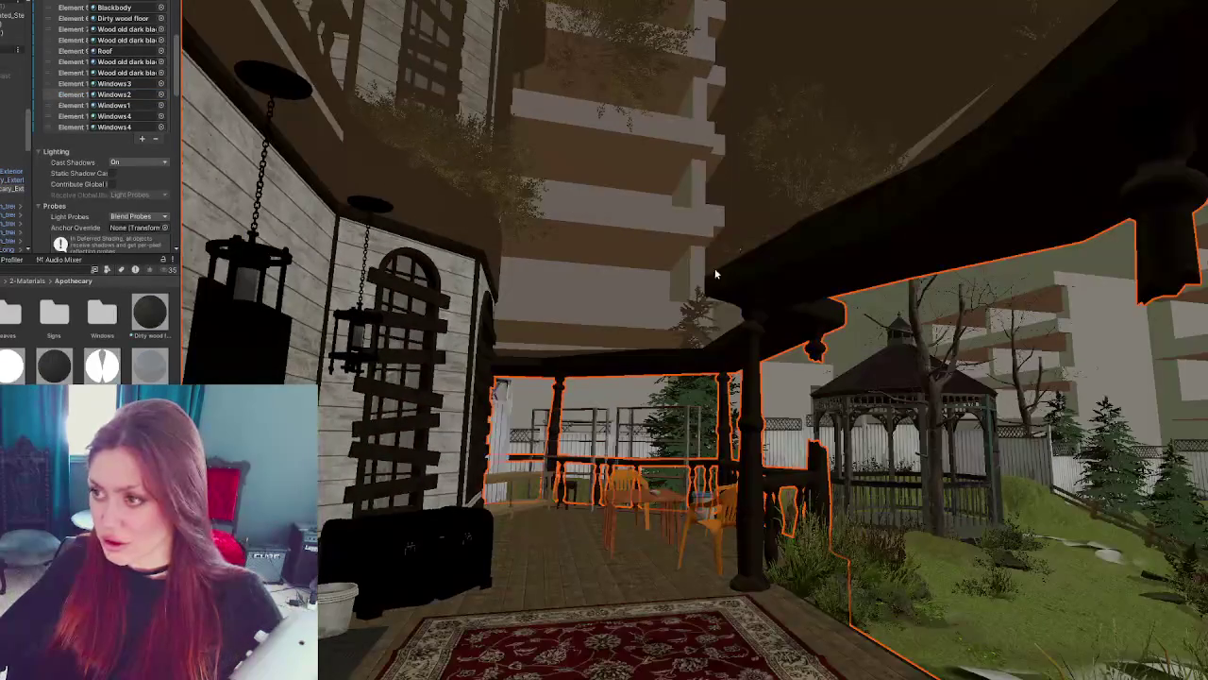
# - Apply the Dirty wood floor material to the porch ceiling of the exterior mesh
pyautogui.click(640, 583)
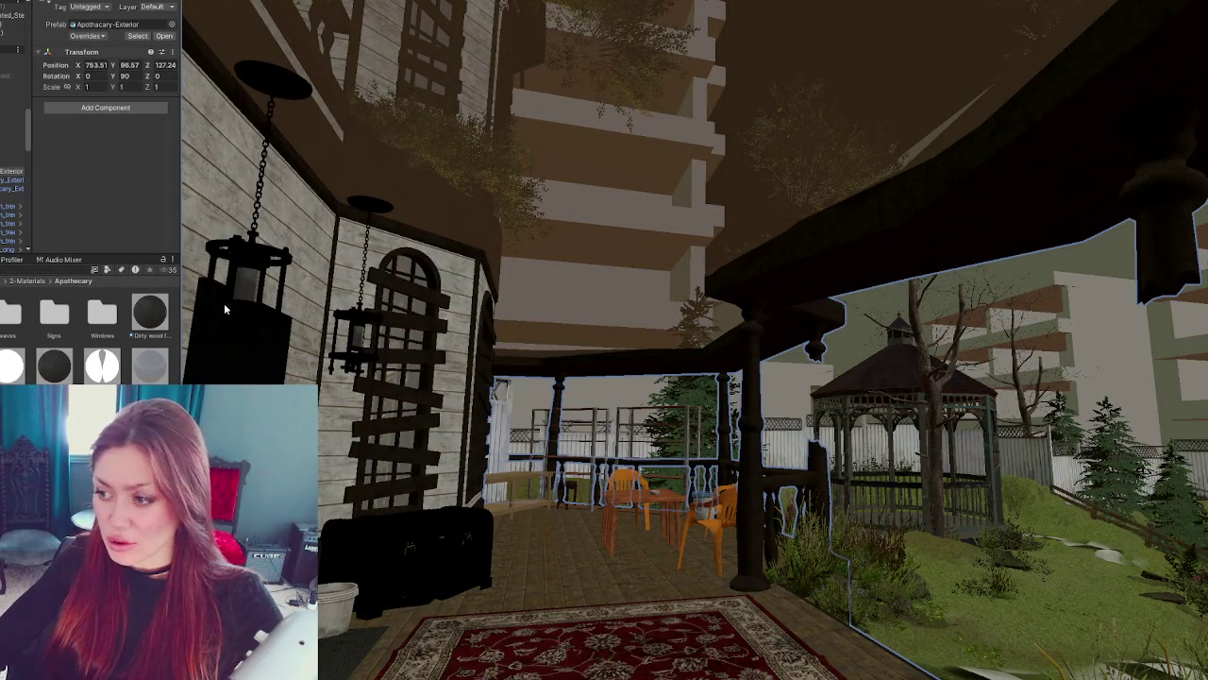
pyautogui.click(640, 582)
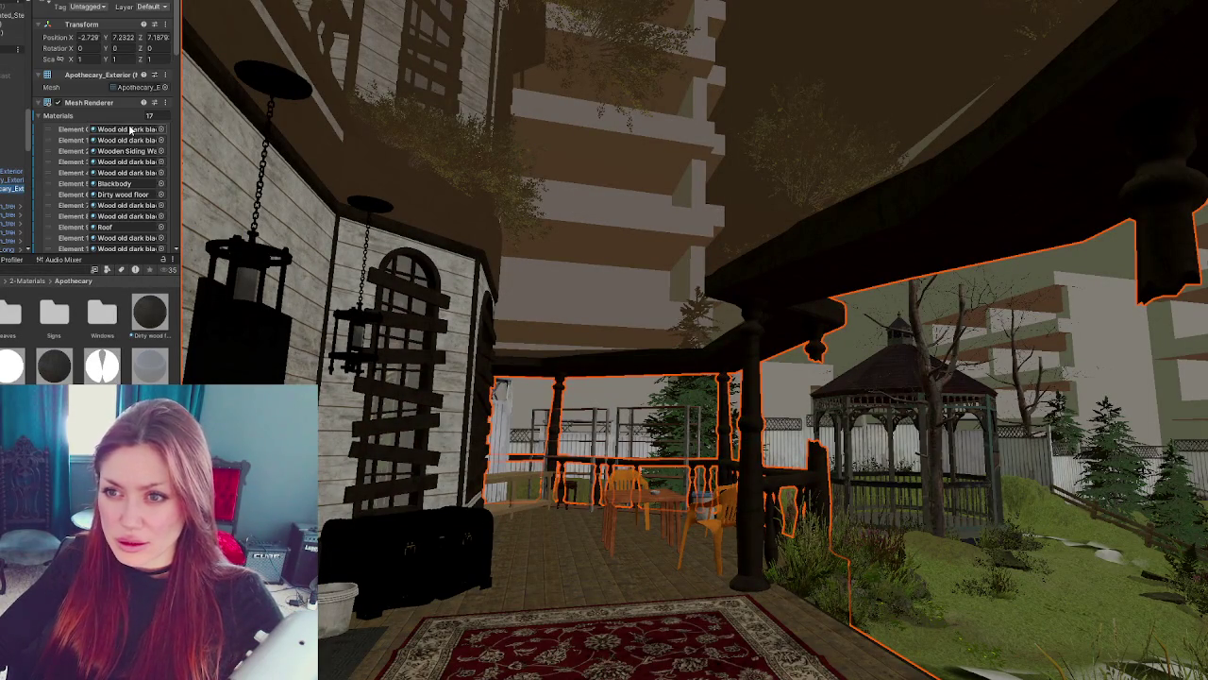
pyautogui.moveTo(134, 334); pyautogui.dragTo(665, 209)
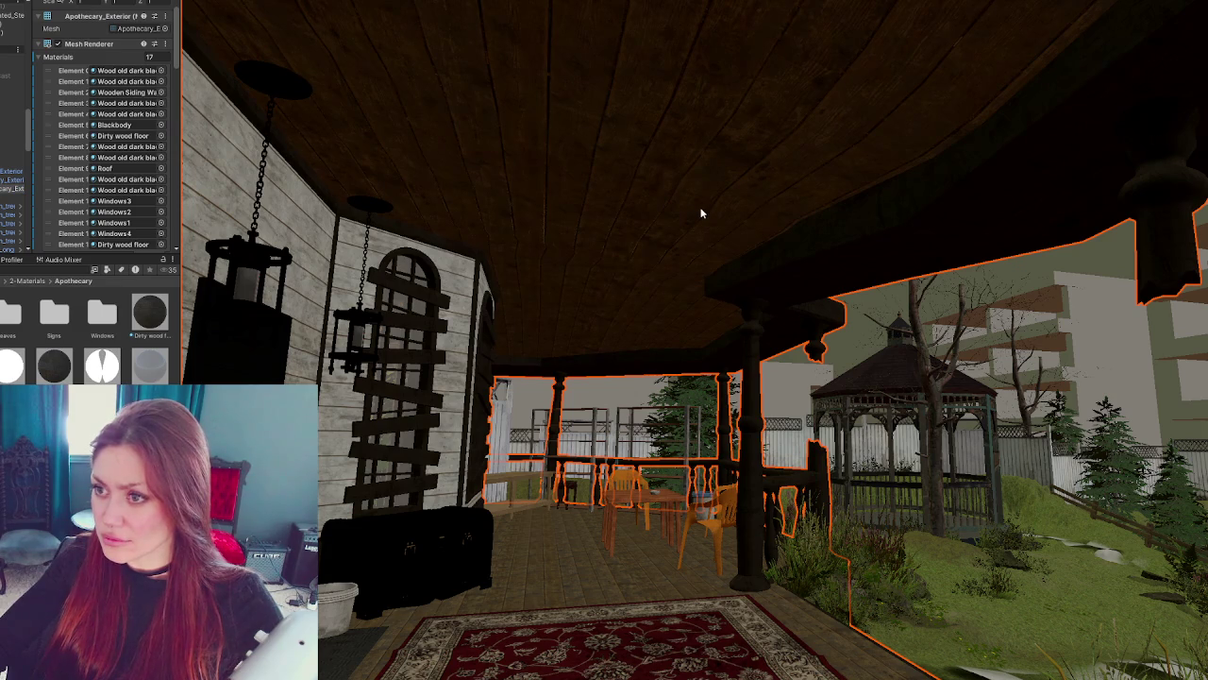
pyautogui.moveTo(788, 204)
pyautogui.mouseDown()
pyautogui.moveTo(439, 297)
pyautogui.moveTo(467, 277)
pyautogui.mouseUp()
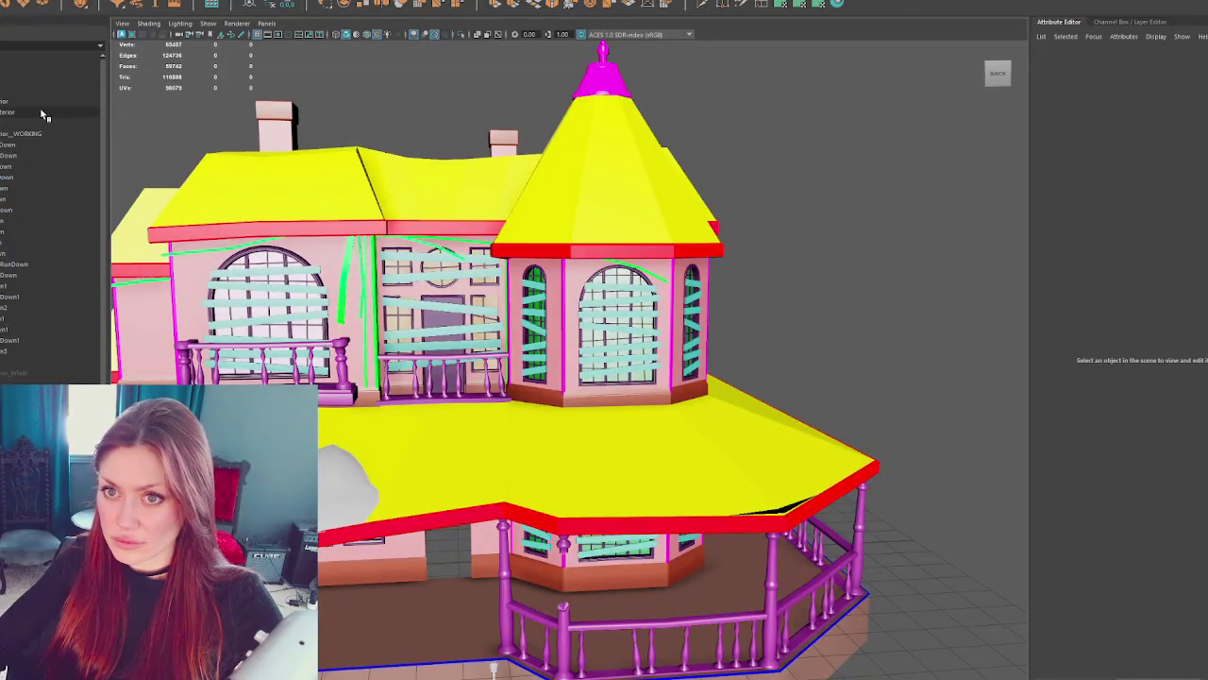
pyautogui.click(42, 112)
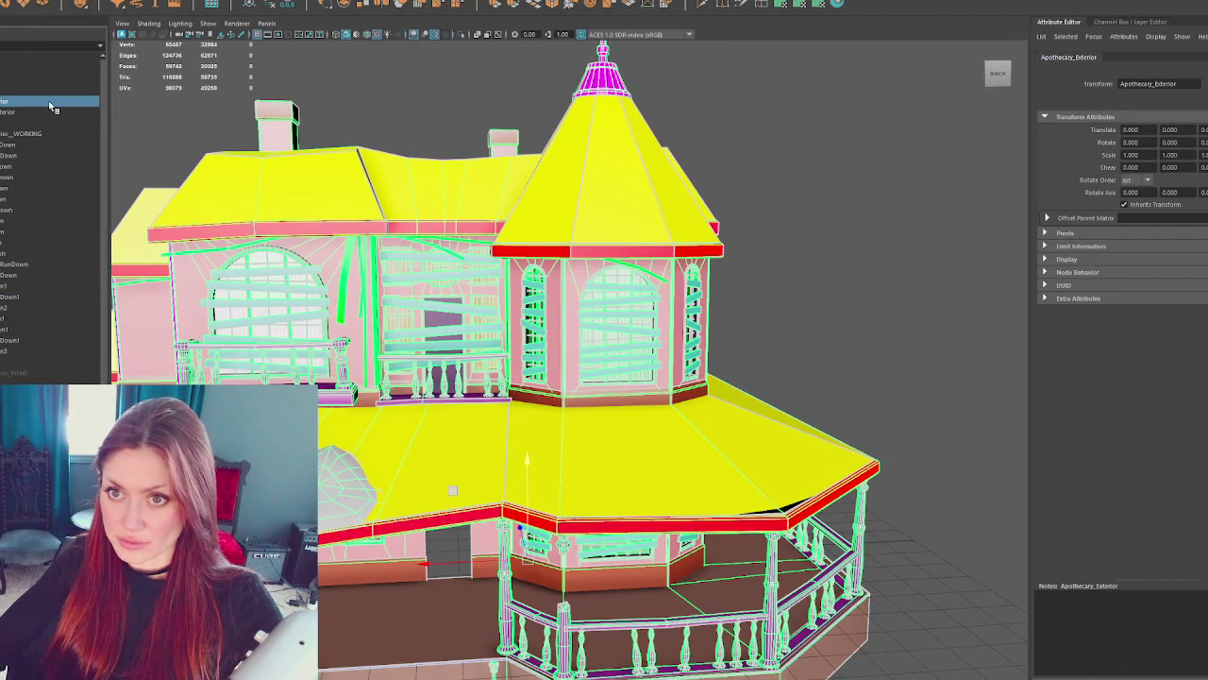
# - Delete the old Apothecary_Exterior mesh and the lower group of scene objects
pyautogui.press('Delete')
pyautogui.click(58, 107)
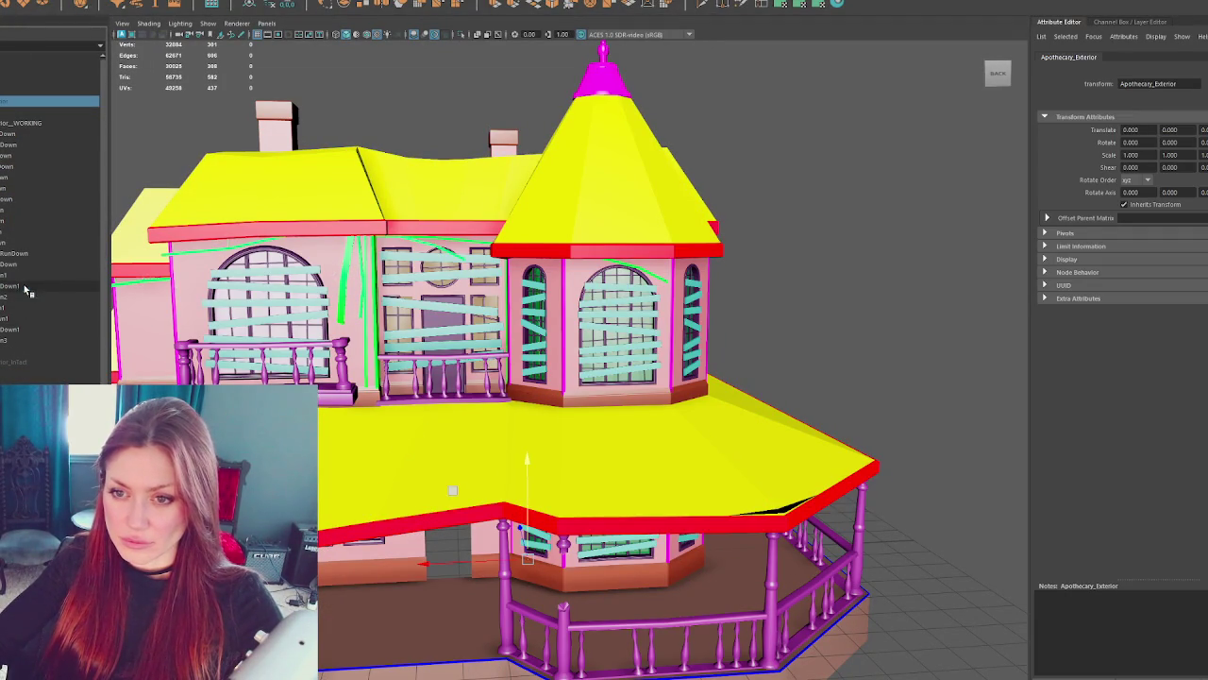
pyautogui.moveTo(38, 289); pyautogui.dragTo(40, 343)
pyautogui.press('Delete')
# - Isolate Roof_RunDown1 and give all its faces a planar UV projection
pyautogui.click(56, 273)
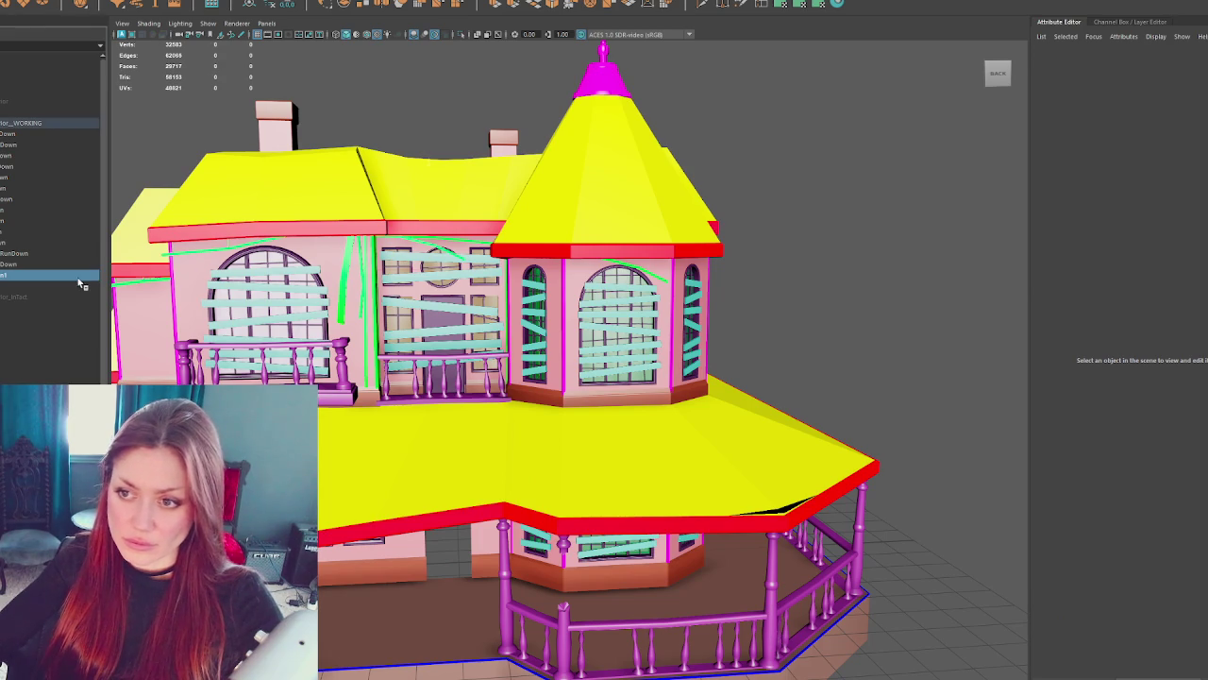
pyautogui.hotkey('ctrl', '1')
pyautogui.rightClick(820, 170)
pyautogui.moveTo(796, 216); pyautogui.dragTo(369, 447)
pyautogui.click(800, 5)
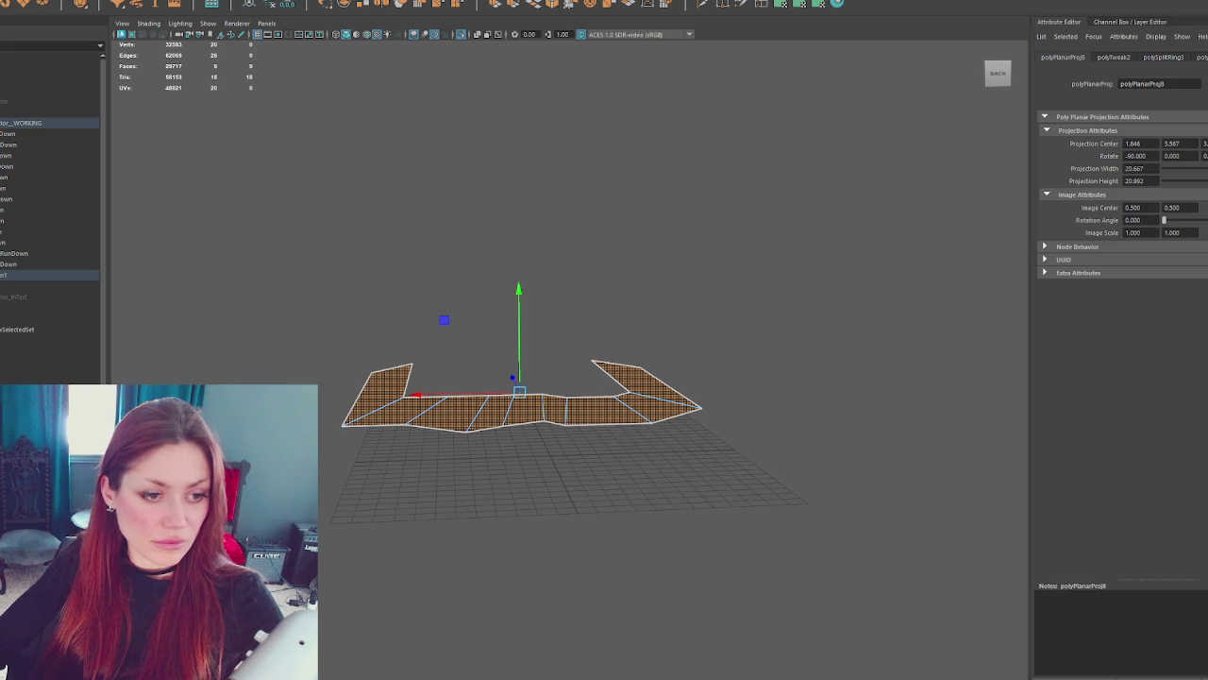
pyautogui.press('F8')
# - Select the boarding objects and combine them into a single mesh
pyautogui.keyDown('shift'); pyautogui.click(23, 157); pyautogui.keyUp('shift')
pyautogui.moveTo(10, 285); pyautogui.dragTo(8, 371)
pyautogui.moveTo(5, 167); pyautogui.dragTo(3, 164)
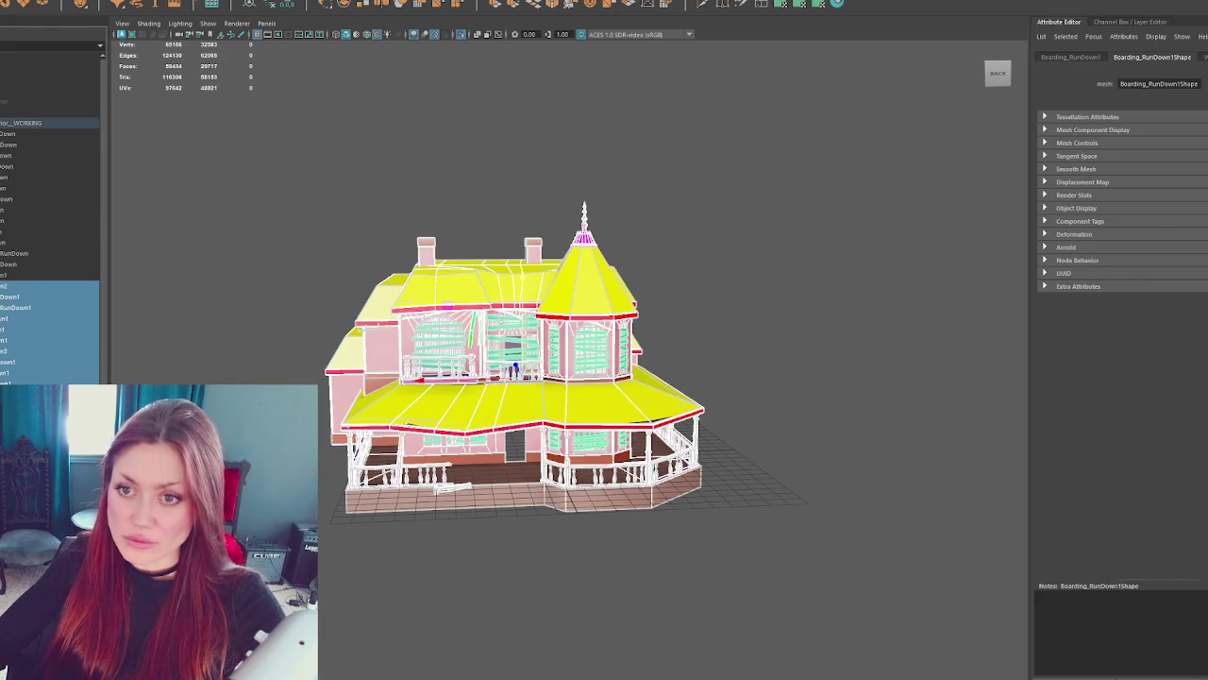
pyautogui.click(94, 2)
pyautogui.click(123, 141)
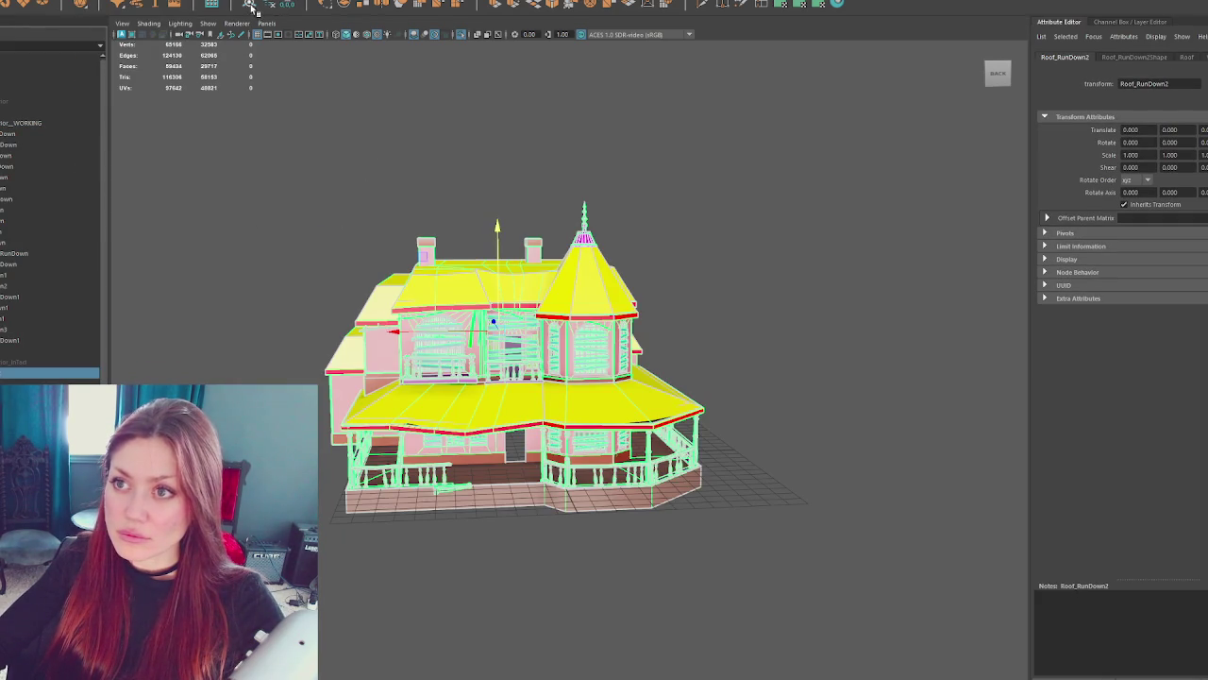
# - Rename the combined top object to Apothecary_Exterior and reselect it
pyautogui.click(34, 109)
pyautogui.doubleClick(36, 112)
pyautogui.press('Return')
pyautogui.click(39, 100)
pyautogui.click(27, 135)
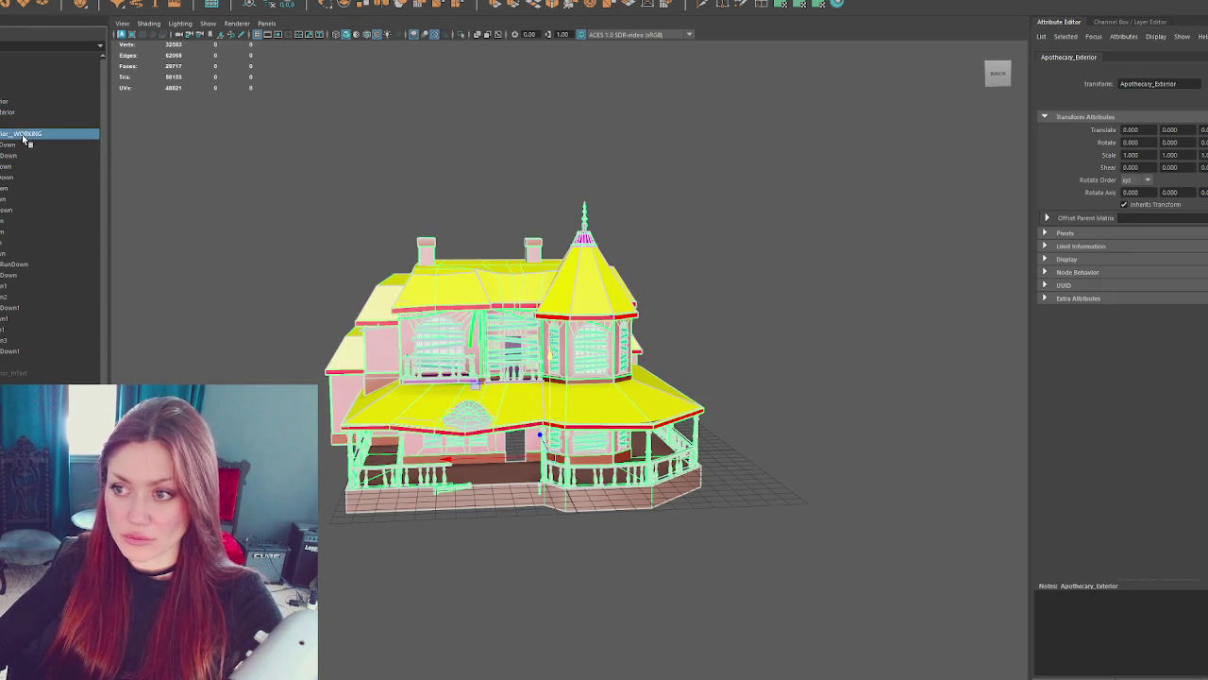
pyautogui.click(27, 101)
pyautogui.click(14, 1)
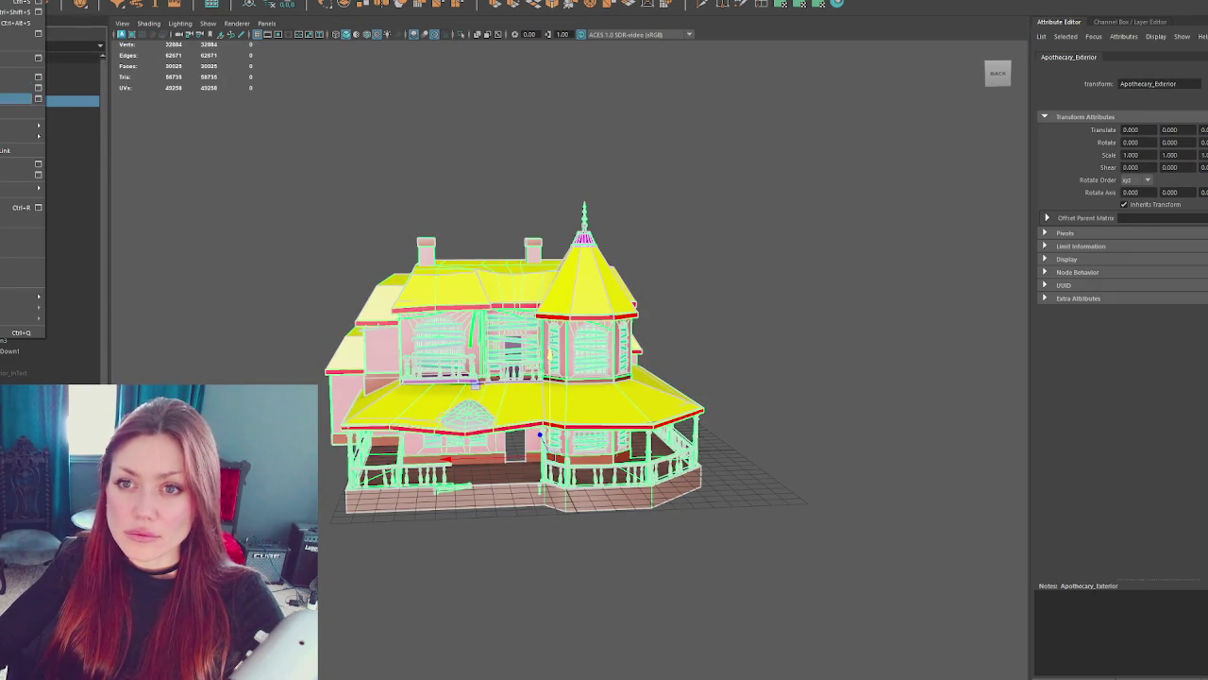
pyautogui.press('Escape')
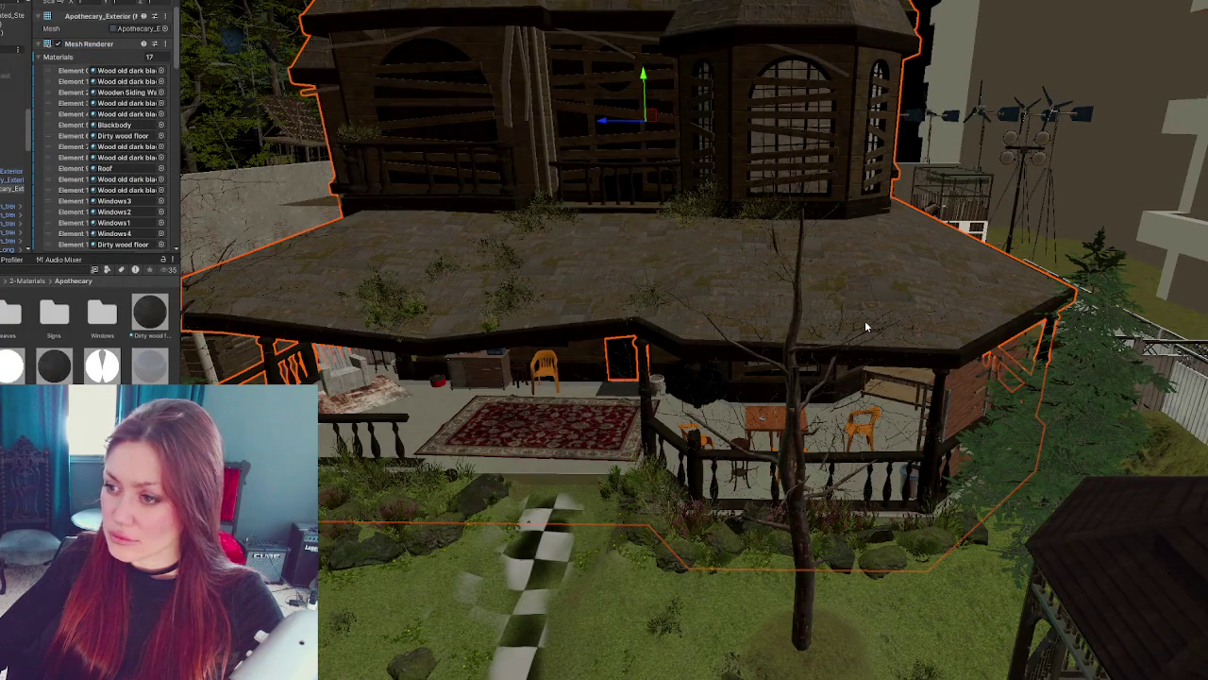
# - Apply Dirty wood floor to the porch floor and ceiling, and Wooden Siding to the front wall
pyautogui.press('w')
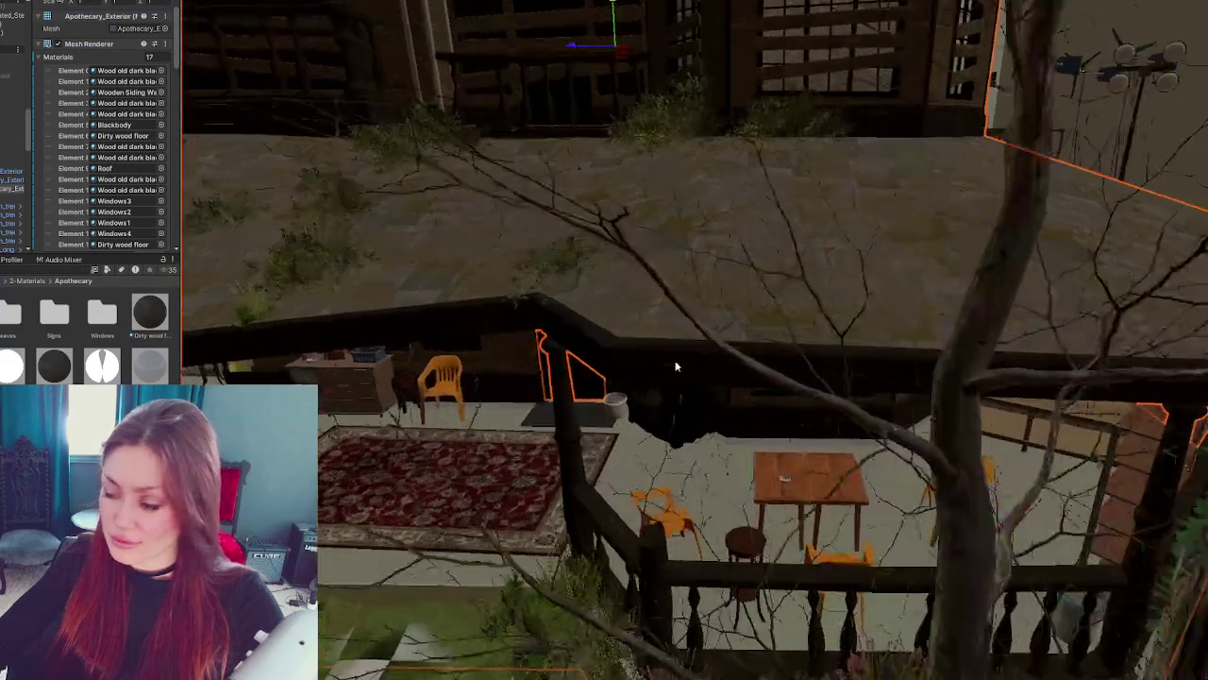
pyautogui.press('s')
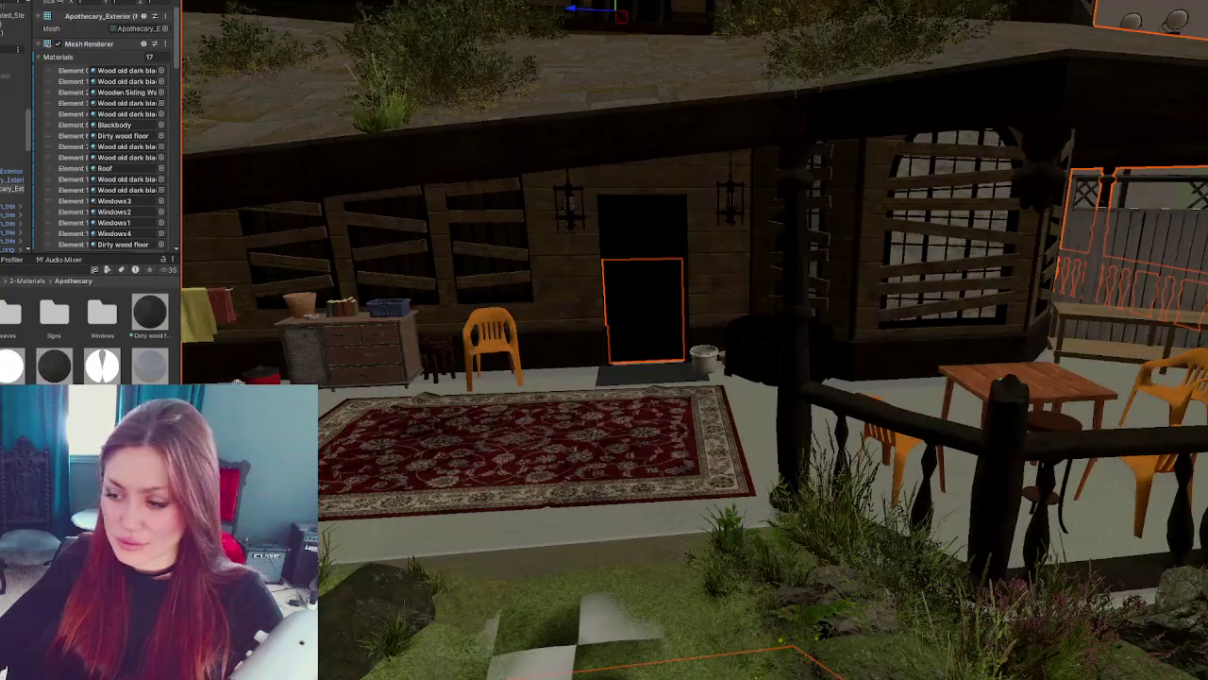
pyautogui.moveTo(156, 319); pyautogui.dragTo(565, 544)
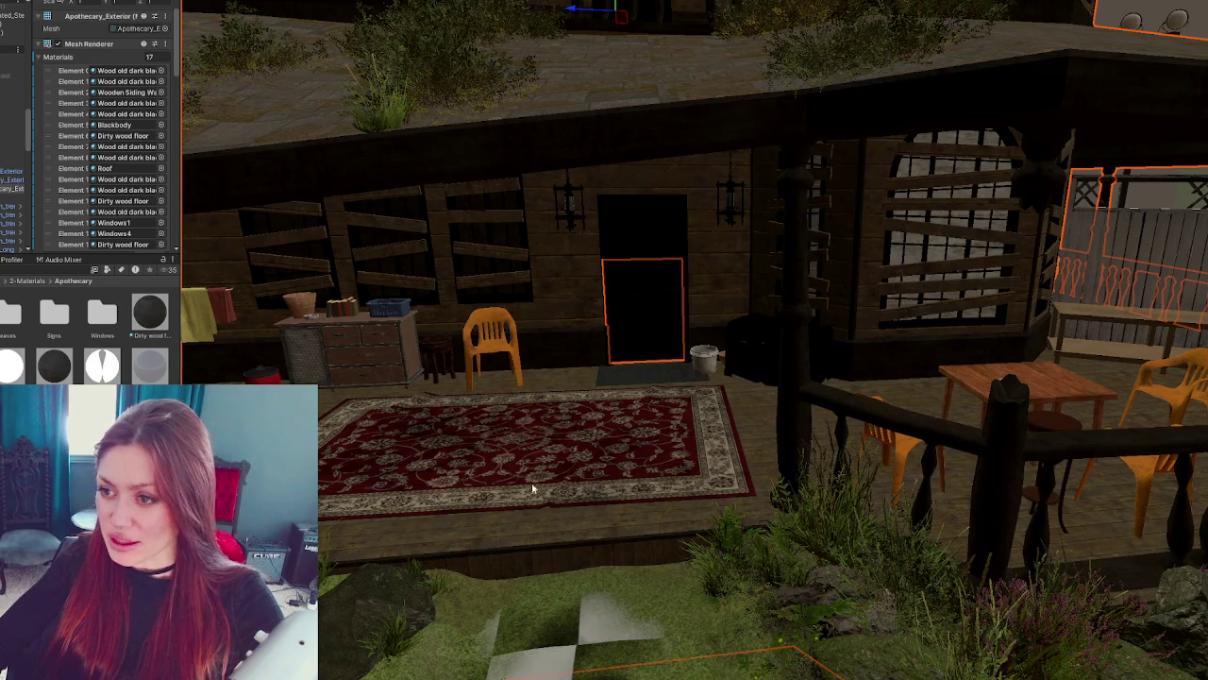
pyautogui.moveTo(501, 425)
pyautogui.mouseDown()
pyautogui.moveTo(576, 387)
pyautogui.moveTo(609, 350)
pyautogui.moveTo(614, 363)
pyautogui.mouseUp()
pyautogui.moveTo(66, 355); pyautogui.dragTo(635, 257)
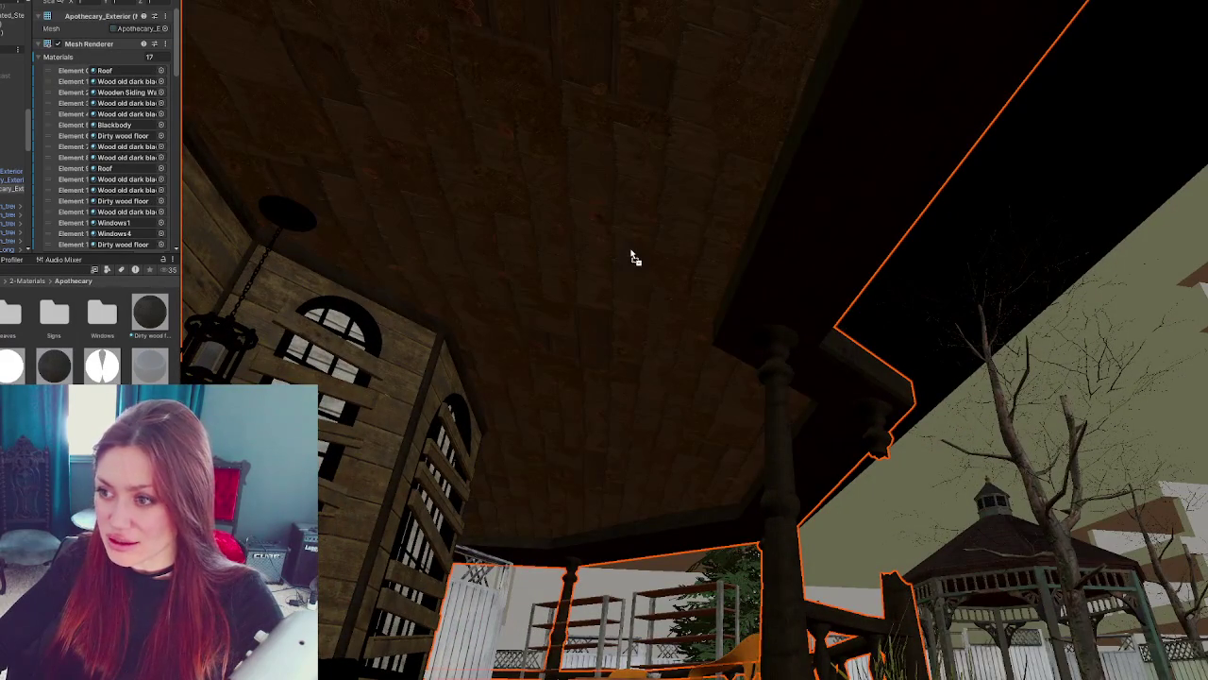
pyautogui.moveTo(271, 300)
pyautogui.mouseDown()
pyautogui.moveTo(607, 251)
pyautogui.moveTo(422, 280)
pyautogui.moveTo(384, 318)
pyautogui.mouseUp()
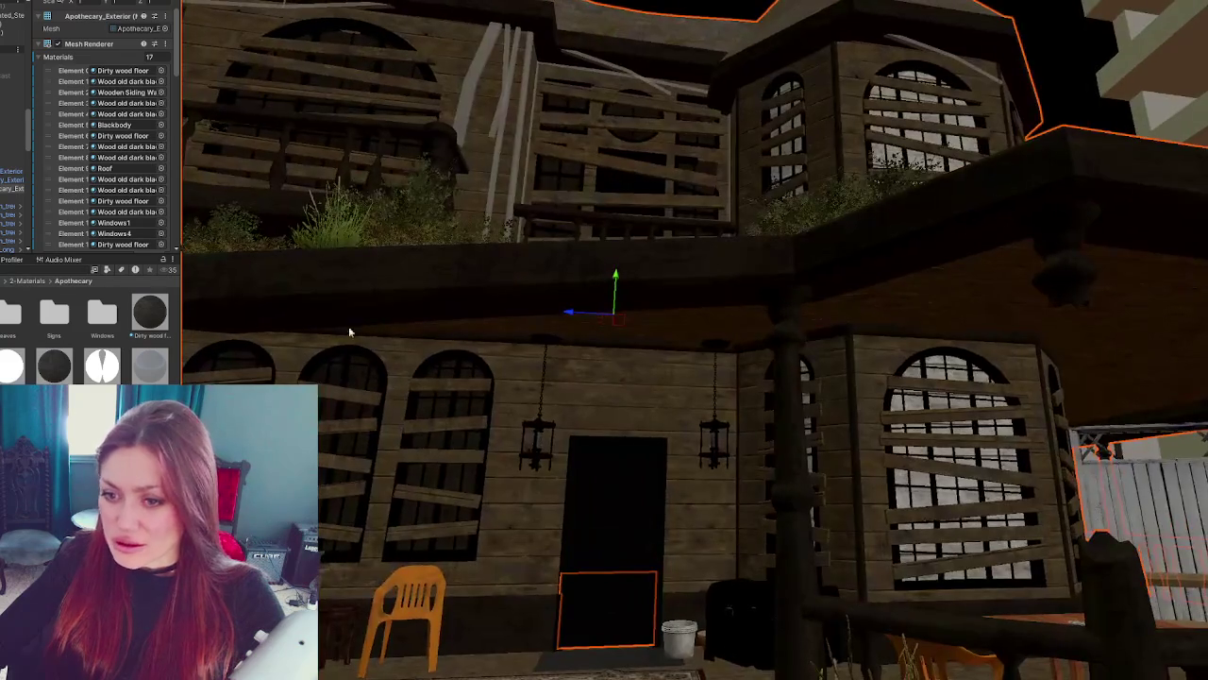
pyautogui.moveTo(102, 366); pyautogui.dragTo(505, 442)
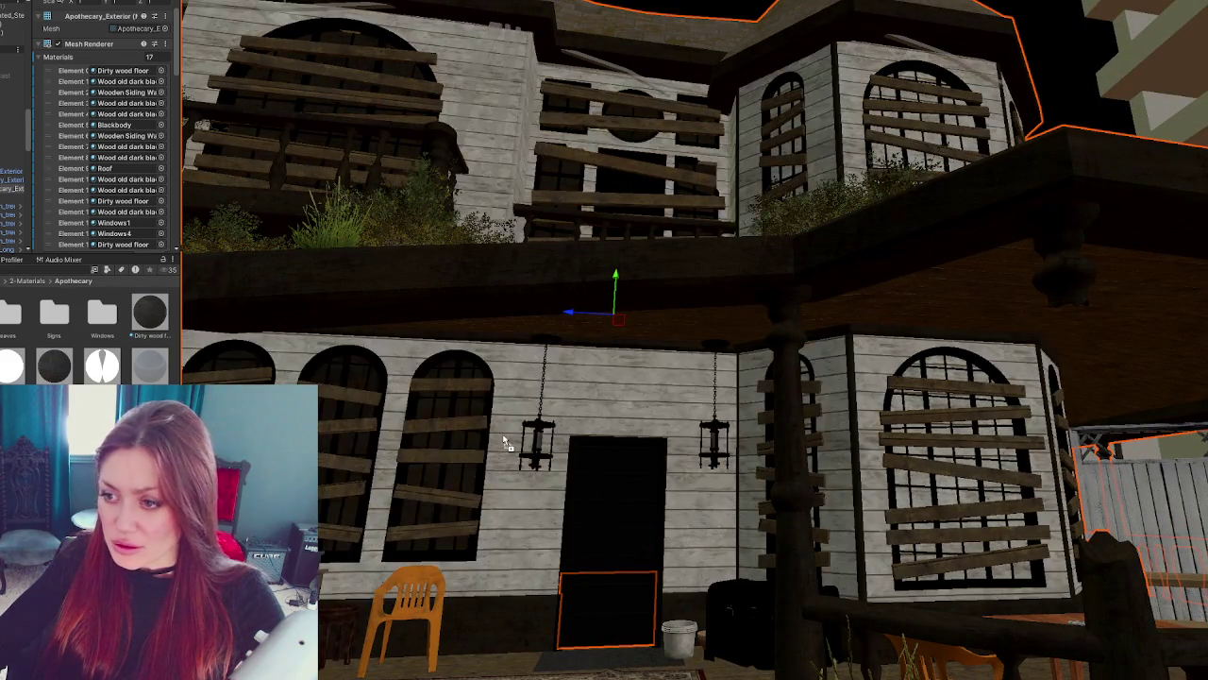
# - Make the beams Wood old dark and give the windows Windows2, Windows3 and Windows4
pyautogui.moveTo(614, 99)
pyautogui.mouseDown()
pyautogui.moveTo(596, 410)
pyautogui.moveTo(569, 560)
pyautogui.mouseUp()
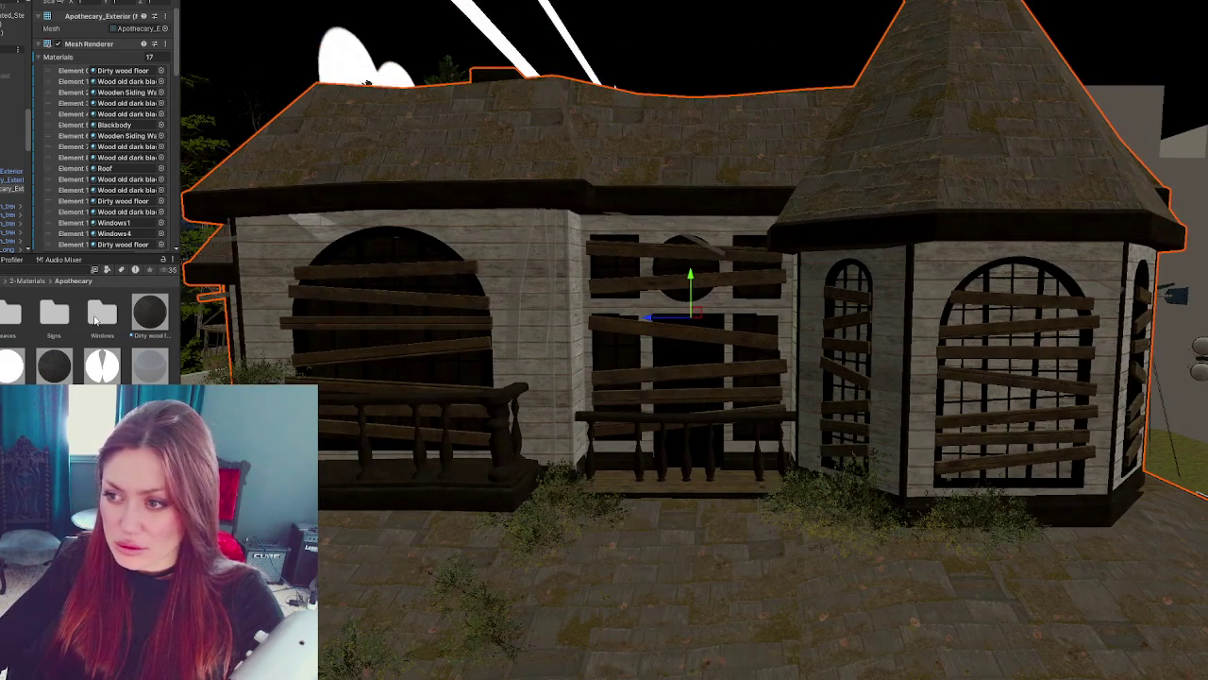
pyautogui.moveTo(55, 364)
pyautogui.mouseDown()
pyautogui.moveTo(533, 296)
pyautogui.moveTo(567, 271)
pyautogui.moveTo(731, 218)
pyautogui.moveTo(604, 452)
pyautogui.moveTo(584, 437)
pyautogui.mouseUp()
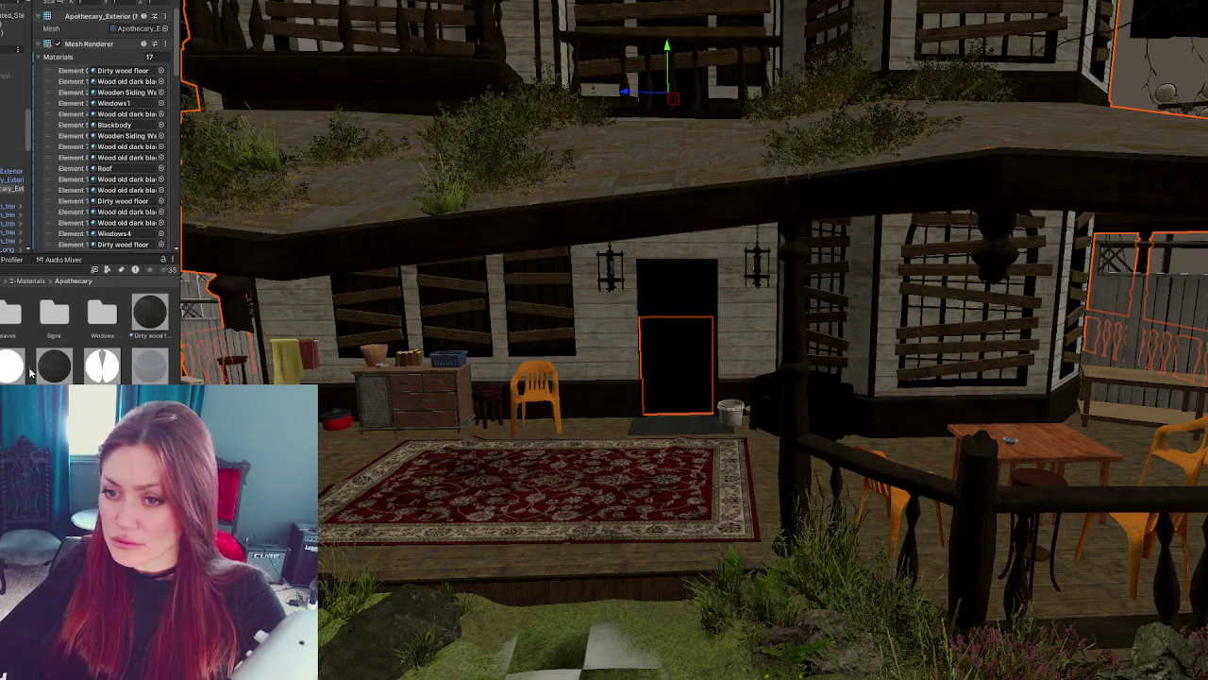
pyautogui.moveTo(793, 368); pyautogui.dragTo(932, 319)
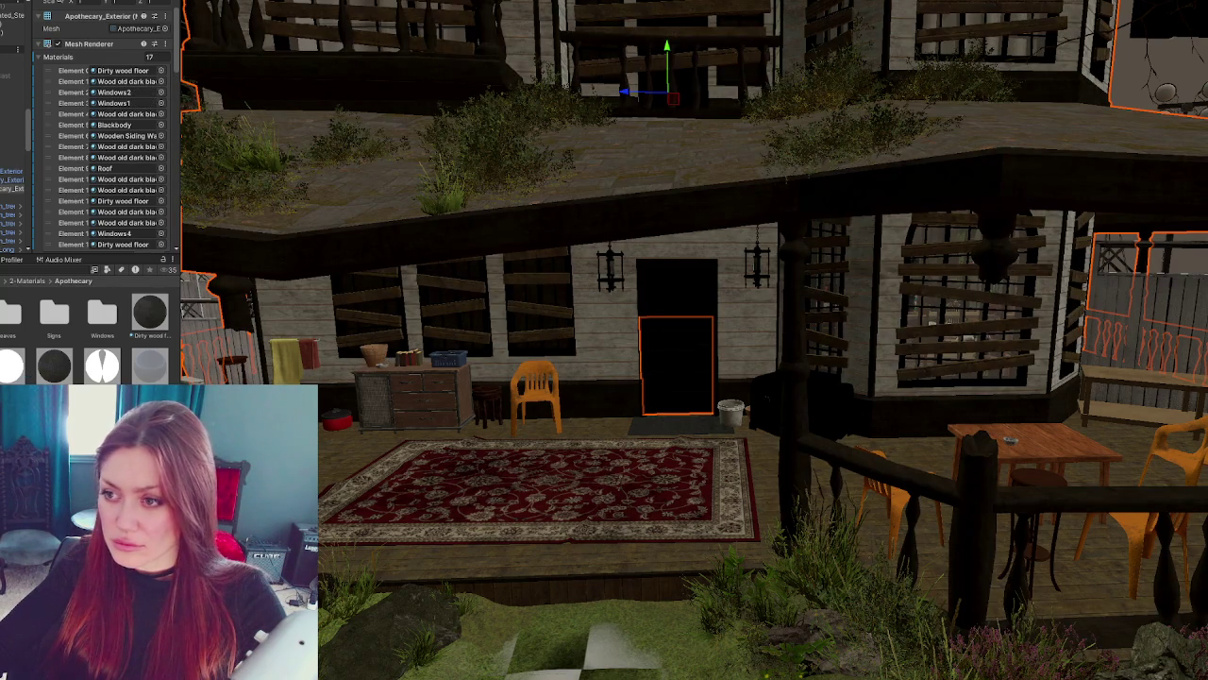
pyautogui.moveTo(472, 318); pyautogui.dragTo(477, 324)
pyautogui.moveTo(587, 90); pyautogui.dragTo(590, 58)
pyautogui.scroll(-10, 652, 122)
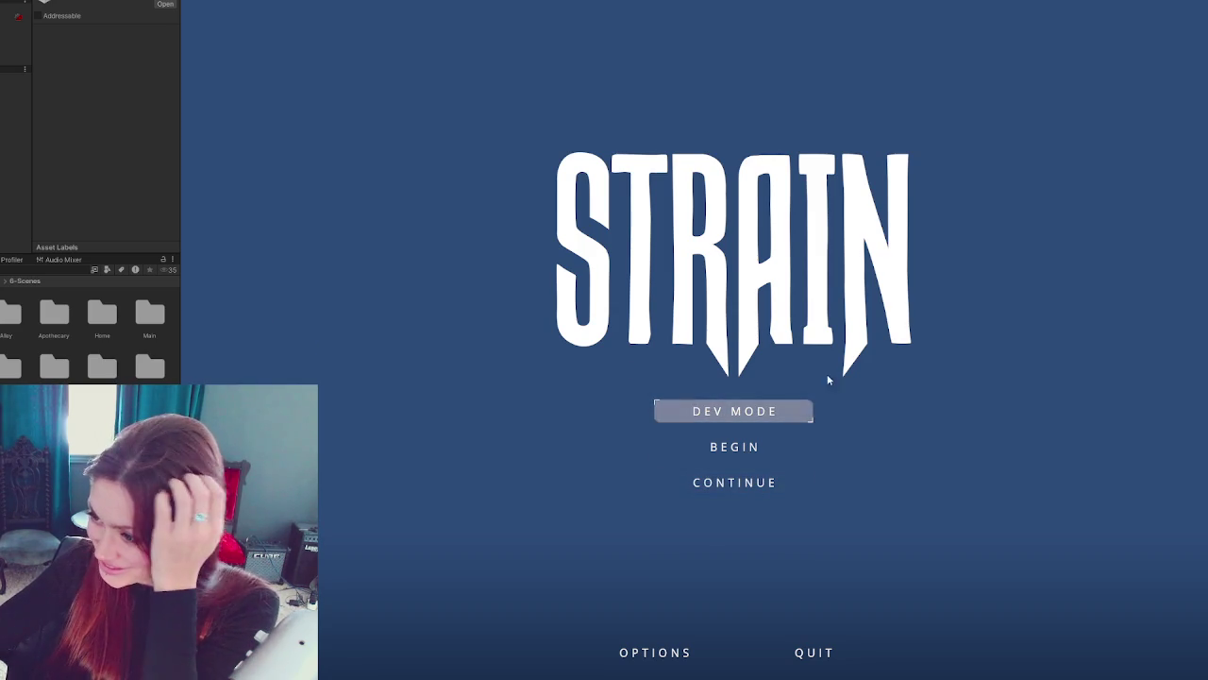
# - Continue the saved game, fill a kettle at the hand pump and water a garden bed
pyautogui.click(742, 483)
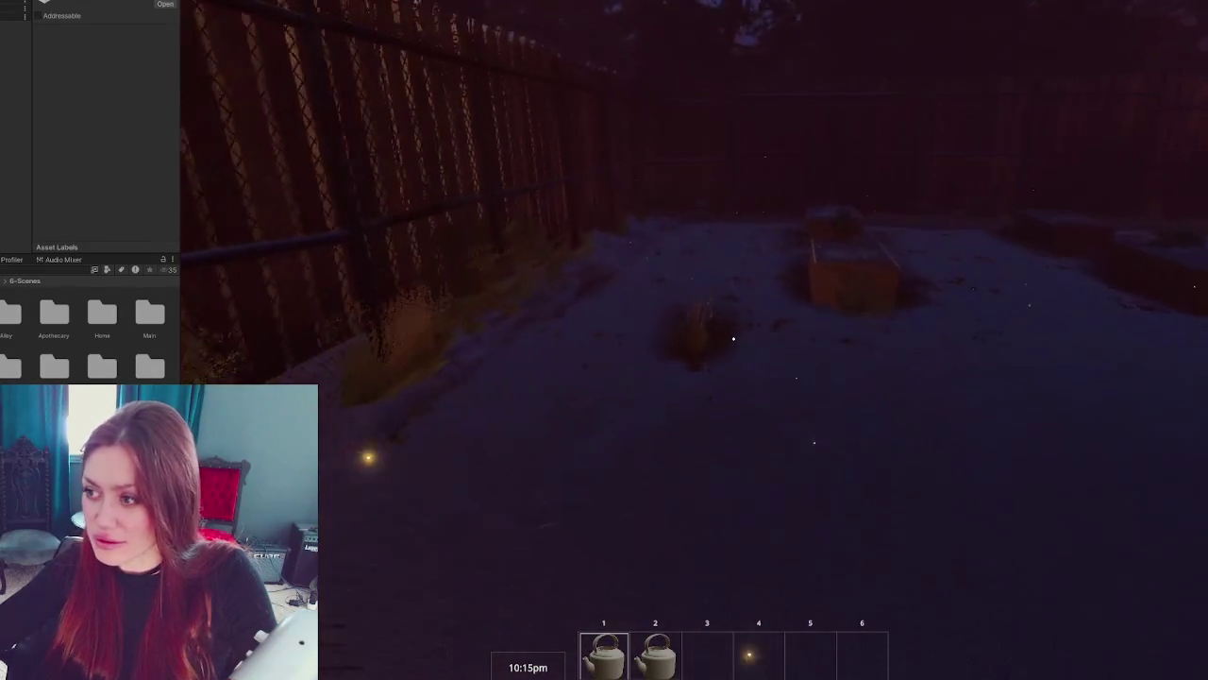
pyautogui.press('w')
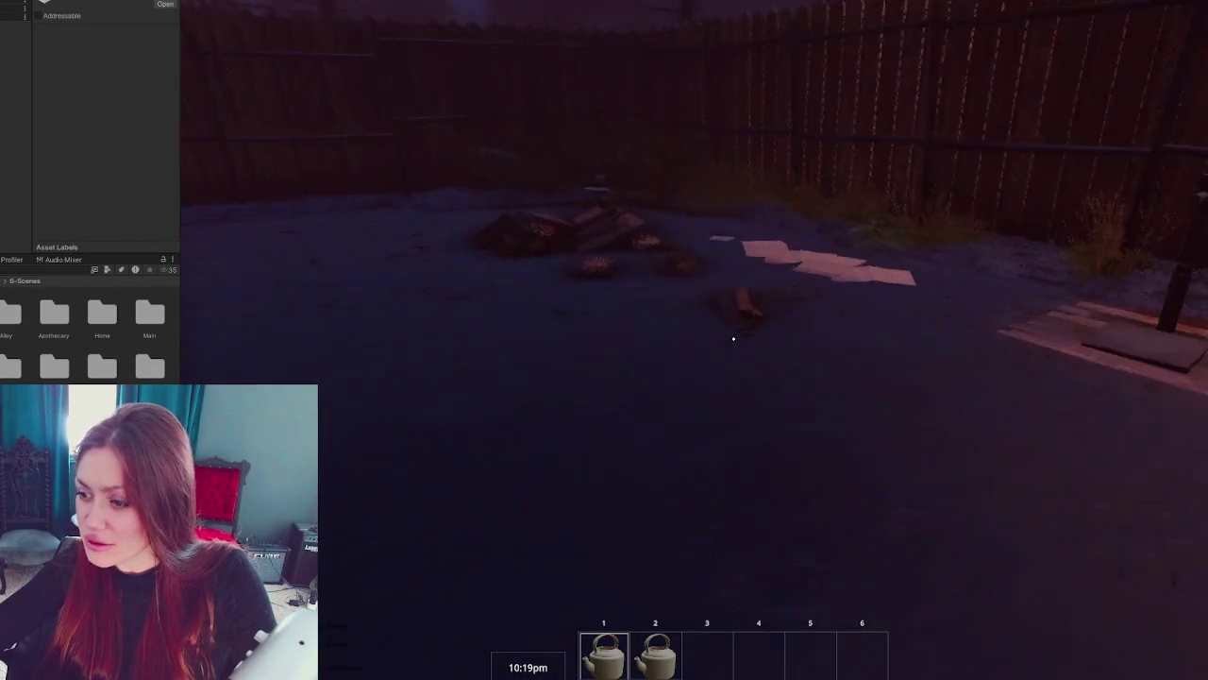
pyautogui.press('w')
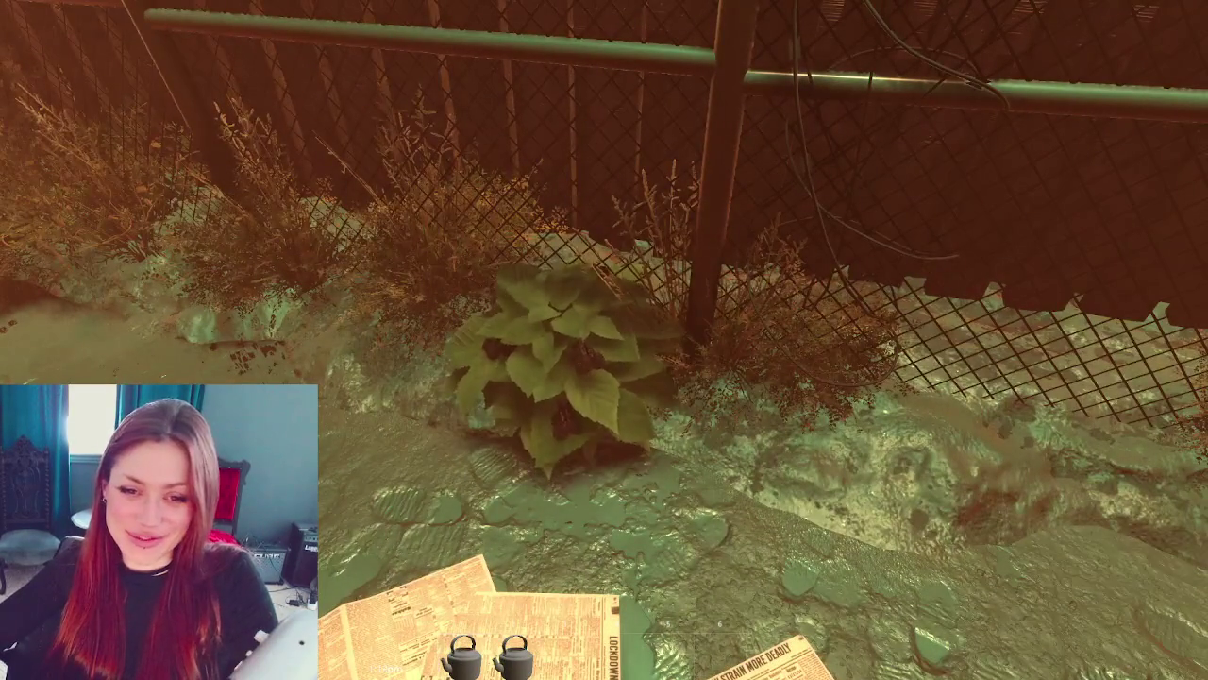
pyautogui.press('1')
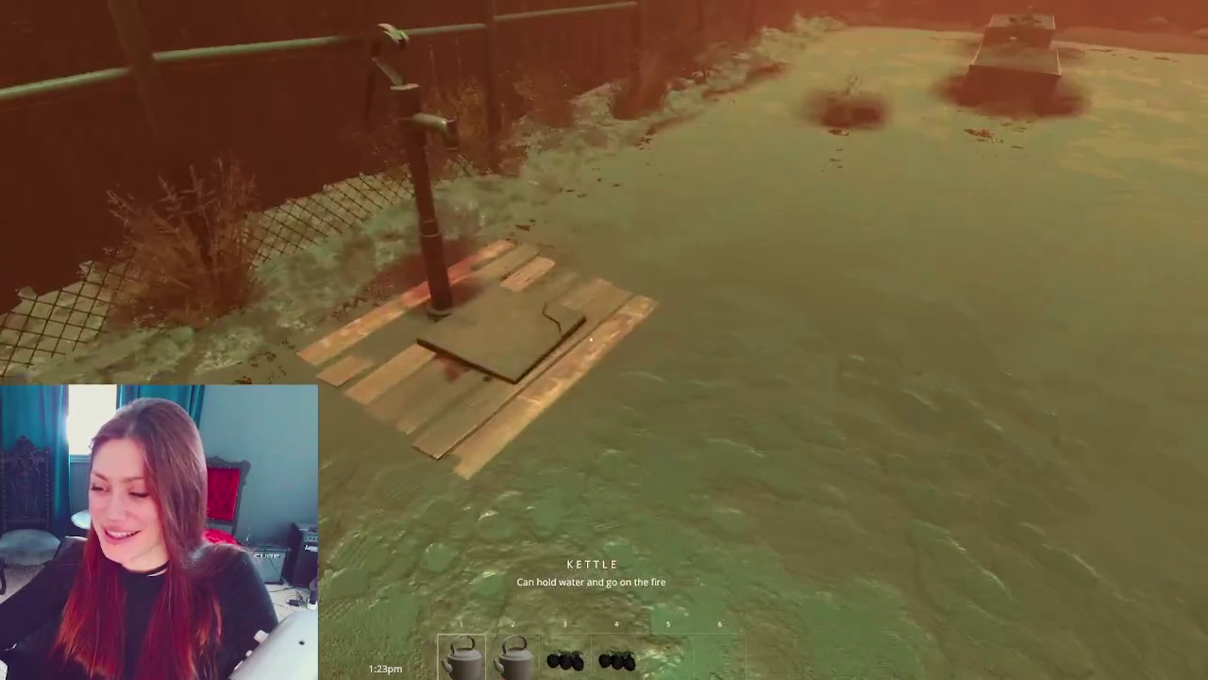
pyautogui.press('w')
pyautogui.click(591, 337)
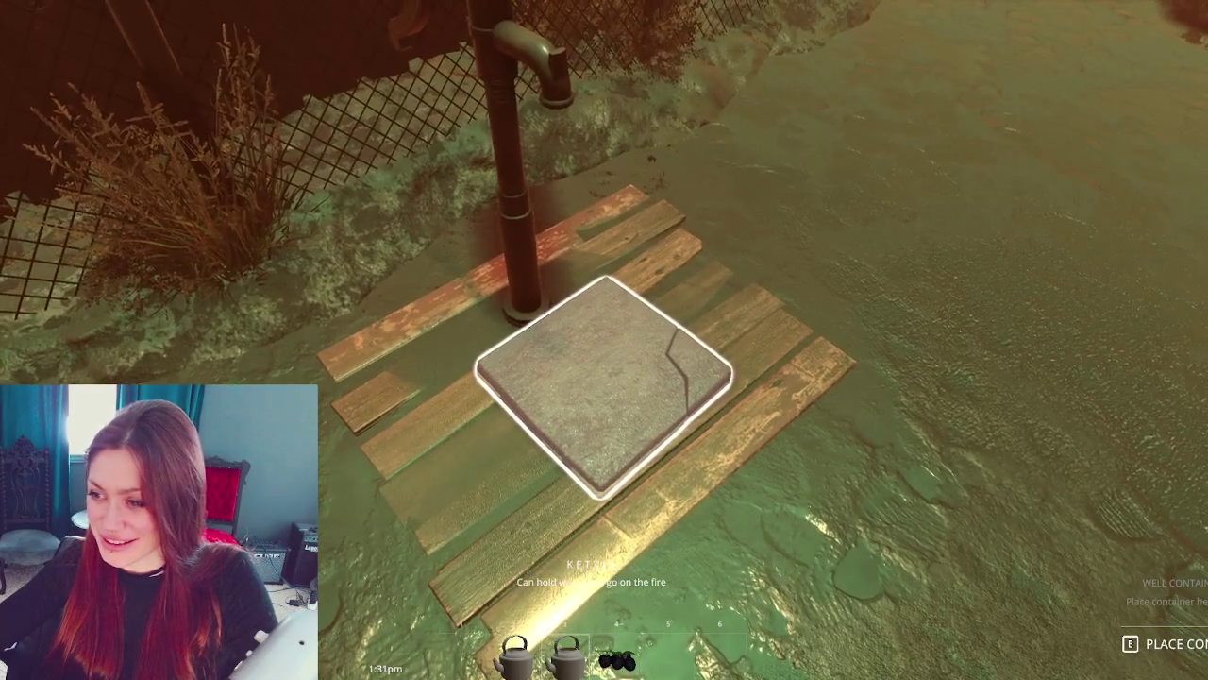
pyautogui.press('e')
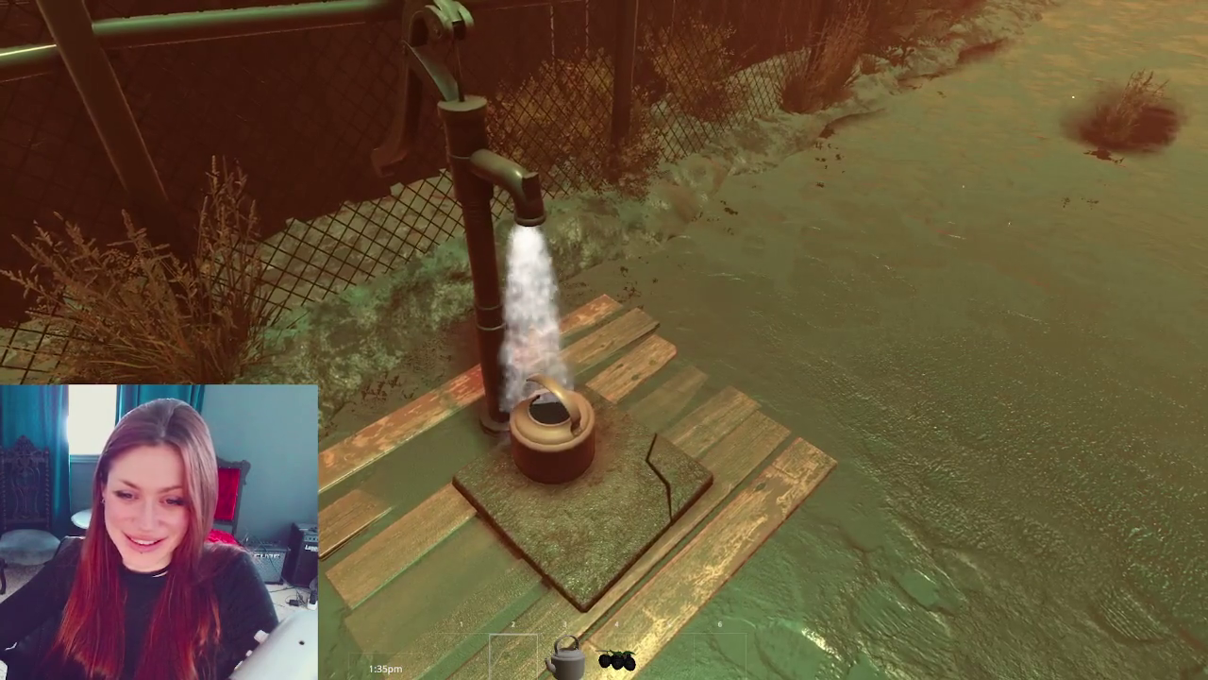
pyautogui.press('e')
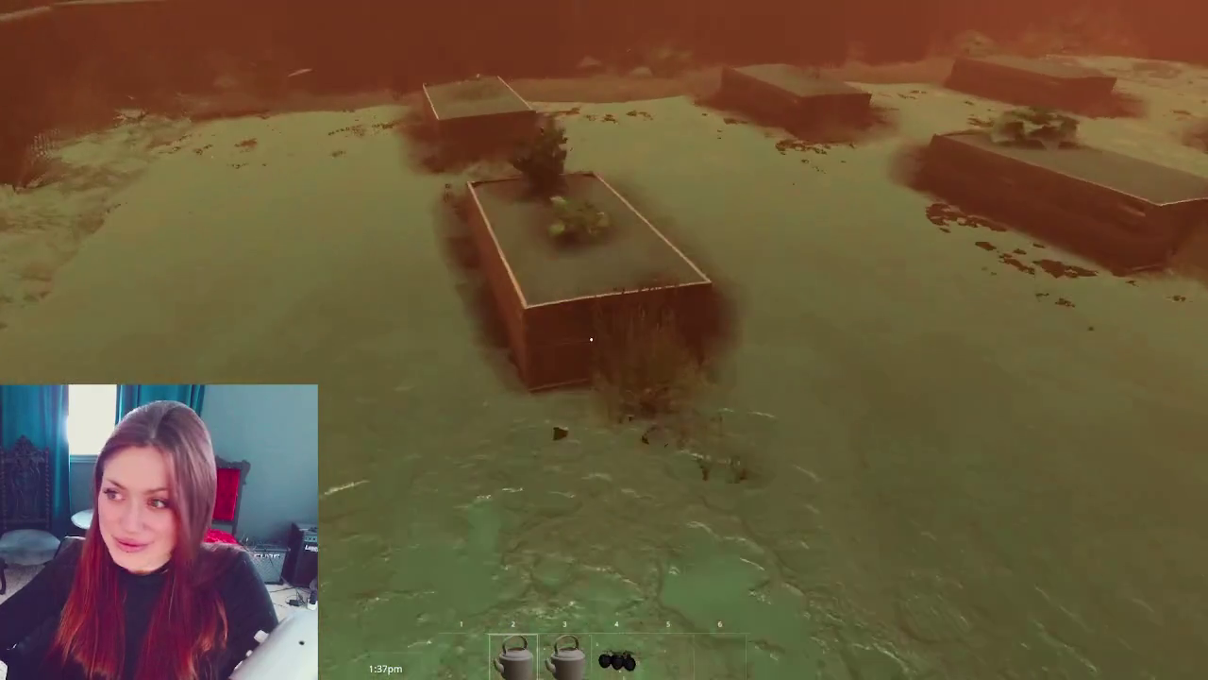
pyautogui.click(591, 338)
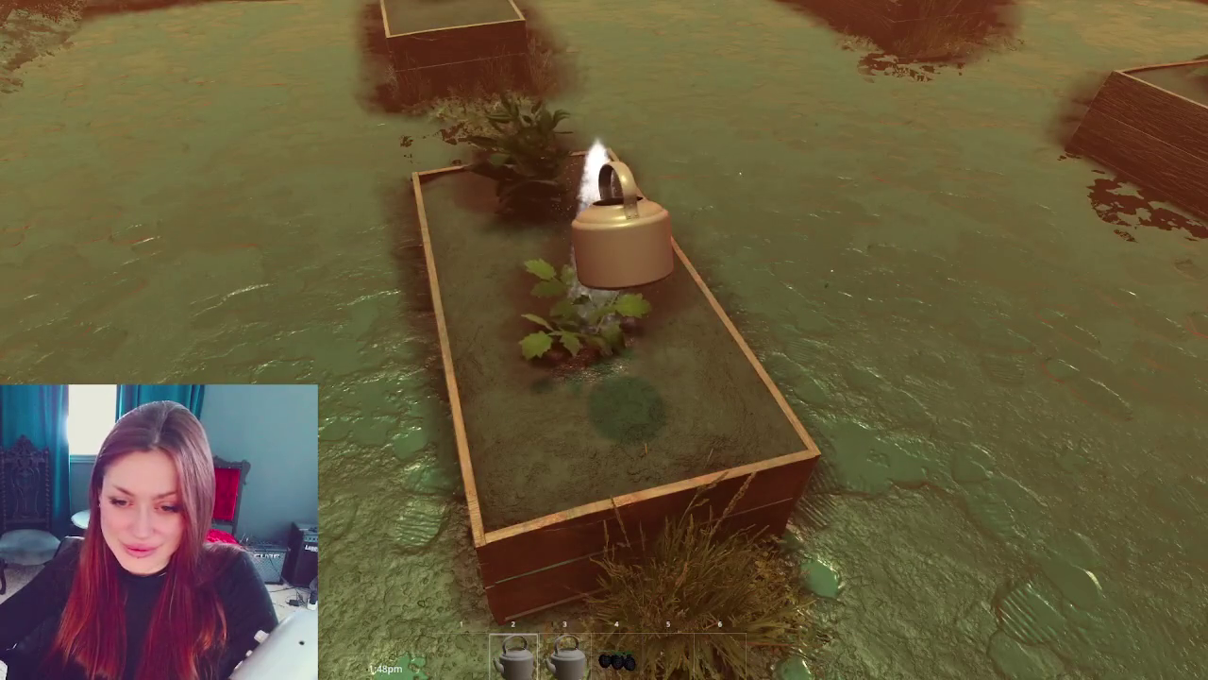
# - Fill the second kettle at the pump and water the plant in the raised bed
pyautogui.press('3')
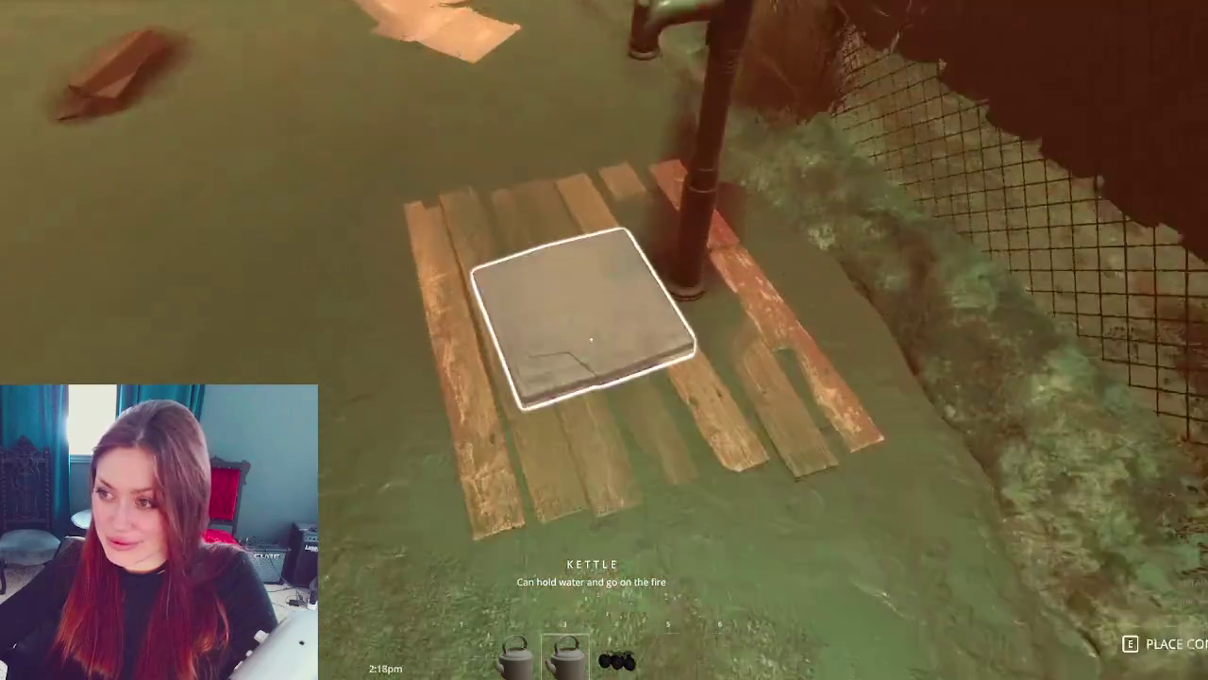
pyautogui.click(591, 338)
pyautogui.click(591, 338)
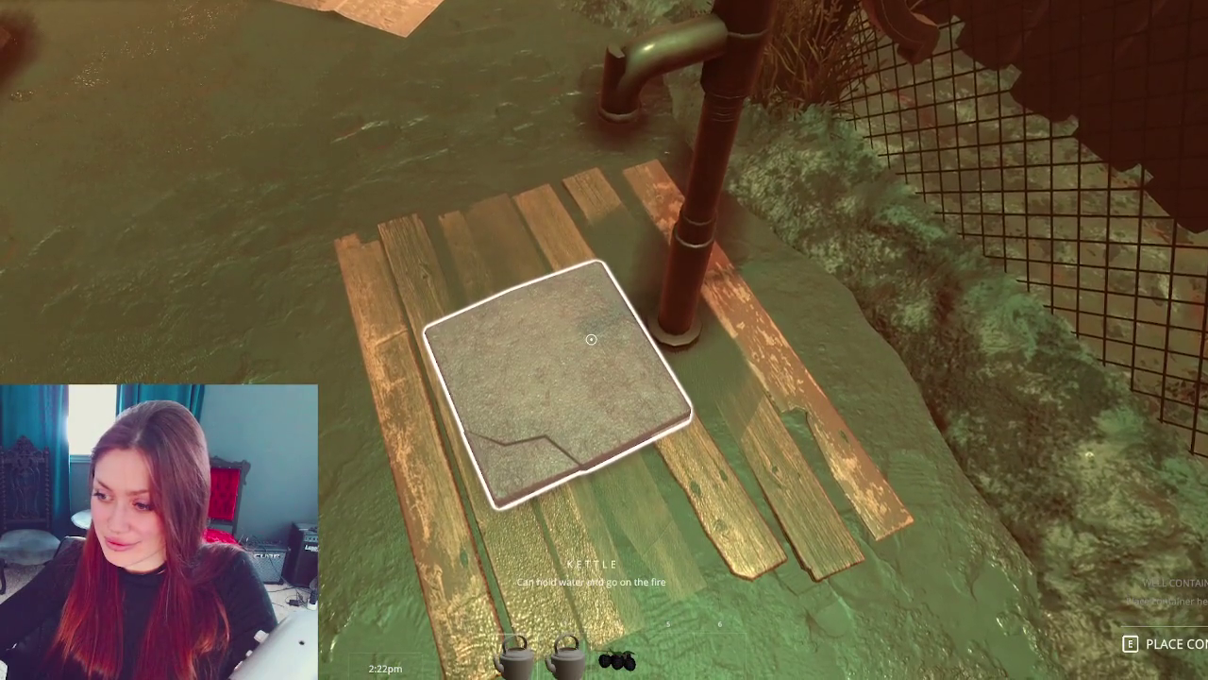
pyautogui.press('e')
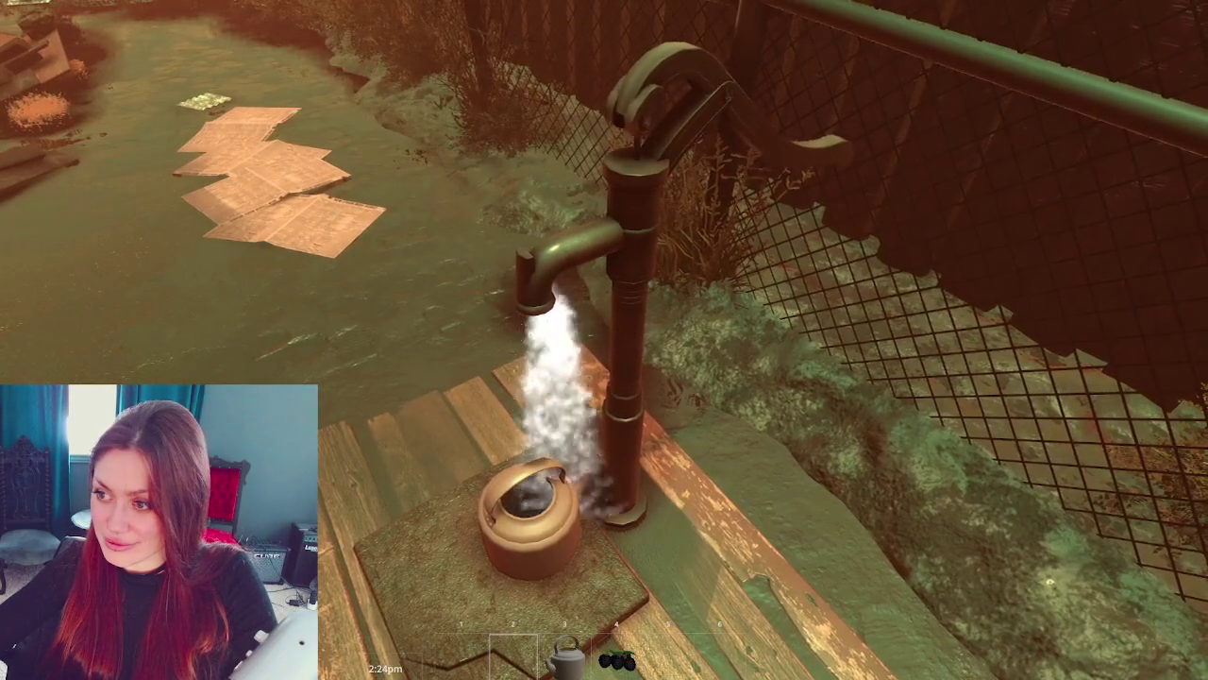
pyautogui.click(591, 338)
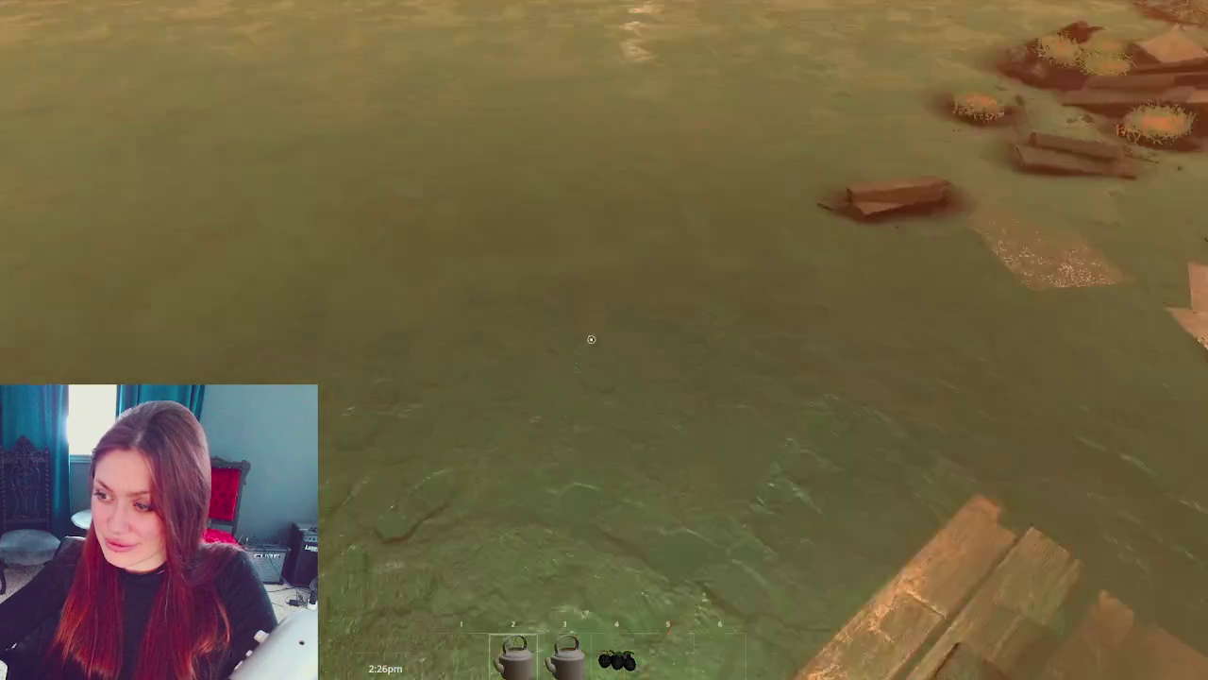
pyautogui.press('w')
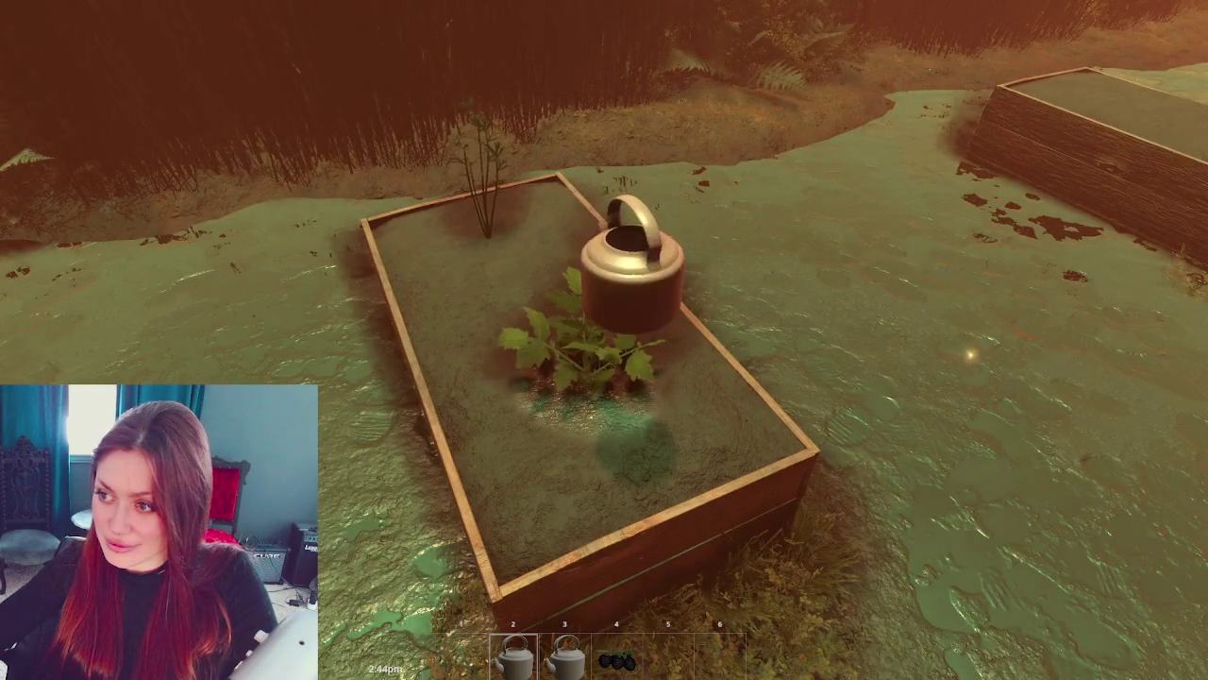
pyautogui.press('s')
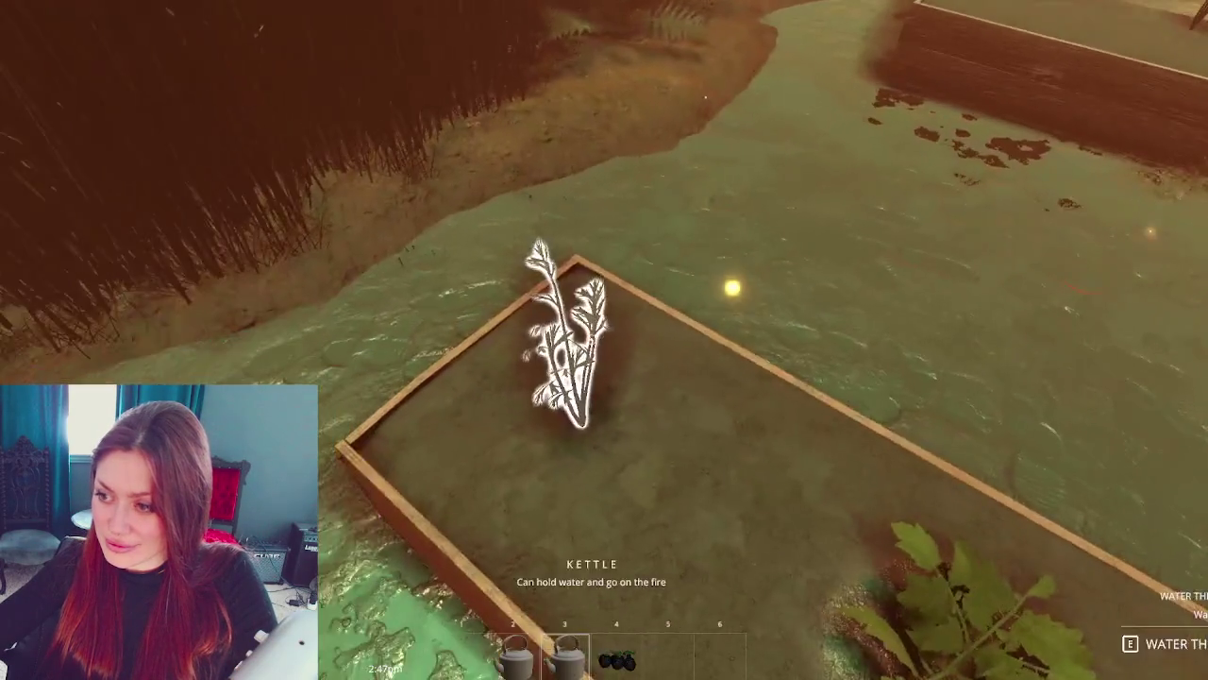
pyautogui.click(591, 338)
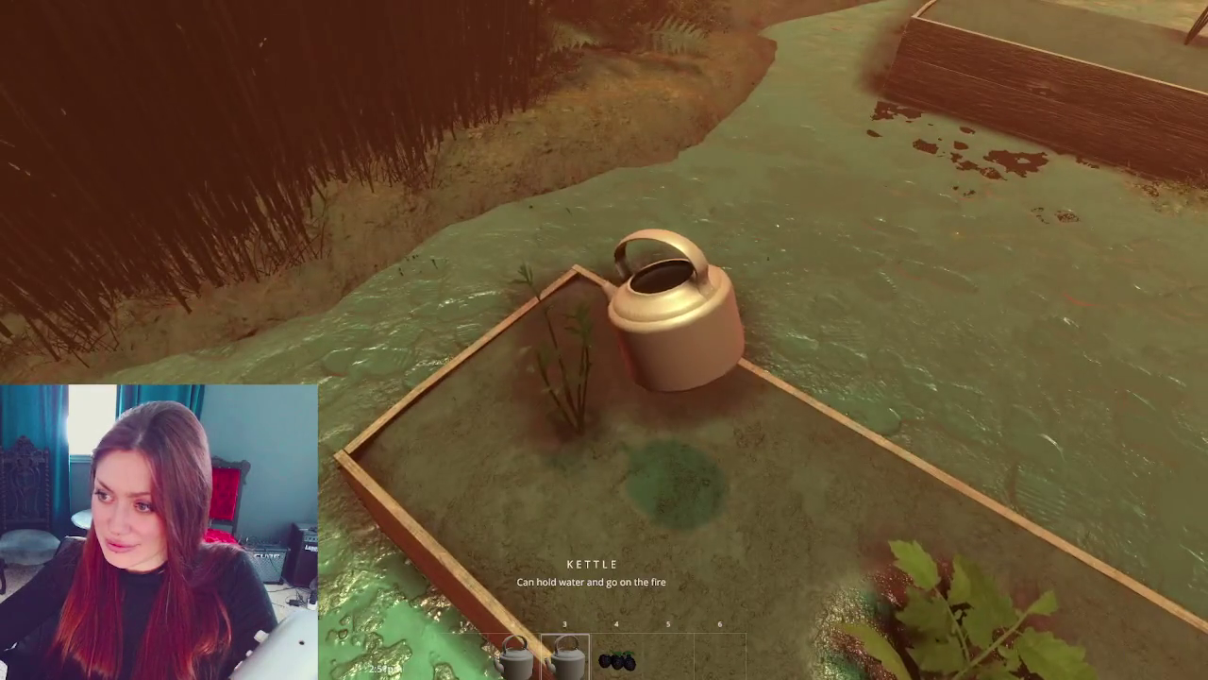
# - Refill a kettle at the pump and water the sapling in the front garden bed
pyautogui.press('w')
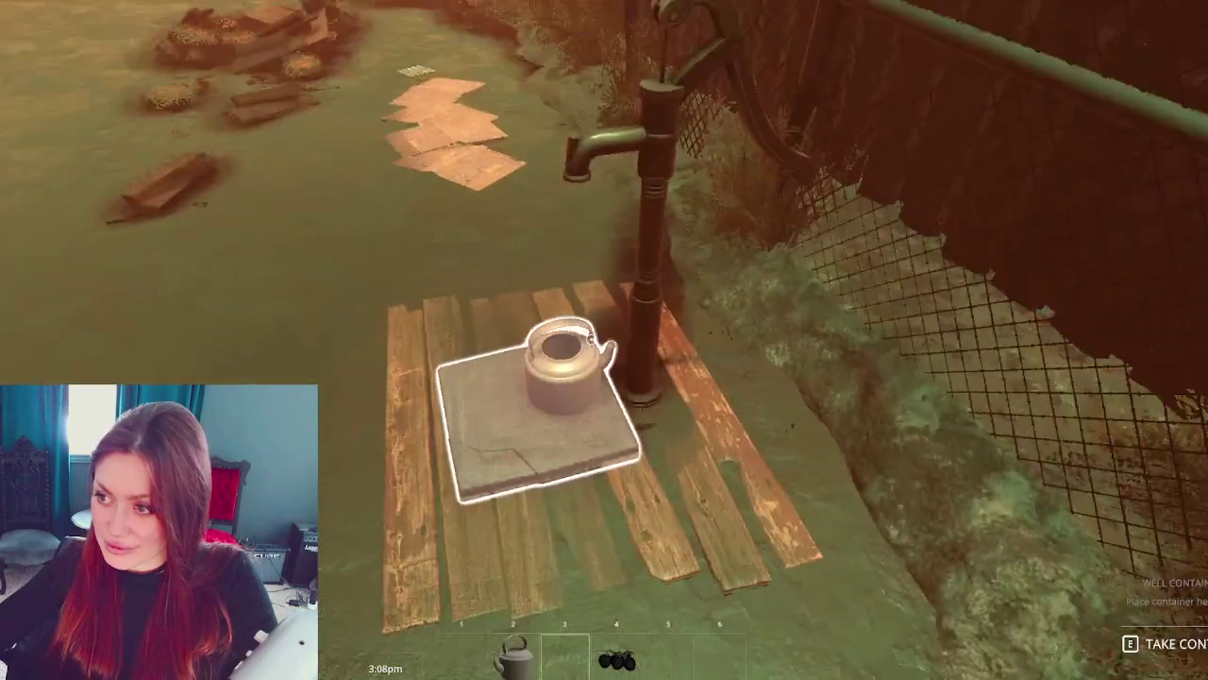
pyautogui.click(591, 338)
pyautogui.click(591, 338)
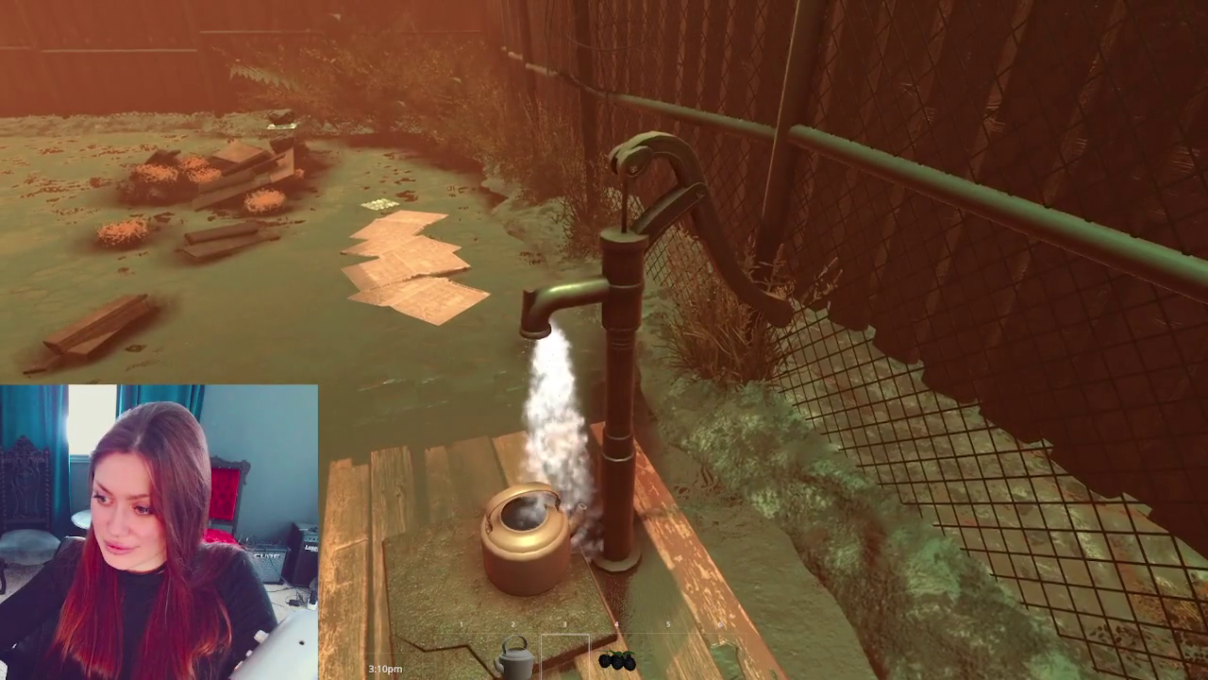
pyautogui.click(590, 338)
pyautogui.press('e')
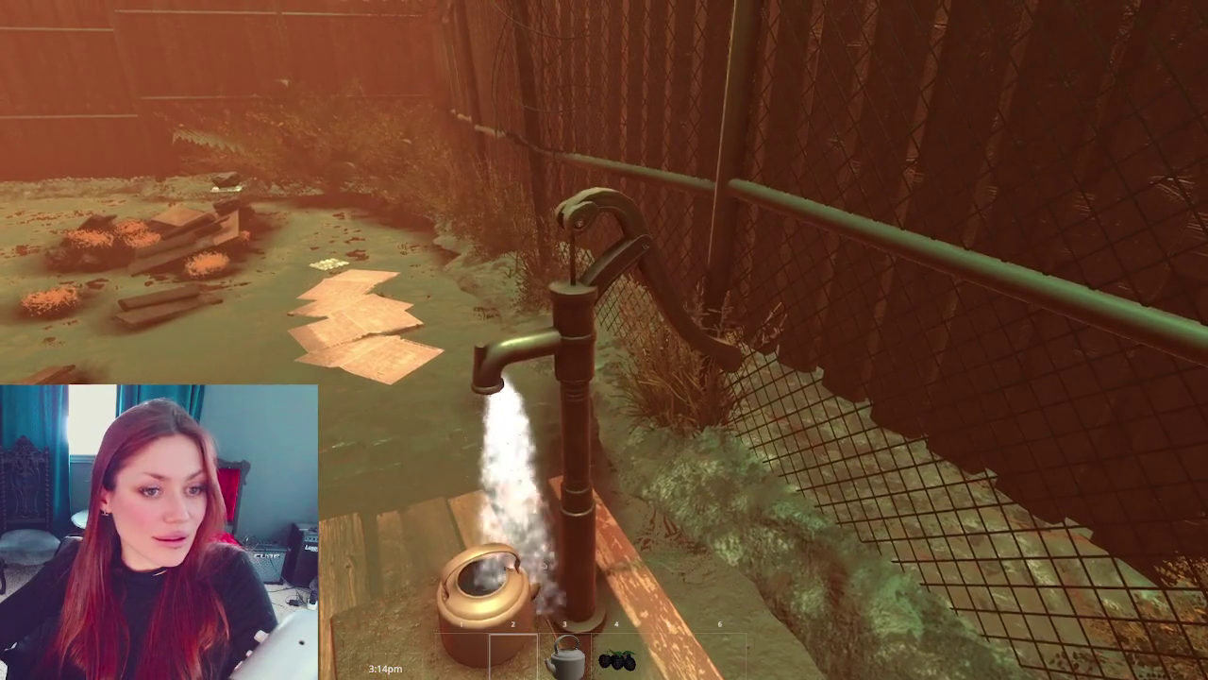
pyautogui.click(590, 338)
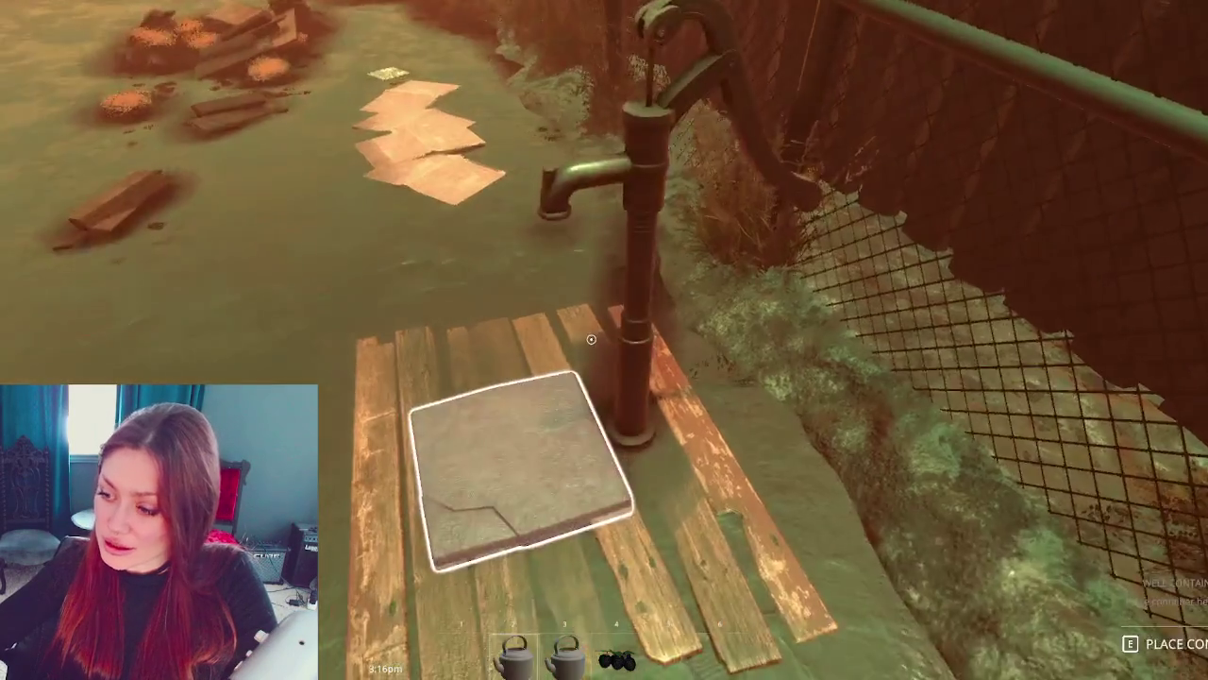
pyautogui.press('w')
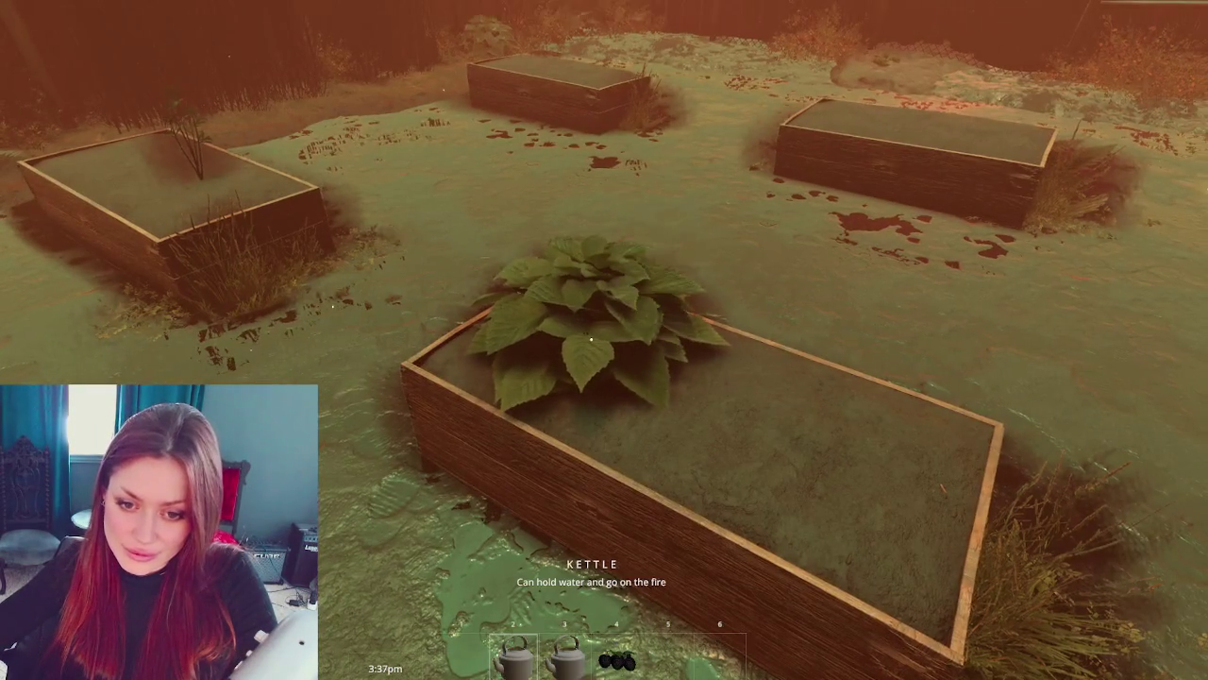
pyautogui.press('w')
pyautogui.press('w')
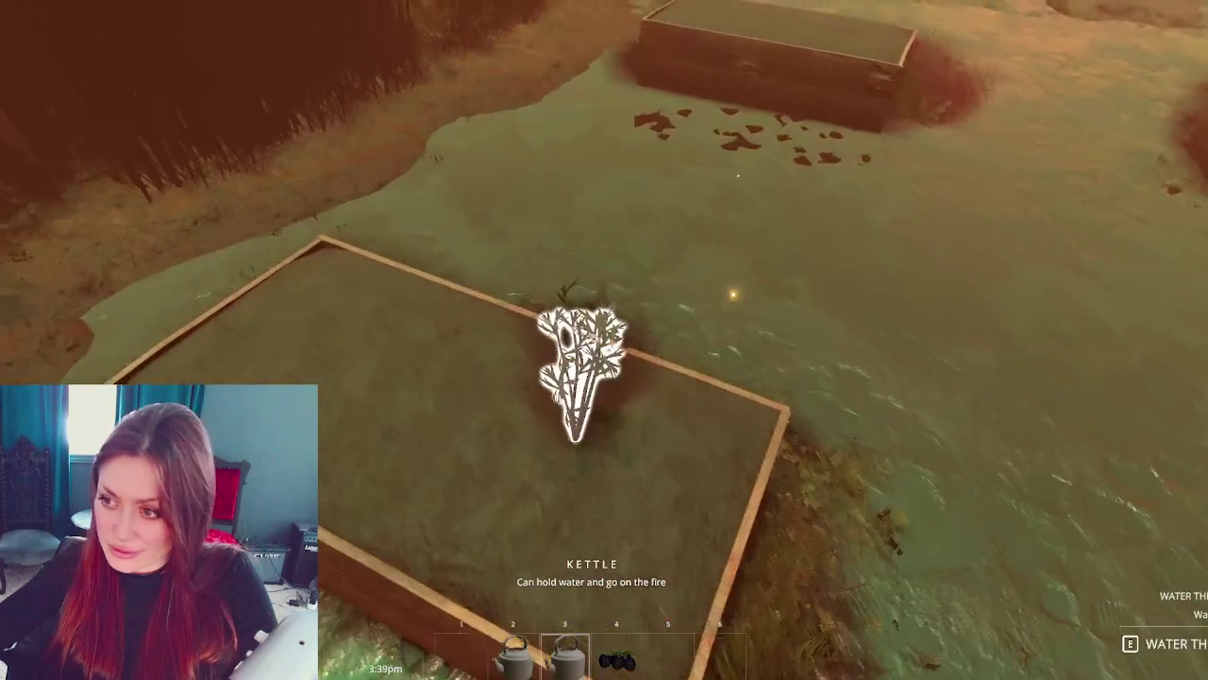
pyautogui.click(591, 337)
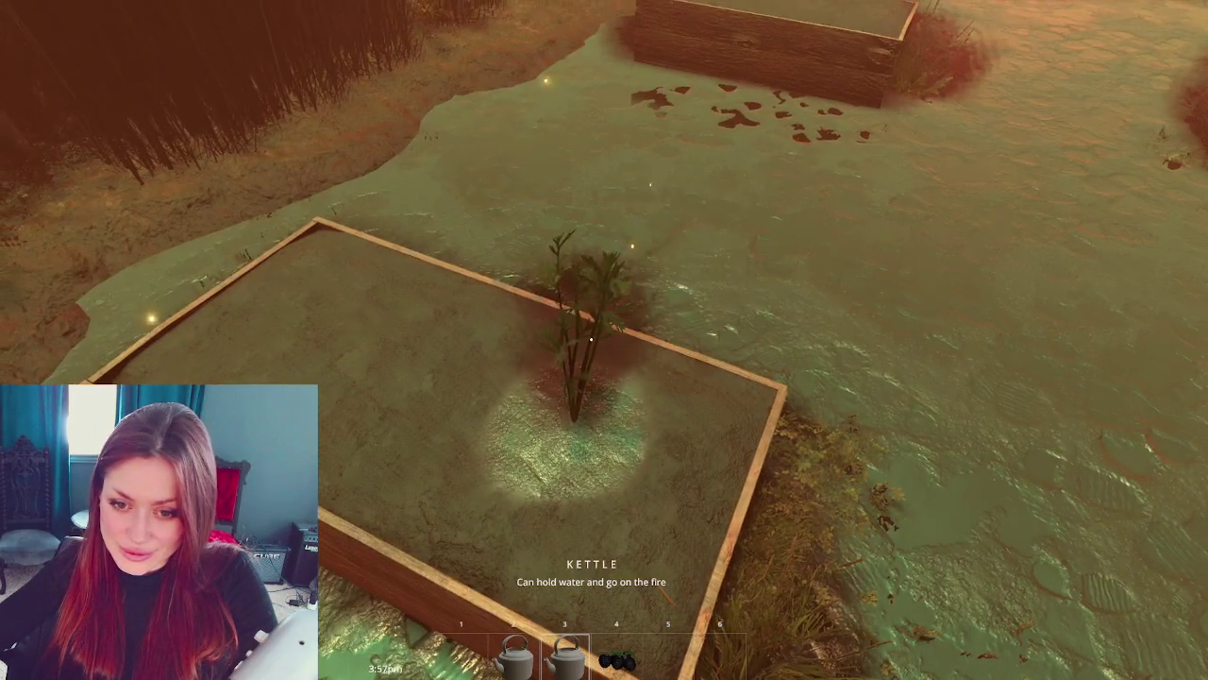
# - Walk back toward the pump and eat the wildberries
pyautogui.press('s')
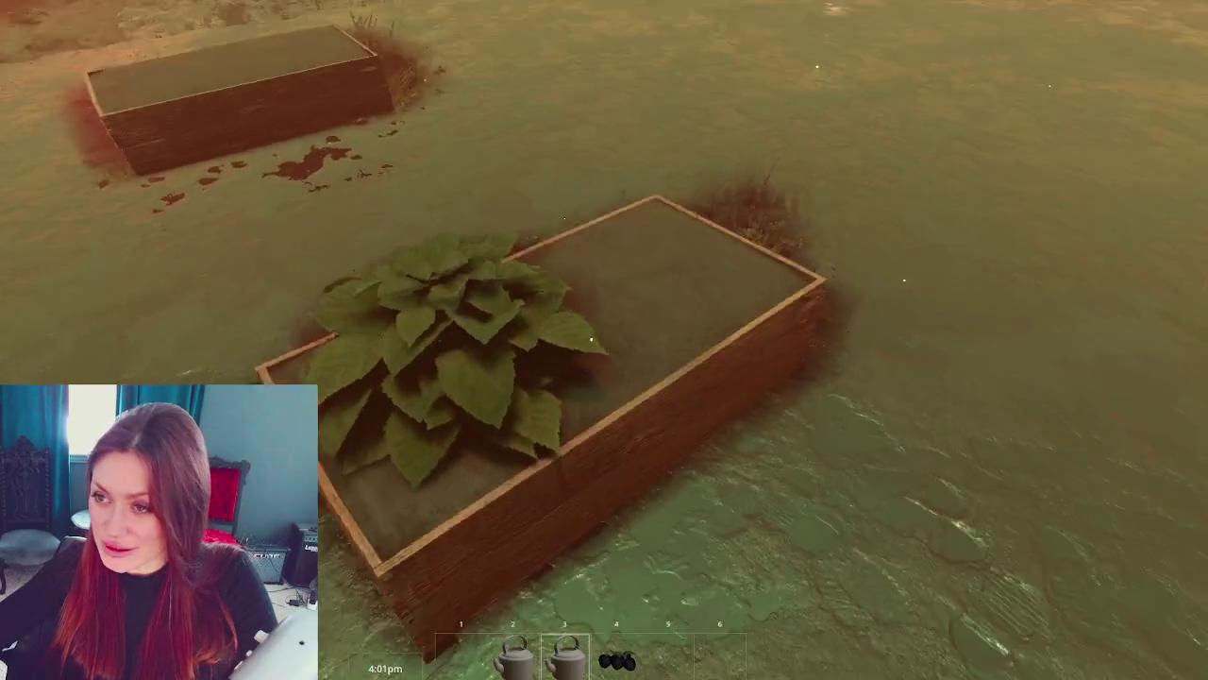
pyautogui.press('w')
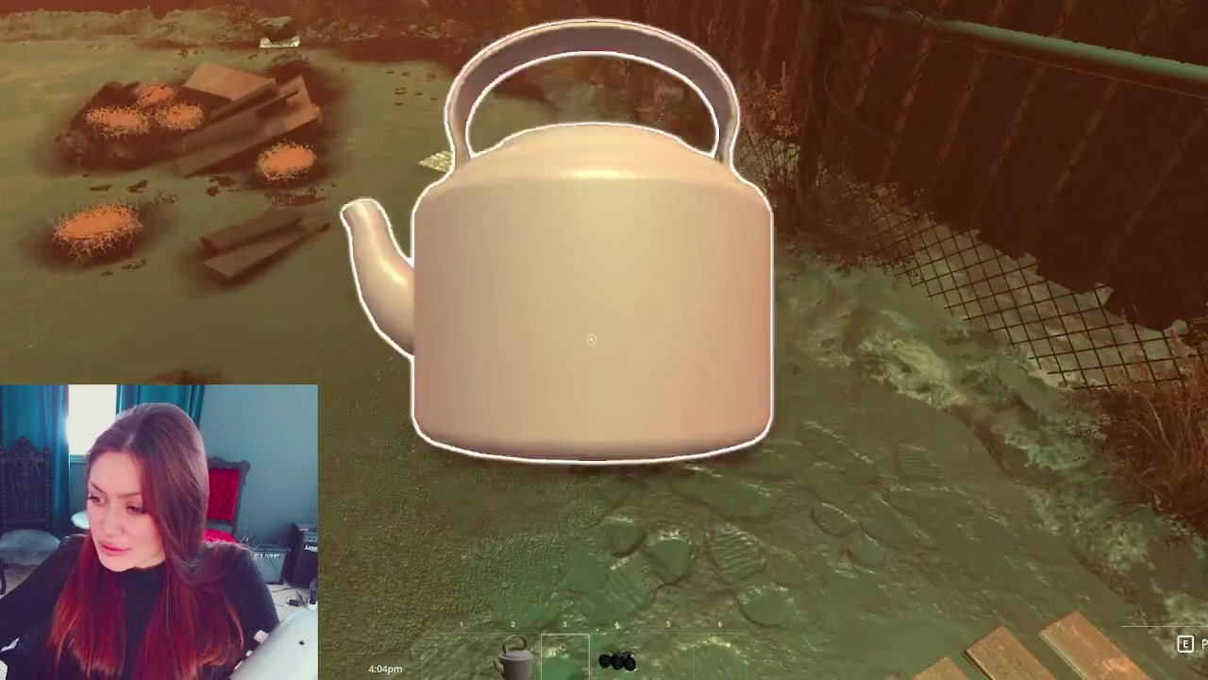
pyautogui.press('4')
pyautogui.press('3')
pyautogui.click(604, 340)
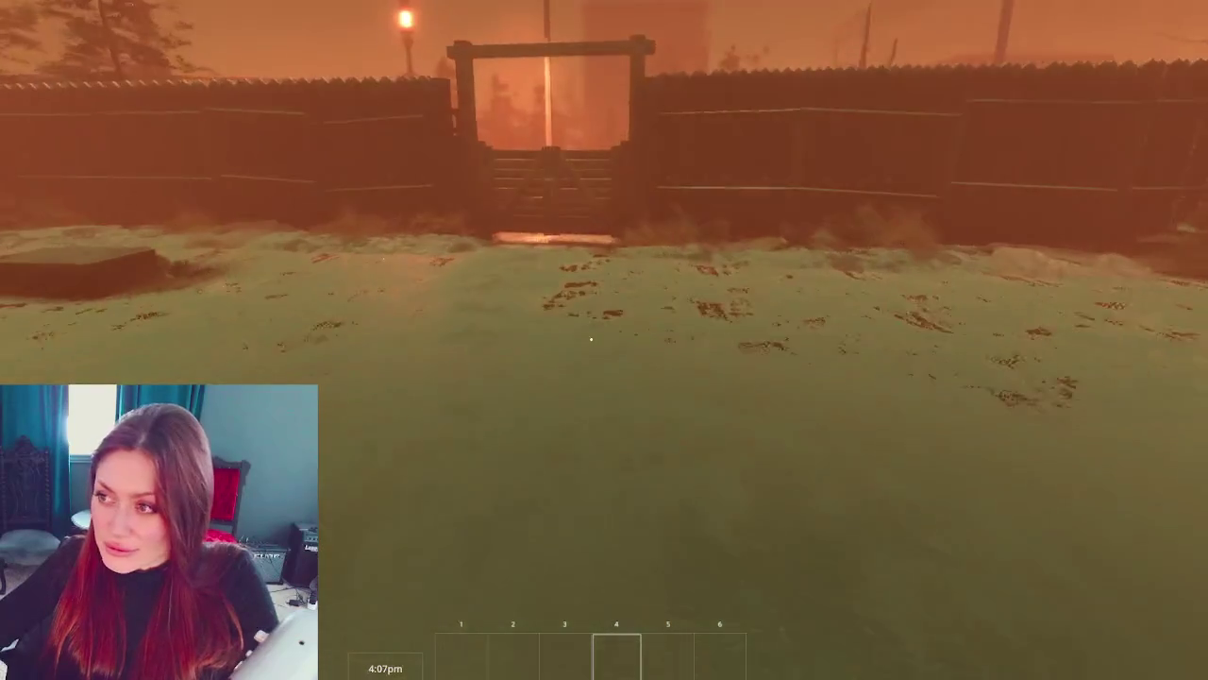
# - Harvest the blackberry bush in the fence corner and check the game menu
pyautogui.press('w')
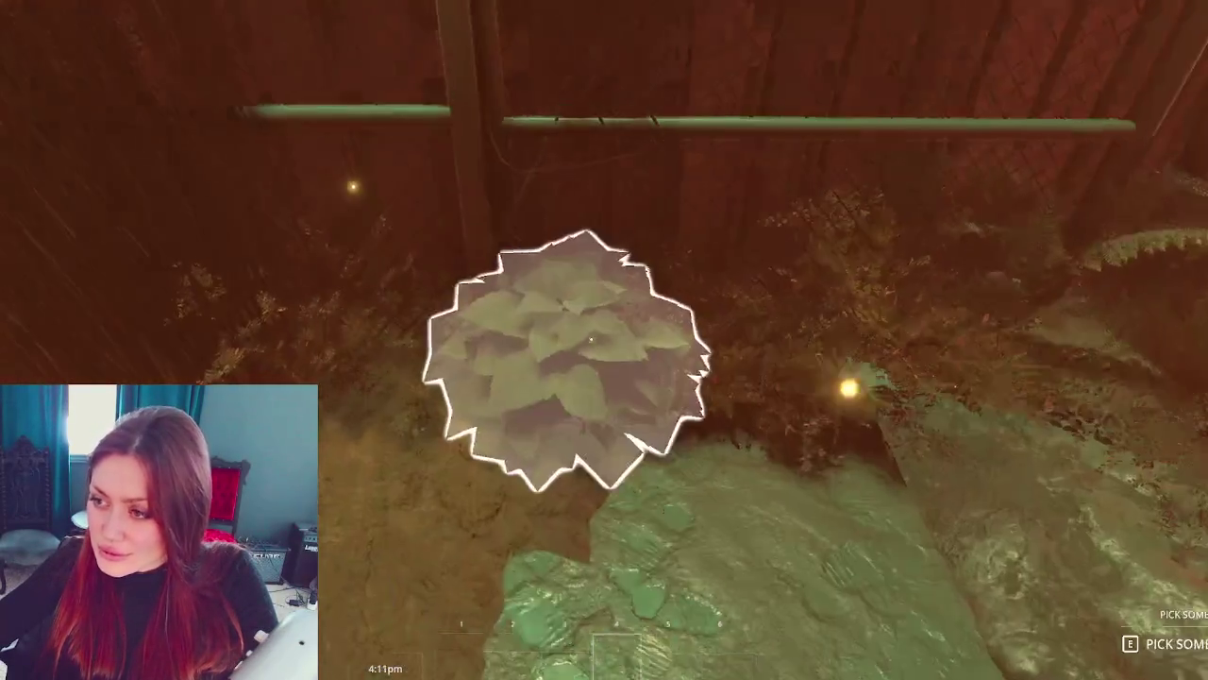
pyautogui.click(604, 340)
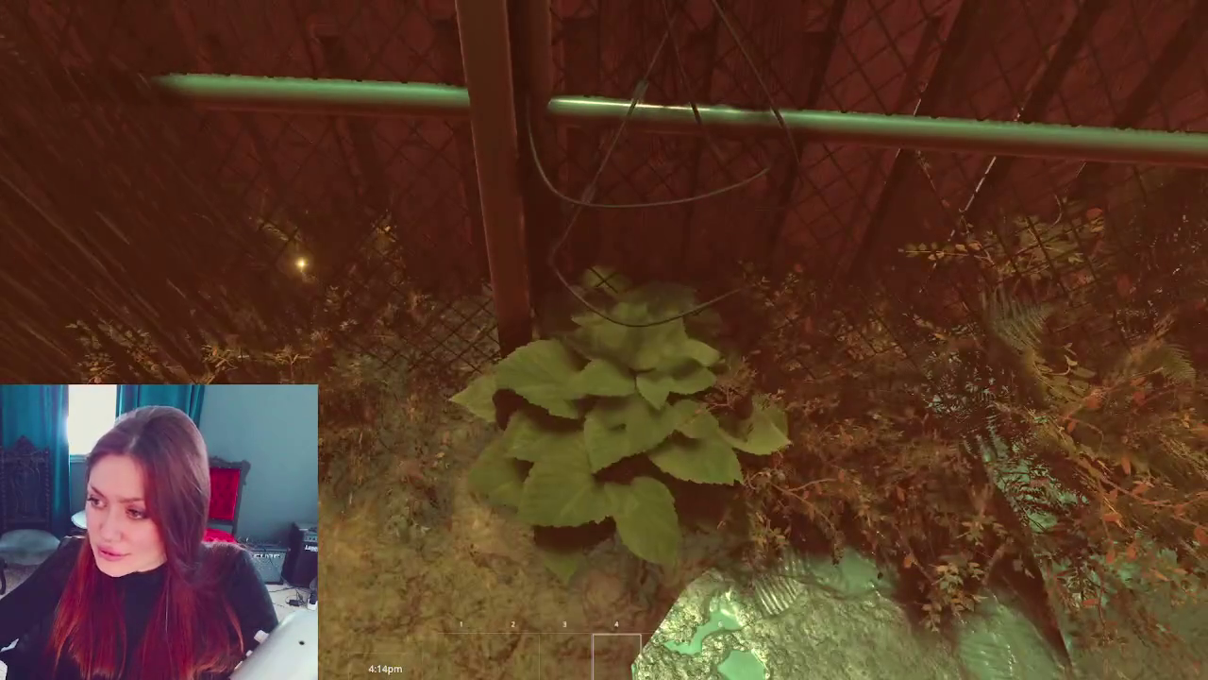
pyautogui.click(604, 340)
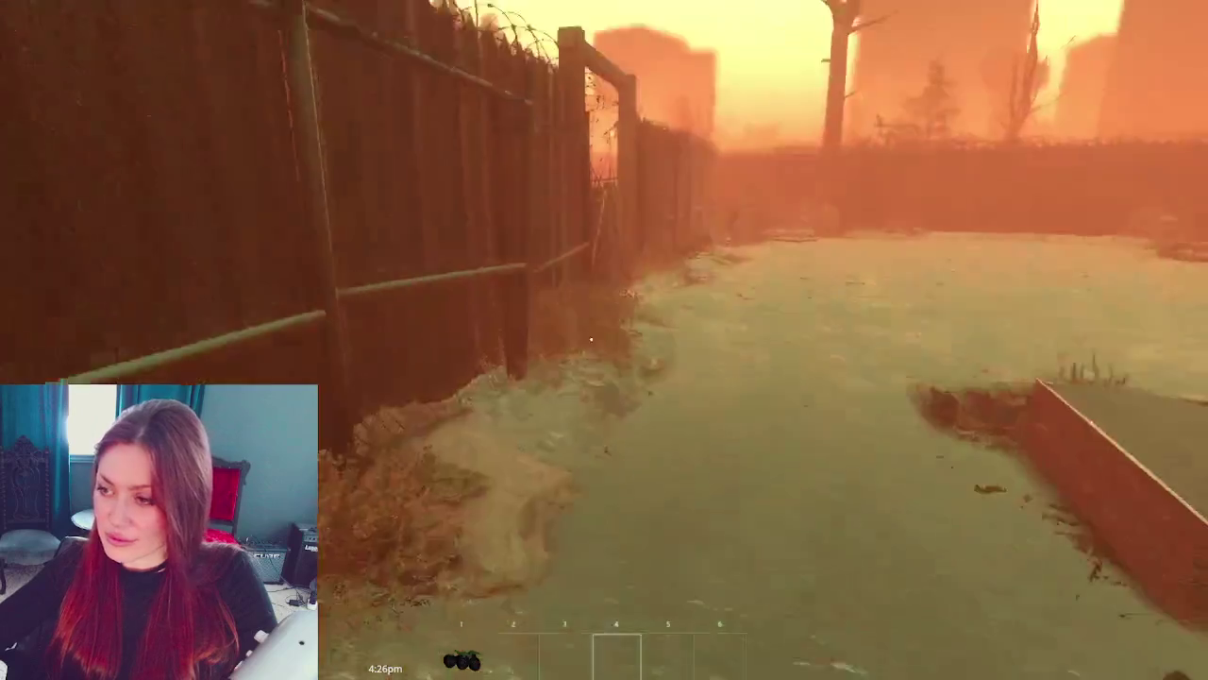
pyautogui.press('Tab')
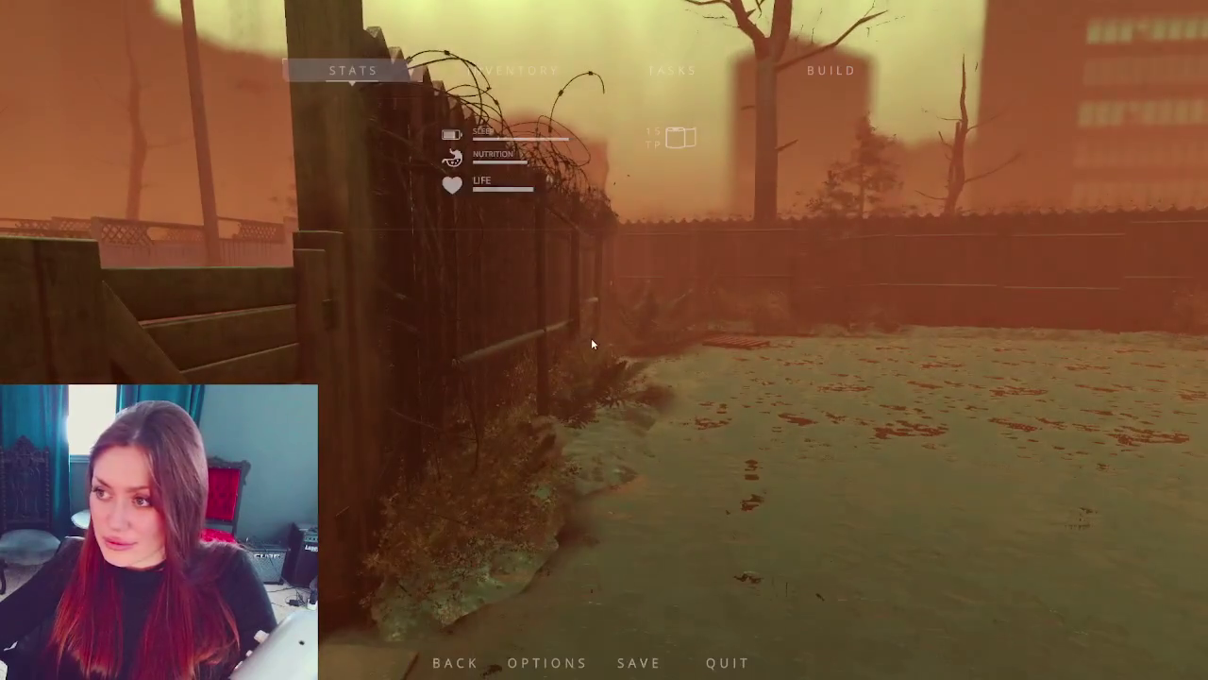
pyautogui.press('Tab')
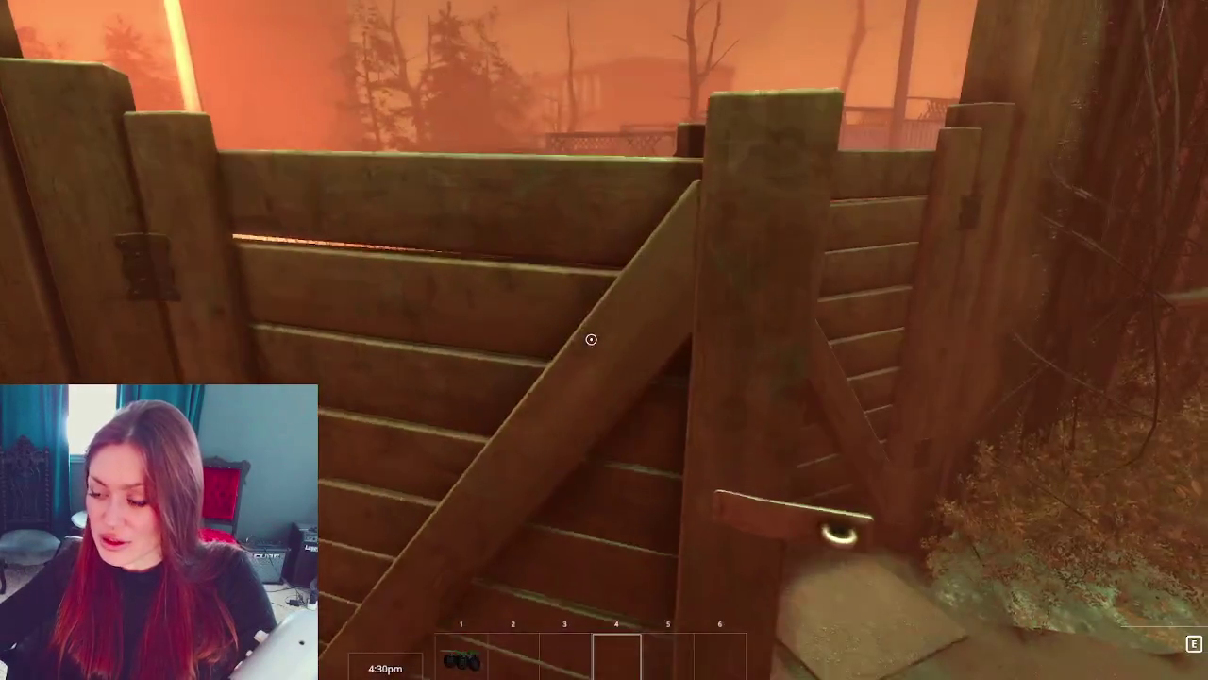
# - Open the wooden gate and walk the wet path out through the EXIT gate
pyautogui.click(591, 338)
pyautogui.press('w')
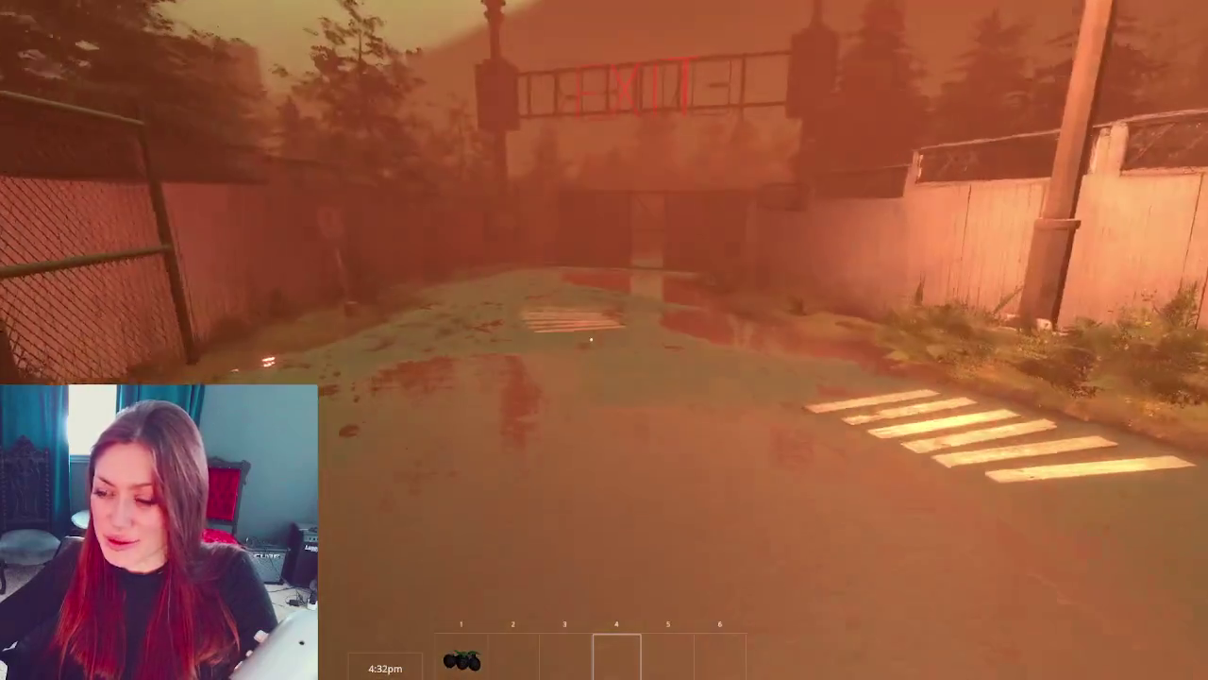
pyautogui.press('w')
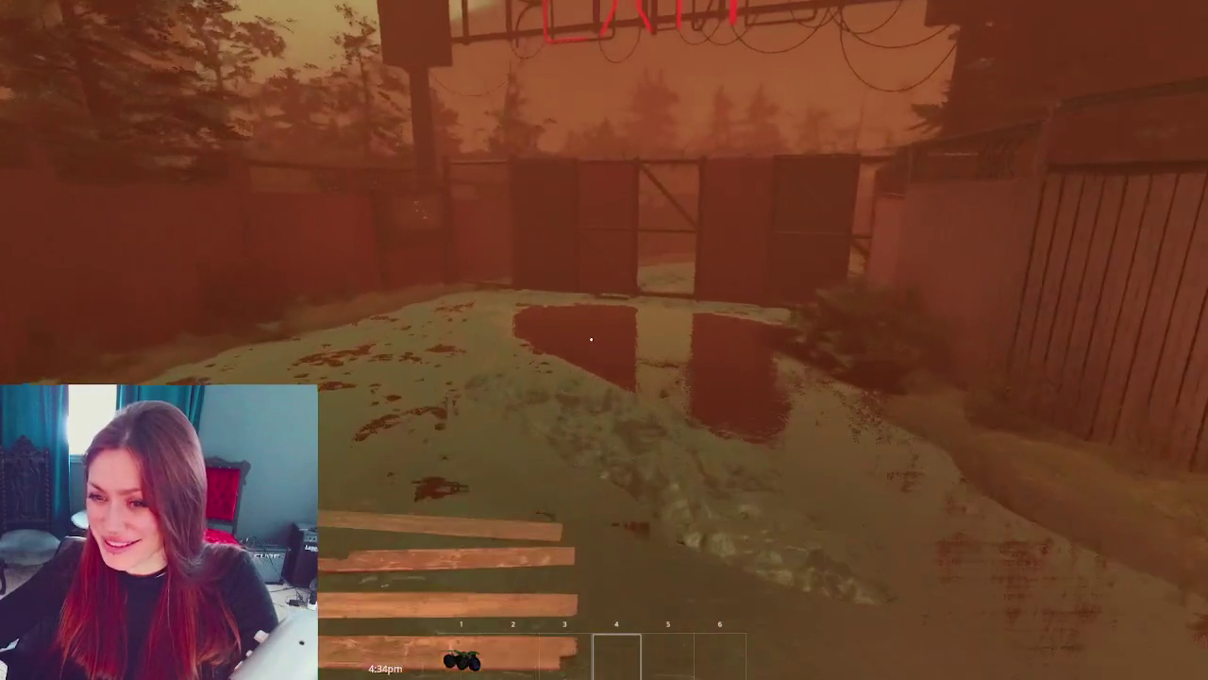
pyautogui.press('w')
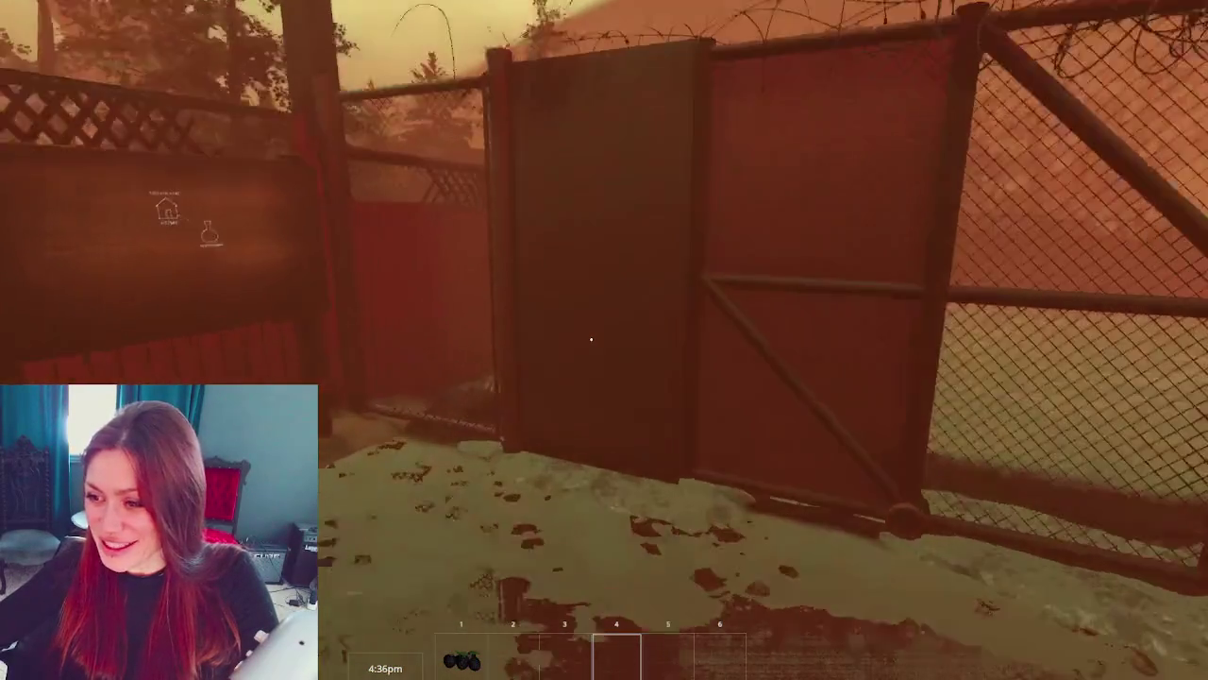
pyautogui.press('e')
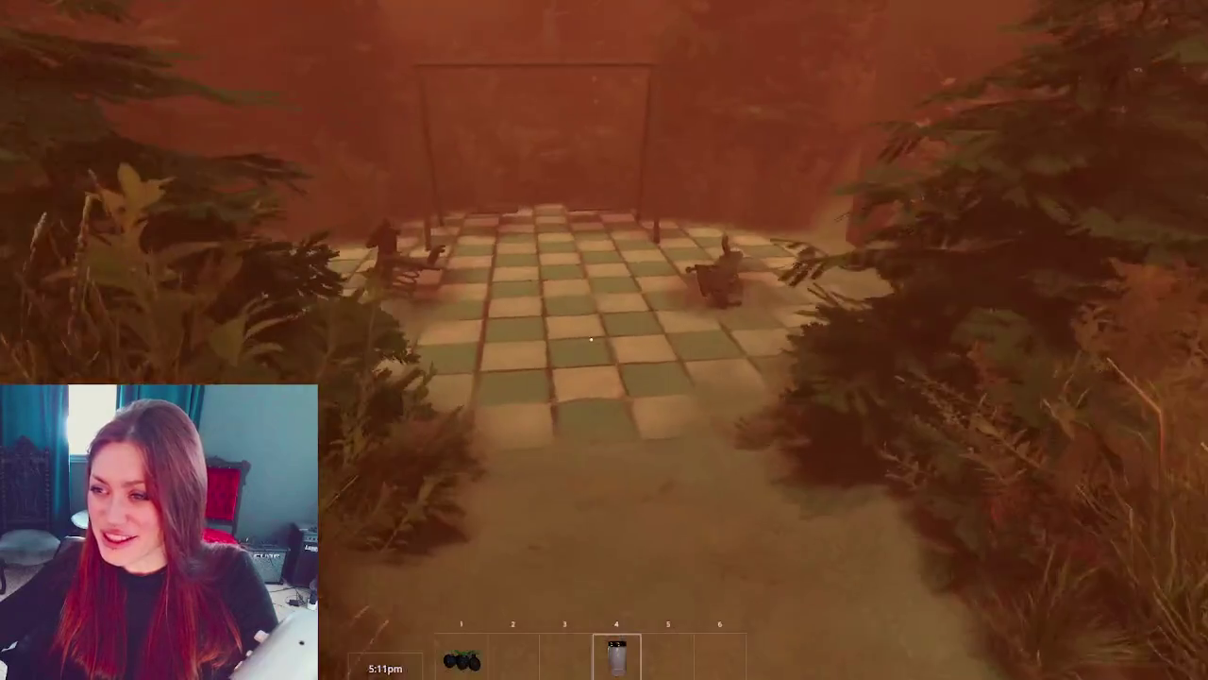
# - Walk the tiled path and review the chalkboard's Todays Items list, closing it without buying
pyautogui.press('w')
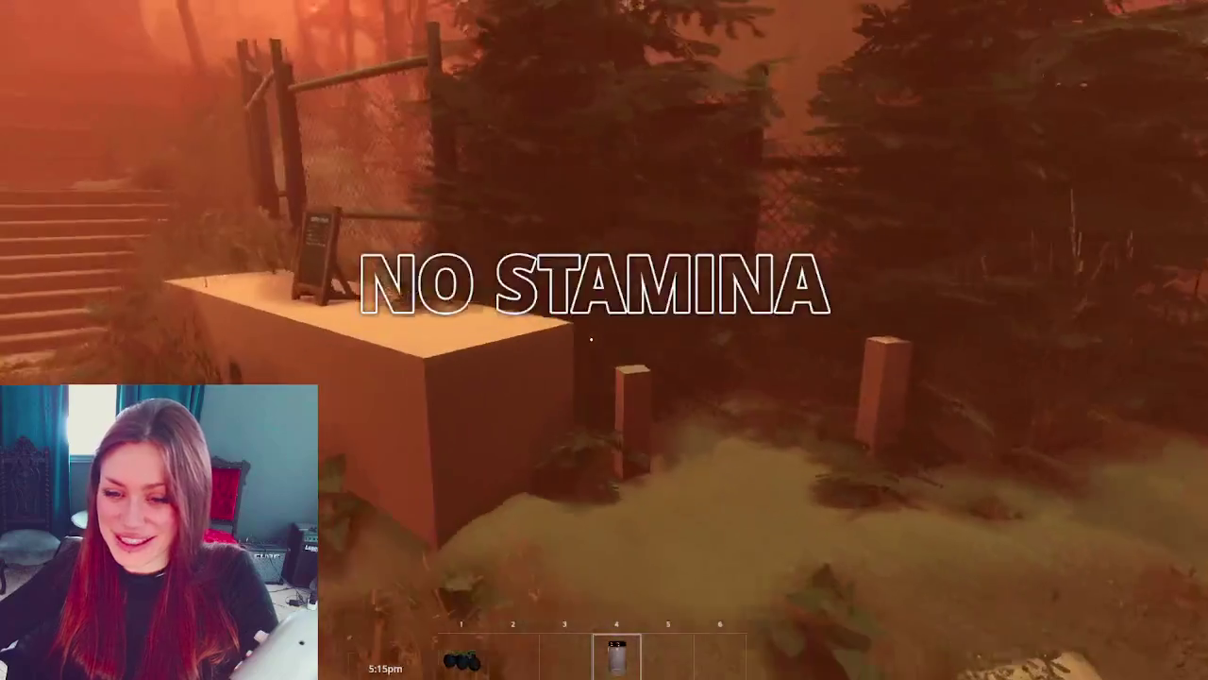
pyautogui.press('Escape')
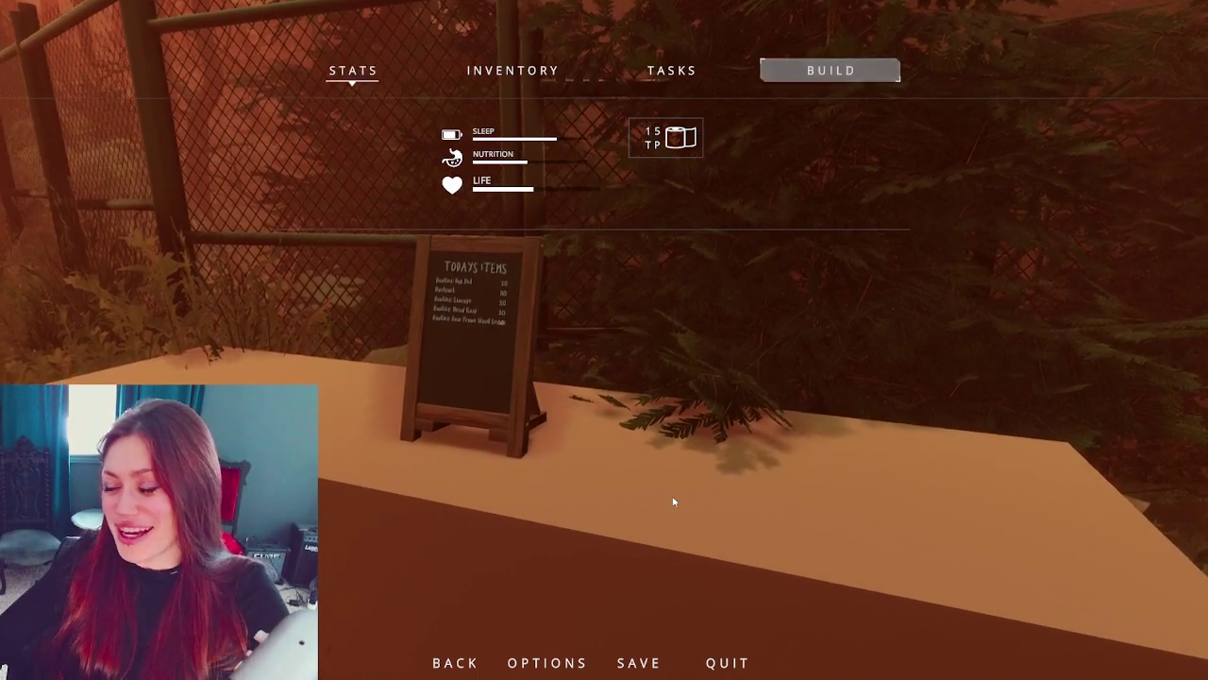
pyautogui.press('Escape')
pyautogui.press('e')
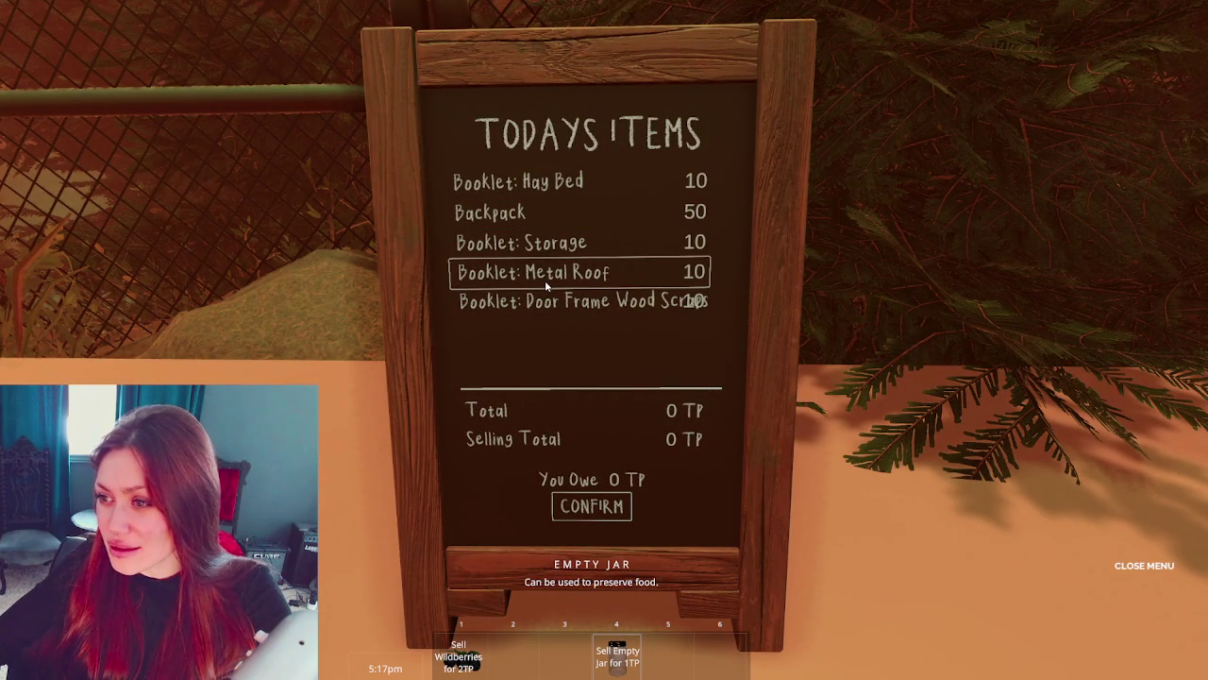
pyautogui.press('Escape')
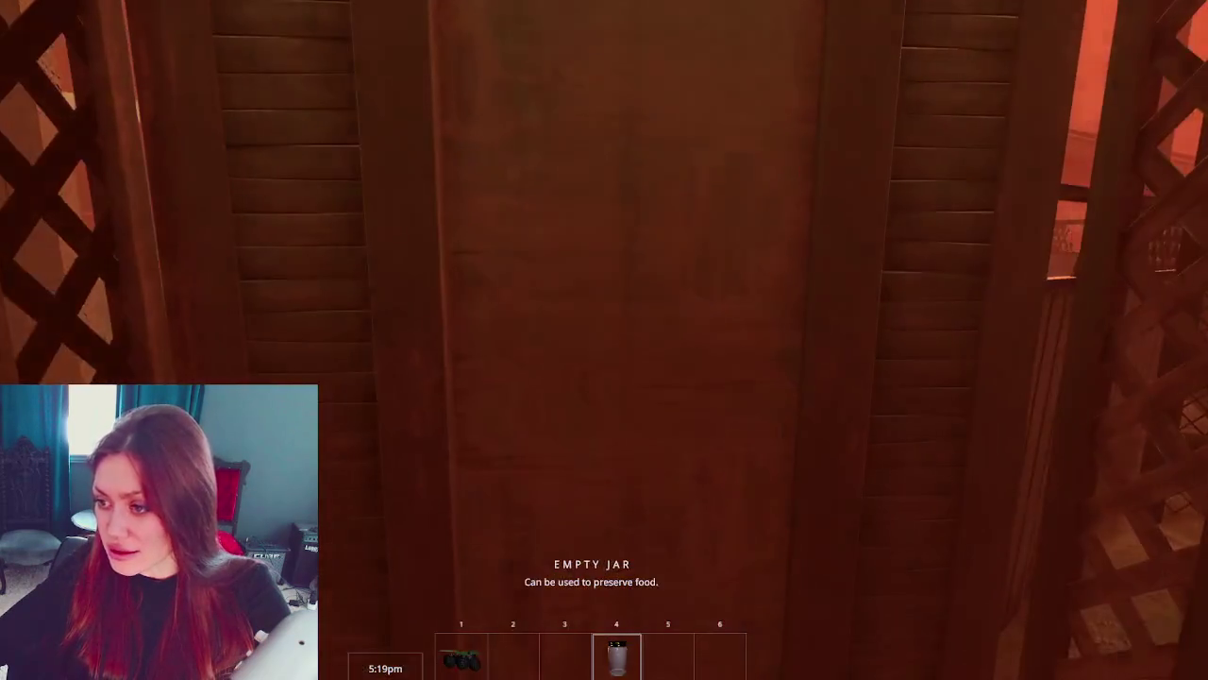
# - Walk past the stairs, gazebo and patio onto the porch to the boarded arched windows and lantern
pyautogui.press('e')
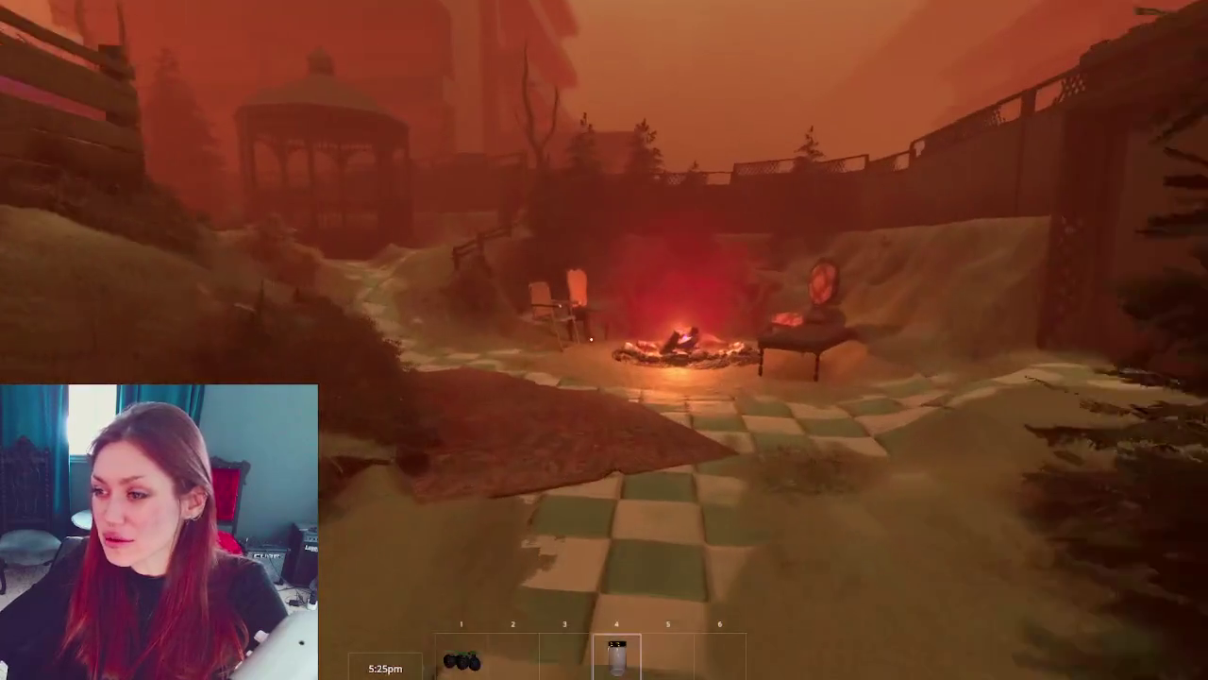
pyautogui.press('w')
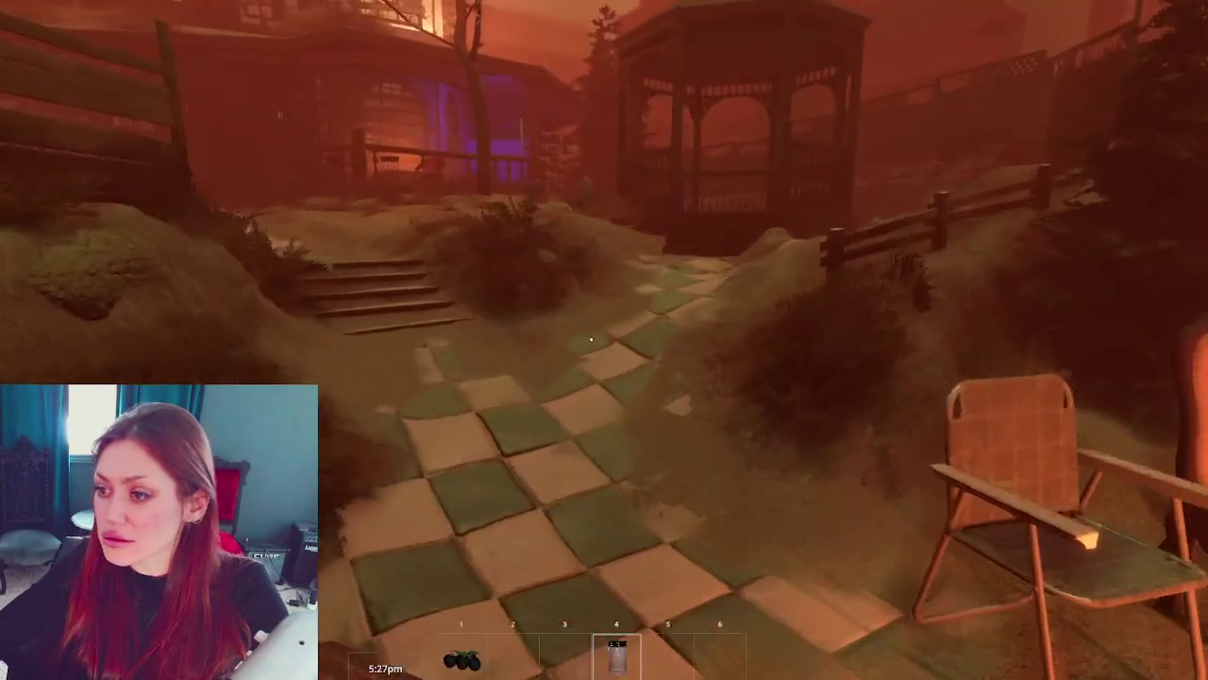
pyautogui.press('w')
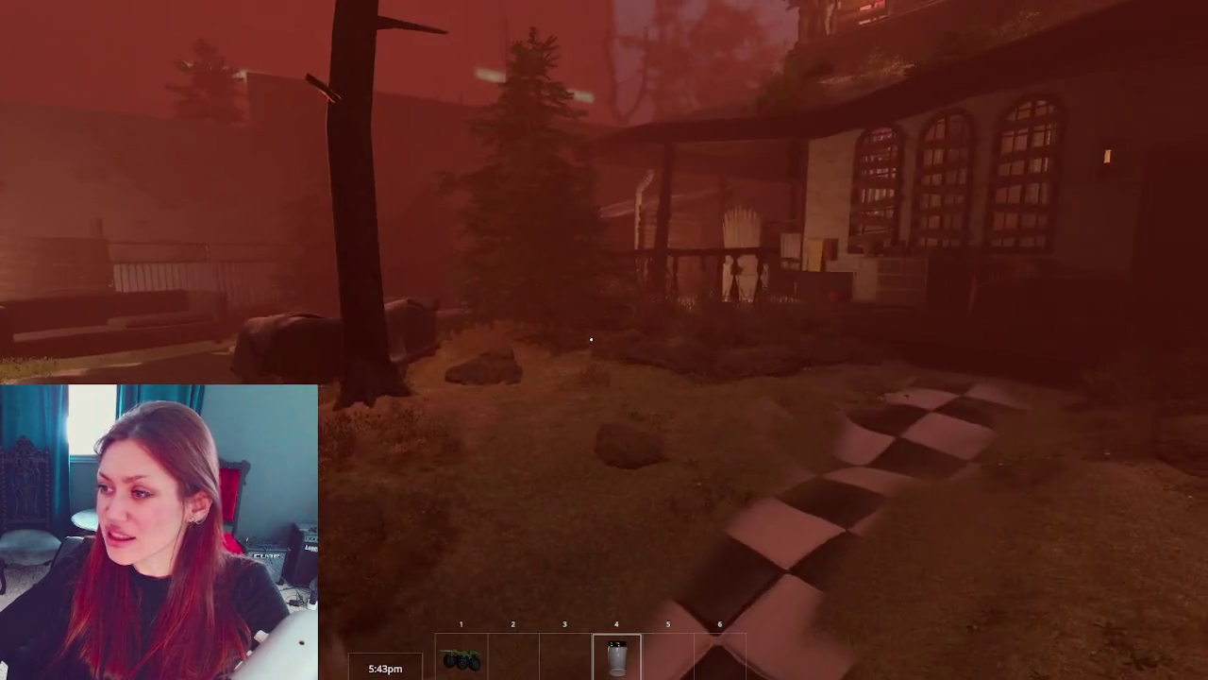
pyautogui.press('w')
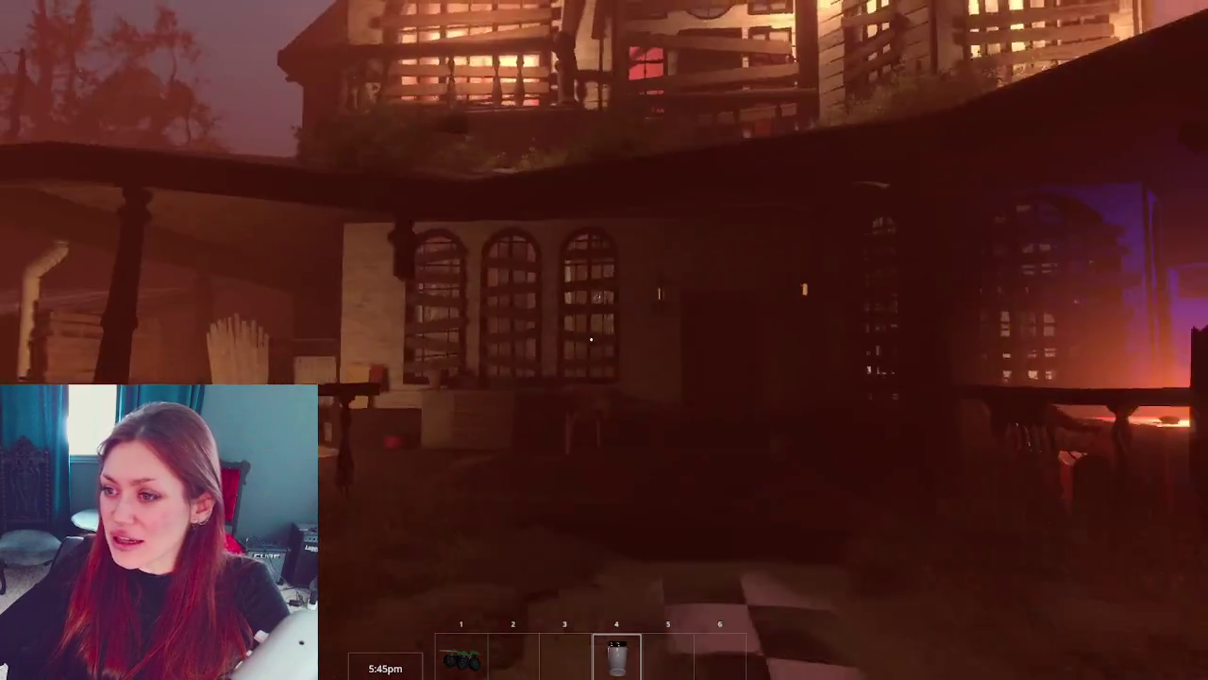
pyautogui.press('w')
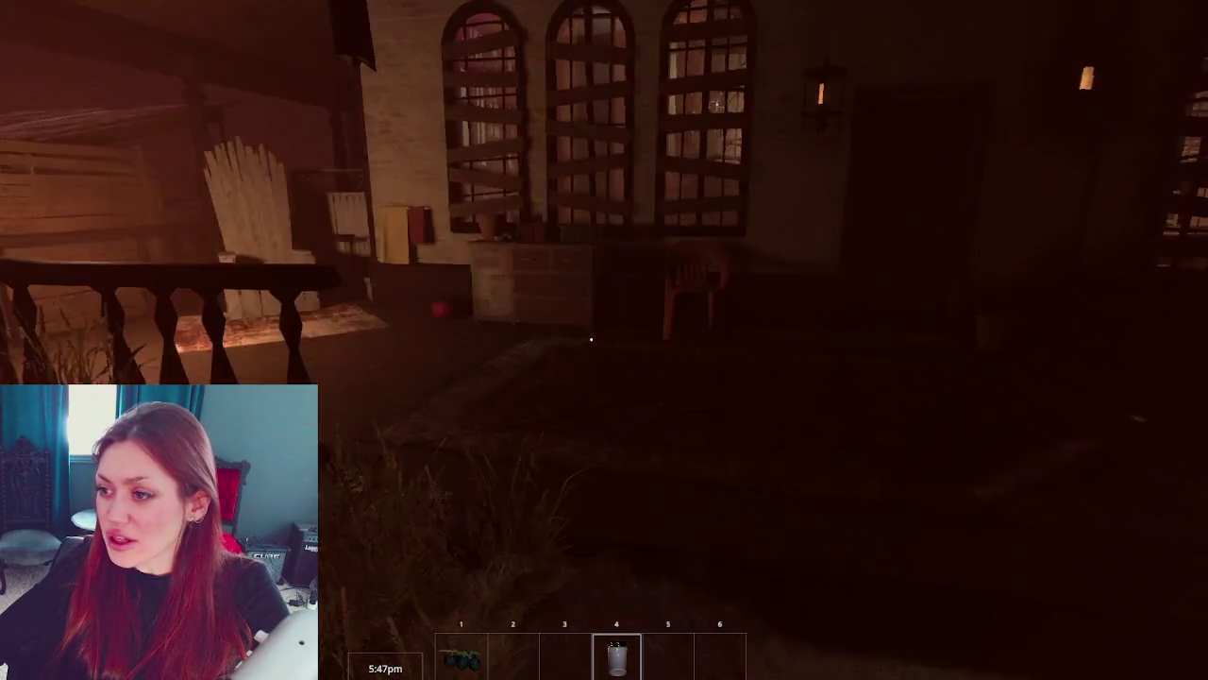
pyautogui.press('w')
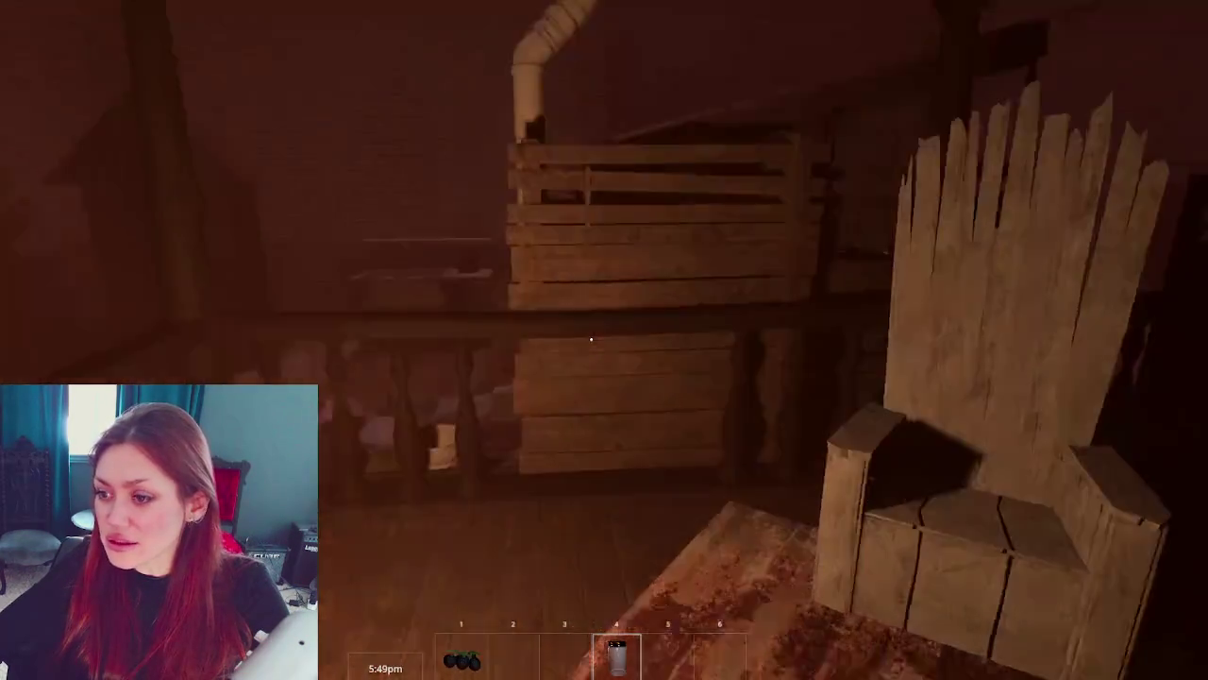
pyautogui.press('w')
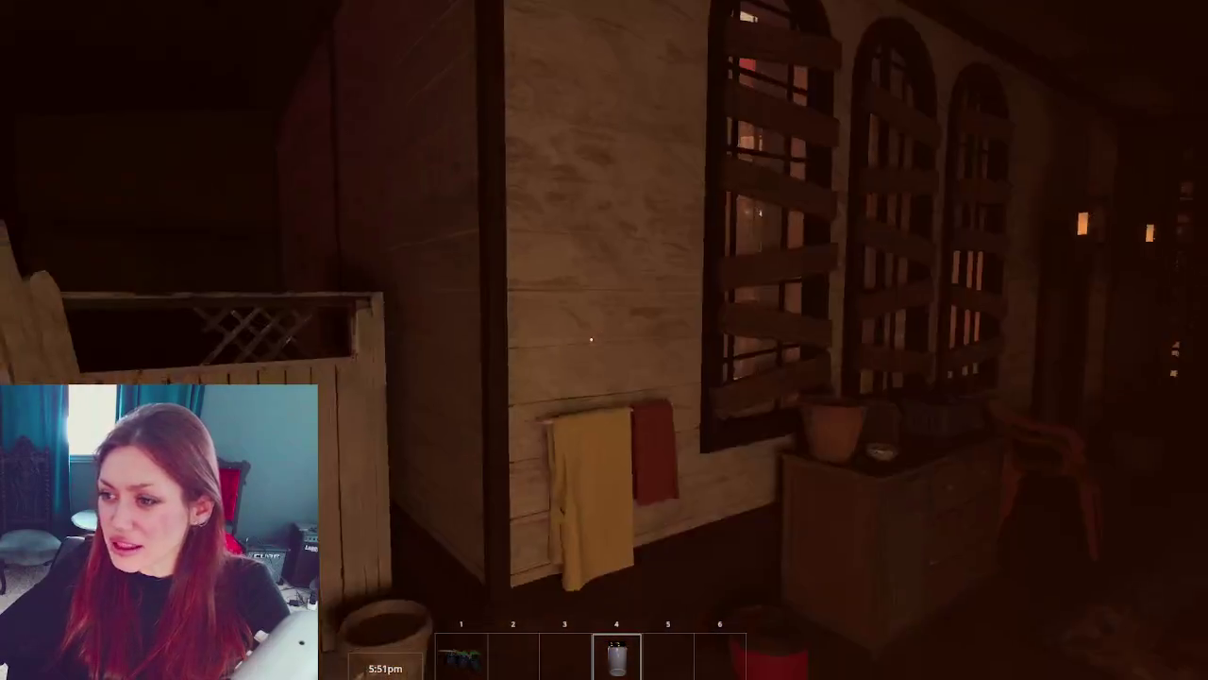
pyautogui.press('w')
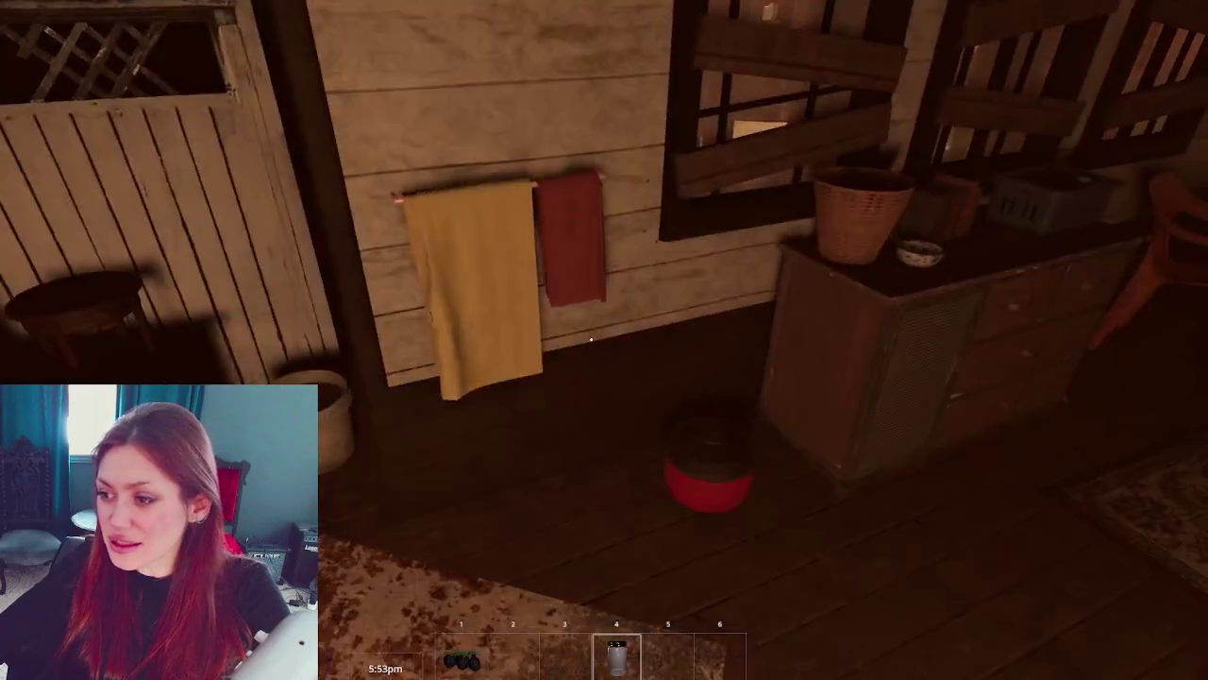
pyautogui.press('w')
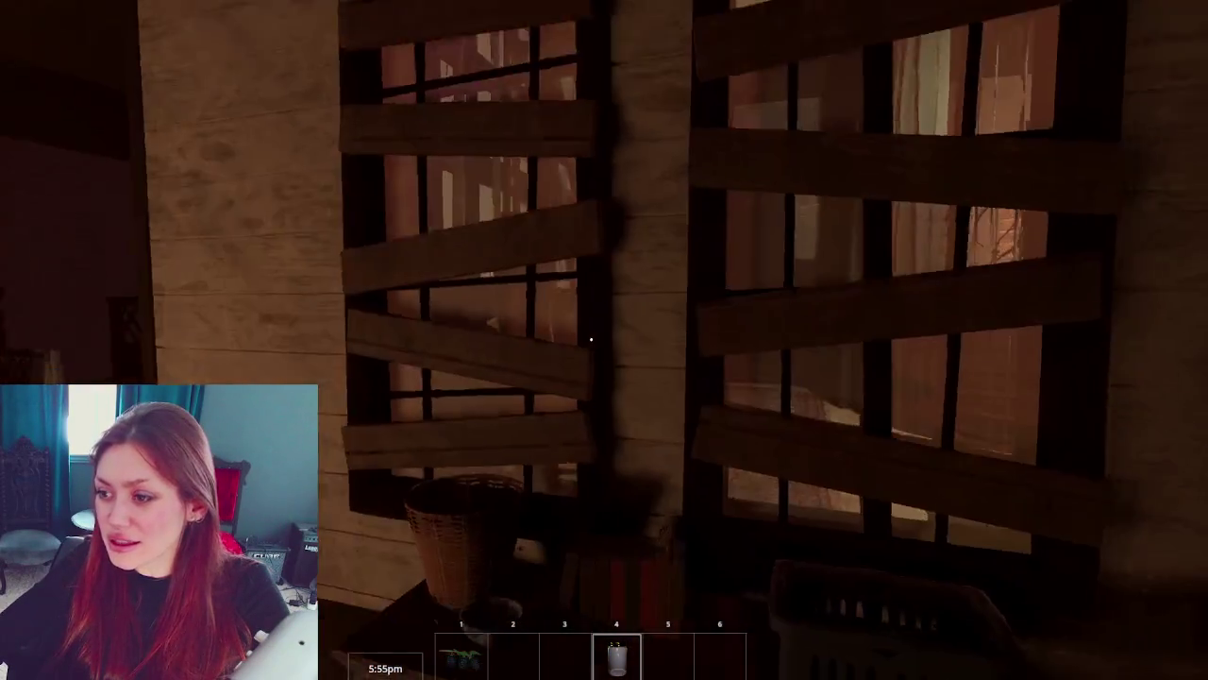
pyautogui.press('s')
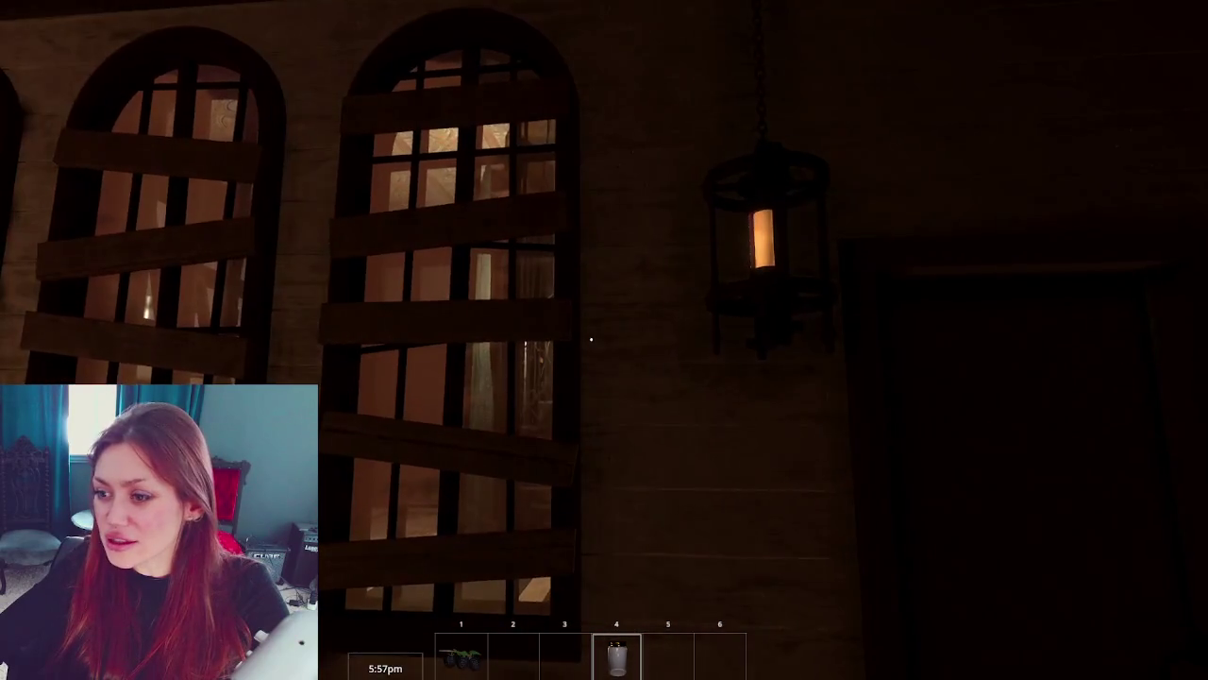
# - Save the game into the first save slot, overwriting the existing save
pyautogui.press('Escape')
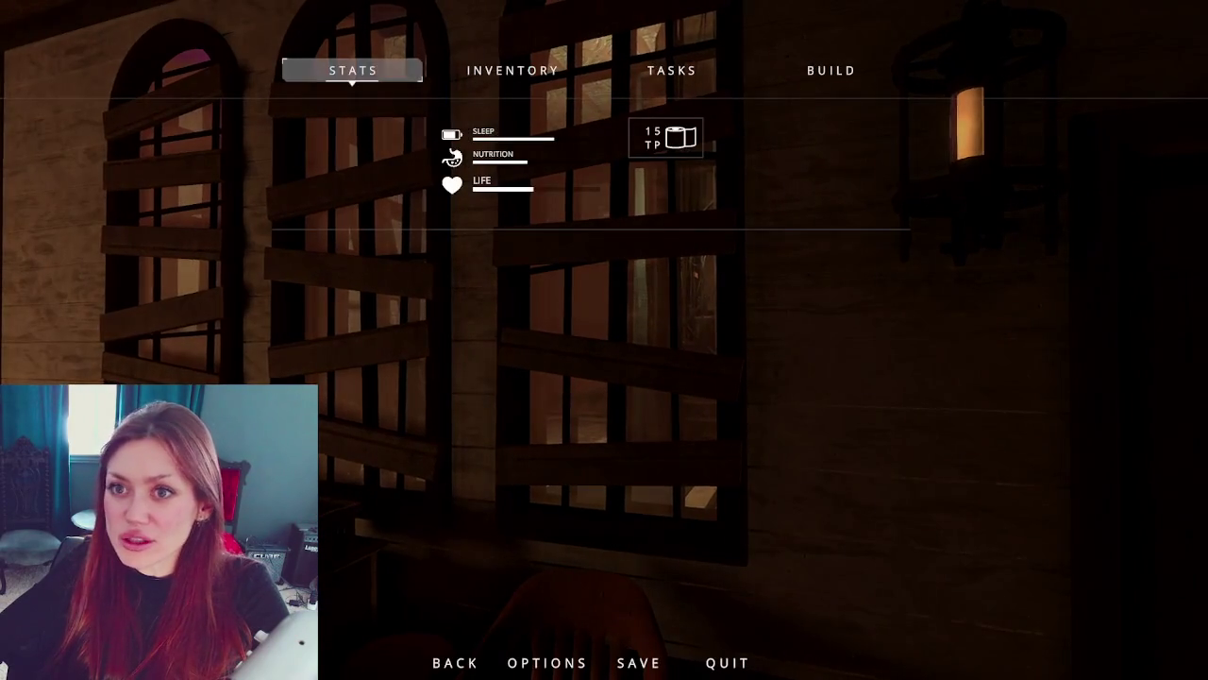
pyautogui.press('Escape')
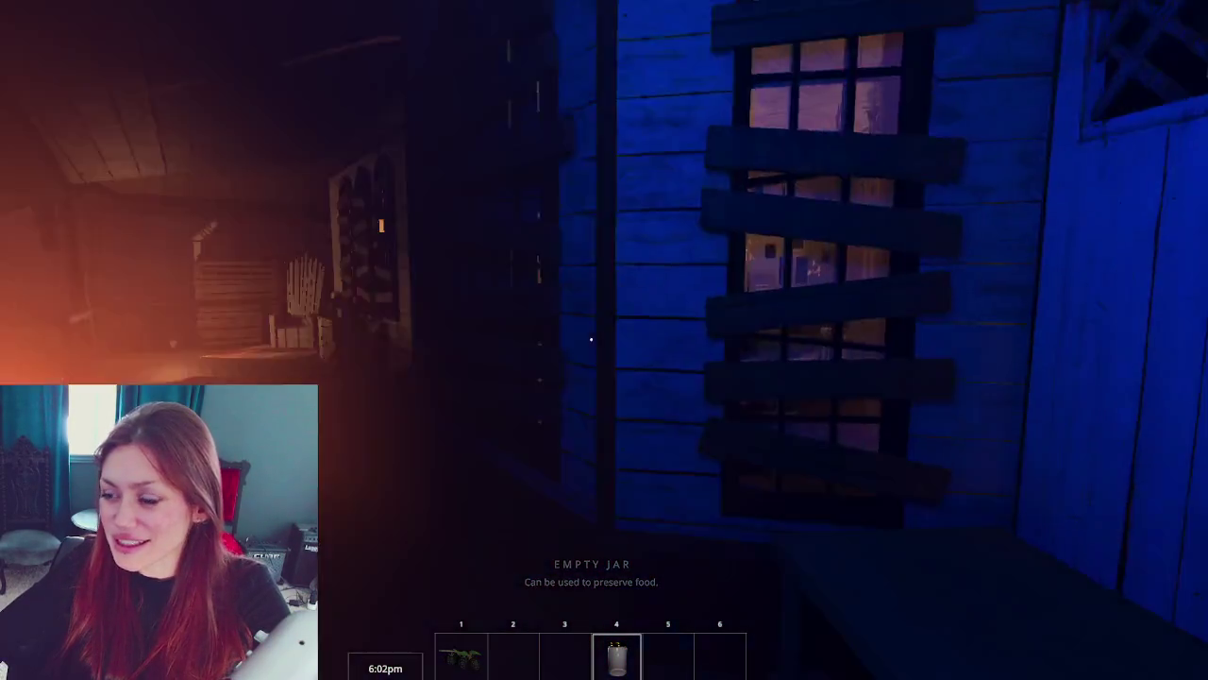
pyautogui.press('w')
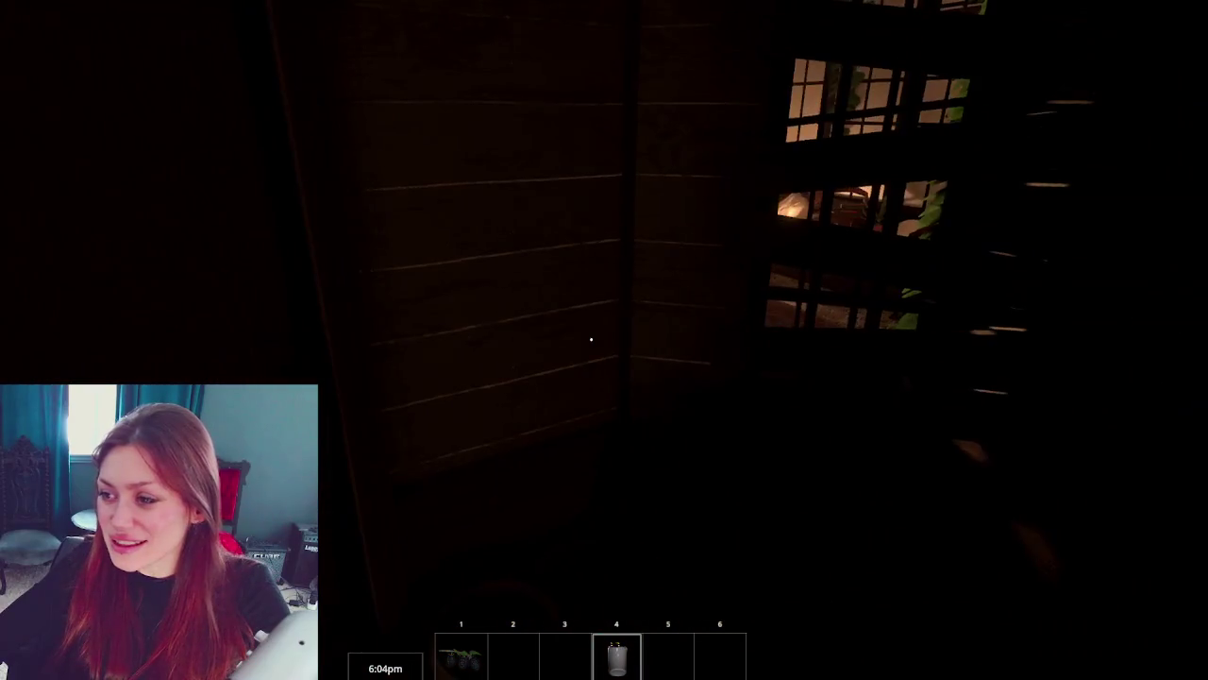
pyautogui.press('Escape')
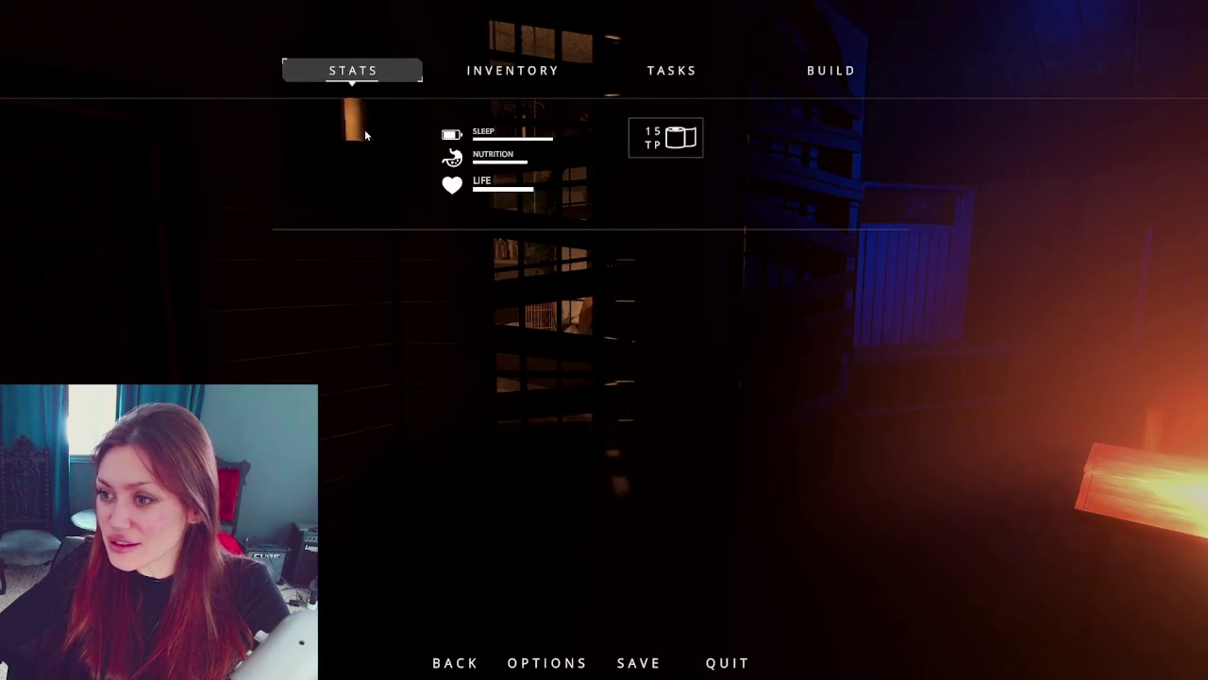
pyautogui.click(638, 662)
pyautogui.click(450, 154)
pyautogui.click(604, 353)
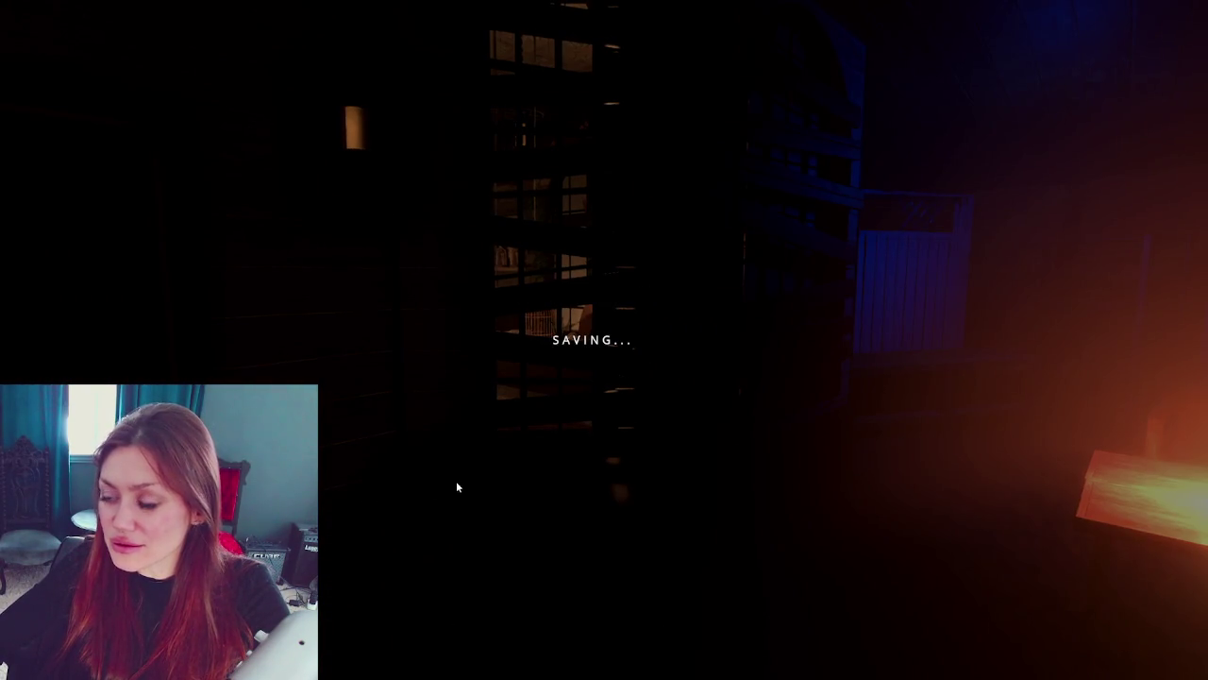
# - Go through the dark door into the shop, past the plant shelf to the gramophone window seat
pyautogui.press('w')
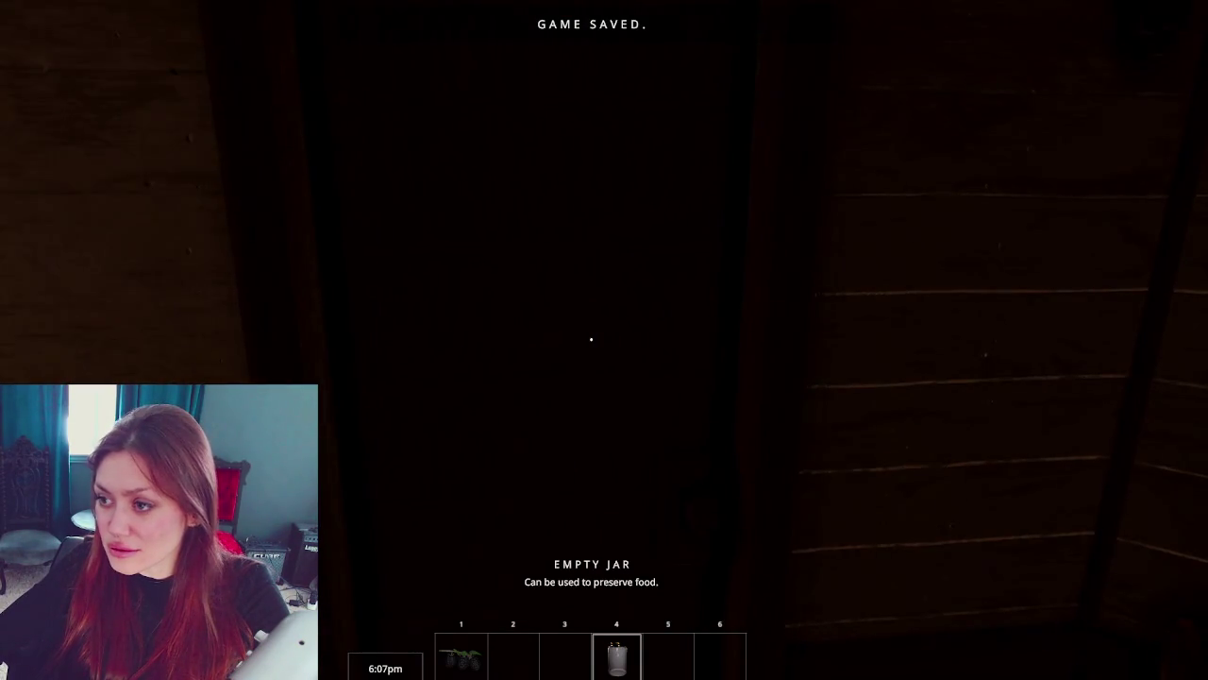
pyautogui.press('e')
pyautogui.press('w')
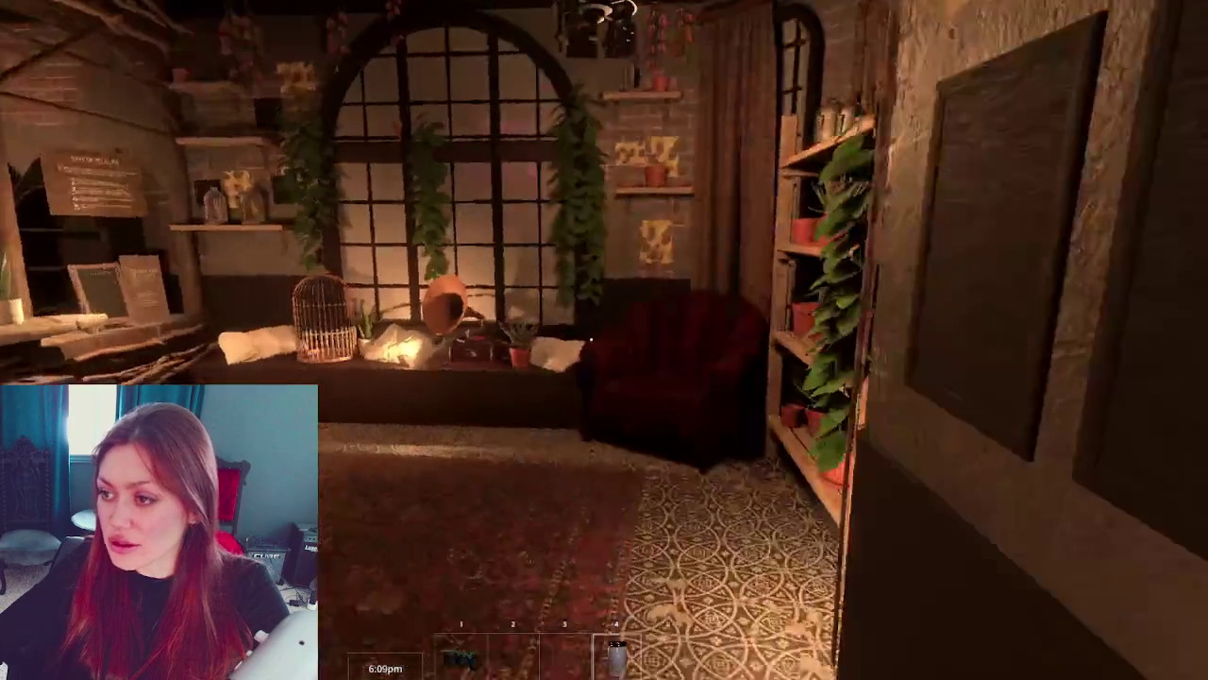
pyautogui.press('w')
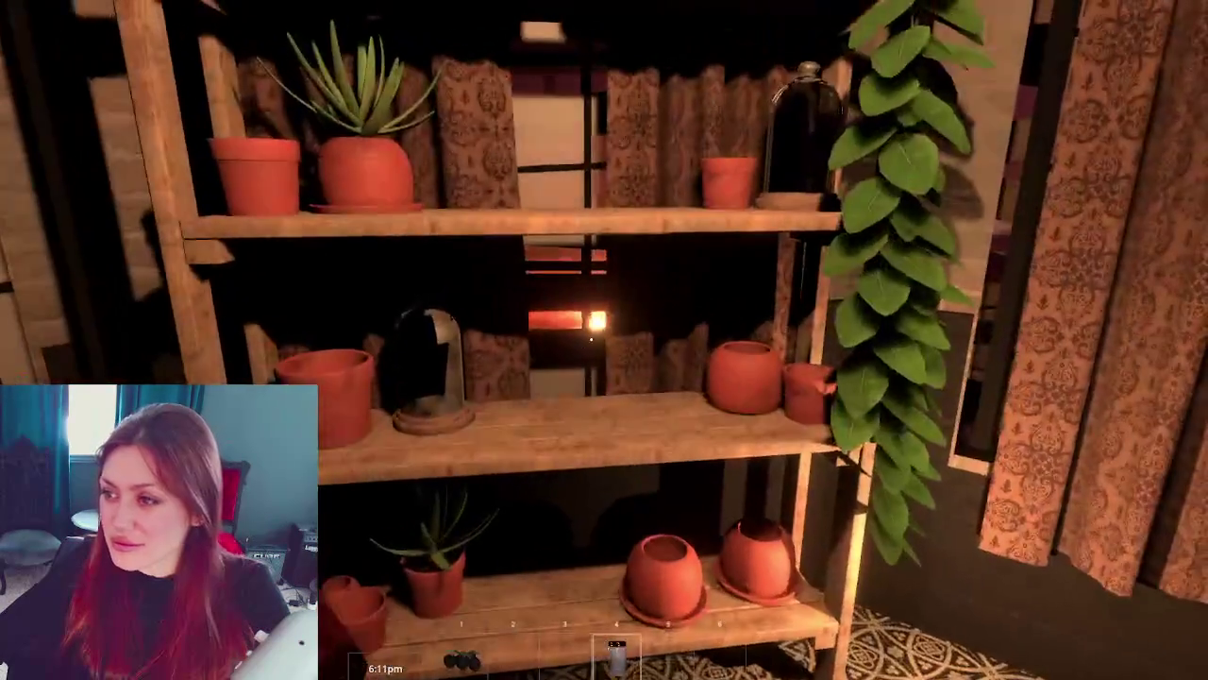
pyautogui.press('w')
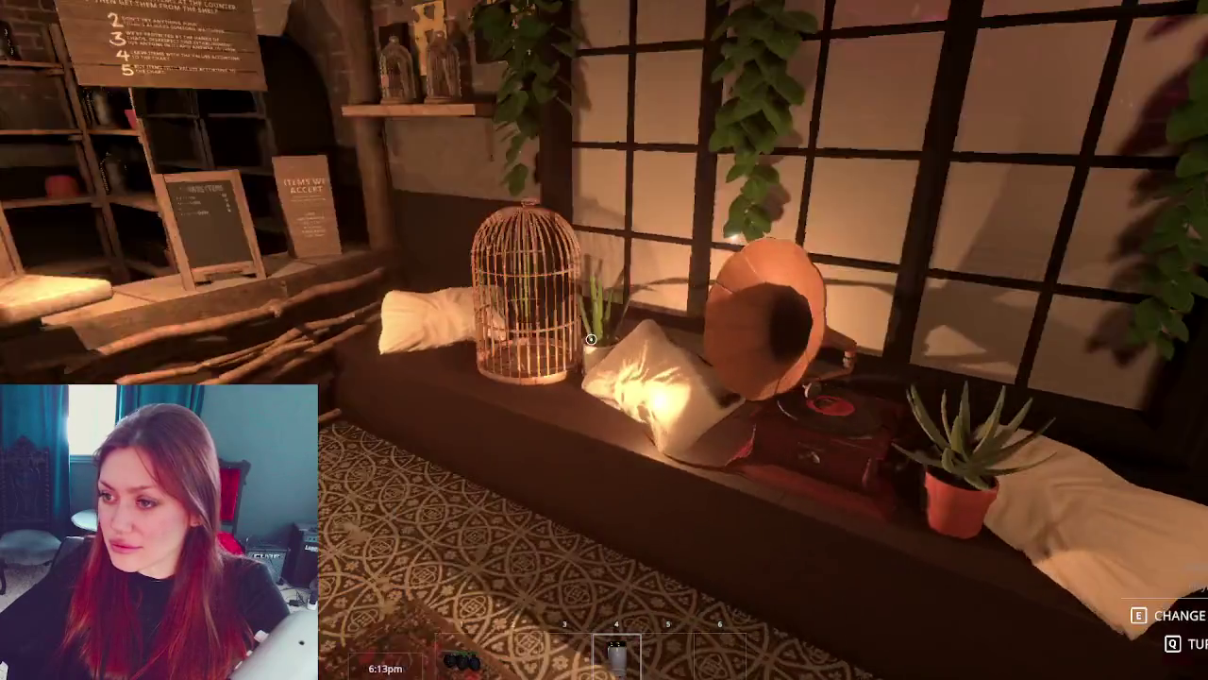
pyautogui.moveTo(589, 338)
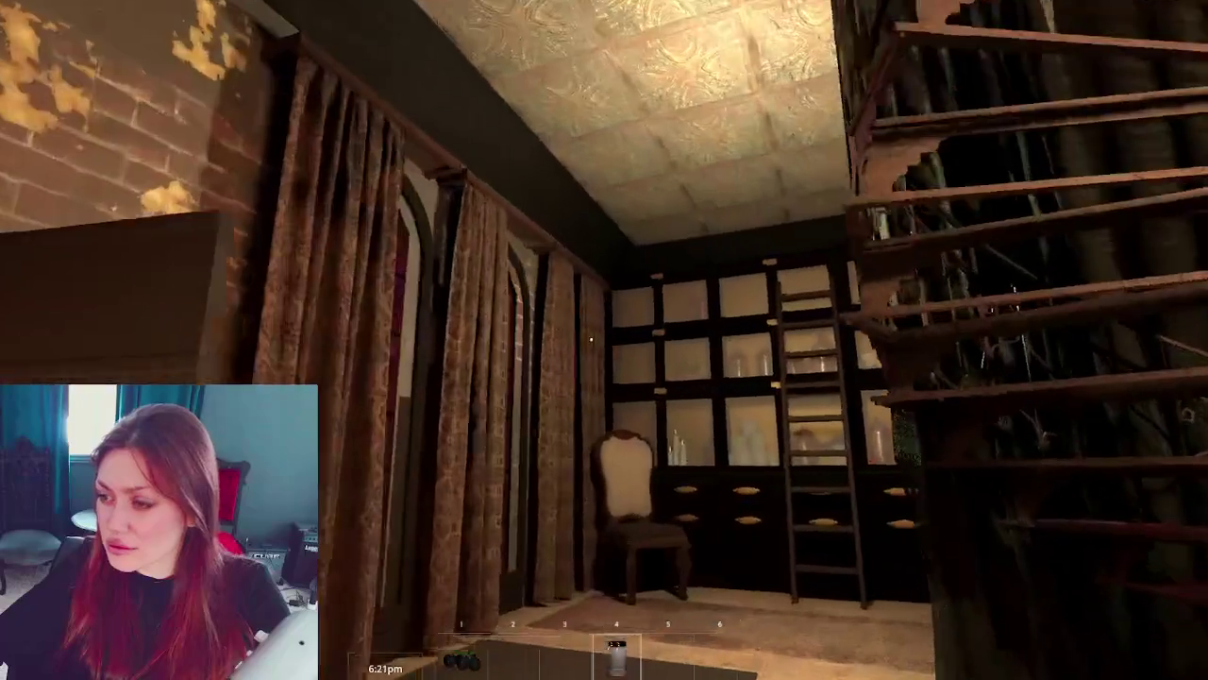
# - Visit the bar, walk back out onto the porch to view the whole house, then stop playing
pyautogui.press('s')
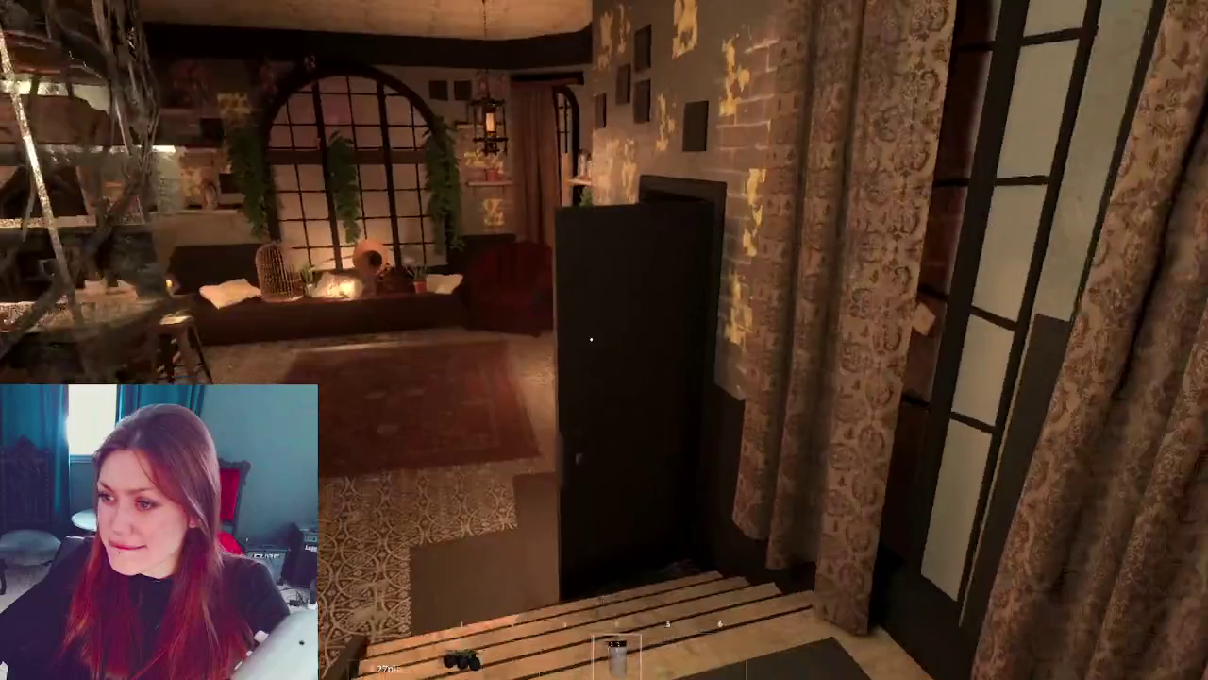
pyautogui.press('w')
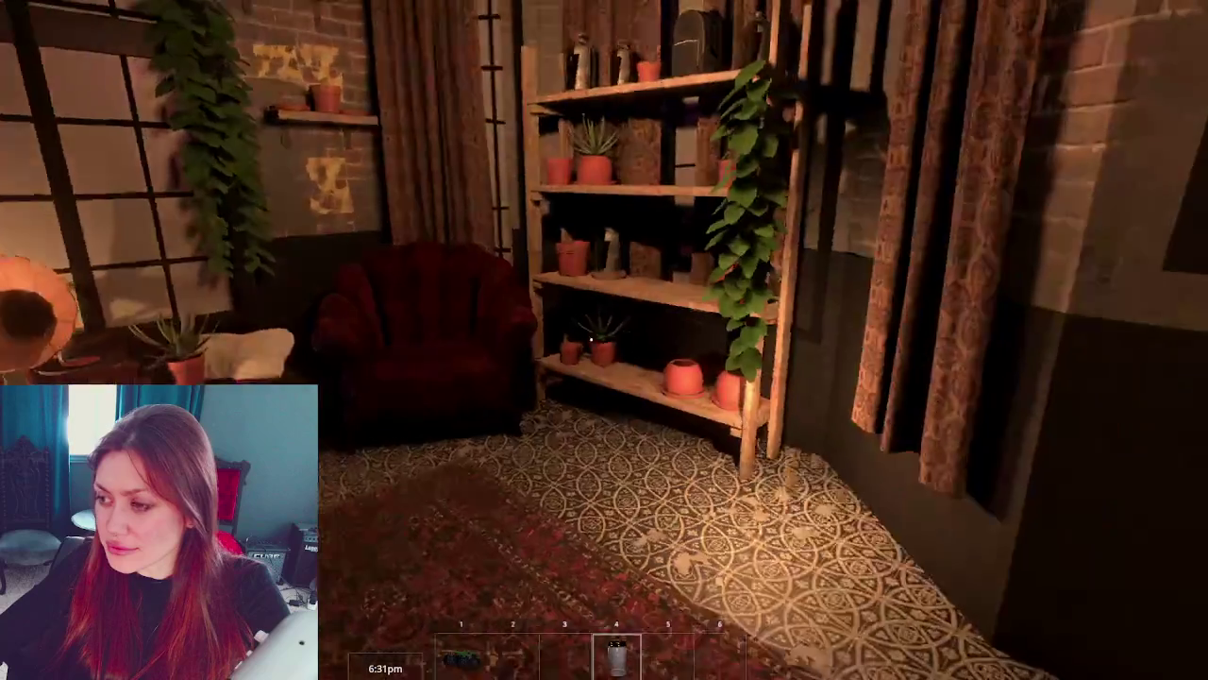
pyautogui.press('w')
pyautogui.press('w')
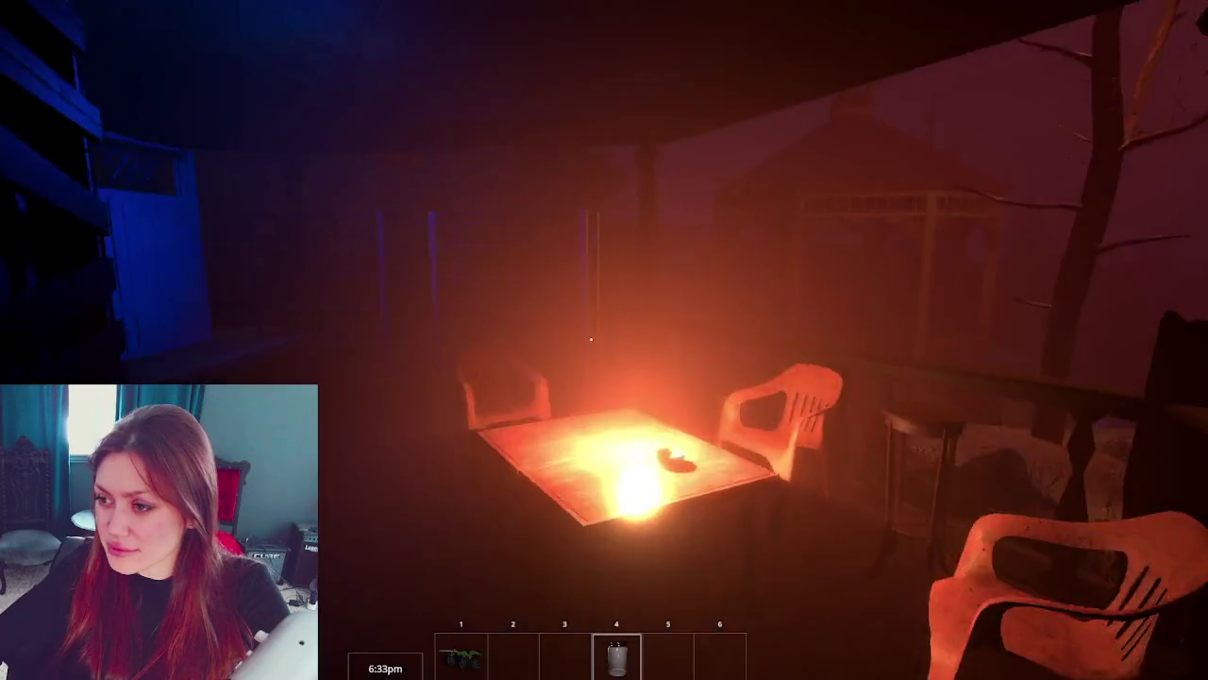
pyautogui.press('w')
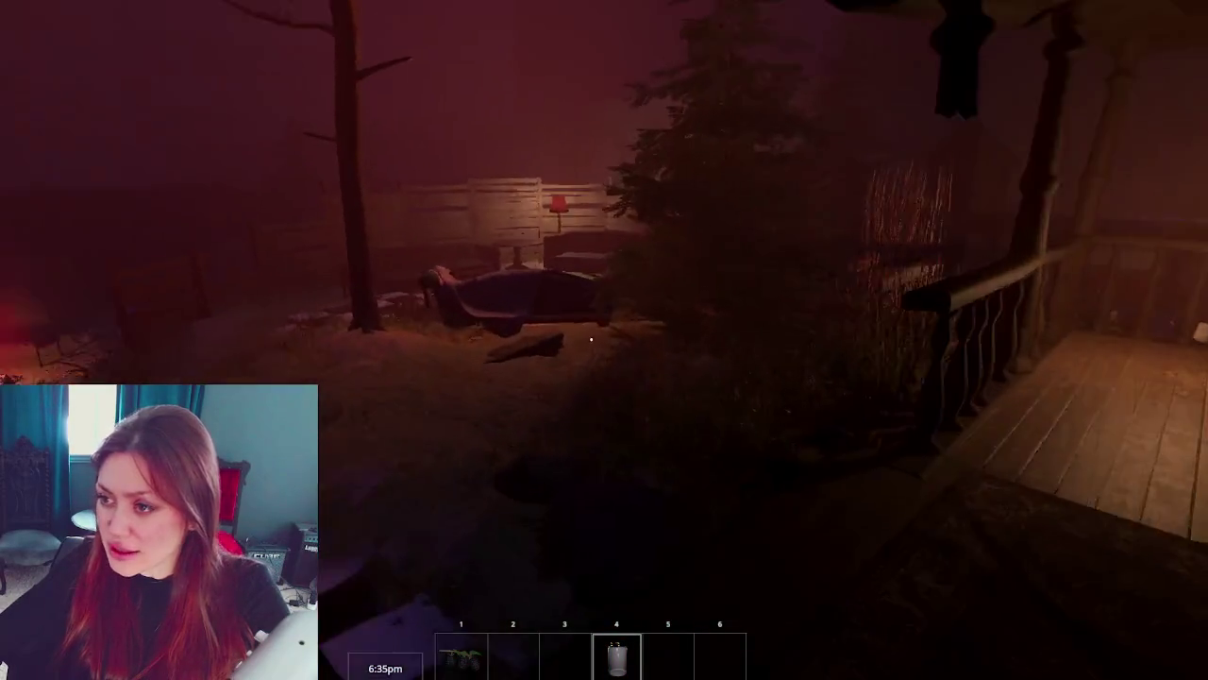
pyautogui.press('s')
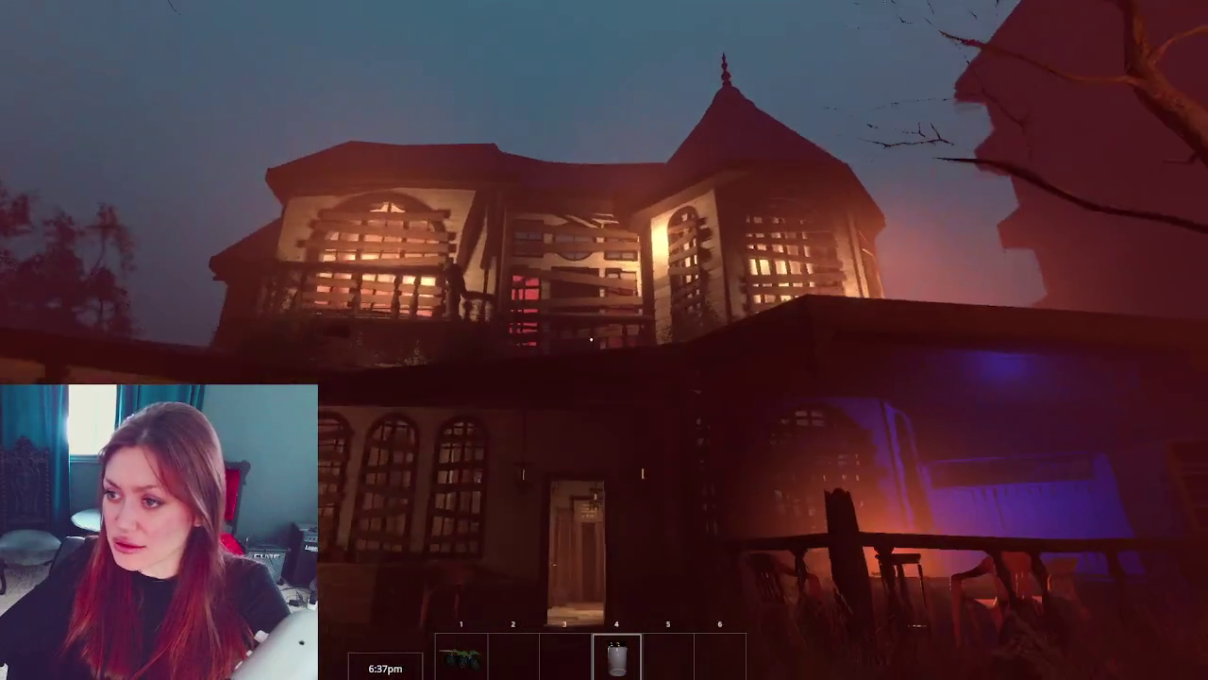
pyautogui.press('Escape')
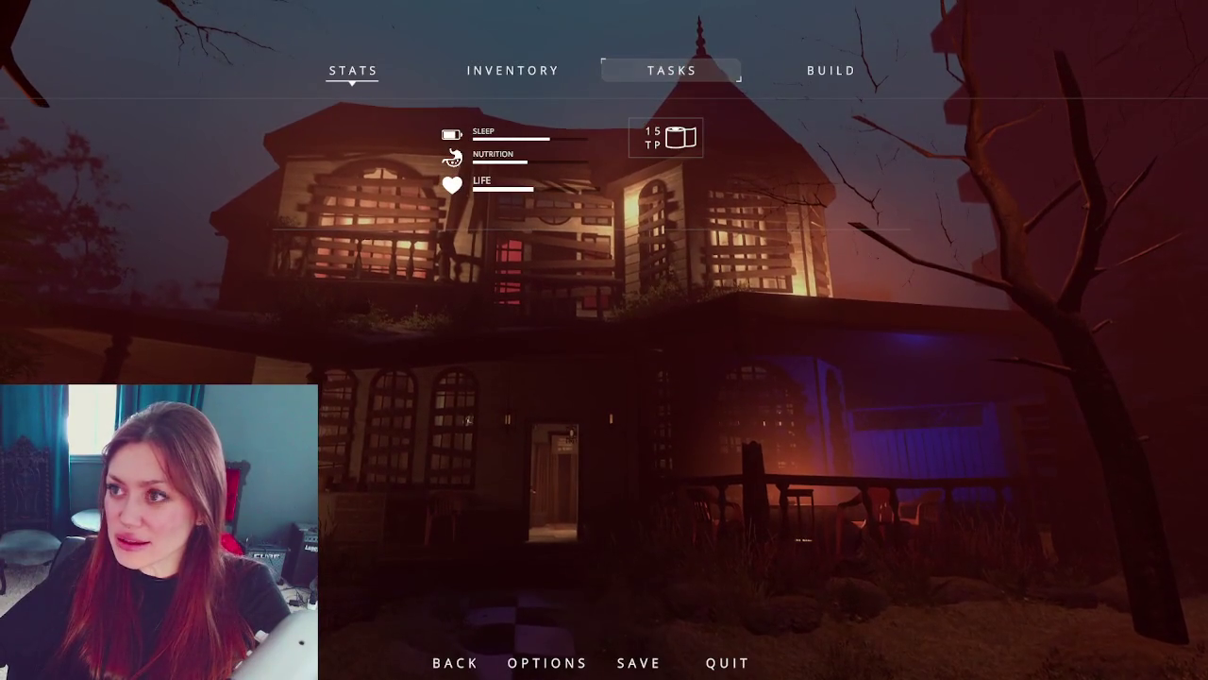
pyautogui.hotkey('ctrl', 'p')
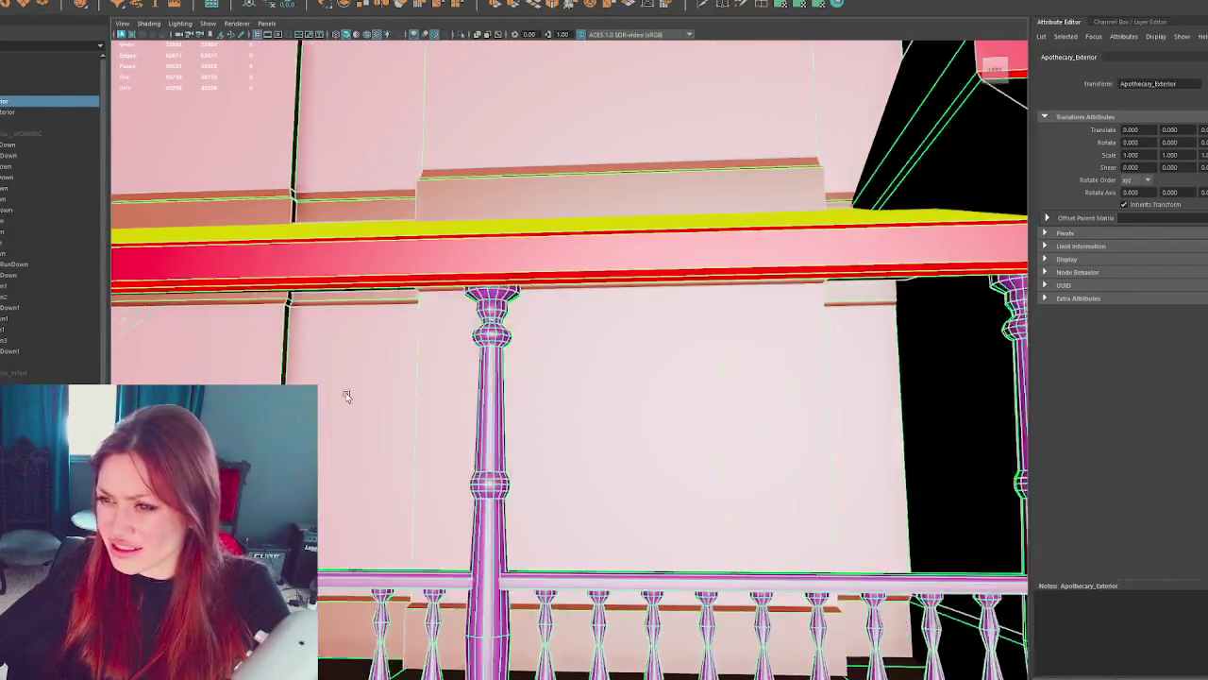
# - Toggle Maya's viewport from wireframe (4) to textured (6) and orbit to the right-side wing
pyautogui.press('4')
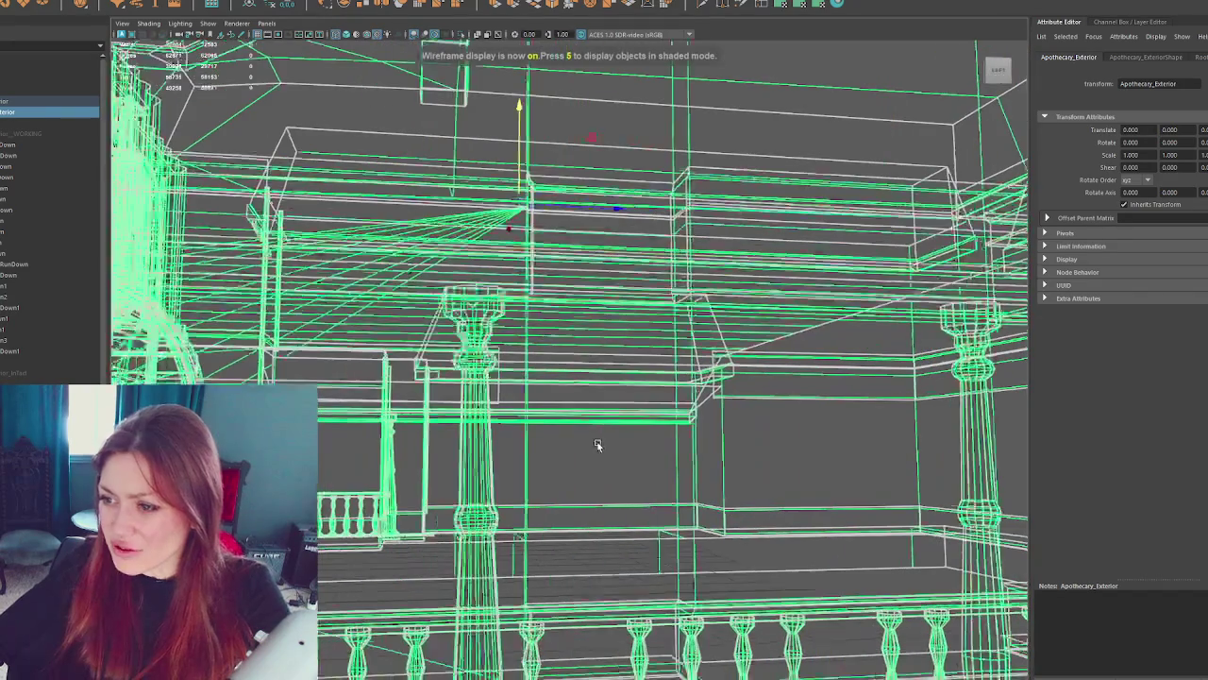
pyautogui.press('6')
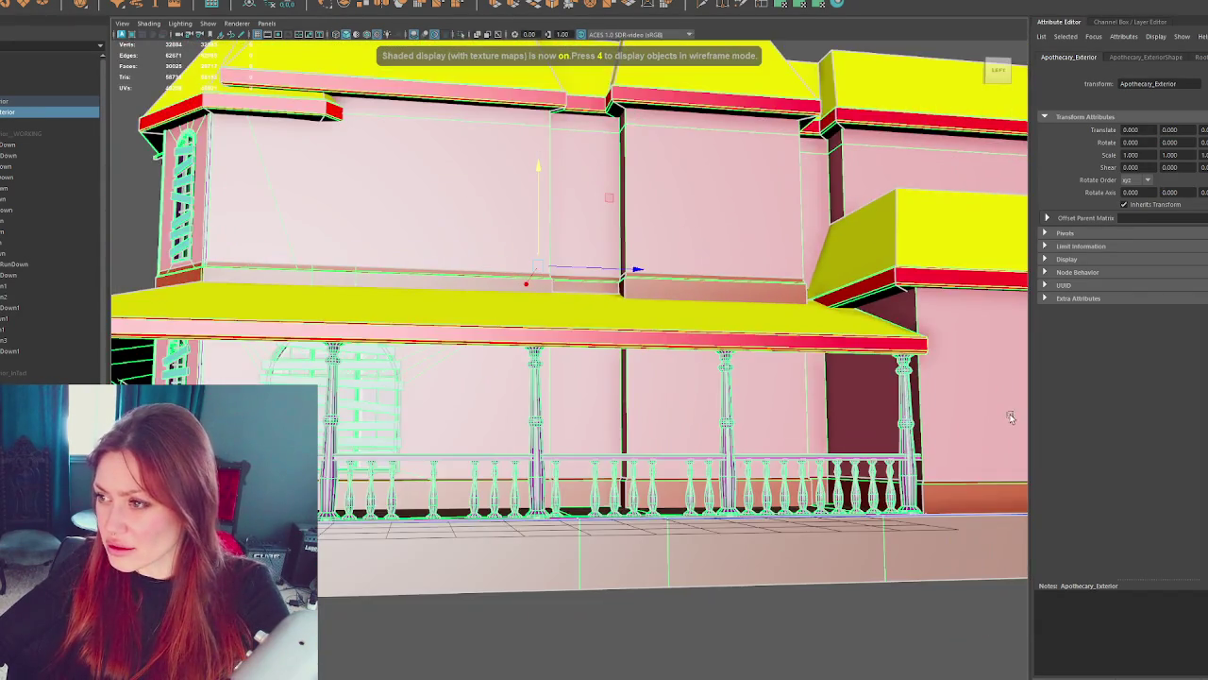
pyautogui.moveTo(1010, 417); pyautogui.dragTo(832, 445)
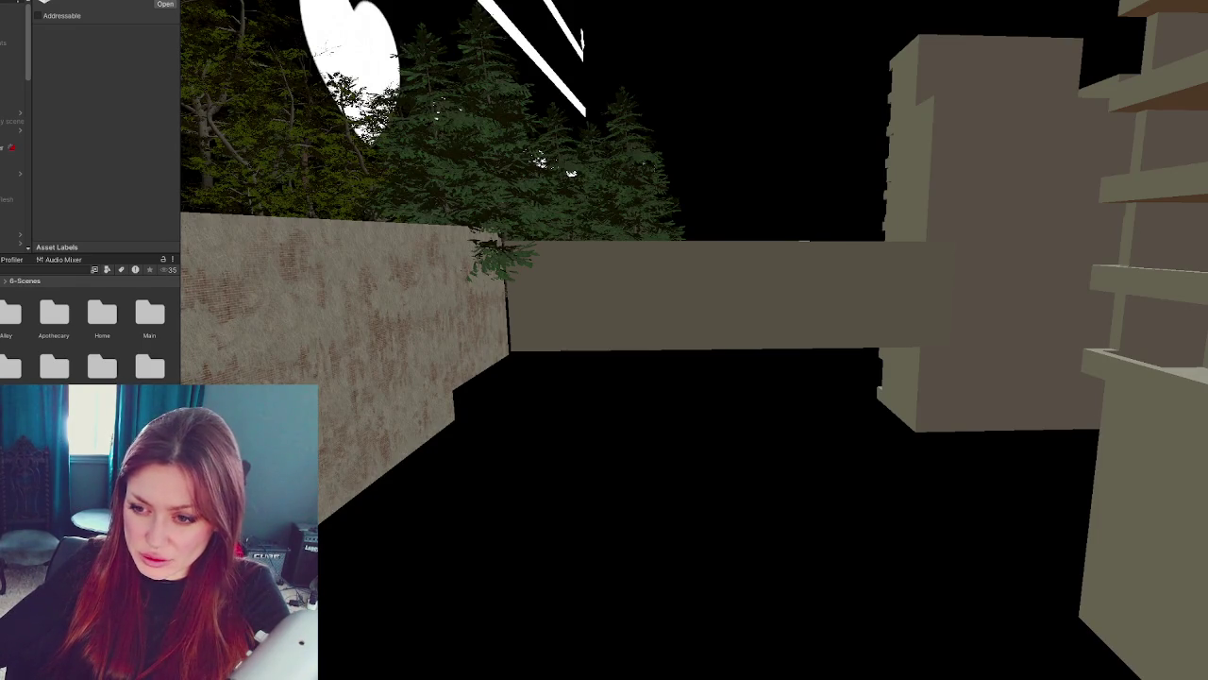
# - Load the scene additively, frame the front door, expand its collider and orbit toward the bar
pyautogui.rightClick(9, 142)
pyautogui.click(57, 230)
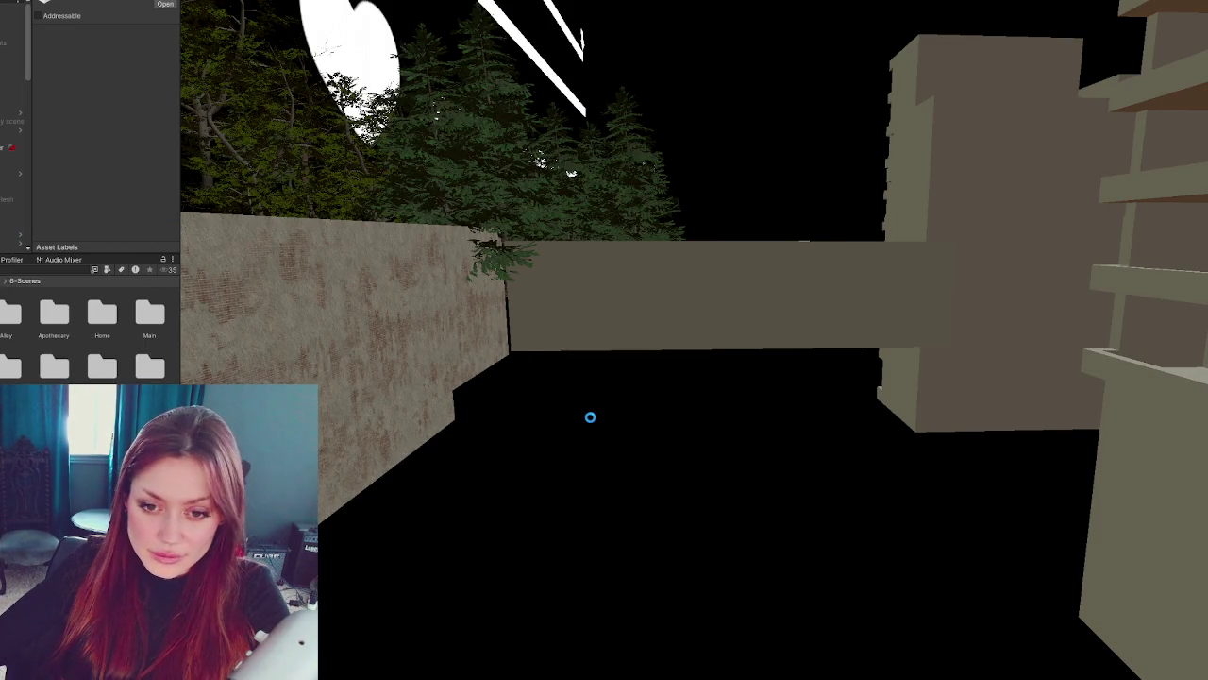
pyautogui.scroll(5, 789, 354)
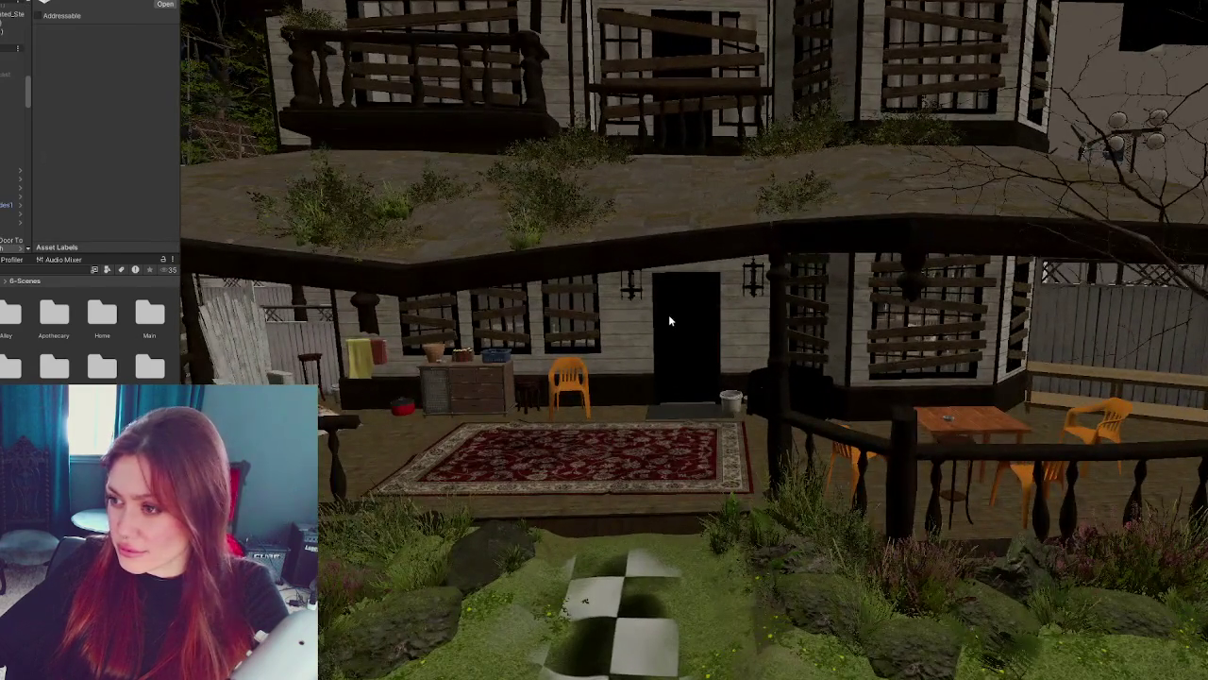
pyautogui.click(669, 320)
pyautogui.press('f')
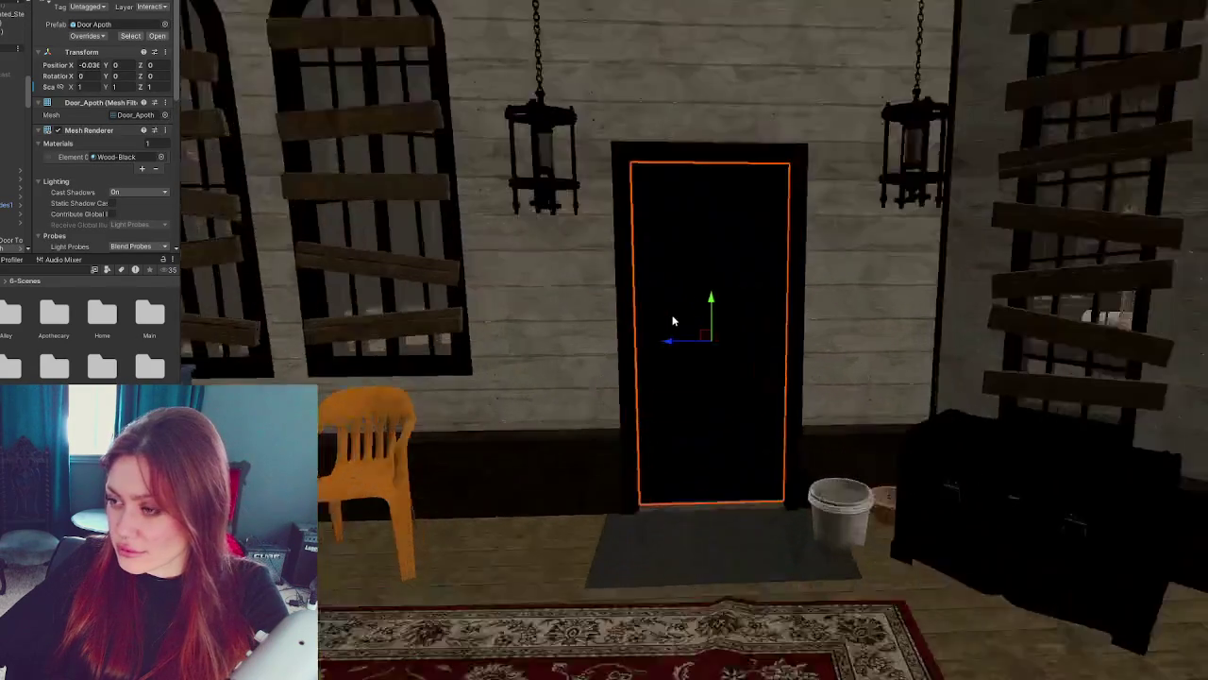
pyautogui.scroll(-3, 105, 156)
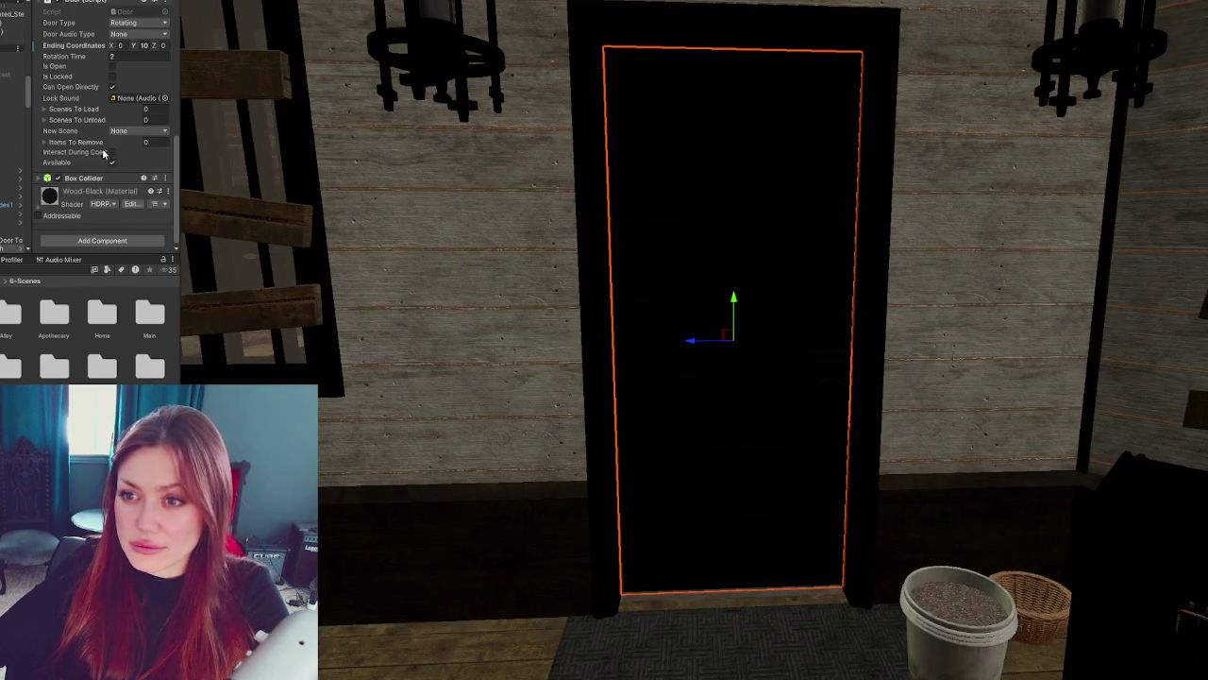
pyautogui.click(83, 177)
pyautogui.moveTo(553, 283)
pyautogui.mouseDown()
pyautogui.moveTo(721, 331)
pyautogui.moveTo(748, 354)
pyautogui.moveTo(718, 347)
pyautogui.mouseUp()
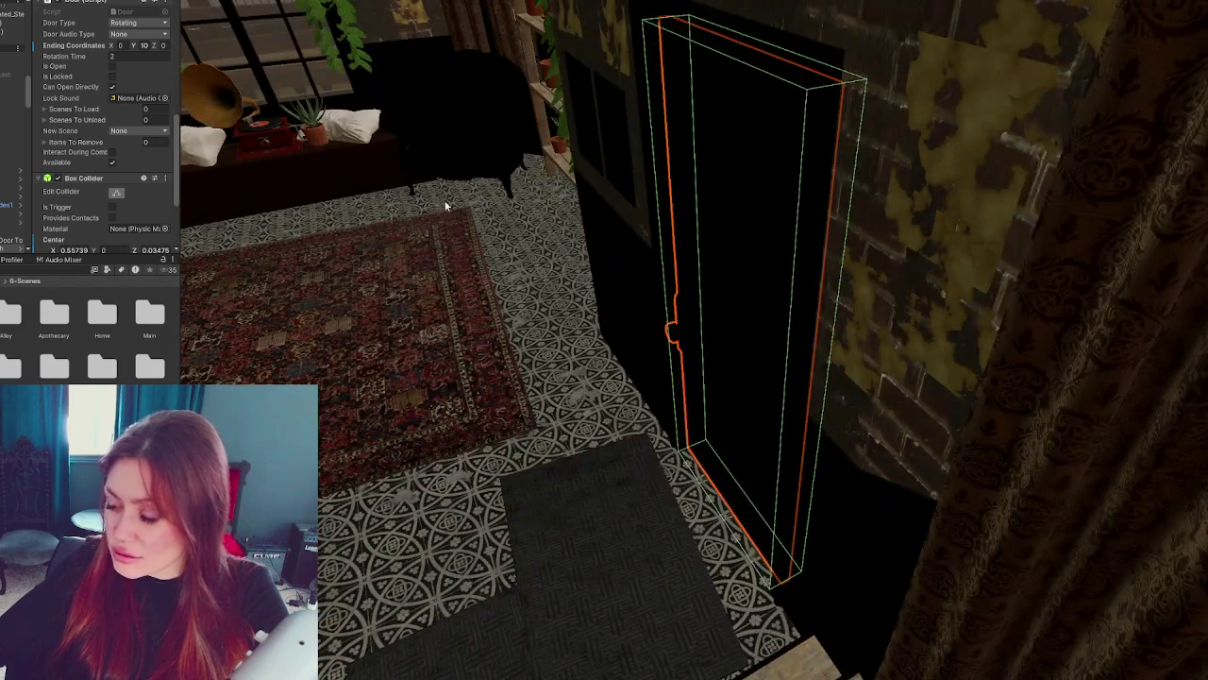
pyautogui.moveTo(745, 298); pyautogui.dragTo(889, 119)
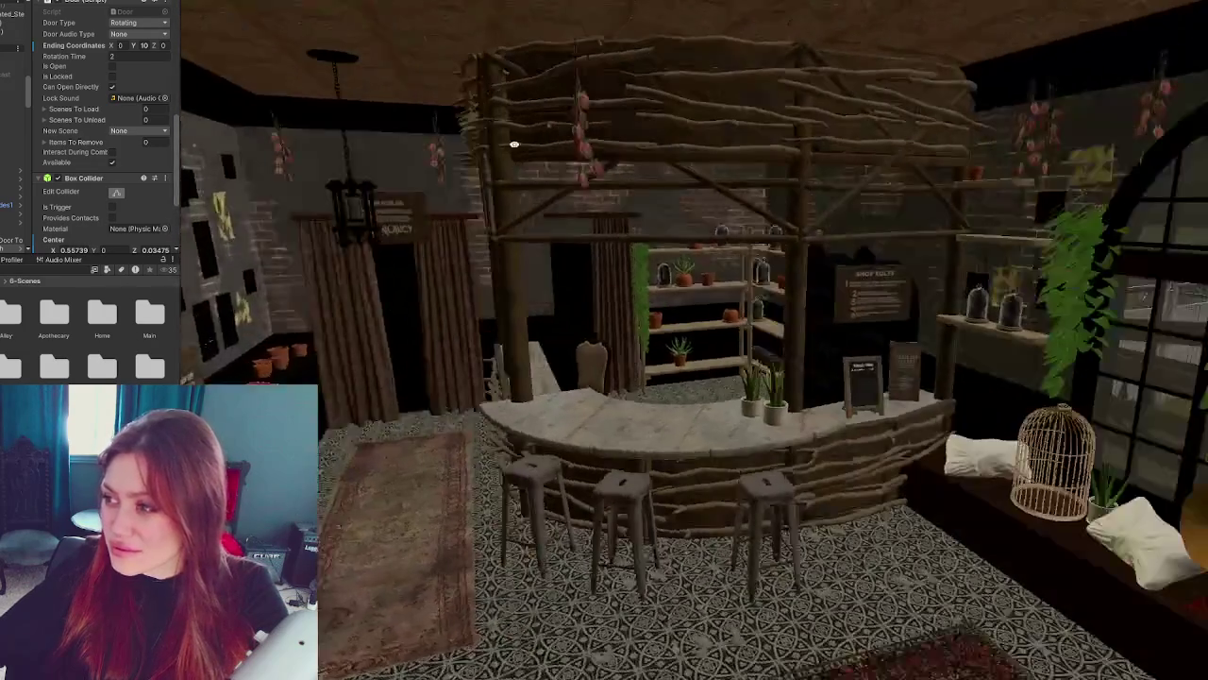
pyautogui.moveTo(514, 144)
pyautogui.mouseDown()
pyautogui.moveTo(842, 203)
pyautogui.moveTo(894, 227)
pyautogui.mouseUp()
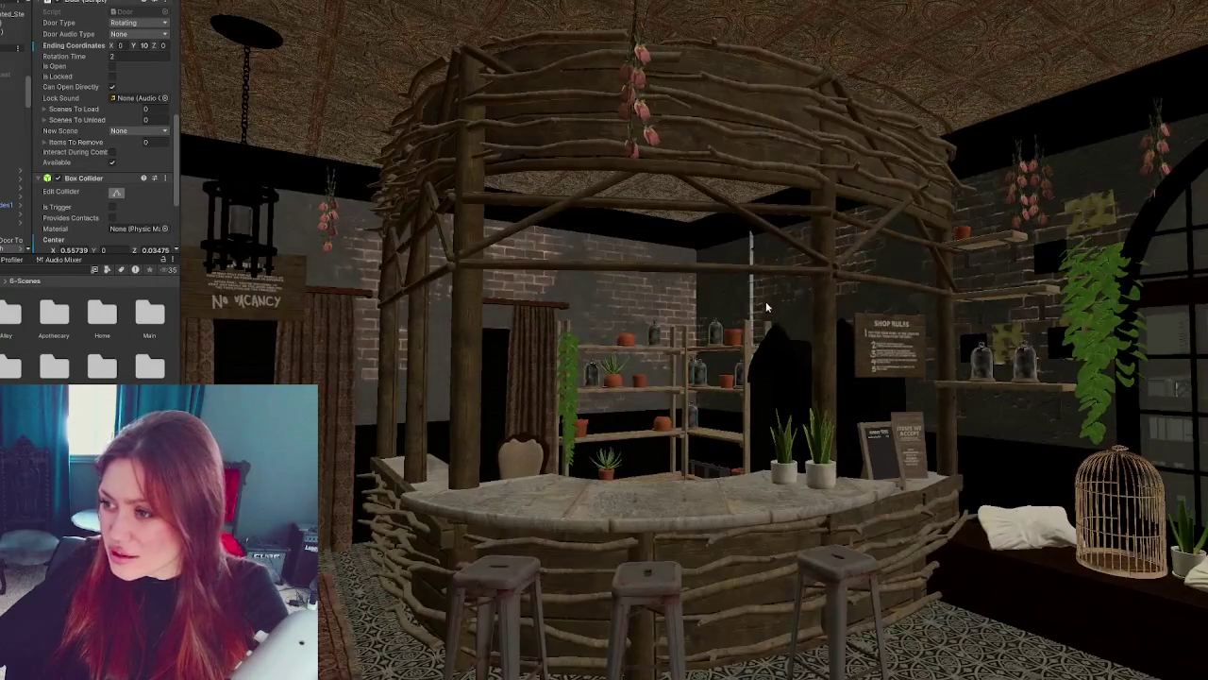
# - Select the building floor mesh, isolate it with Shift+H, and turn toward its edge
pyautogui.click(752, 304)
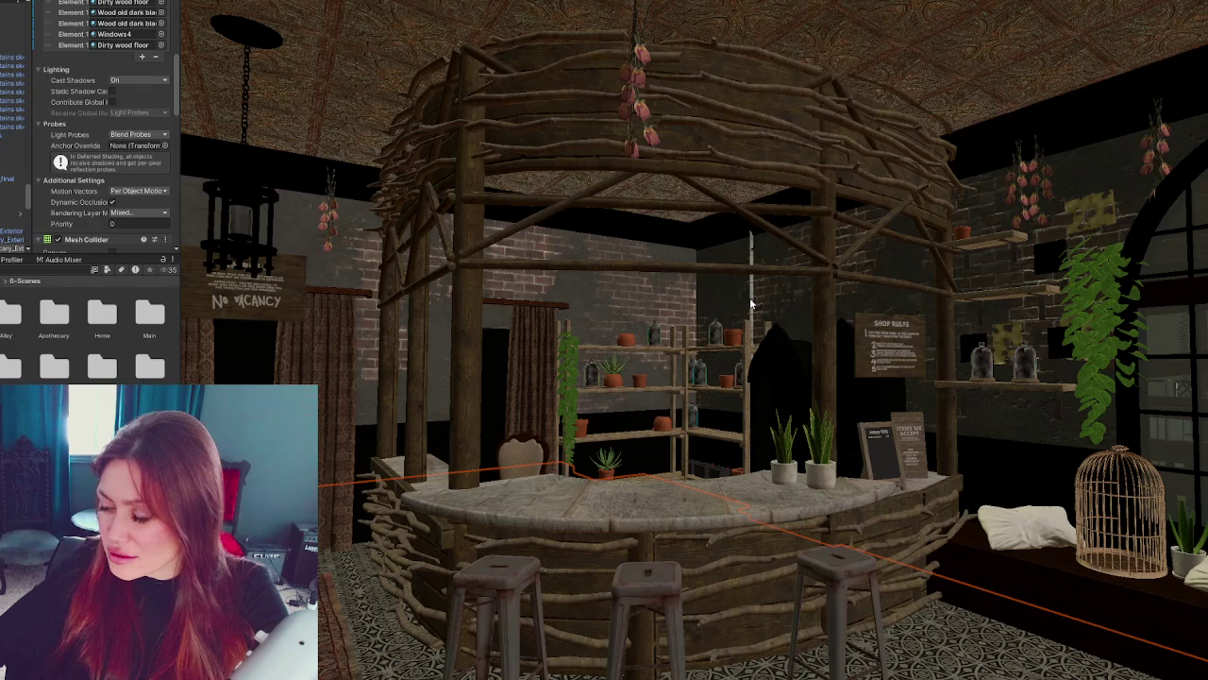
pyautogui.hotkey('shift', 'h')
pyautogui.moveTo(753, 304)
pyautogui.mouseDown()
pyautogui.moveTo(758, 321)
pyautogui.moveTo(604, 368)
pyautogui.mouseUp()
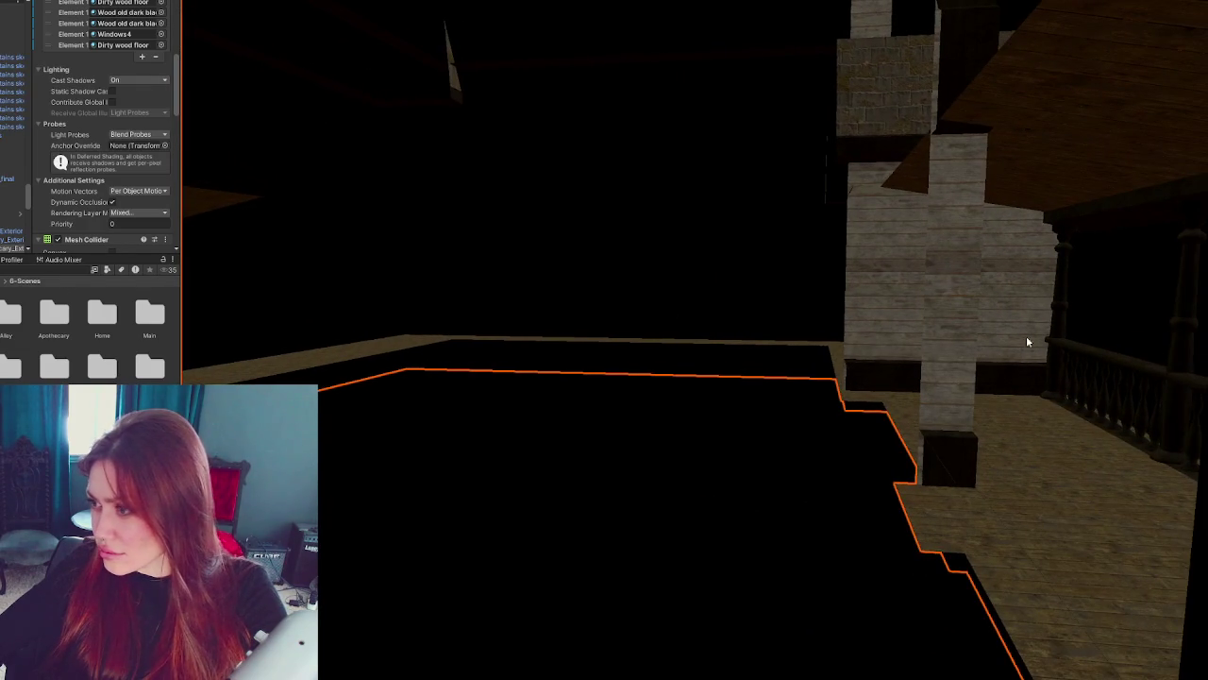
pyautogui.scroll(5, 1013, 347)
pyautogui.scroll(-5, 1120, 362)
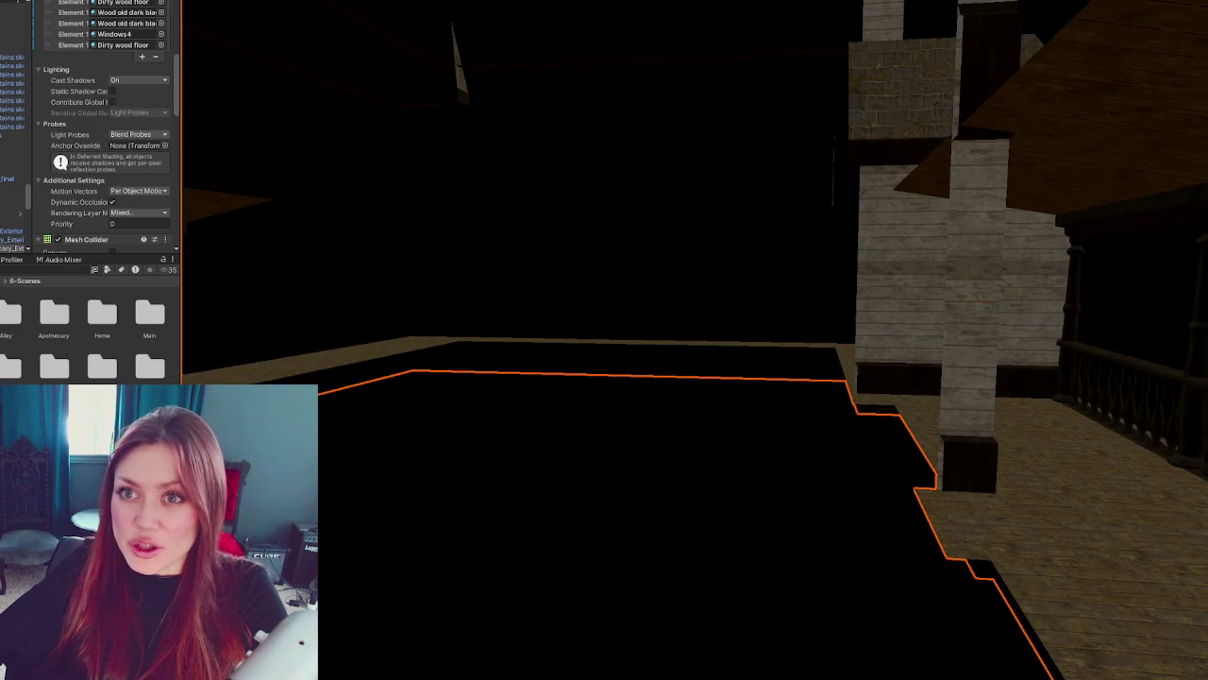
pyautogui.rightClick(14, 57)
pyautogui.moveTo(57, 14)
pyautogui.click(179, 11)
# - Shrink the new cube to a small box and move it onto the back wall
pyautogui.scroll(-3, 743, 269)
pyautogui.moveTo(743, 269); pyautogui.dragTo(855, 310)
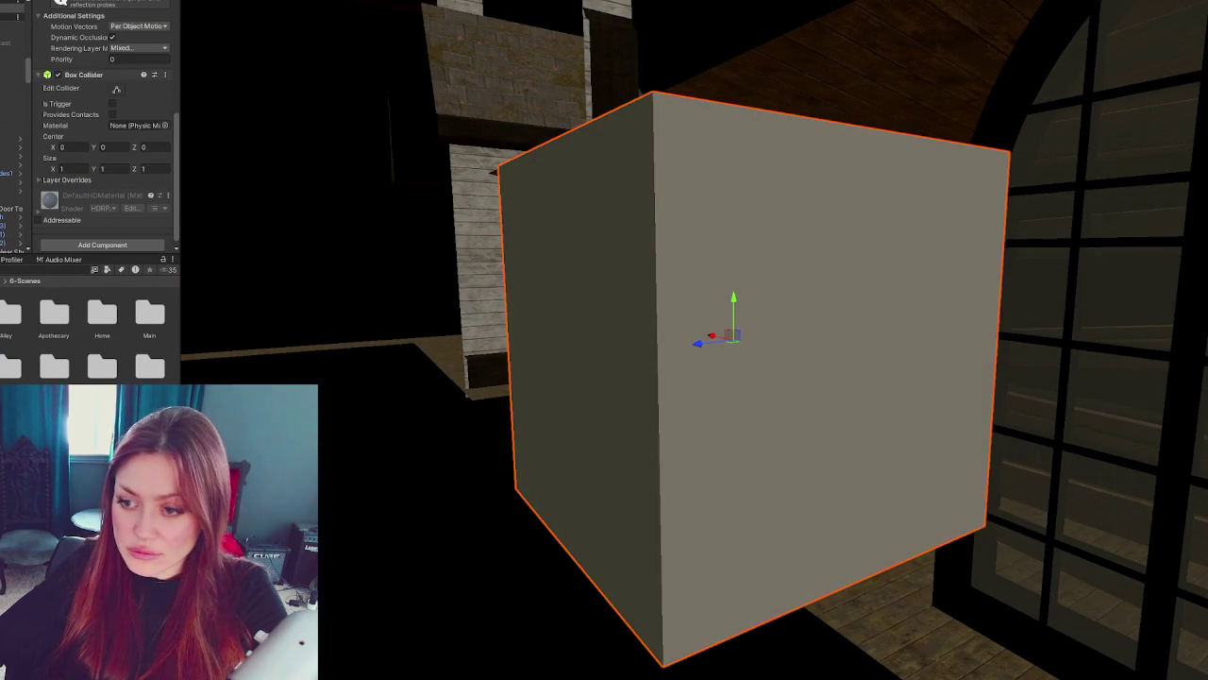
pyautogui.click(417, 404)
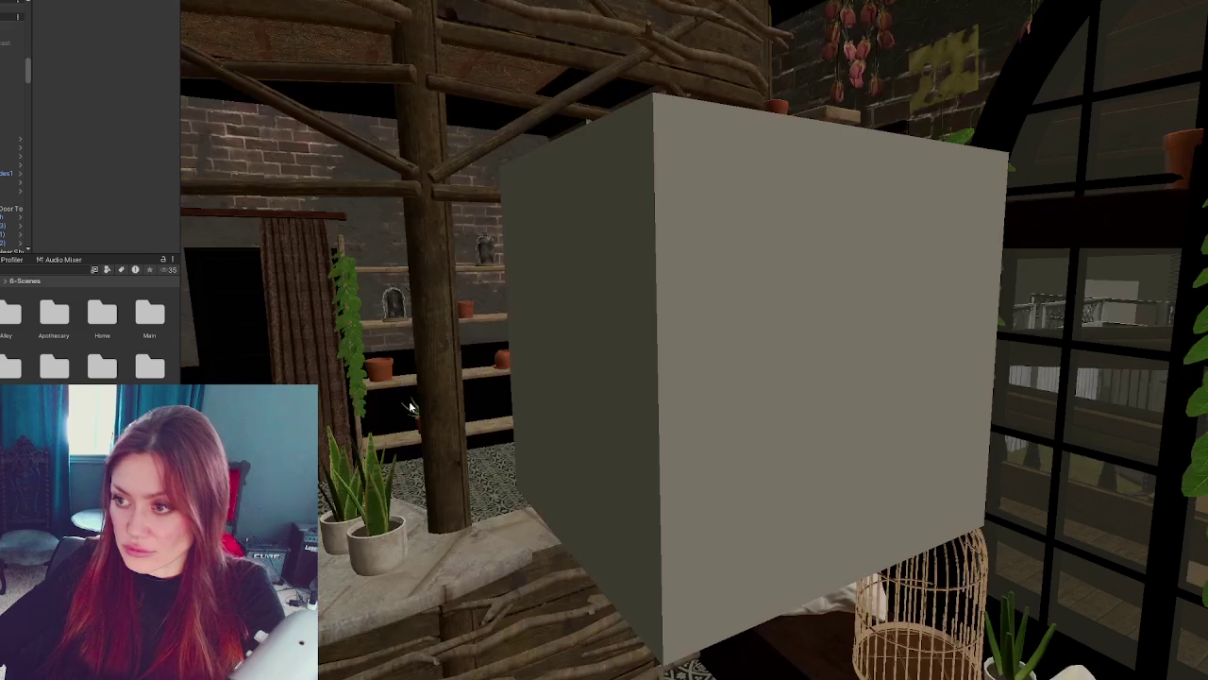
pyautogui.click(695, 376)
pyautogui.moveTo(737, 342); pyautogui.dragTo(772, 342)
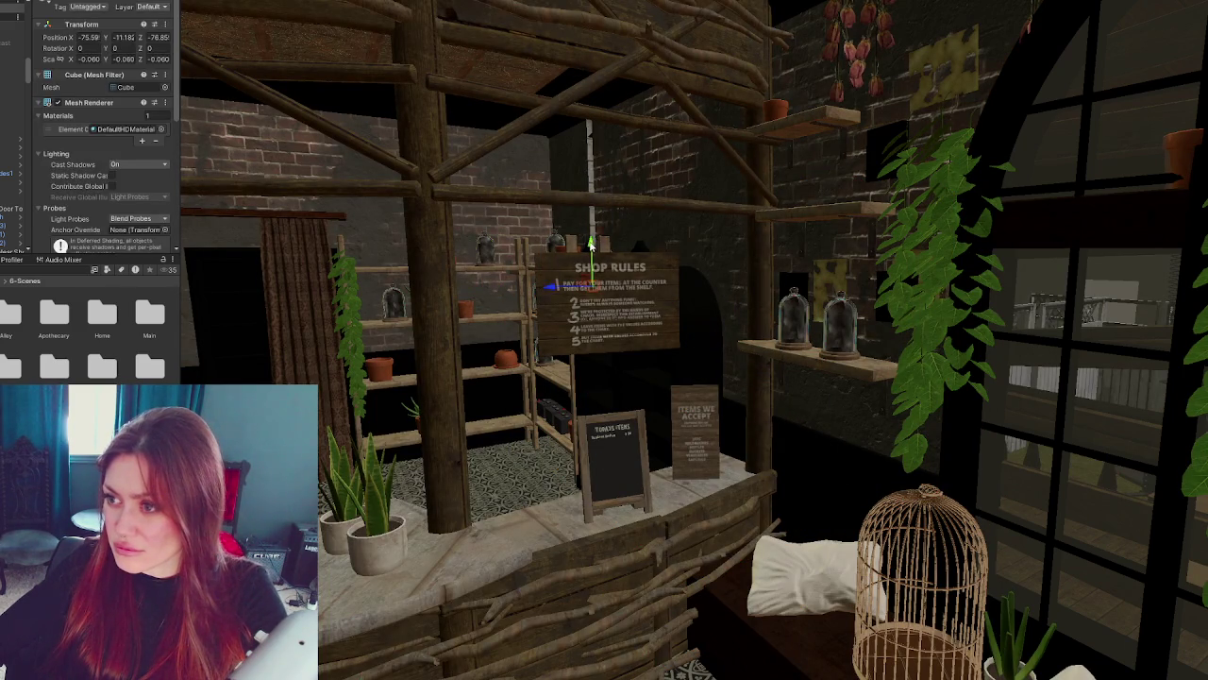
pyautogui.press('f')
pyautogui.moveTo(717, 337); pyautogui.dragTo(336, 253)
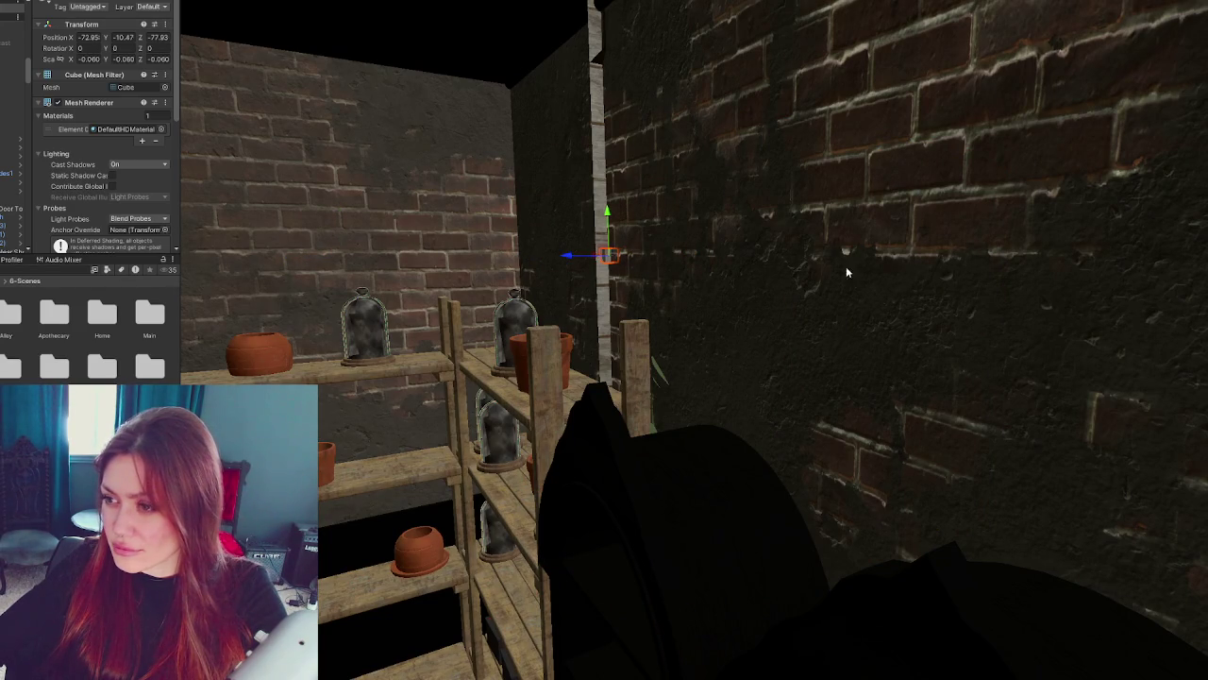
# - Frame the Apothecary-Exterior mesh and pillar object, then look up at the upper wall and roof
pyautogui.click(599, 219)
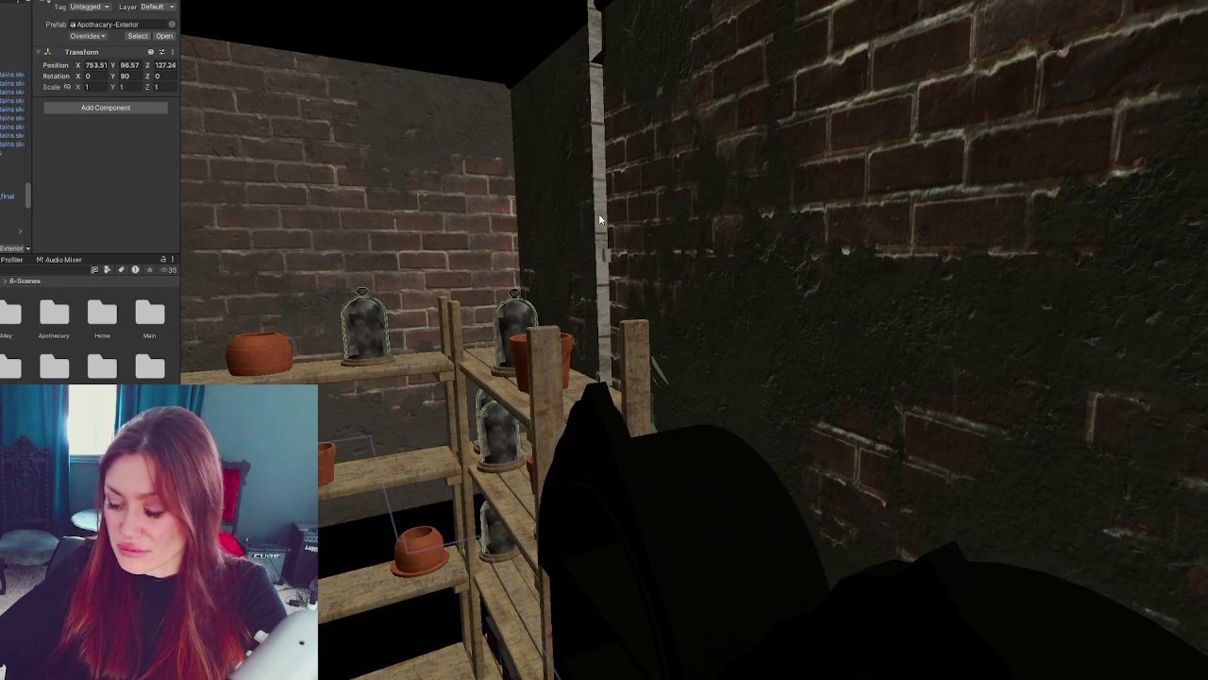
pyautogui.click(600, 219)
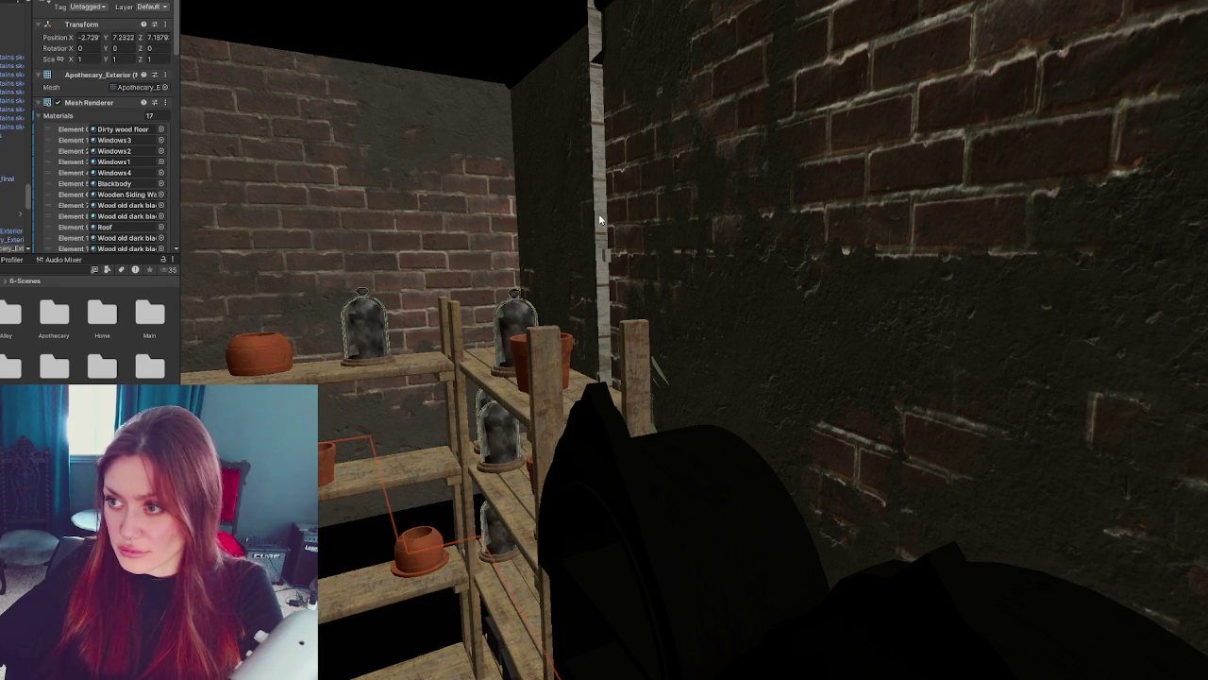
pyautogui.press('f')
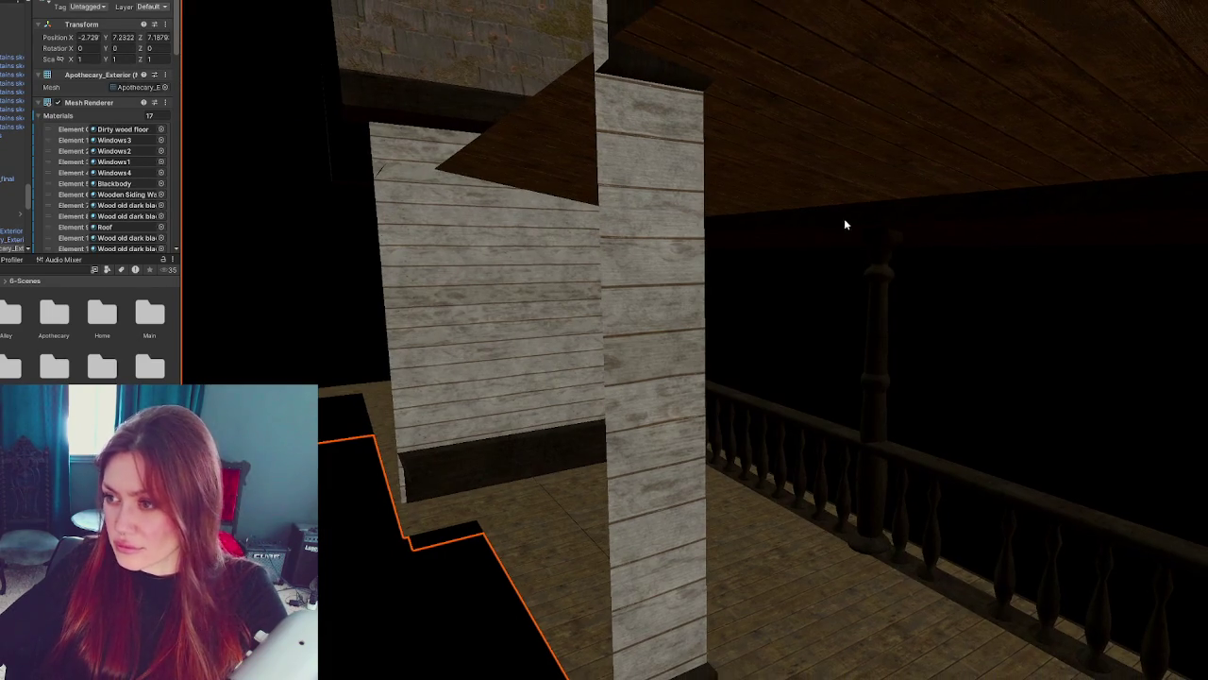
pyautogui.click(992, 281)
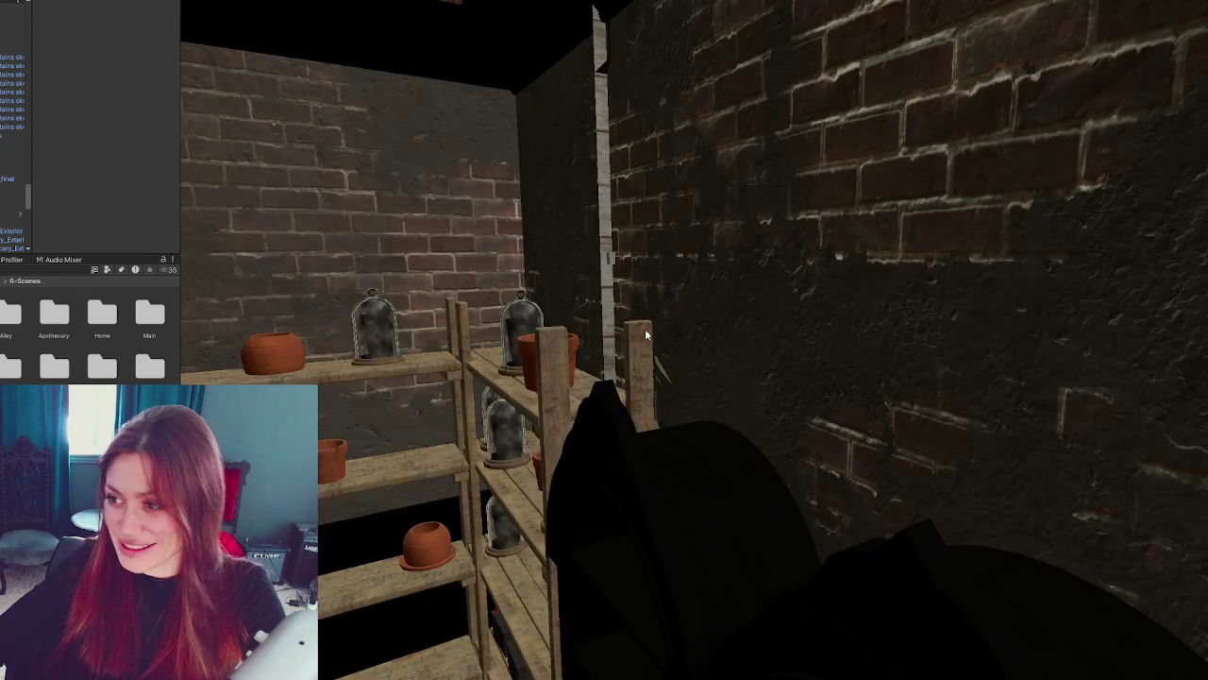
pyautogui.click(612, 260)
pyautogui.keyDown('shift'); pyautogui.click(600, 211); pyautogui.keyUp('shift')
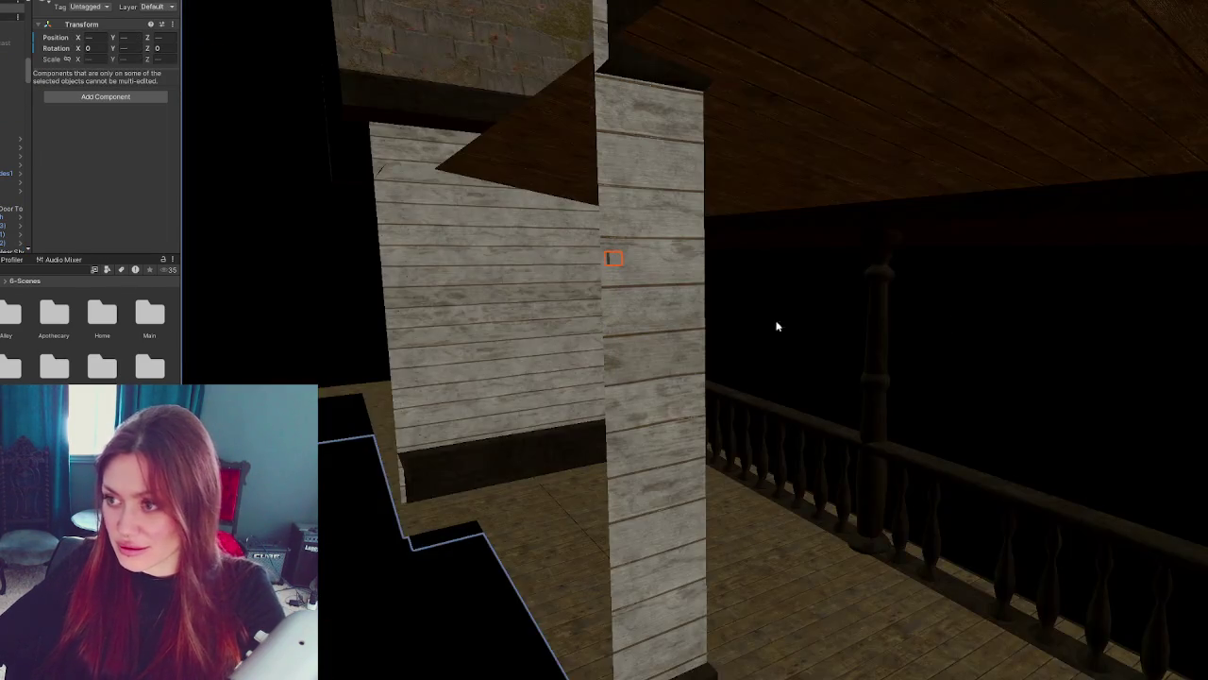
pyautogui.press('f')
pyautogui.scroll(-5, 1006, 326)
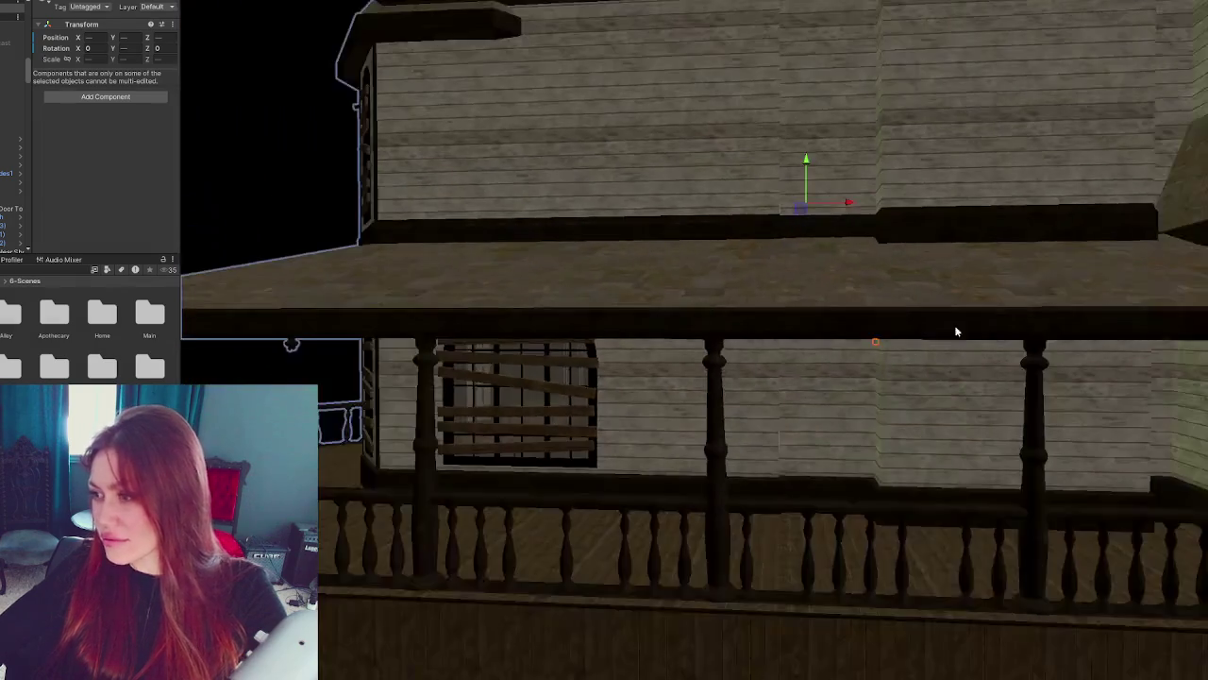
pyautogui.moveTo(954, 325)
pyautogui.mouseDown()
pyautogui.moveTo(812, 380)
pyautogui.moveTo(858, 296)
pyautogui.moveTo(816, 264)
pyautogui.moveTo(817, 199)
pyautogui.moveTo(858, 210)
pyautogui.moveTo(831, 228)
pyautogui.mouseUp()
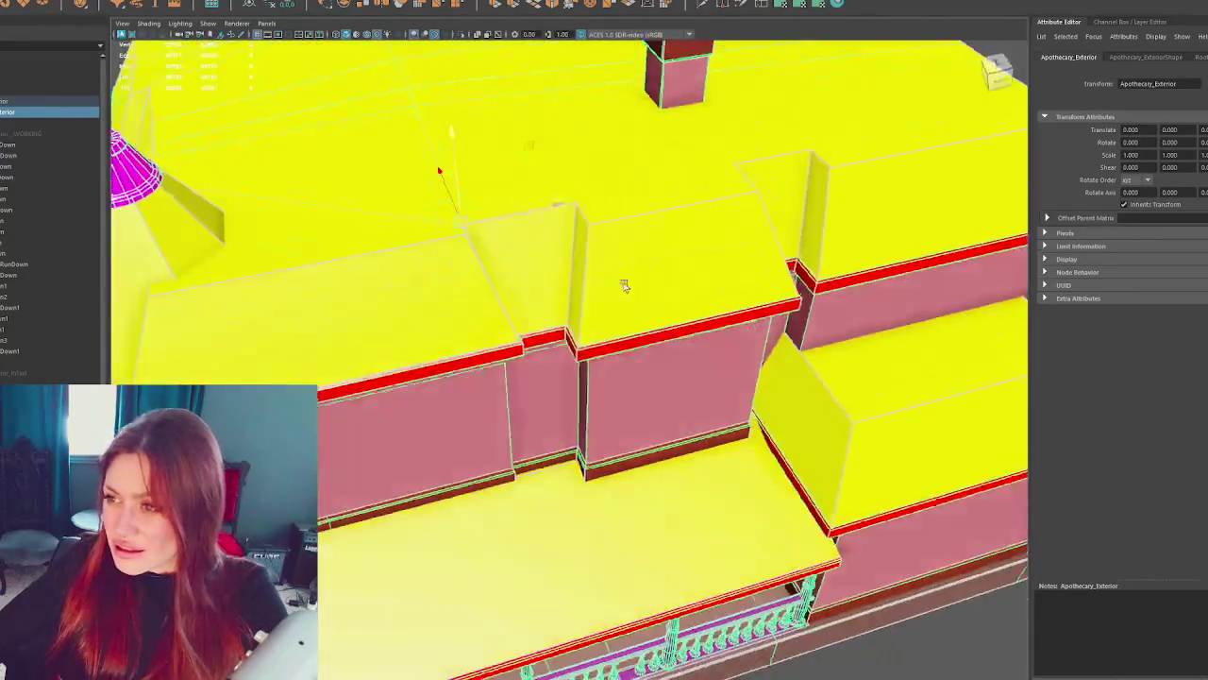
# - Switch to wireframe, frame Apothecary_Exterior_InTact and orbit around it
pyautogui.moveTo(623, 285)
pyautogui.mouseDown()
pyautogui.moveTo(615, 221)
pyautogui.moveTo(596, 237)
pyautogui.moveTo(598, 221)
pyautogui.moveTo(574, 223)
pyautogui.moveTo(620, 234)
pyautogui.moveTo(622, 248)
pyautogui.moveTo(605, 258)
pyautogui.mouseUp()
pyautogui.press('4')
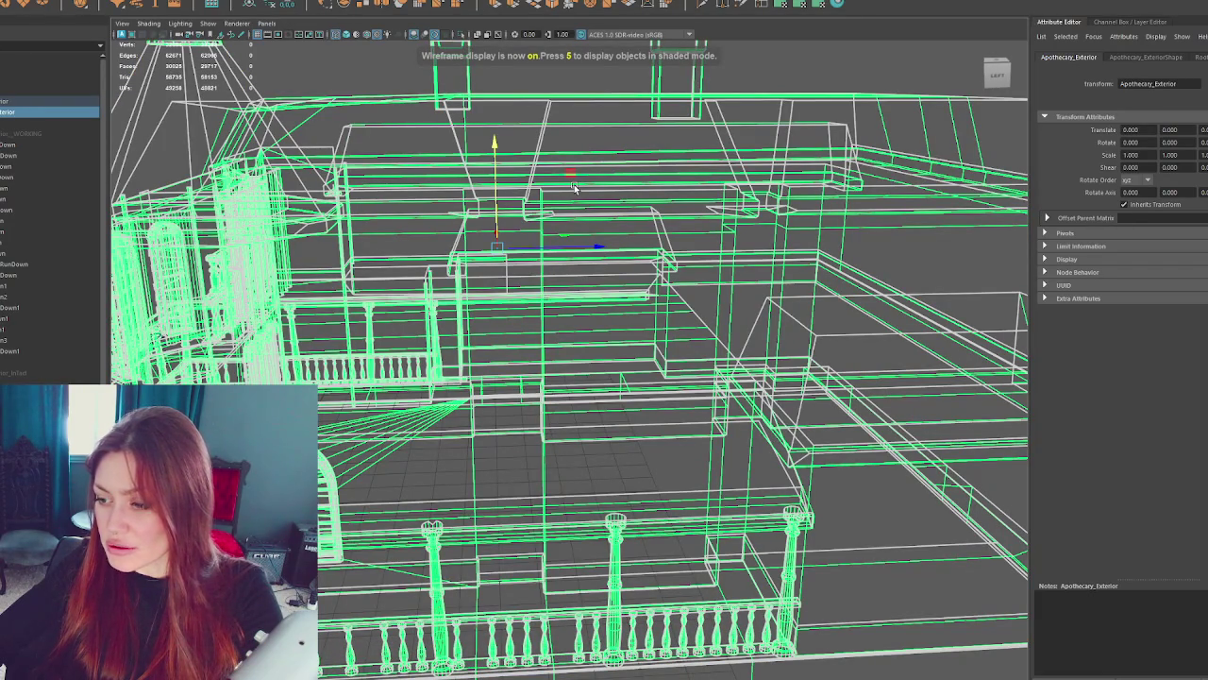
pyautogui.click(21, 374)
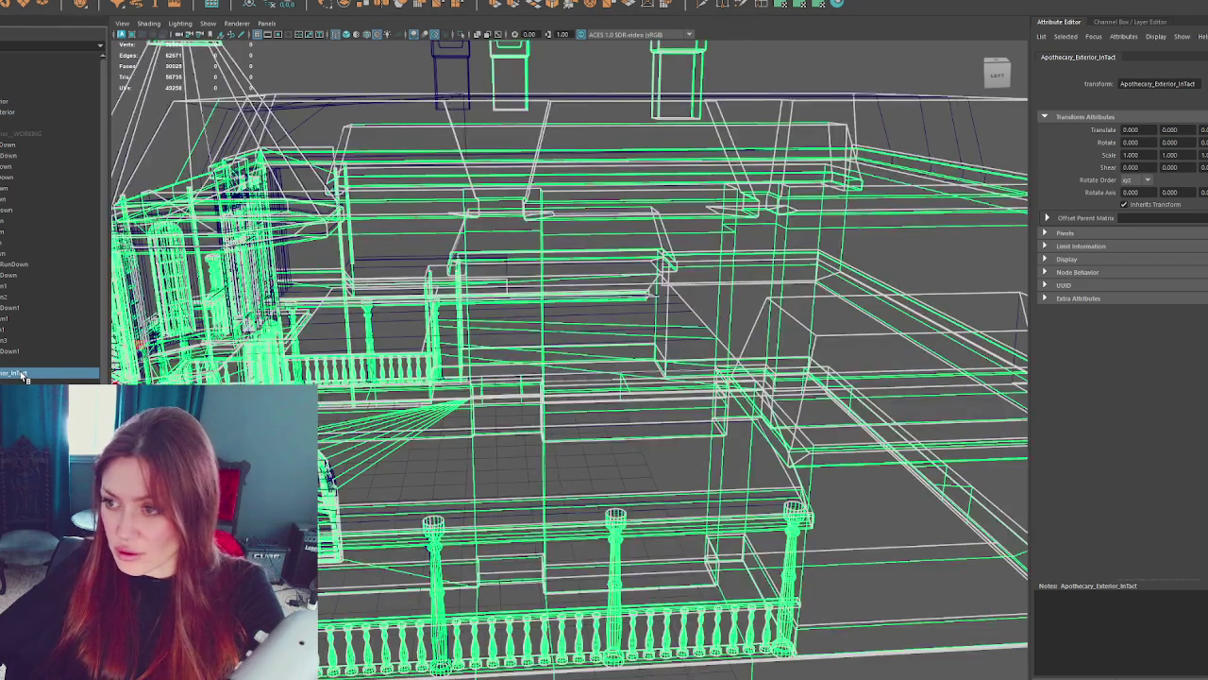
pyautogui.press('f')
pyautogui.moveTo(561, 418); pyautogui.dragTo(686, 424)
pyautogui.scroll(5, 686, 425)
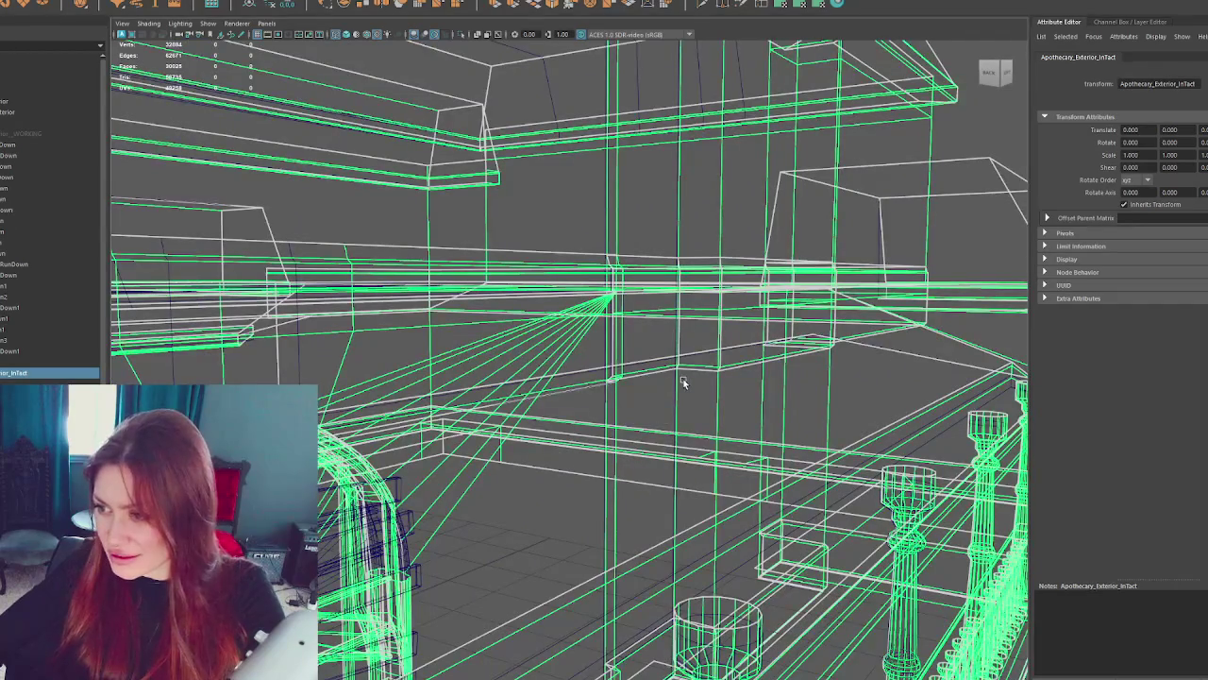
pyautogui.scroll(4, 685, 382)
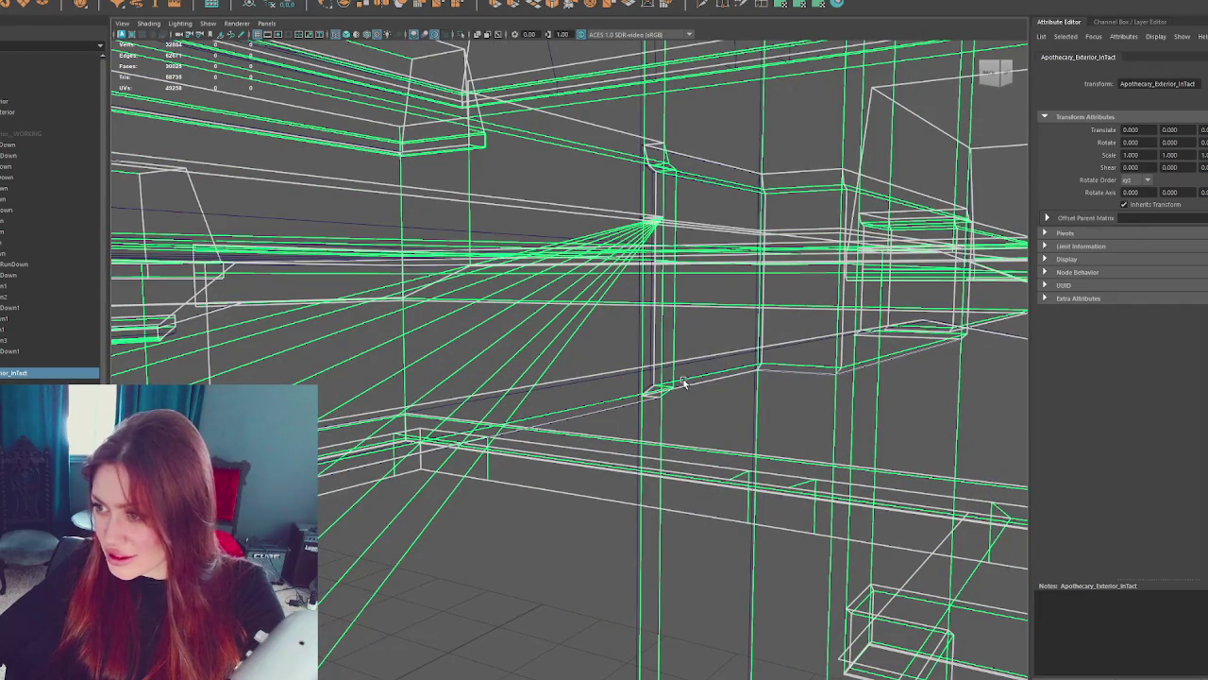
pyautogui.scroll(-6, 684, 382)
pyautogui.moveTo(707, 372); pyautogui.dragTo(631, 399)
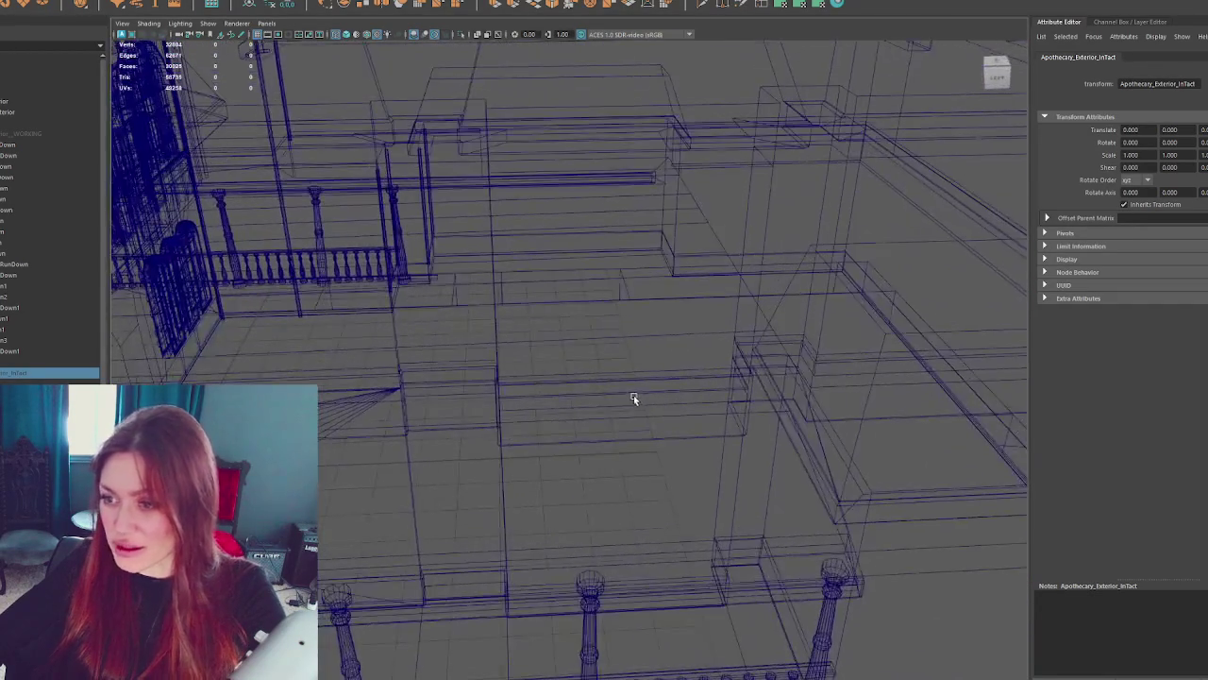
pyautogui.moveTo(412, 477)
pyautogui.mouseDown()
pyautogui.moveTo(369, 480)
pyautogui.moveTo(464, 475)
pyautogui.moveTo(400, 471)
pyautogui.moveTo(437, 475)
pyautogui.mouseUp()
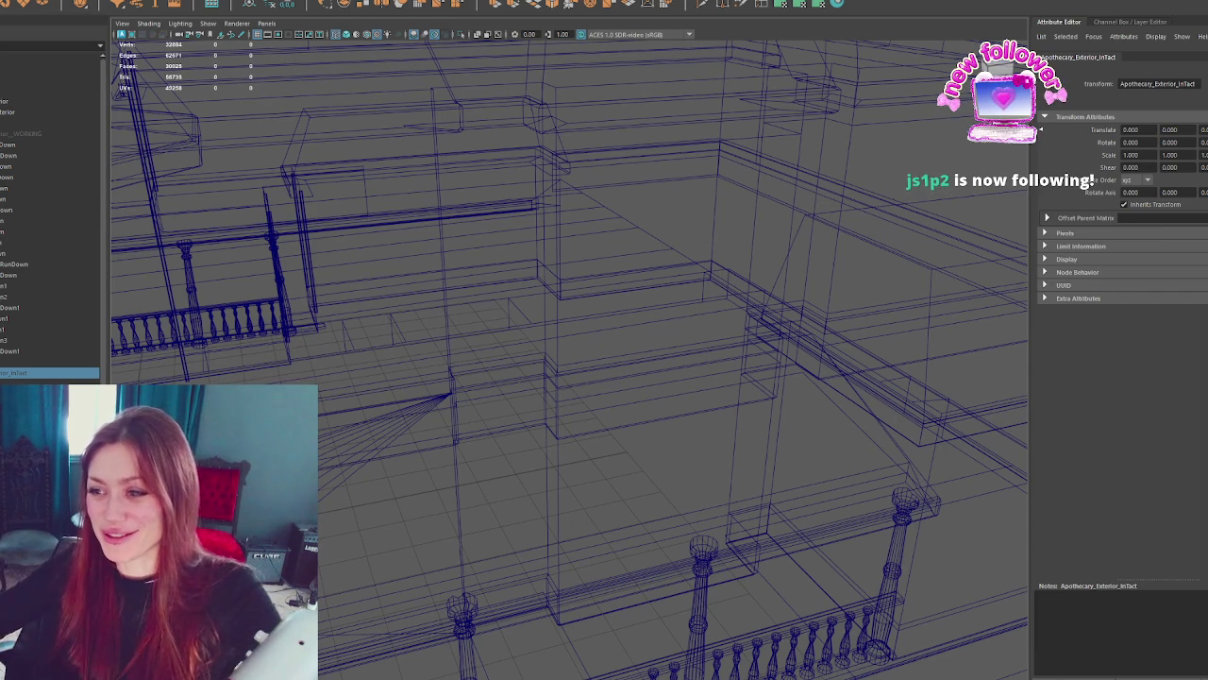
# - Select Apothecary_Exterior and enter component editing (F8), viewing the floor area
pyautogui.click(573, 298)
pyautogui.moveTo(617, 299)
pyautogui.mouseDown()
pyautogui.moveTo(569, 157)
pyautogui.moveTo(595, 315)
pyautogui.moveTo(586, 245)
pyautogui.moveTo(647, 312)
pyautogui.moveTo(634, 326)
pyautogui.mouseUp()
pyautogui.press('F8')
pyautogui.moveTo(399, 277)
pyautogui.mouseDown()
pyautogui.moveTo(305, 277)
pyautogui.moveTo(483, 324)
pyautogui.moveTo(472, 391)
pyautogui.moveTo(453, 396)
pyautogui.moveTo(481, 379)
pyautogui.moveTo(526, 309)
pyautogui.moveTo(547, 359)
pyautogui.moveTo(525, 356)
pyautogui.mouseUp()
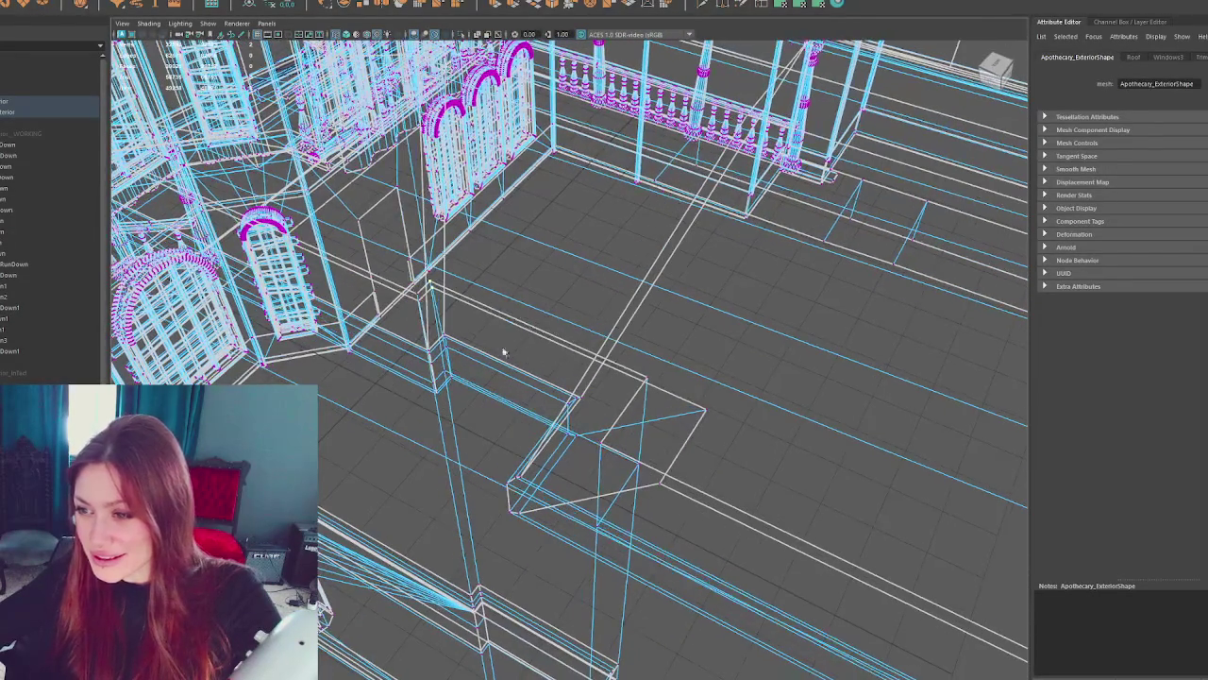
# - Marquee-select the vertices at the wall corner and around the two pillars
pyautogui.moveTo(440, 388)
pyautogui.mouseDown()
pyautogui.moveTo(539, 386)
pyautogui.moveTo(805, 319)
pyautogui.mouseUp()
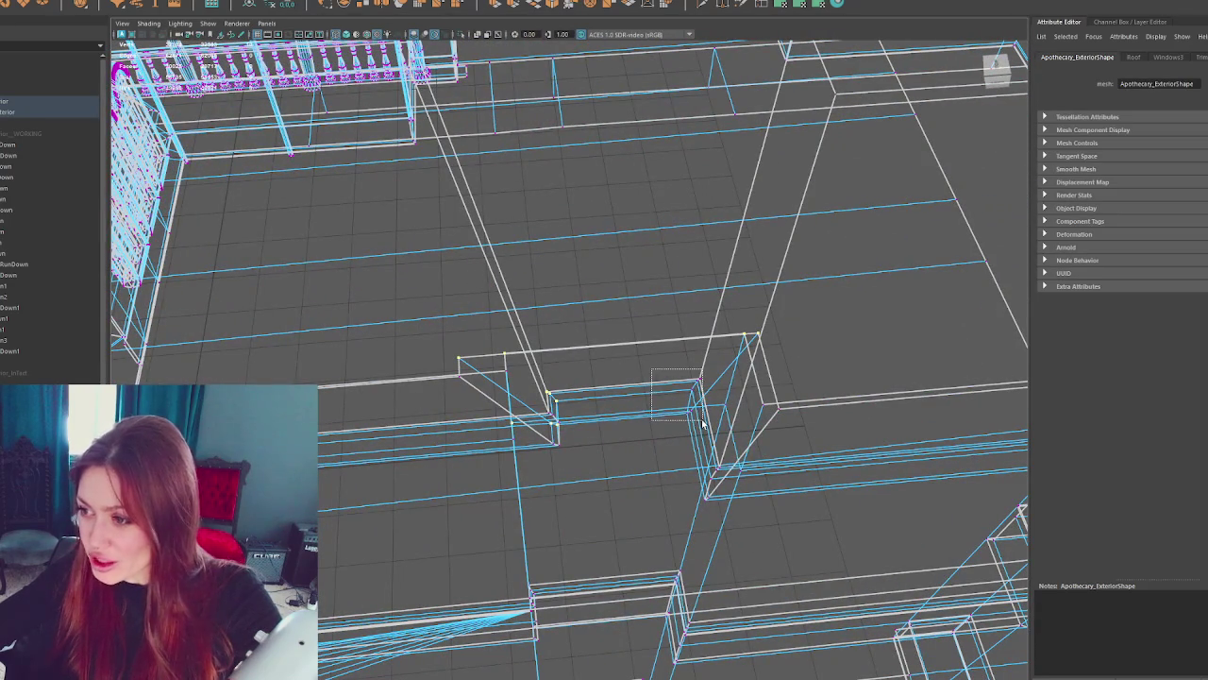
pyautogui.moveTo(714, 420)
pyautogui.mouseDown()
pyautogui.moveTo(707, 393)
pyautogui.moveTo(688, 405)
pyautogui.moveTo(700, 388)
pyautogui.moveTo(794, 388)
pyautogui.moveTo(755, 476)
pyautogui.mouseUp()
pyautogui.moveTo(746, 541)
pyautogui.mouseDown()
pyautogui.moveTo(695, 539)
pyautogui.moveTo(539, 440)
pyautogui.moveTo(500, 450)
pyautogui.moveTo(573, 427)
pyautogui.mouseUp()
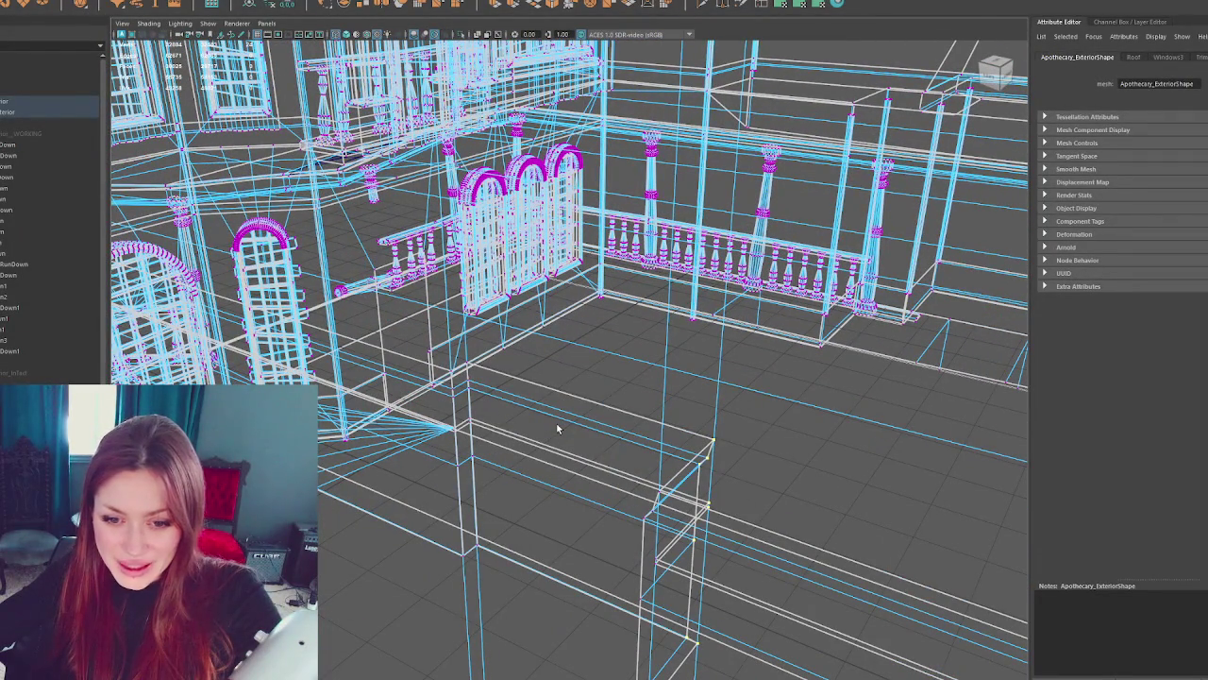
pyautogui.moveTo(543, 372); pyautogui.dragTo(549, 385)
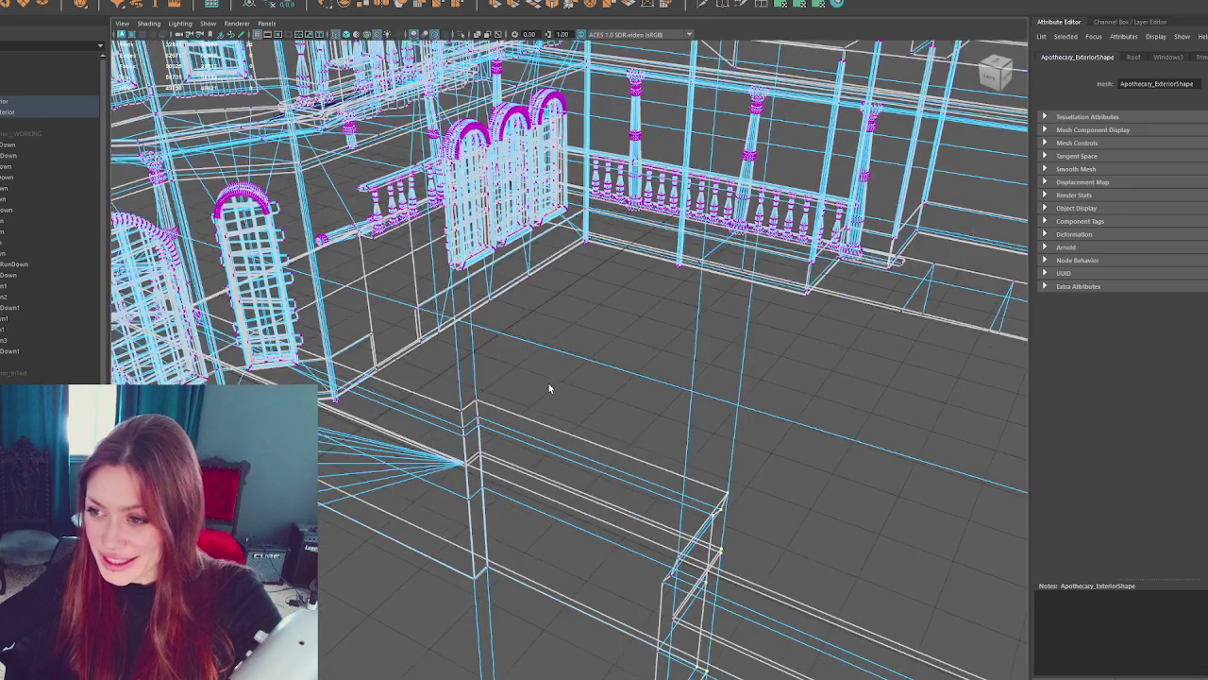
pyautogui.moveTo(496, 582); pyautogui.dragTo(474, 501)
pyautogui.moveTo(483, 591); pyautogui.dragTo(482, 590)
pyautogui.moveTo(484, 585); pyautogui.dragTo(493, 442)
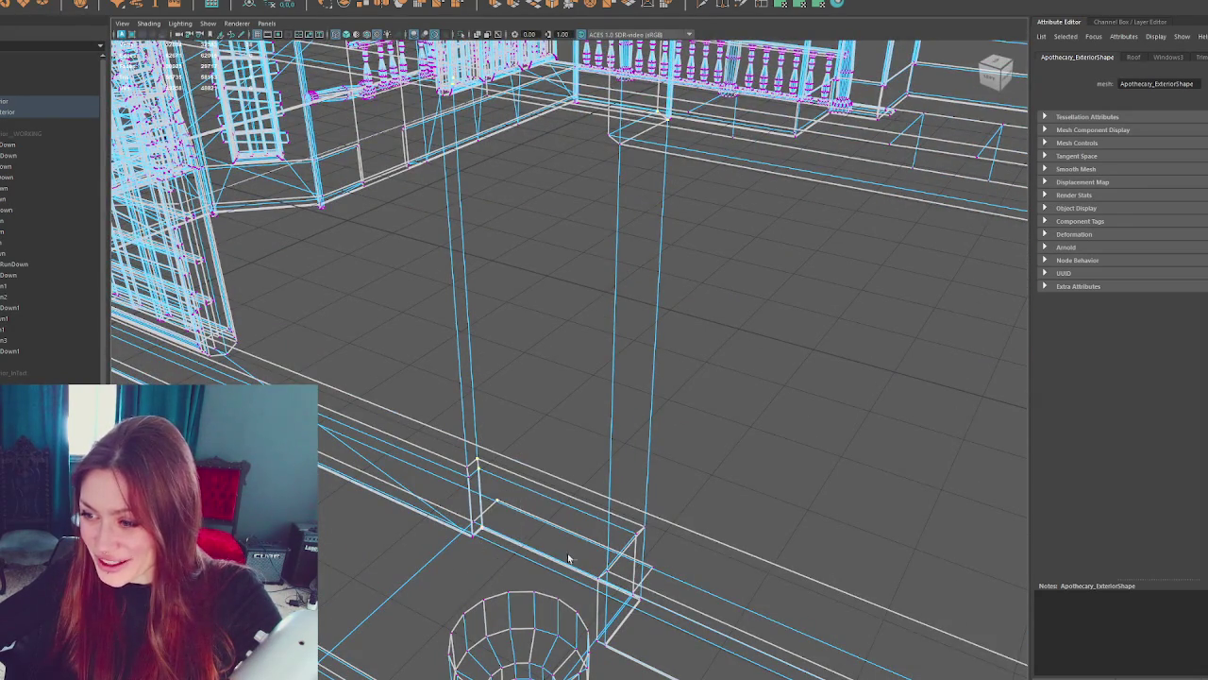
pyautogui.moveTo(551, 557); pyautogui.dragTo(639, 558)
pyautogui.moveTo(734, 534); pyautogui.dragTo(734, 534)
pyautogui.moveTo(733, 529)
pyautogui.mouseDown()
pyautogui.moveTo(698, 399)
pyautogui.moveTo(717, 421)
pyautogui.moveTo(631, 504)
pyautogui.moveTo(595, 481)
pyautogui.moveTo(501, 488)
pyautogui.moveTo(386, 468)
pyautogui.moveTo(526, 412)
pyautogui.mouseUp()
# - Return to textured shading (6), pick the pillar's bottom corner point and view the roof above
pyautogui.press('6')
pyautogui.click(525, 412)
pyautogui.moveTo(544, 291)
pyautogui.mouseDown()
pyautogui.moveTo(545, 458)
pyautogui.moveTo(674, 377)
pyautogui.moveTo(701, 292)
pyautogui.moveTo(593, 250)
pyautogui.moveTo(687, 273)
pyautogui.mouseUp()
pyautogui.scroll(-3, 688, 273)
# - Hide Apothecary_Exterior and show and frame the Walls_RunDown mesh
pyautogui.click(532, 224)
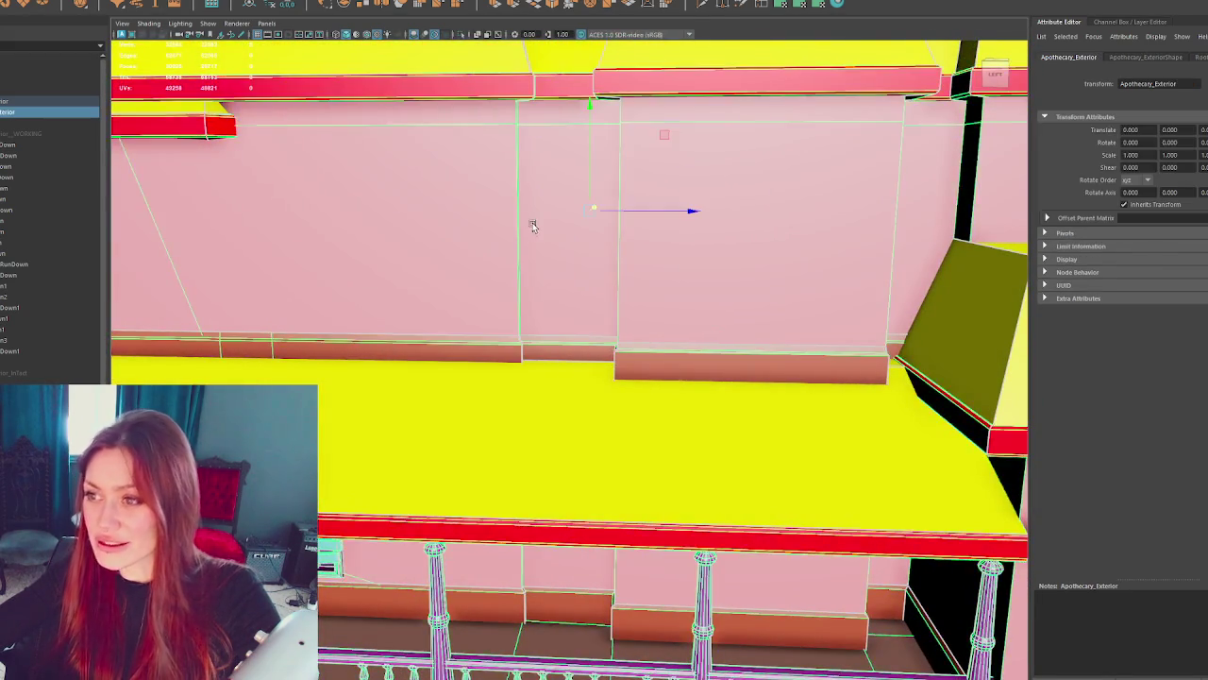
pyautogui.press('f')
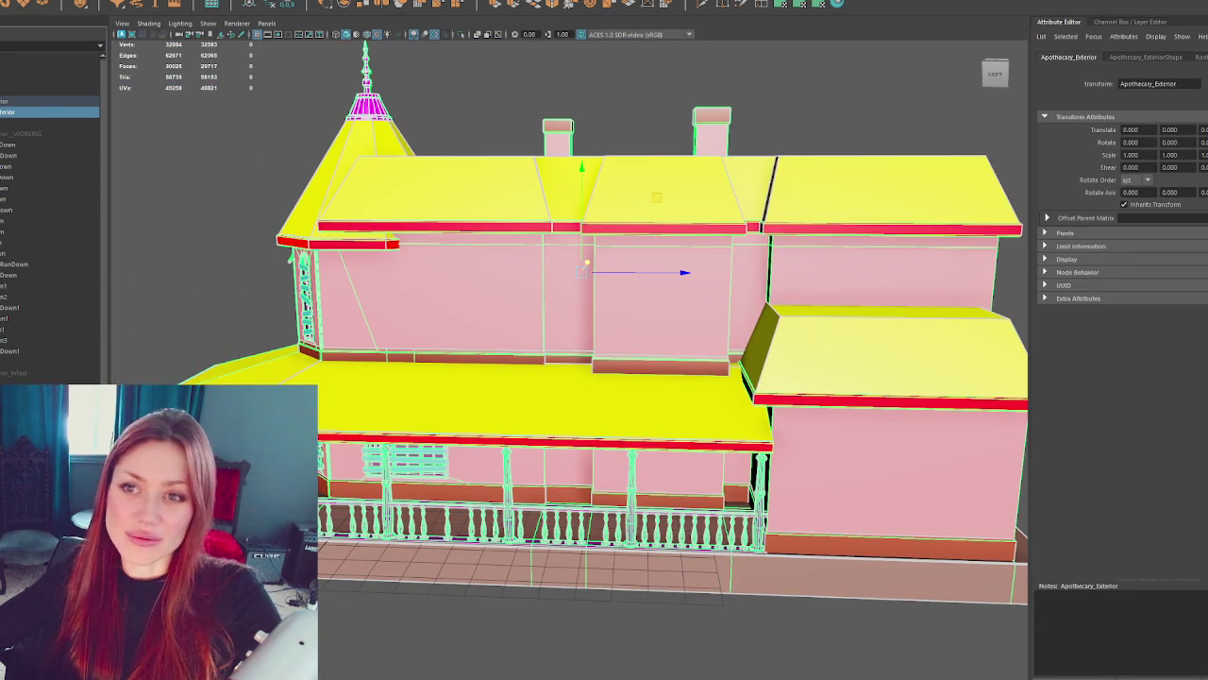
pyautogui.hotkey('ctrl', 'h')
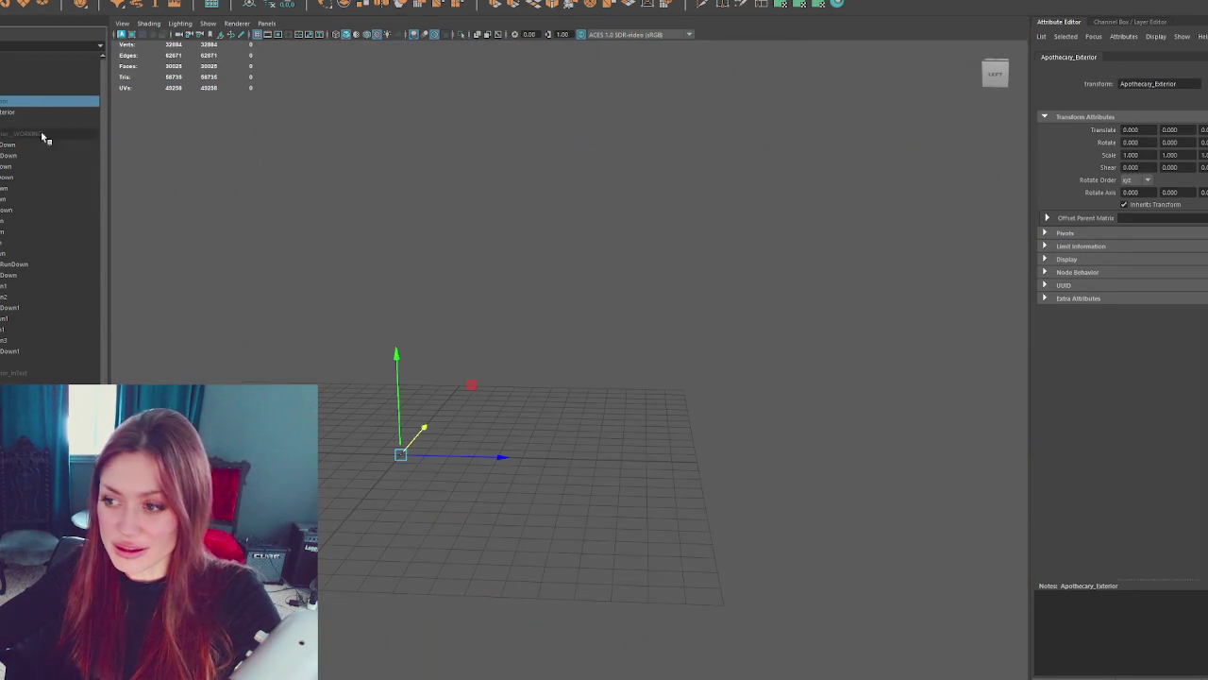
pyautogui.click(35, 134)
pyautogui.hotkey('shift', 'h')
pyautogui.click(580, 296)
pyautogui.press('f')
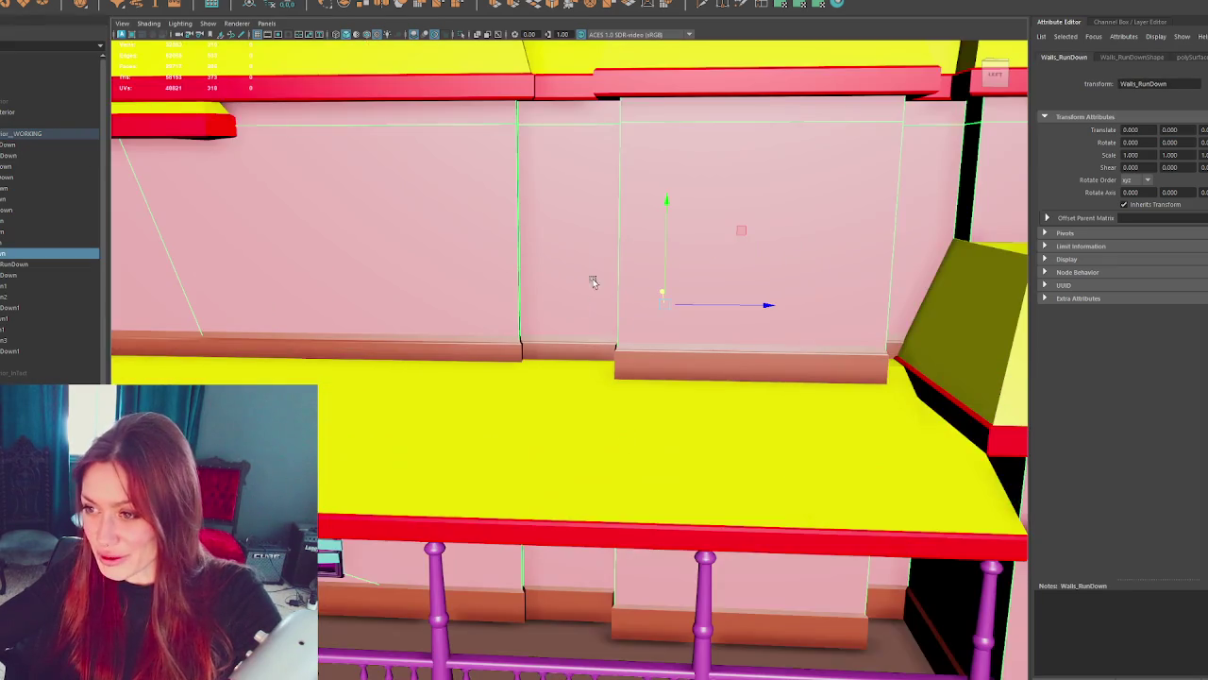
# - Select the Trim_RunDown and Roof_RunDown pieces and switch to wireframe display
pyautogui.scroll(-3, 561, 425)
pyautogui.moveTo(560, 425)
pyautogui.mouseDown()
pyautogui.moveTo(473, 447)
pyautogui.moveTo(593, 517)
pyautogui.mouseUp()
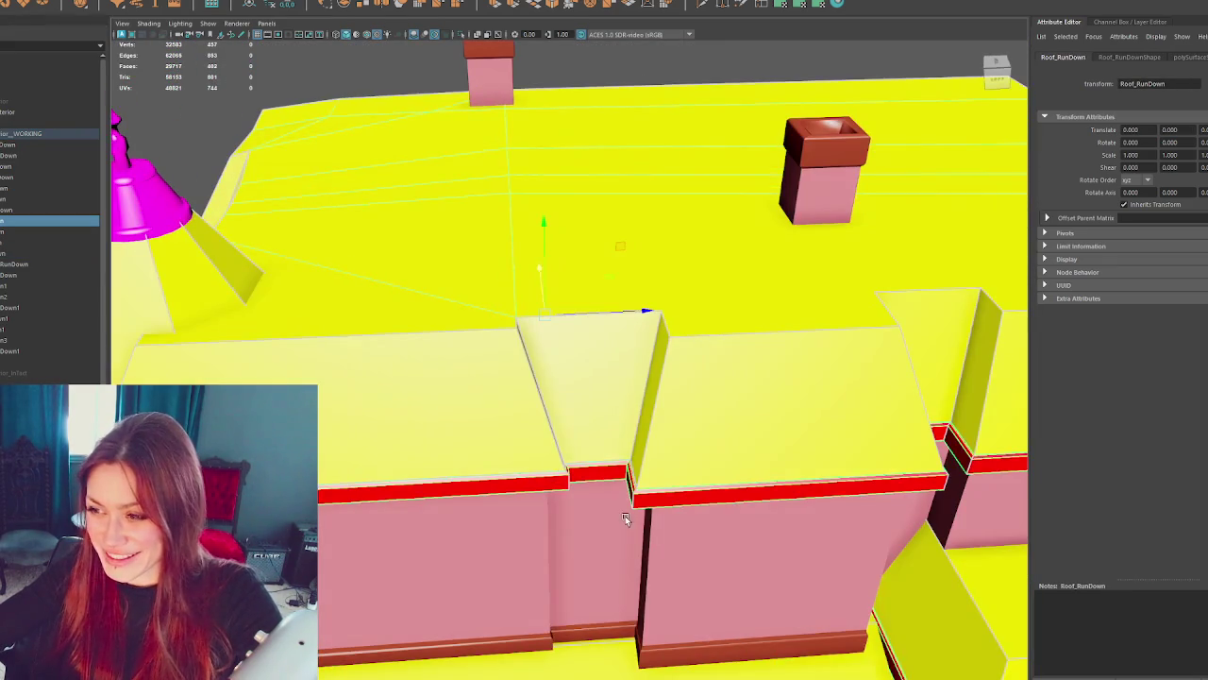
pyautogui.moveTo(671, 561)
pyautogui.mouseDown()
pyautogui.moveTo(534, 434)
pyautogui.moveTo(535, 459)
pyautogui.moveTo(696, 423)
pyautogui.moveTo(580, 619)
pyautogui.mouseUp()
pyautogui.click(534, 436)
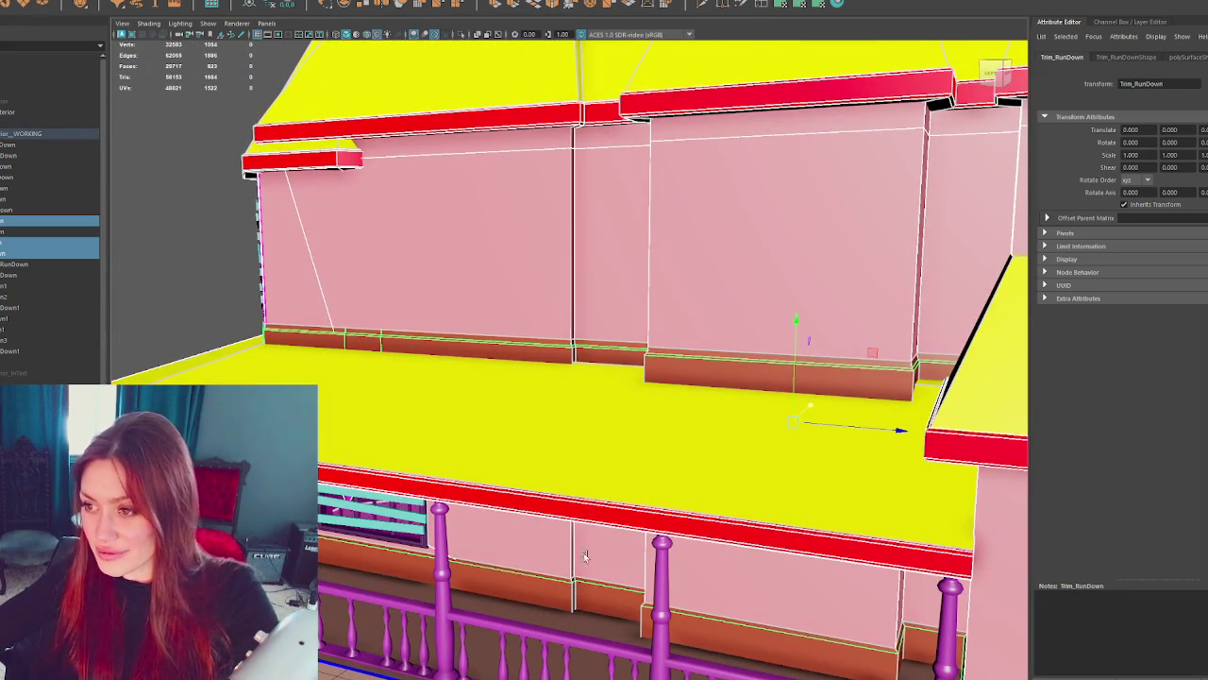
pyautogui.moveTo(567, 519)
pyautogui.mouseDown()
pyautogui.moveTo(570, 397)
pyautogui.moveTo(612, 466)
pyautogui.moveTo(586, 442)
pyautogui.moveTo(594, 424)
pyautogui.moveTo(585, 458)
pyautogui.moveTo(647, 315)
pyautogui.mouseUp()
pyautogui.click(577, 463)
pyautogui.press('4')
pyautogui.moveTo(396, 650)
pyautogui.mouseDown()
pyautogui.moveTo(520, 528)
pyautogui.moveTo(587, 333)
pyautogui.mouseUp()
pyautogui.click(604, 248)
pyautogui.scroll(5, 571, 333)
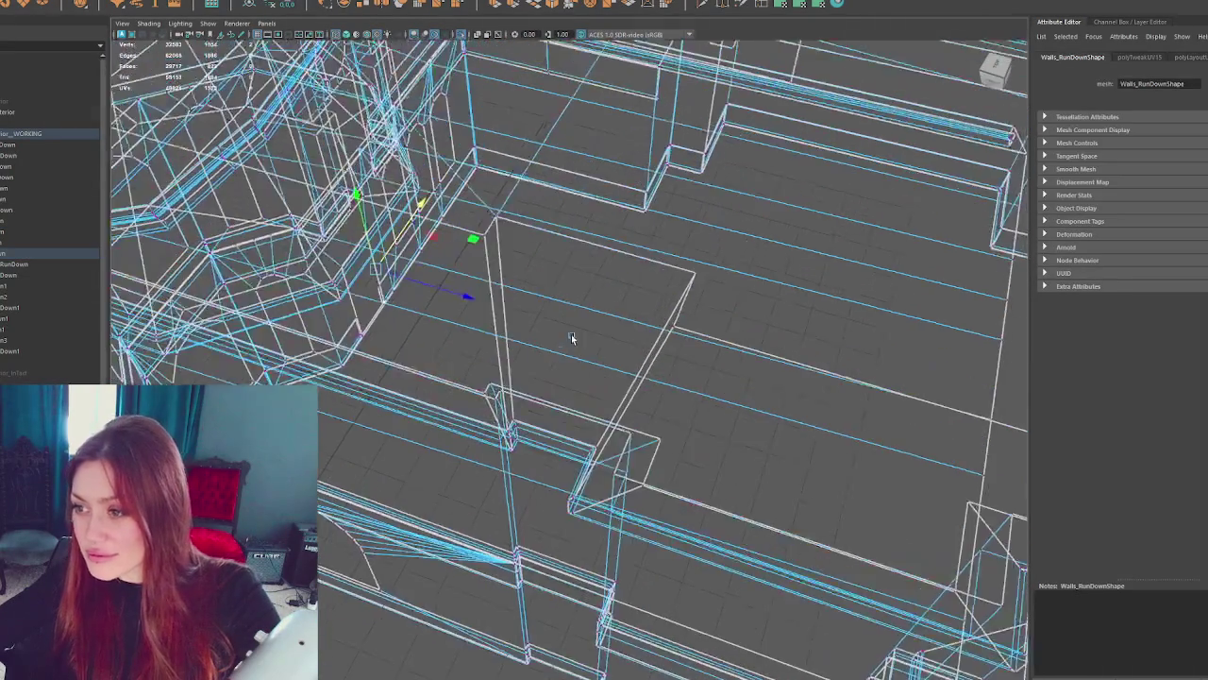
pyautogui.moveTo(368, 440); pyautogui.dragTo(368, 440)
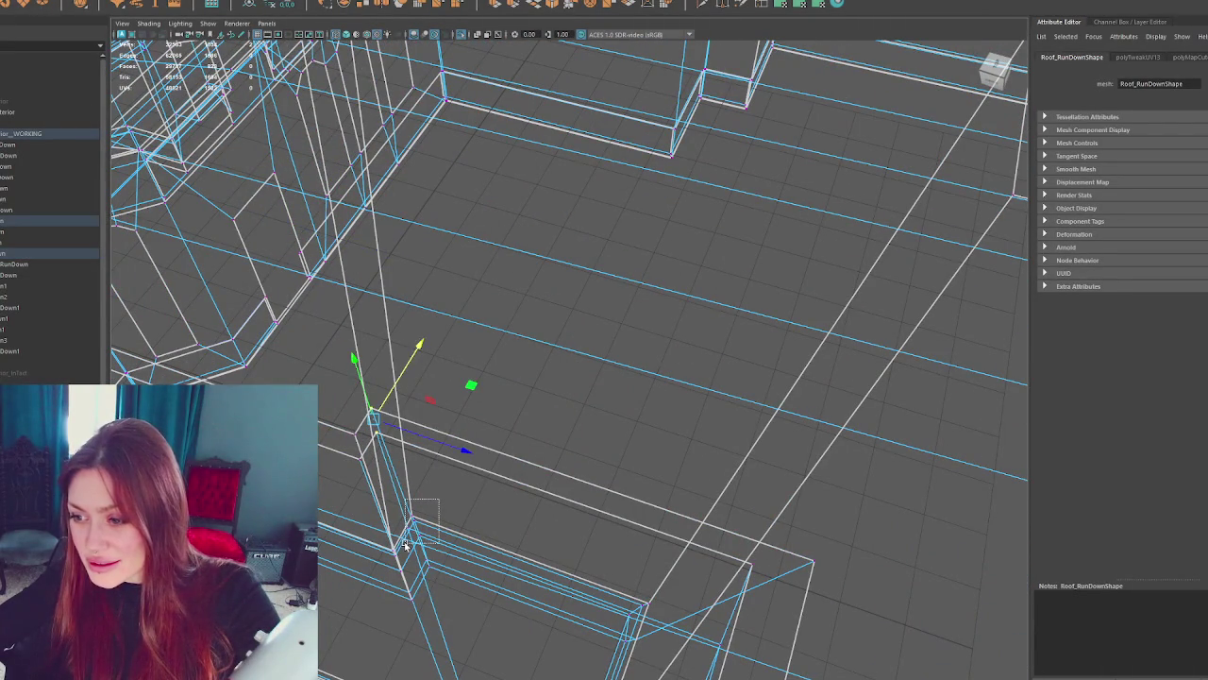
pyautogui.moveTo(436, 567)
pyautogui.mouseDown()
pyautogui.moveTo(504, 607)
pyautogui.moveTo(593, 551)
pyautogui.moveTo(515, 542)
pyautogui.moveTo(527, 537)
pyautogui.mouseUp()
pyautogui.moveTo(854, 368)
pyautogui.mouseDown()
pyautogui.moveTo(755, 452)
pyautogui.moveTo(876, 431)
pyautogui.moveTo(800, 353)
pyautogui.mouseUp()
pyautogui.moveTo(730, 437); pyautogui.dragTo(731, 438)
pyautogui.moveTo(731, 438)
pyautogui.mouseDown()
pyautogui.moveTo(690, 539)
pyautogui.moveTo(673, 381)
pyautogui.mouseUp()
pyautogui.moveTo(691, 464); pyautogui.dragTo(691, 466)
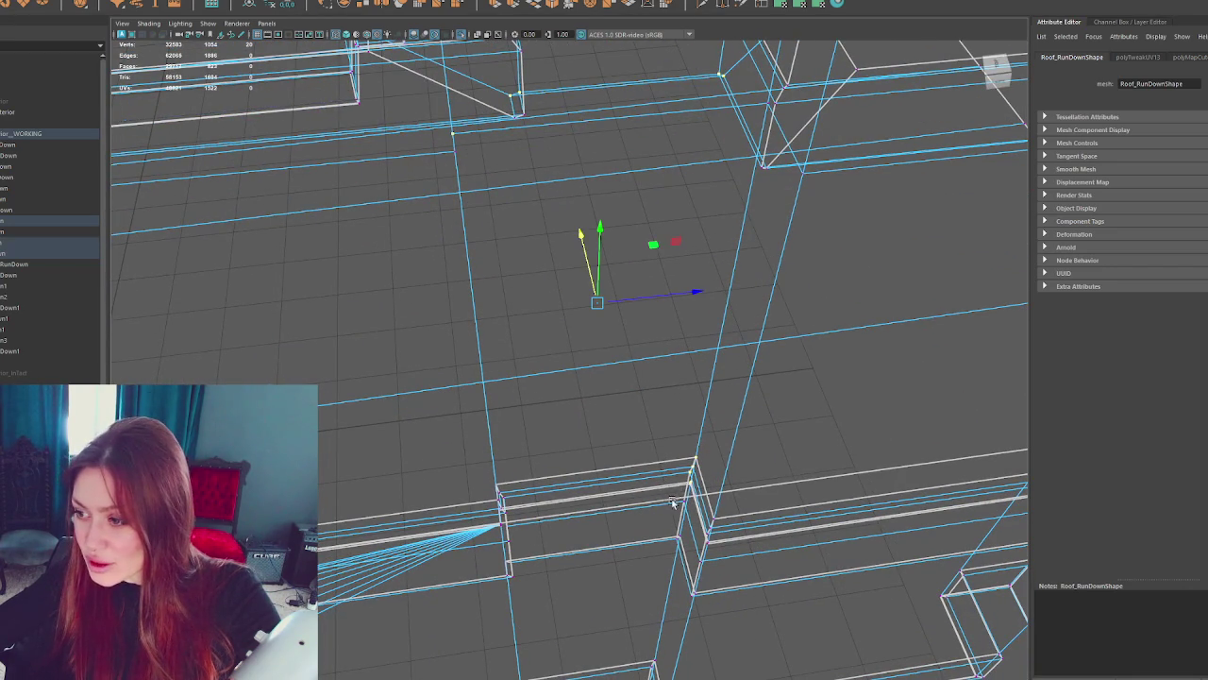
pyautogui.moveTo(654, 551)
pyautogui.mouseDown()
pyautogui.moveTo(488, 488)
pyautogui.moveTo(450, 440)
pyautogui.moveTo(350, 413)
pyautogui.moveTo(319, 324)
pyautogui.mouseUp()
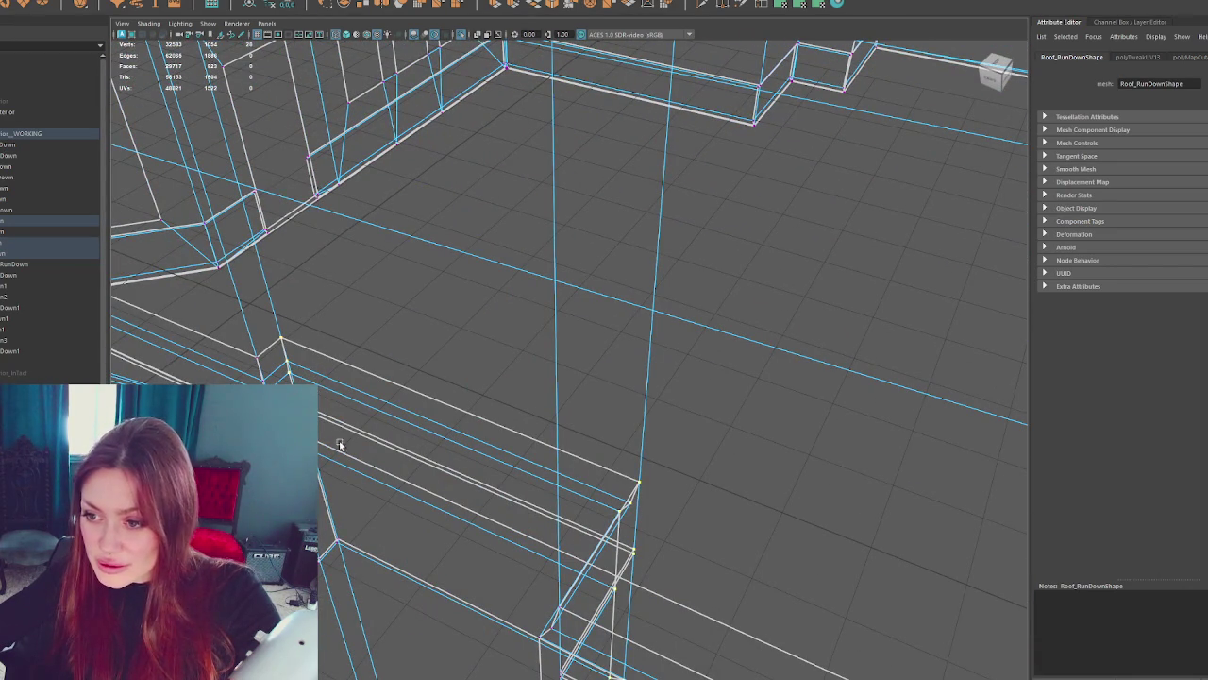
pyautogui.moveTo(334, 555)
pyautogui.mouseDown()
pyautogui.moveTo(531, 407)
pyautogui.moveTo(488, 405)
pyautogui.moveTo(516, 403)
pyautogui.moveTo(505, 404)
pyautogui.mouseUp()
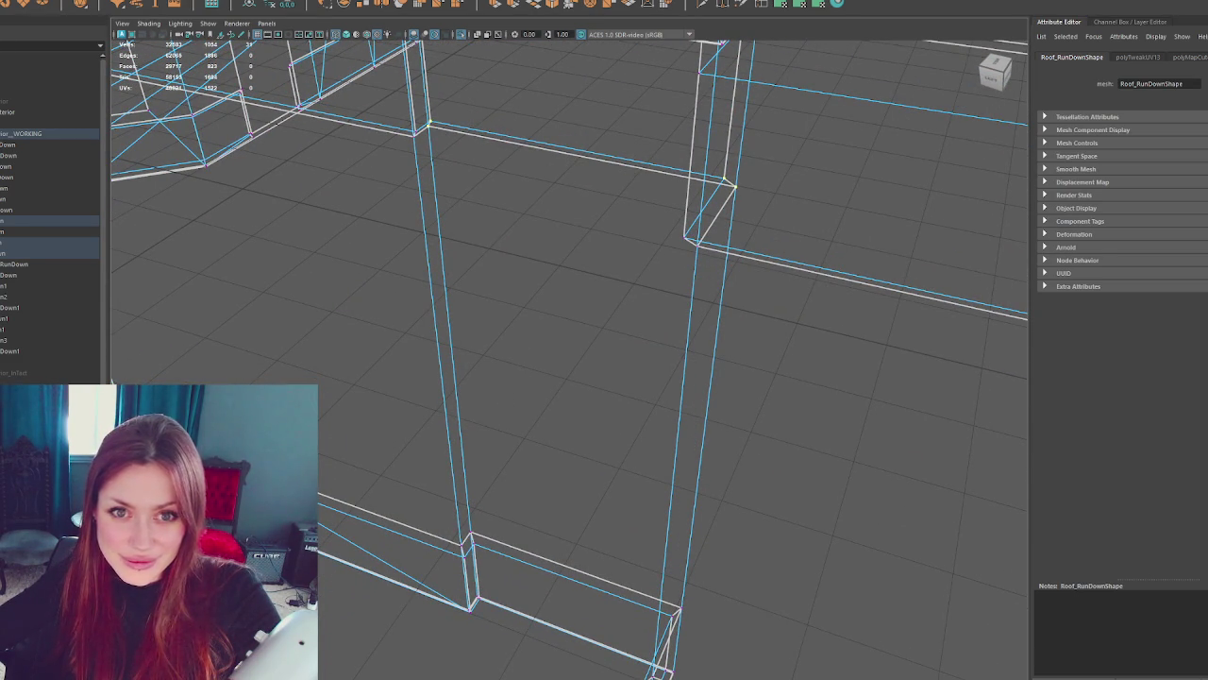
pyautogui.click(482, 561)
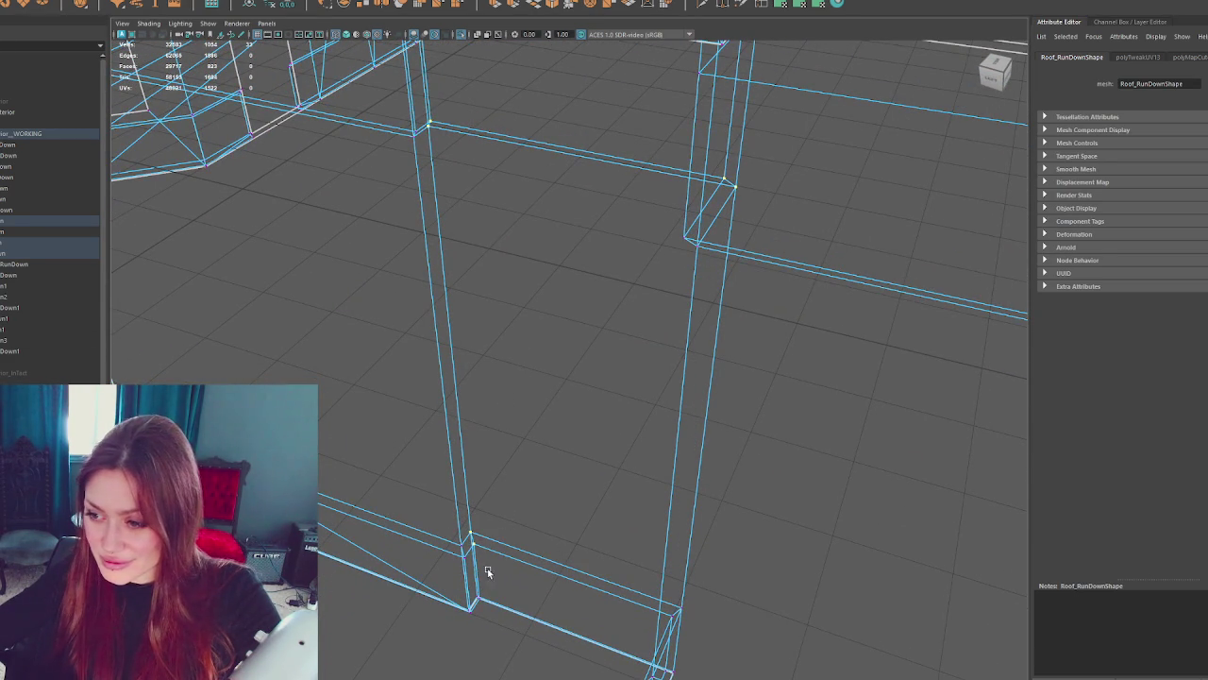
pyautogui.moveTo(474, 604)
pyautogui.mouseDown()
pyautogui.moveTo(599, 577)
pyautogui.moveTo(652, 602)
pyautogui.mouseUp()
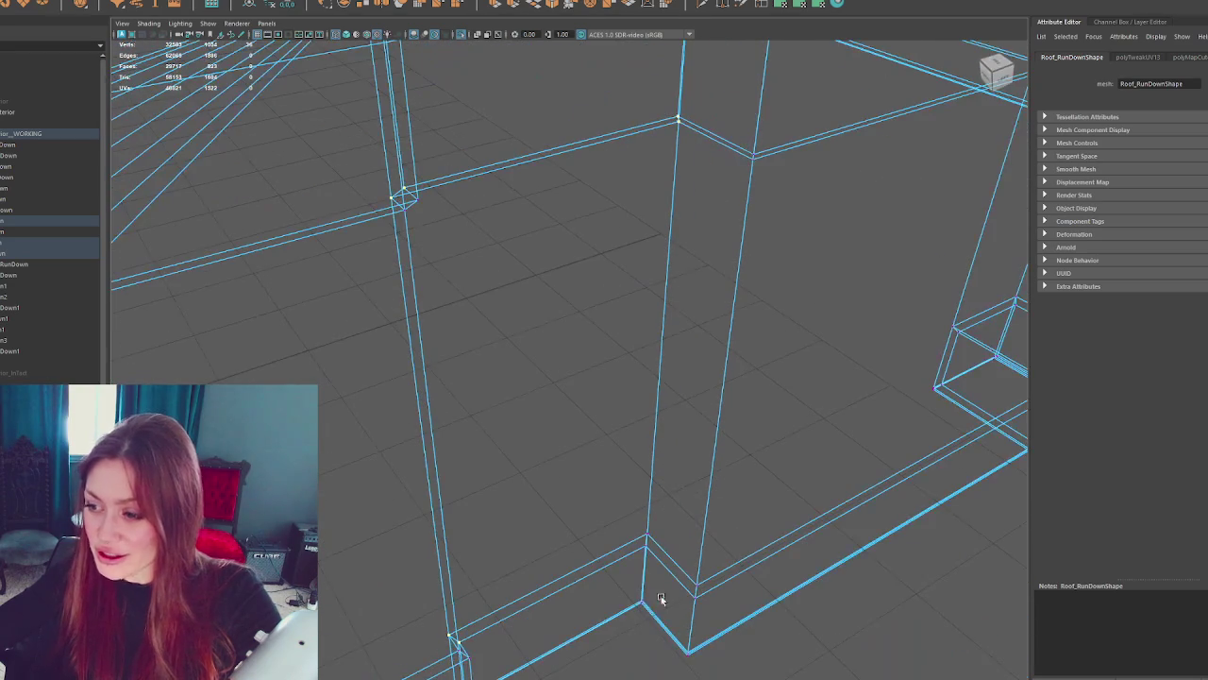
pyautogui.click(631, 559)
pyautogui.moveTo(630, 560)
pyautogui.mouseDown()
pyautogui.moveTo(711, 440)
pyautogui.moveTo(594, 283)
pyautogui.moveTo(606, 478)
pyautogui.moveTo(630, 329)
pyautogui.moveTo(653, 359)
pyautogui.mouseUp()
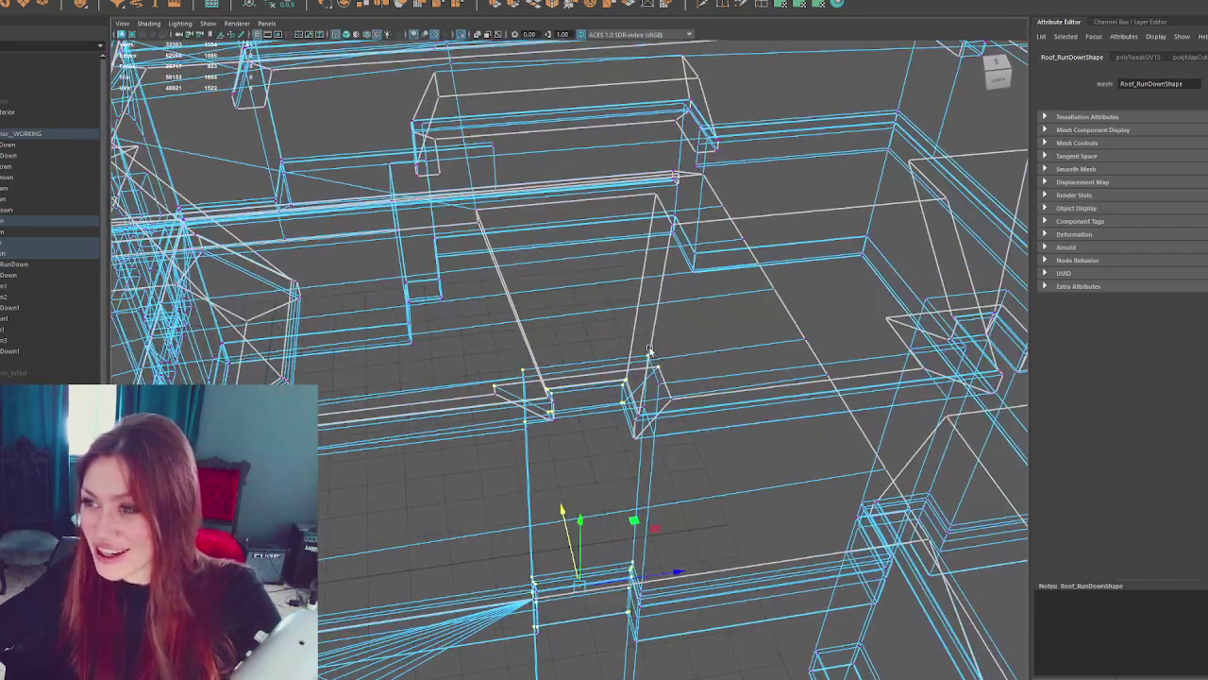
pyautogui.moveTo(648, 218)
pyautogui.mouseDown()
pyautogui.moveTo(614, 217)
pyautogui.moveTo(620, 340)
pyautogui.moveTo(650, 335)
pyautogui.moveTo(610, 337)
pyautogui.moveTo(502, 405)
pyautogui.mouseUp()
pyautogui.press('5')
# - Delete the copied pieces such as Chimneys_RunDown1 from the Outliner
pyautogui.moveTo(512, 447)
pyautogui.mouseDown()
pyautogui.moveTo(573, 387)
pyautogui.moveTo(545, 405)
pyautogui.mouseUp()
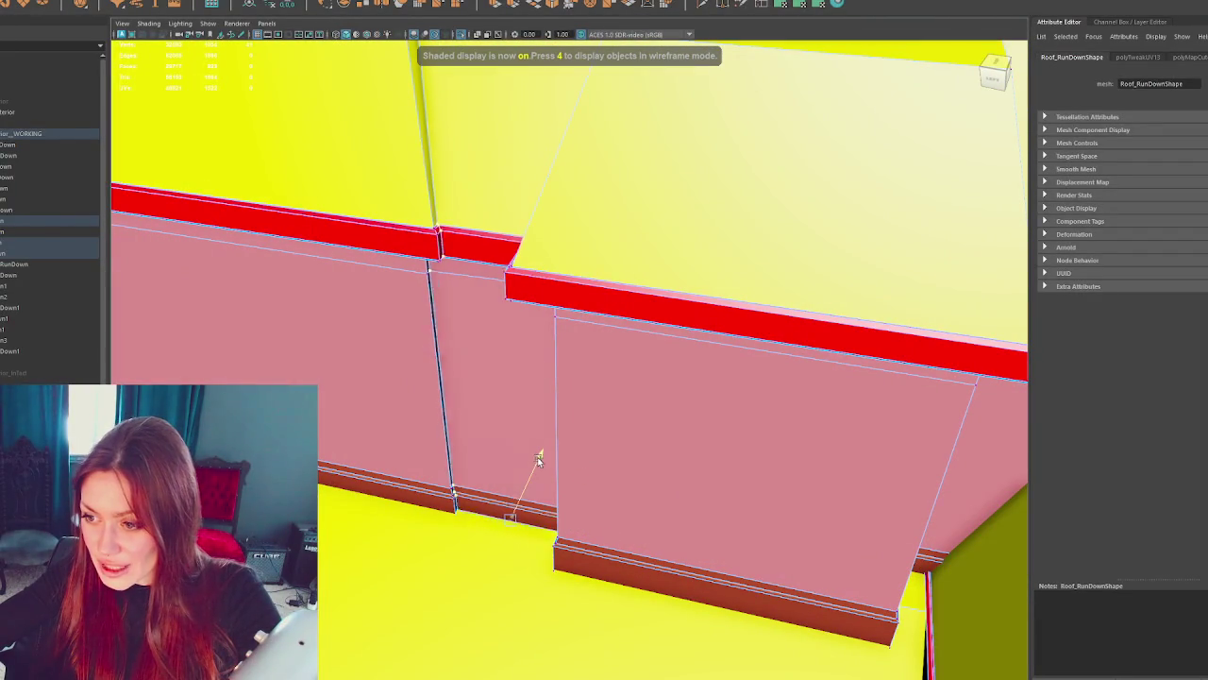
pyautogui.moveTo(540, 455)
pyautogui.mouseDown()
pyautogui.moveTo(572, 437)
pyautogui.moveTo(604, 284)
pyautogui.mouseUp()
pyautogui.click(604, 246)
pyautogui.press('f')
pyautogui.moveTo(722, 236)
pyautogui.mouseDown()
pyautogui.moveTo(771, 210)
pyautogui.moveTo(790, 221)
pyautogui.moveTo(689, 240)
pyautogui.moveTo(789, 253)
pyautogui.moveTo(814, 242)
pyautogui.mouseUp()
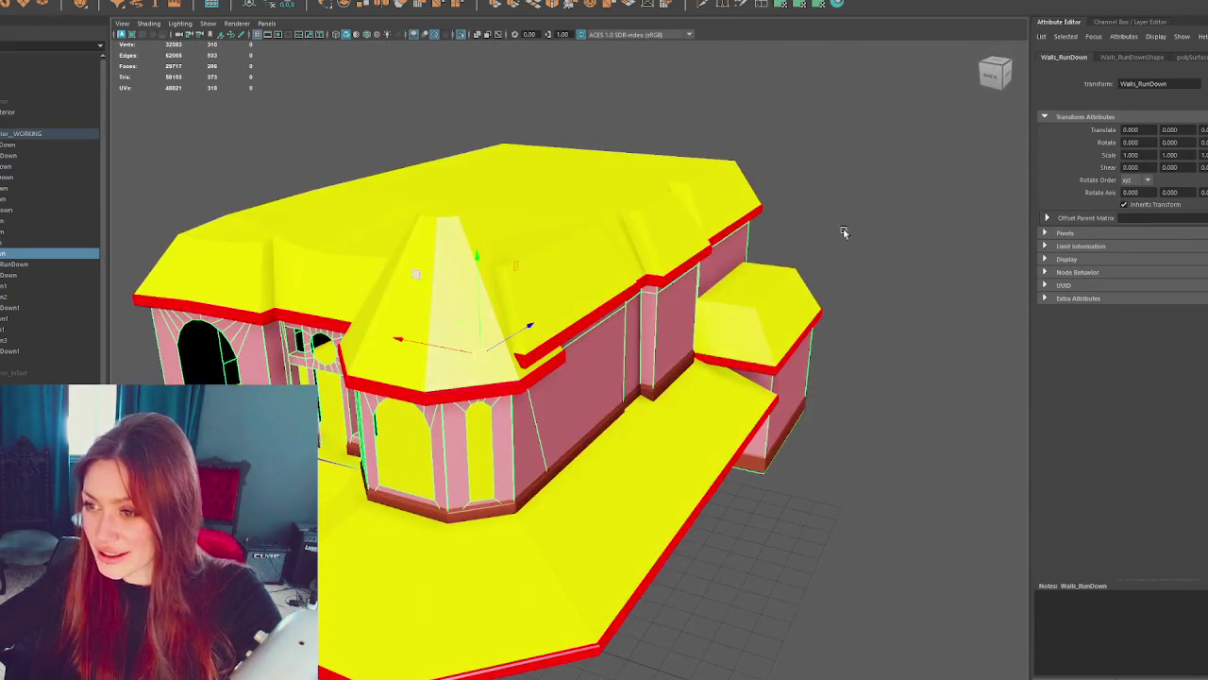
pyautogui.click(54, 151)
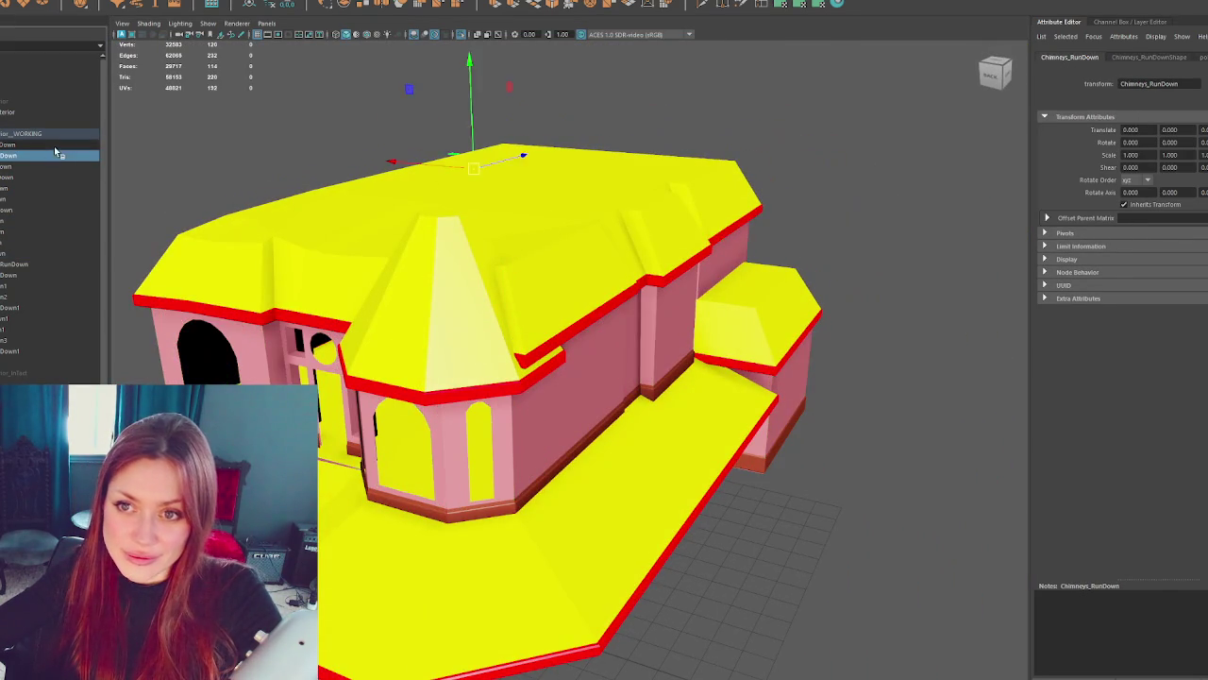
pyautogui.click(12, 296)
pyautogui.moveTo(12, 293); pyautogui.dragTo(23, 355)
pyautogui.press('Delete')
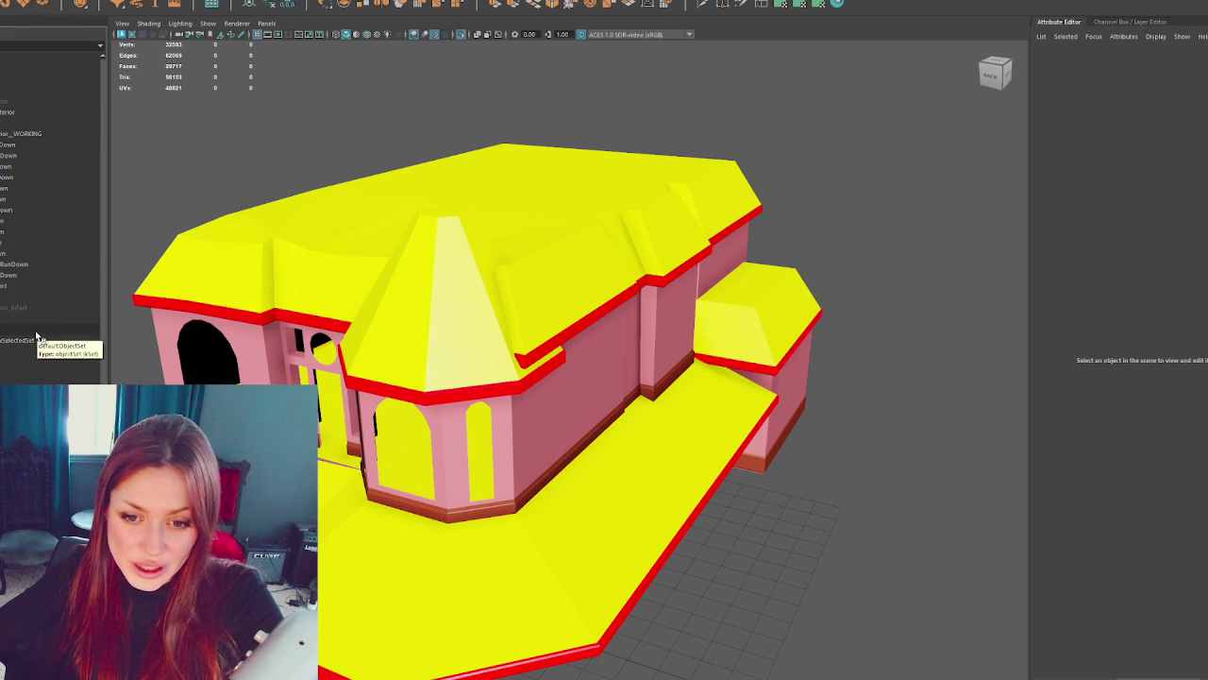
# - Unhide all objects, bringing back the chimneys, spire, boarded windows and railings
pyautogui.moveTo(28, 286); pyautogui.dragTo(44, 142)
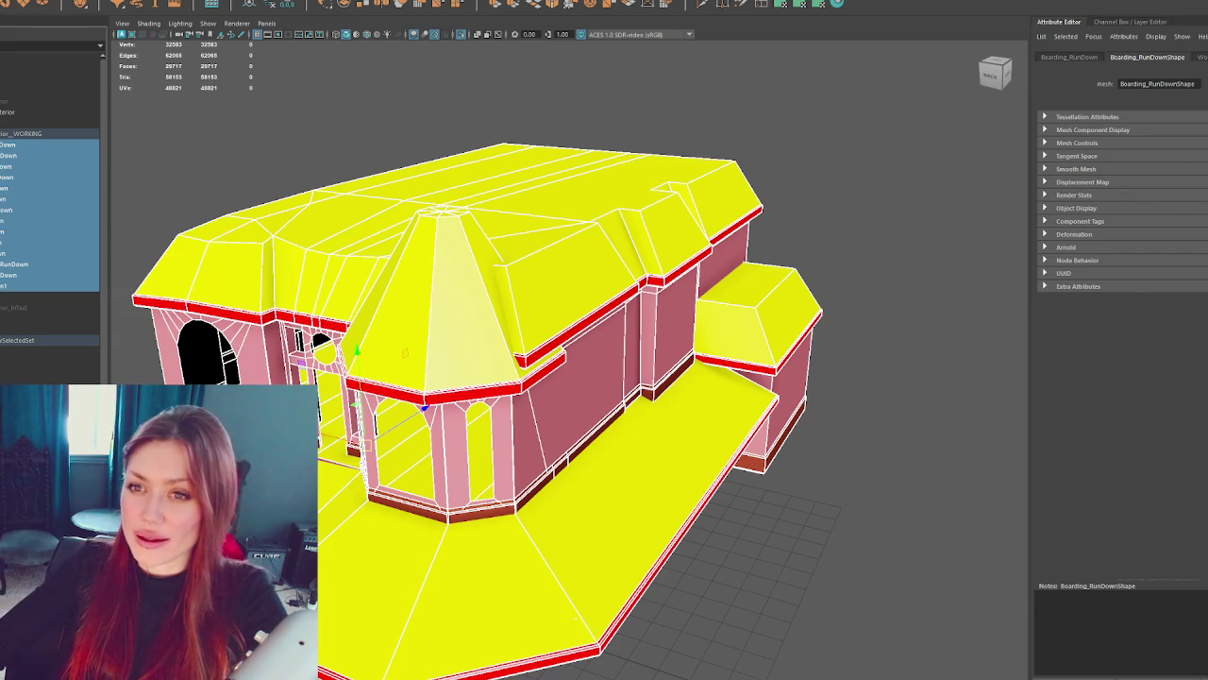
pyautogui.click(38, 280)
pyautogui.moveTo(38, 280); pyautogui.dragTo(44, 143)
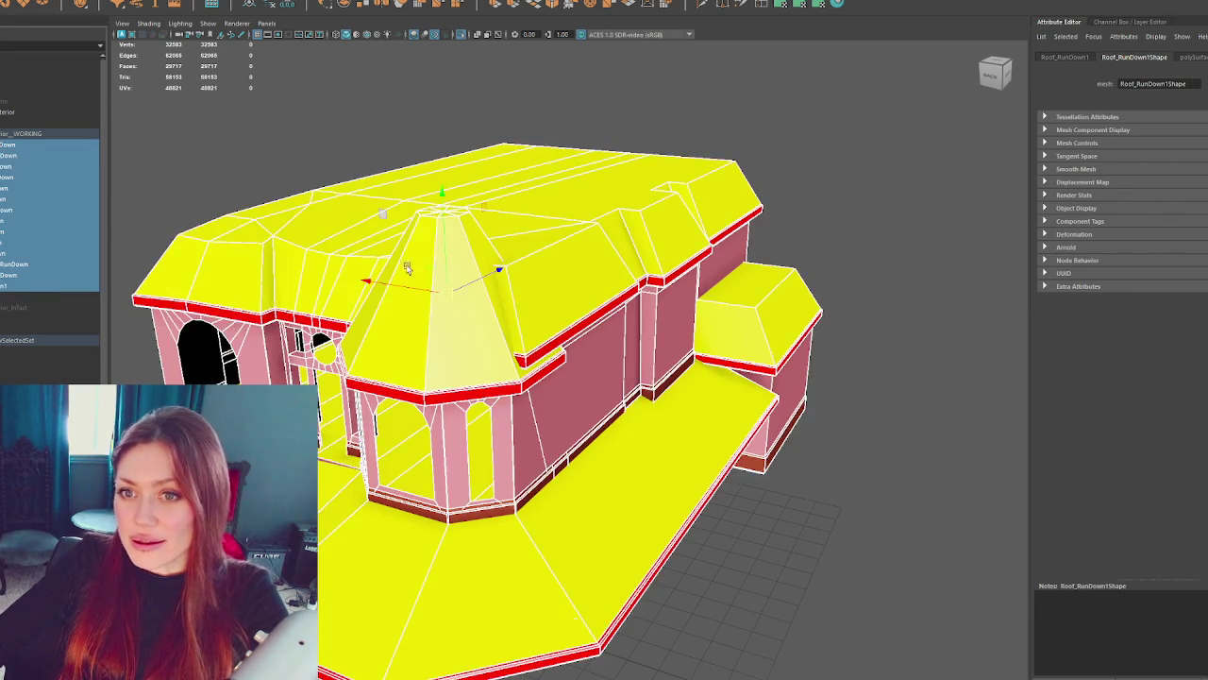
pyautogui.keyDown('alt'); pyautogui.moveTo(402, 273); pyautogui.dragTo(554, 225); pyautogui.keyUp('alt')
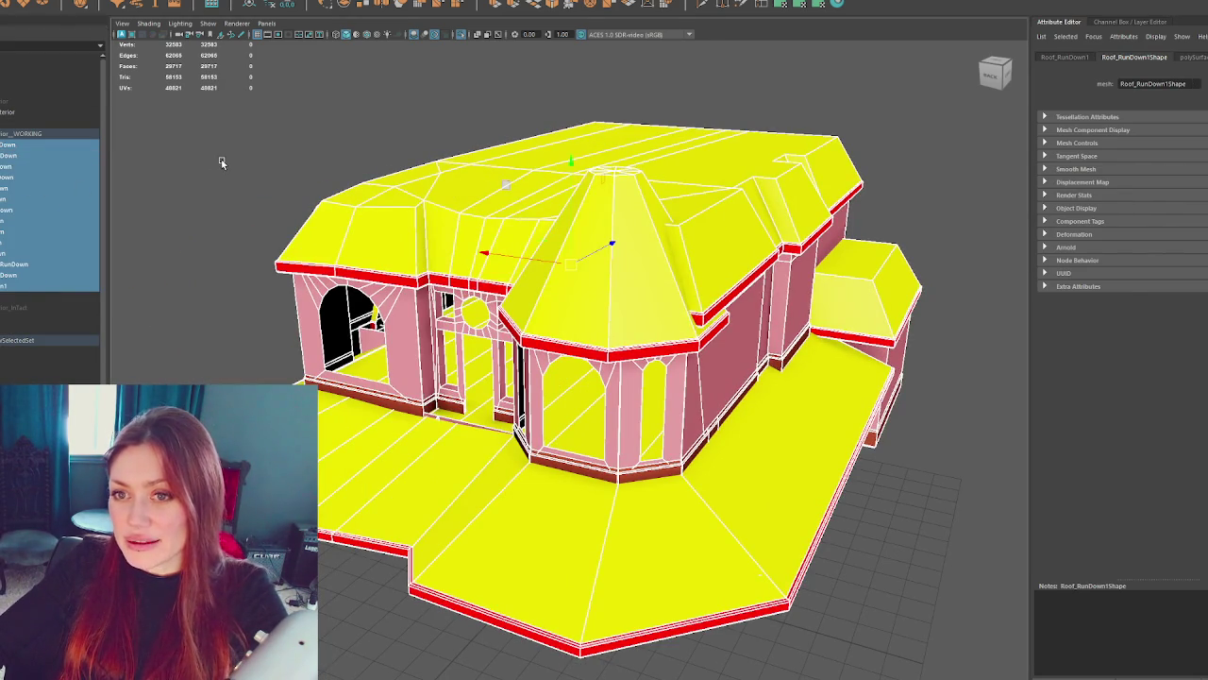
pyautogui.click(220, 160)
pyautogui.hotkey('ctrl', 'shift', 'h')
# - Duplicate all house pieces from Chimneys_RunDown down and merge them with Mesh > Booleans
pyautogui.click(19, 155)
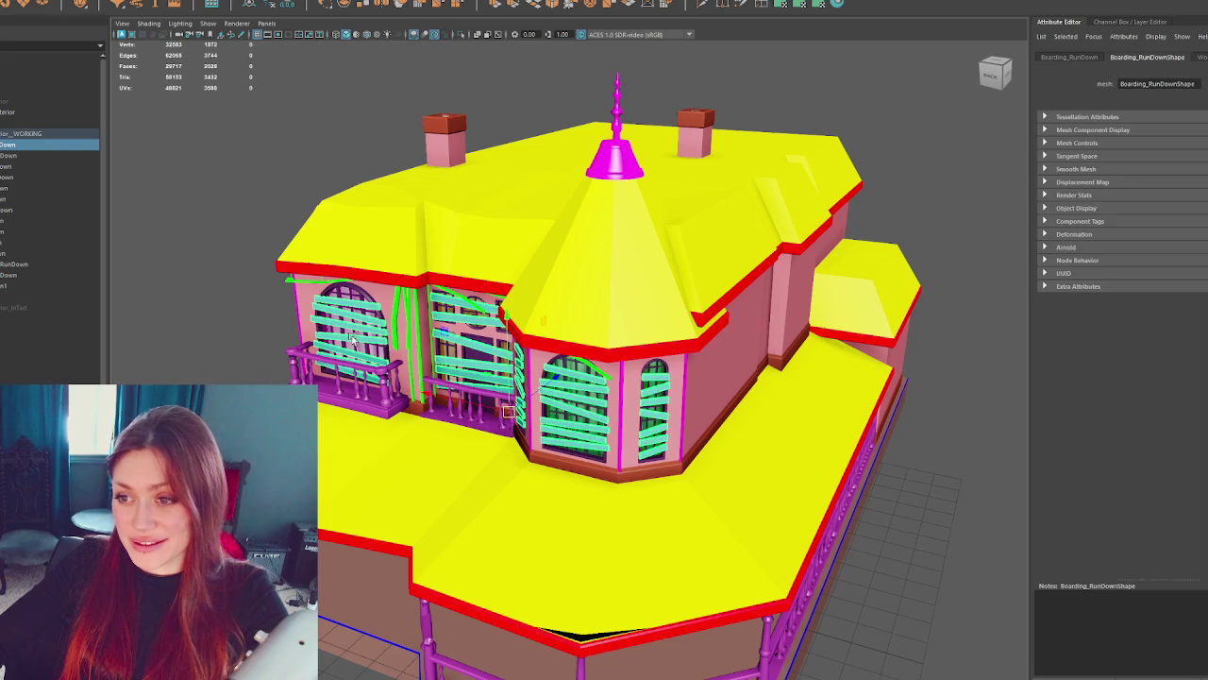
pyautogui.keyDown('shift'); pyautogui.click(38, 285); pyautogui.keyUp('shift')
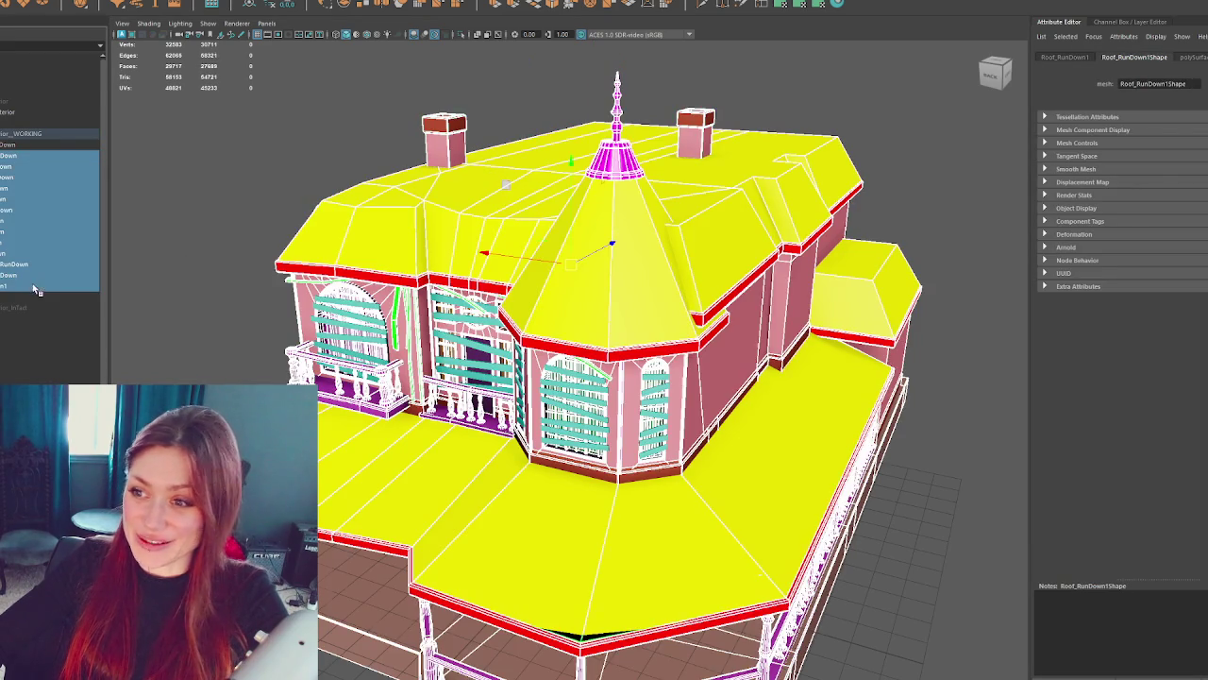
pyautogui.hotkey('ctrl', 'd')
pyautogui.click(97, 3)
pyautogui.click(102, 5)
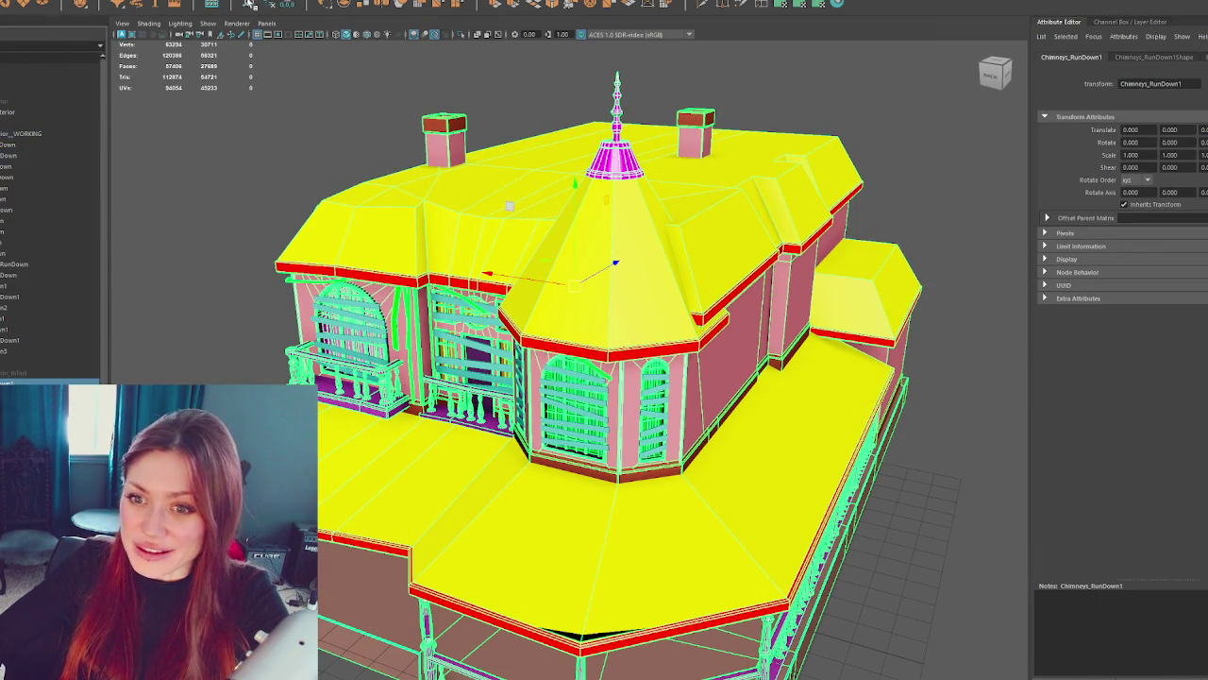
# - Reorganise the Outliner, moving Boarding_RunDown1 near the top of the Apothecary_Exterior hierarchy
pyautogui.click(43, 113)
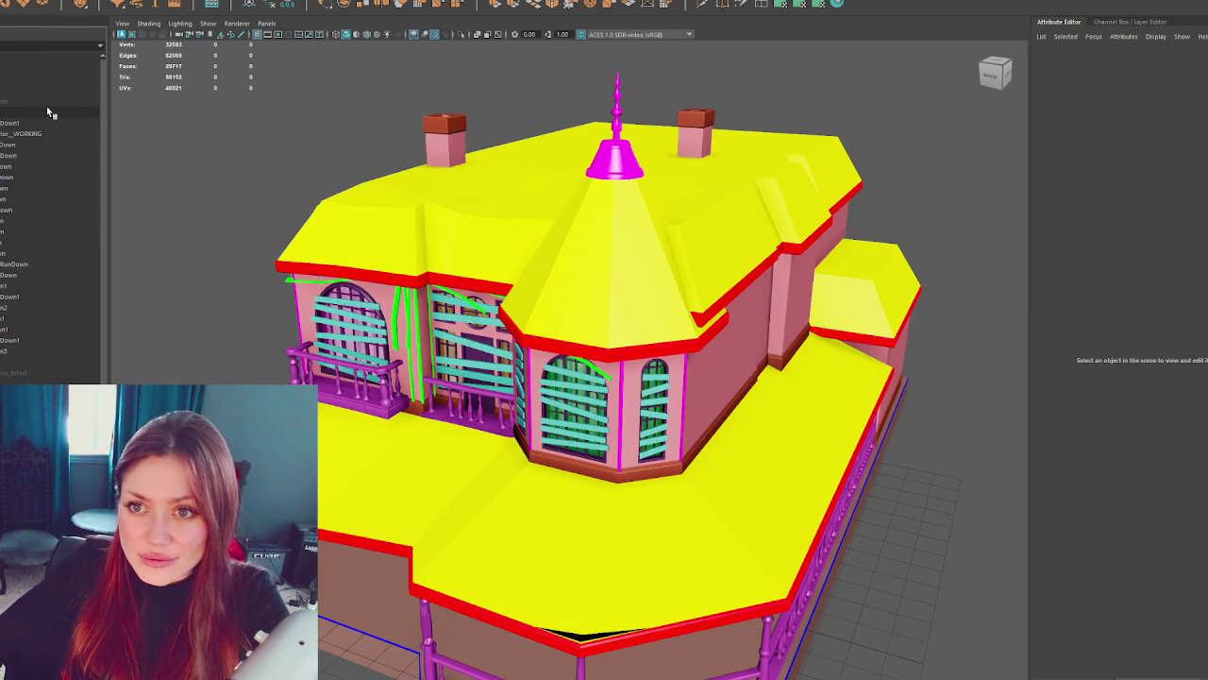
pyautogui.click(33, 124)
pyautogui.click(31, 122)
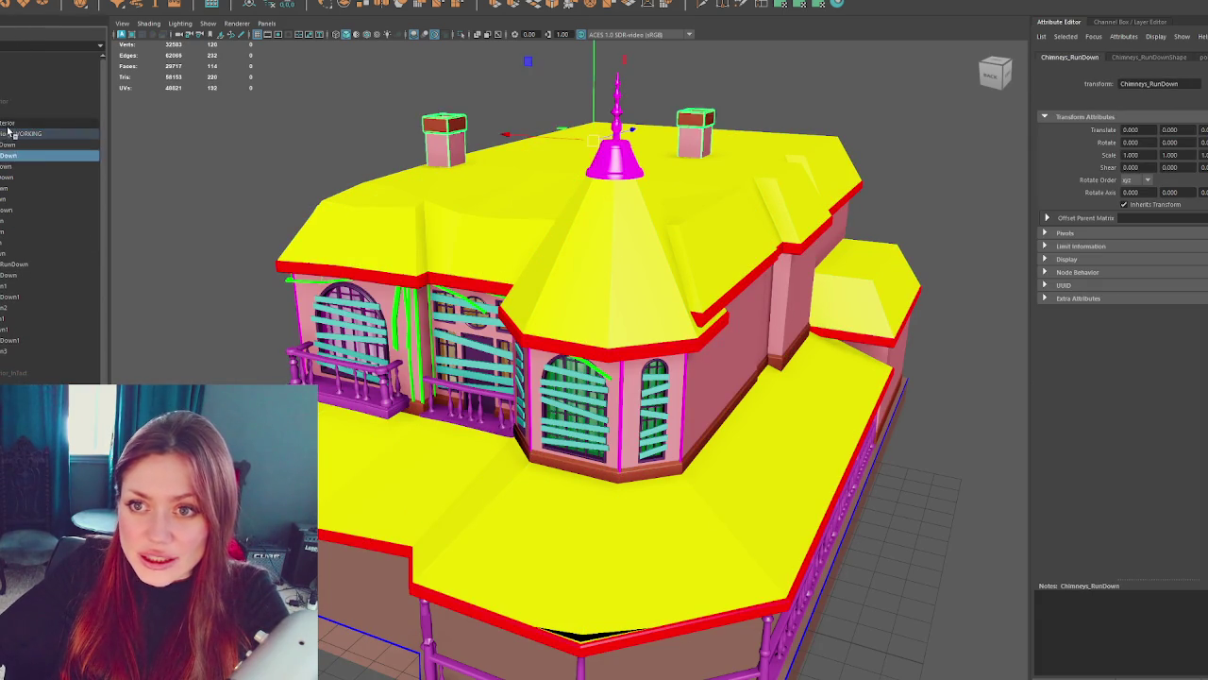
pyautogui.click(28, 101)
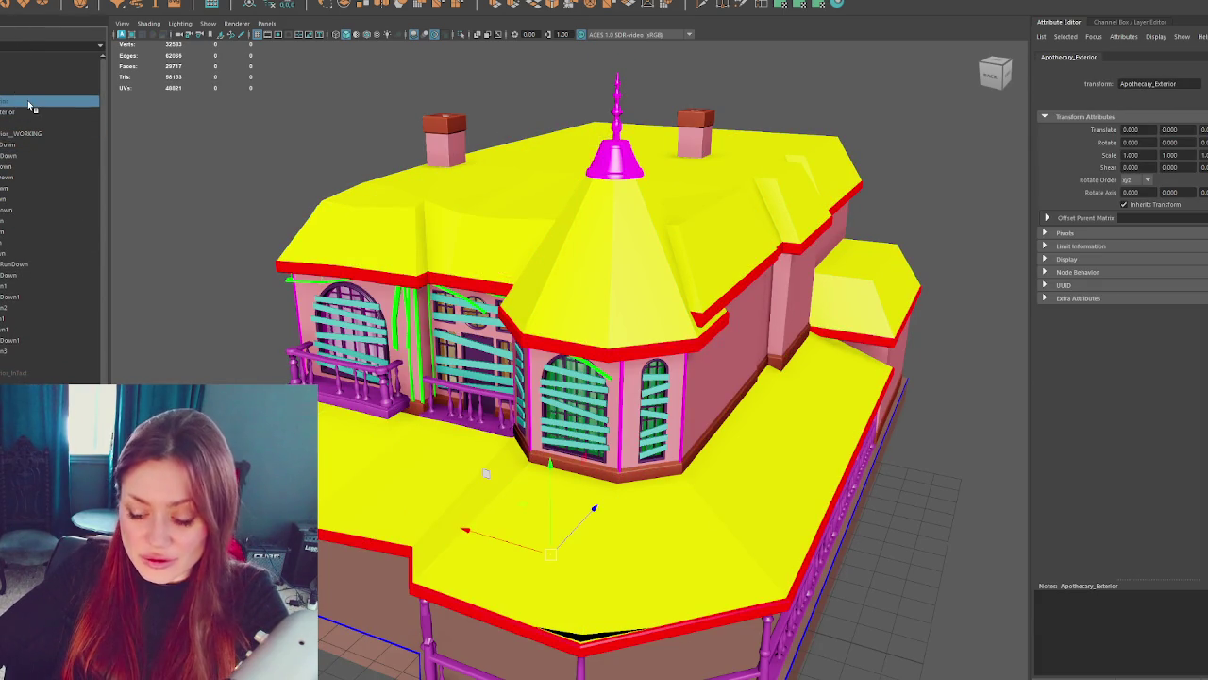
pyautogui.click(23, 289)
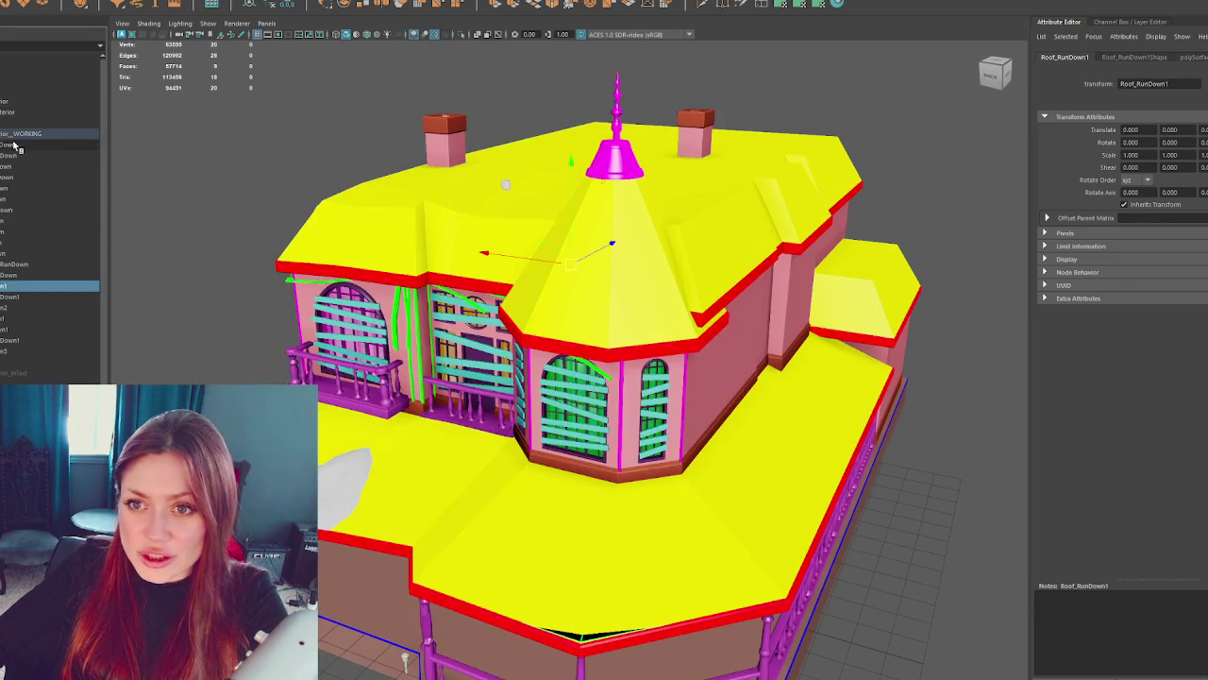
pyautogui.moveTo(12, 361)
pyautogui.mouseDown()
pyautogui.moveTo(28, 99)
pyautogui.moveTo(28, 109)
pyautogui.mouseUp()
pyautogui.click(18, 101)
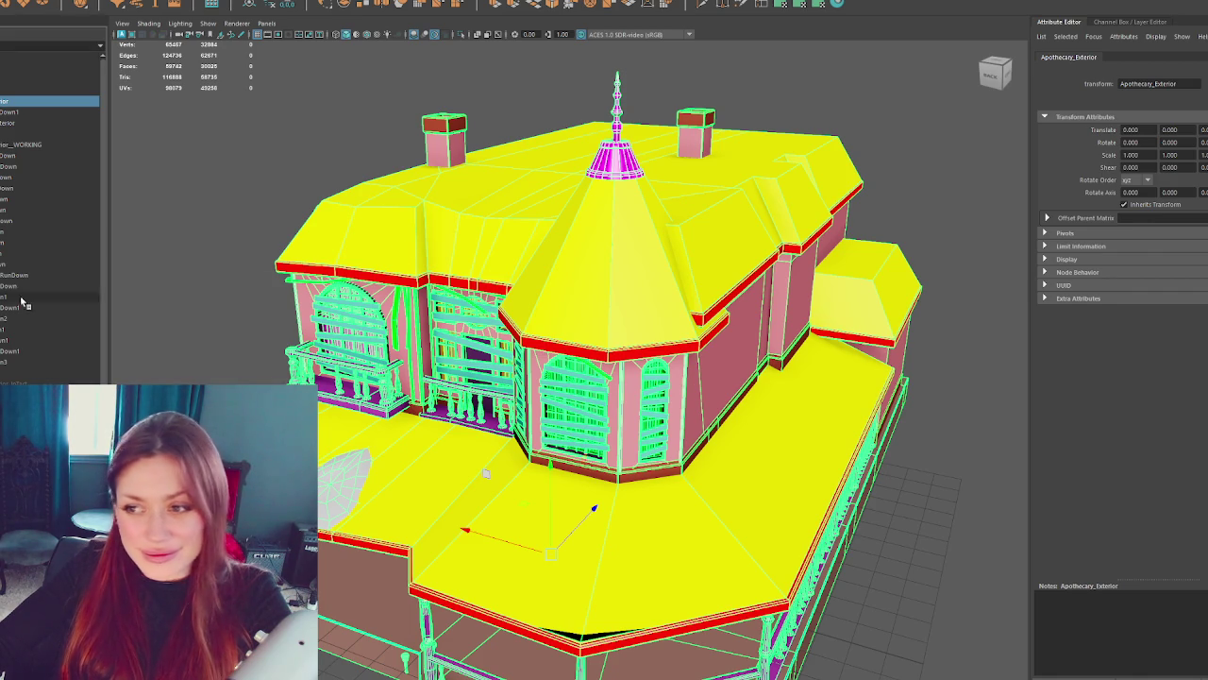
pyautogui.click(406, 658)
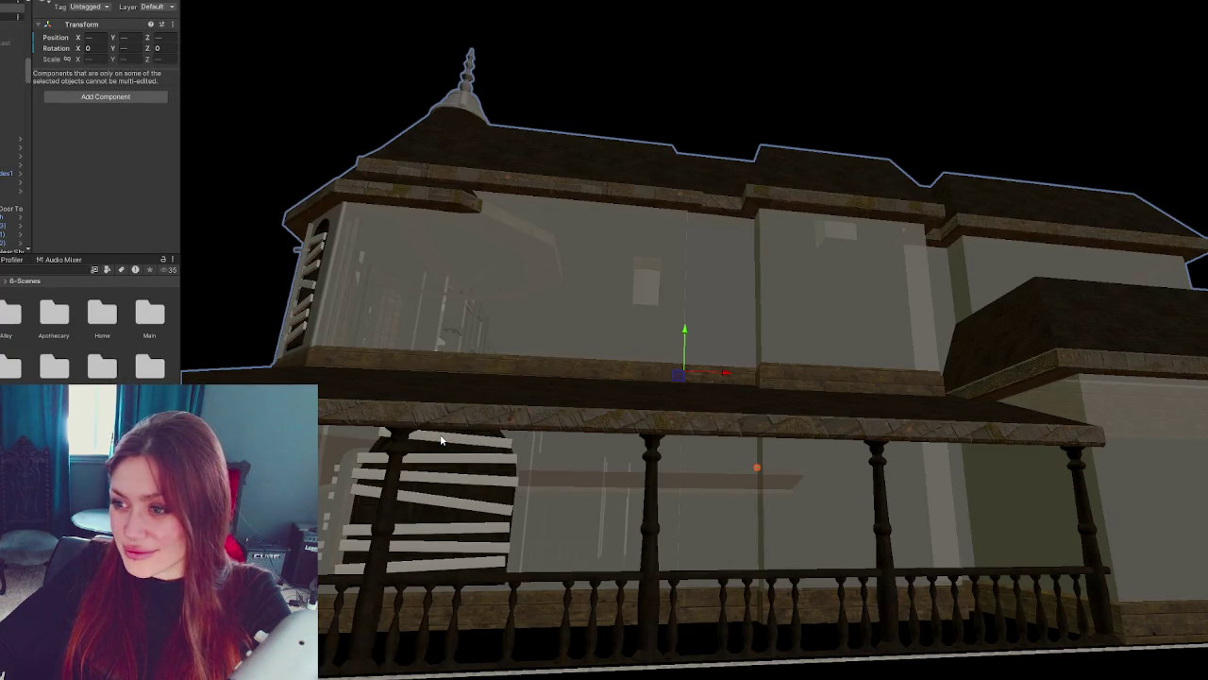
# - Orbit above the textured house to look down on its porch roof
pyautogui.moveTo(441, 440)
pyautogui.mouseDown()
pyautogui.moveTo(610, 302)
pyautogui.moveTo(804, 345)
pyautogui.moveTo(793, 338)
pyautogui.mouseUp()
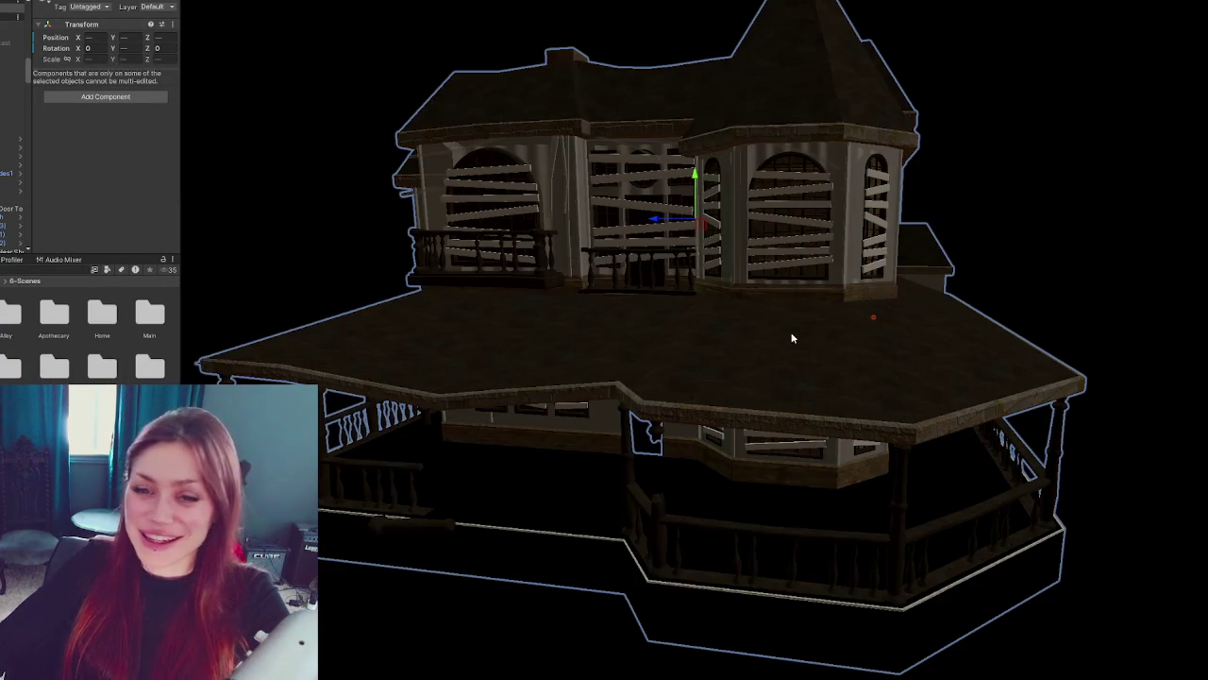
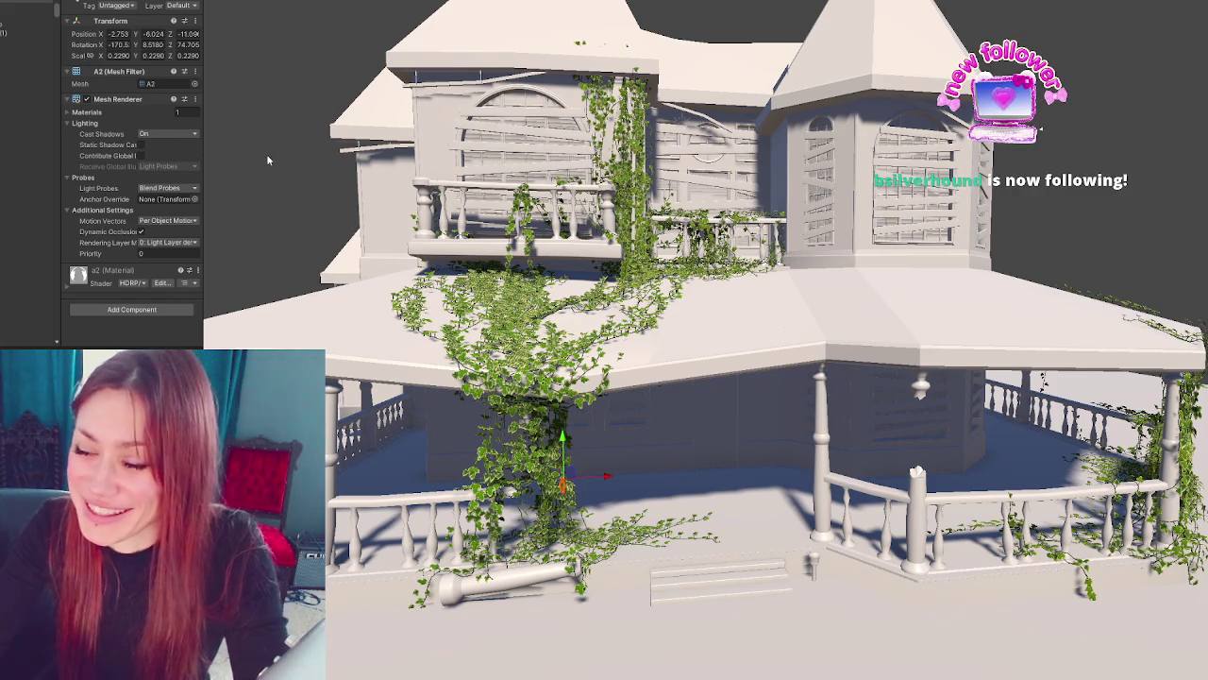
# - Select the Apothecary exterior mesh and ping its Dirty wood floor material in the Project
pyautogui.click(212, 264)
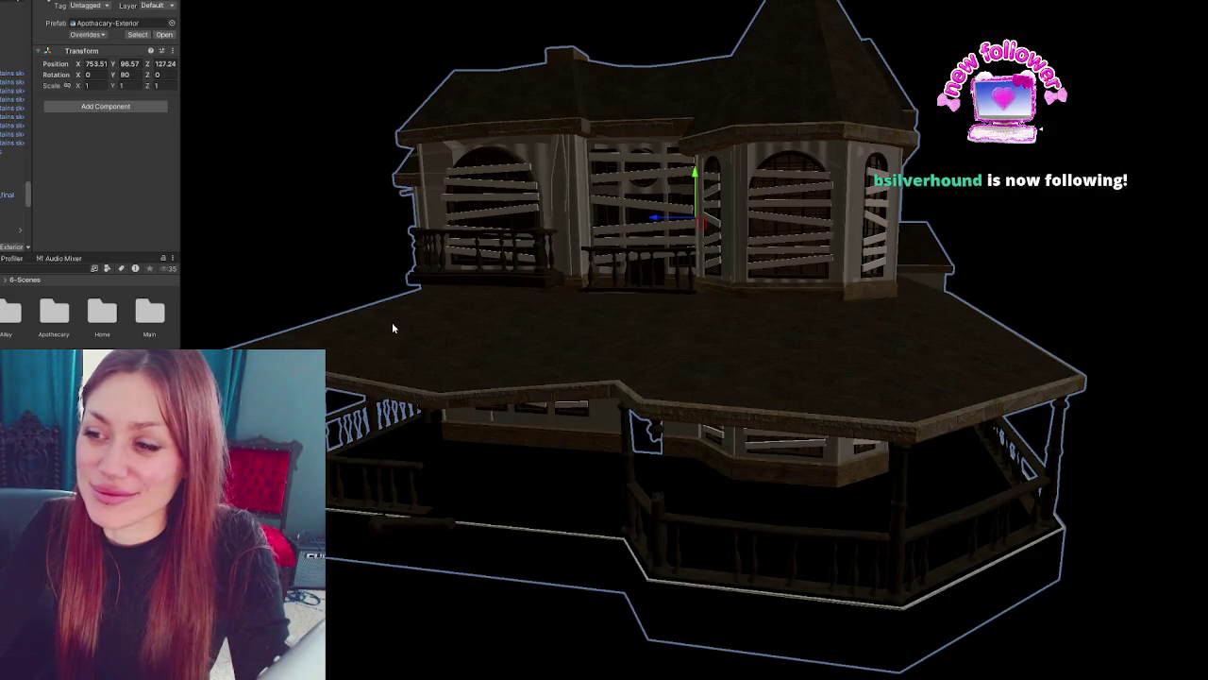
pyautogui.scroll(5, 424, 339)
pyautogui.scroll(3, 491, 359)
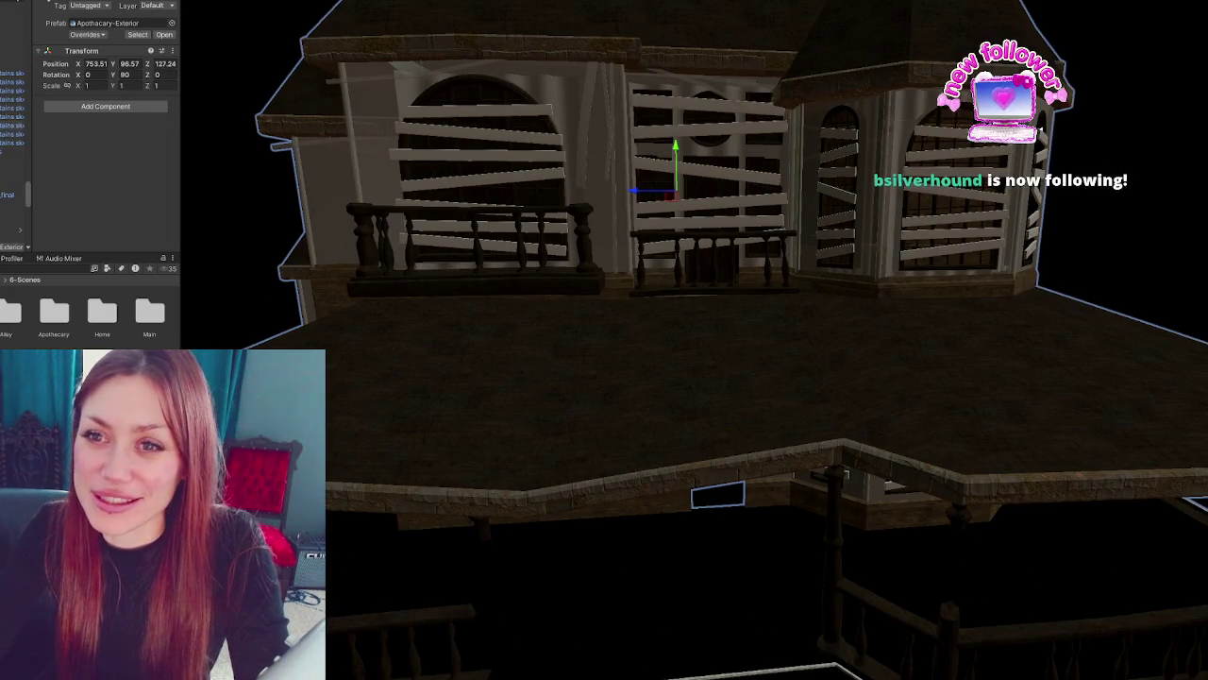
pyautogui.click(221, 173)
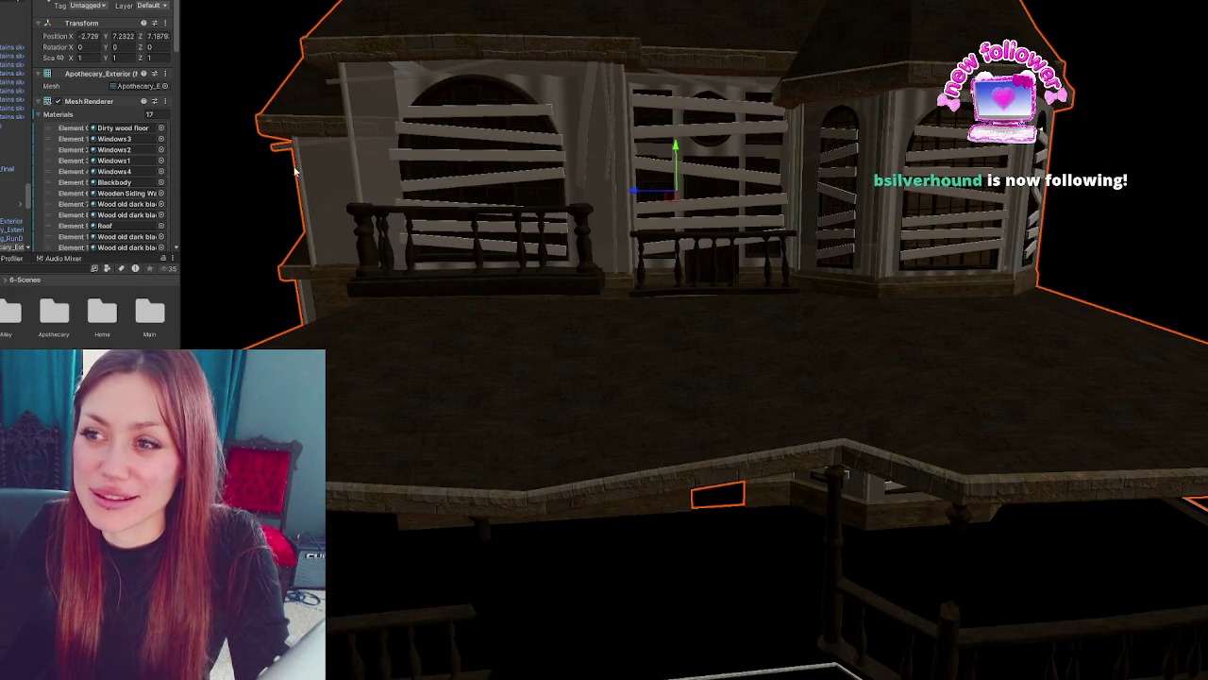
pyautogui.click(118, 128)
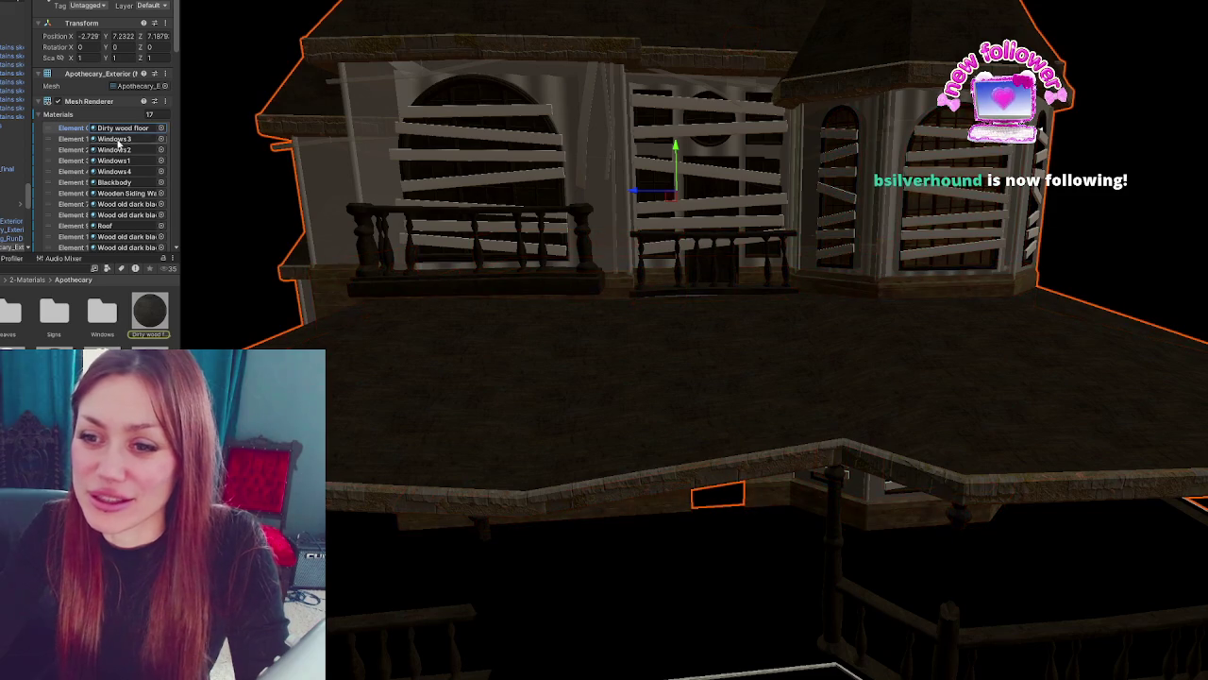
# - Frame the Apothecary-Exterior building, orbit to inspect its lower facade, then deselect it
pyautogui.press('f')
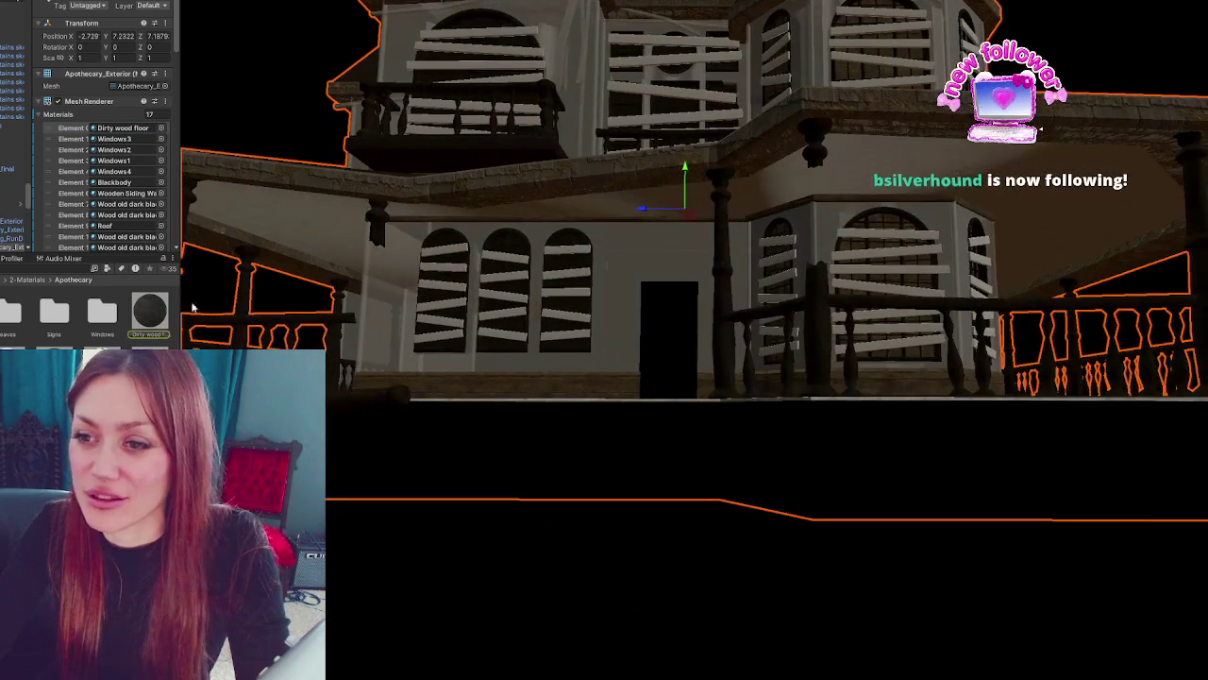
pyautogui.click(316, 251)
pyautogui.press('f')
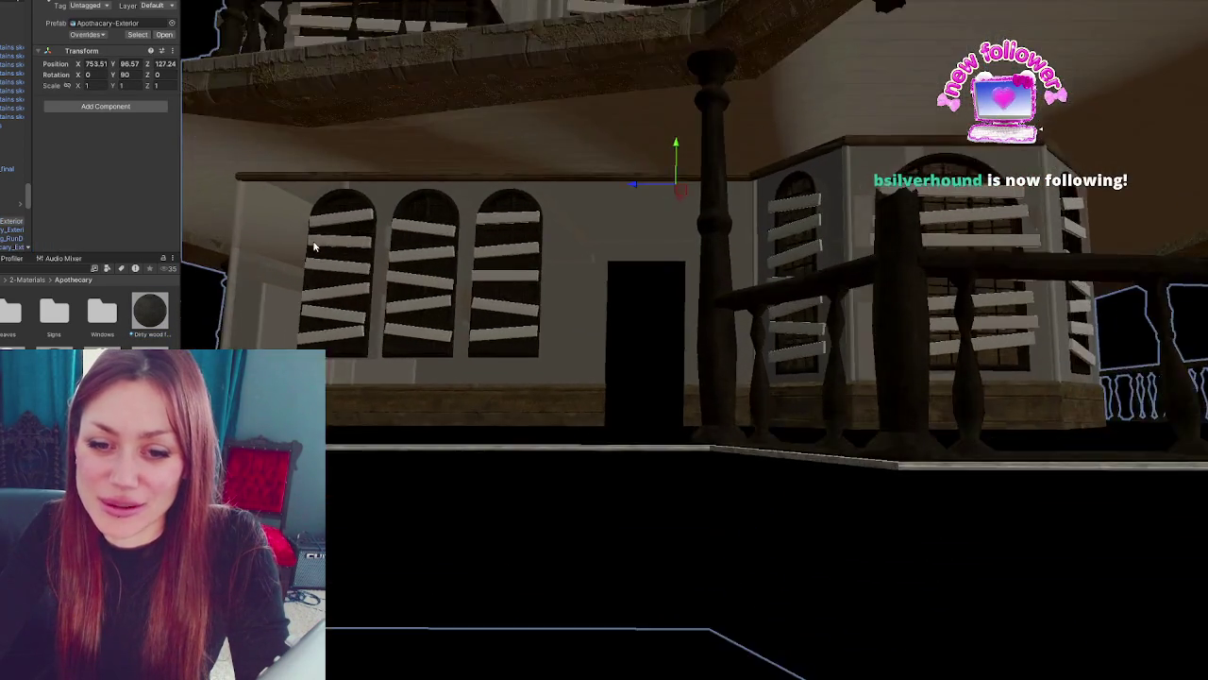
pyautogui.moveTo(474, 337)
pyautogui.mouseDown()
pyautogui.moveTo(443, 296)
pyautogui.moveTo(351, 315)
pyautogui.mouseUp()
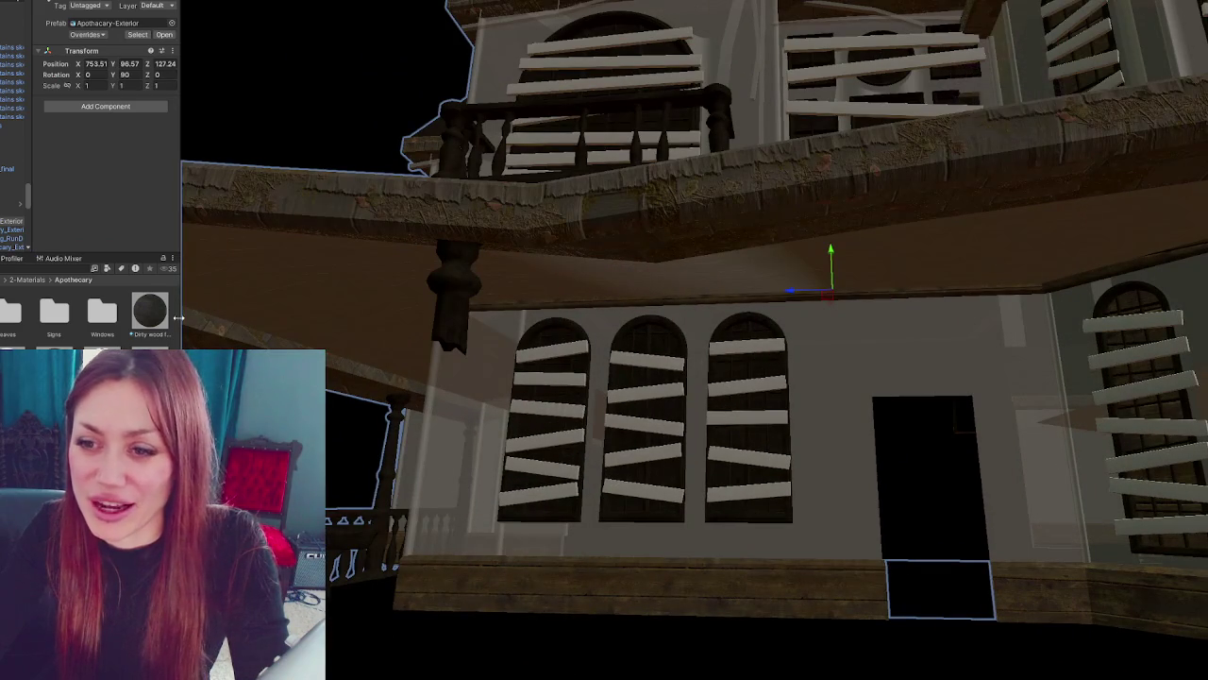
pyautogui.moveTo(340, 267)
pyautogui.mouseDown()
pyautogui.moveTo(406, 199)
pyautogui.moveTo(378, 184)
pyautogui.moveTo(327, 186)
pyautogui.moveTo(478, 286)
pyautogui.moveTo(431, 198)
pyautogui.moveTo(493, 283)
pyautogui.moveTo(581, 290)
pyautogui.moveTo(544, 226)
pyautogui.moveTo(638, 182)
pyautogui.moveTo(500, 174)
pyautogui.mouseUp()
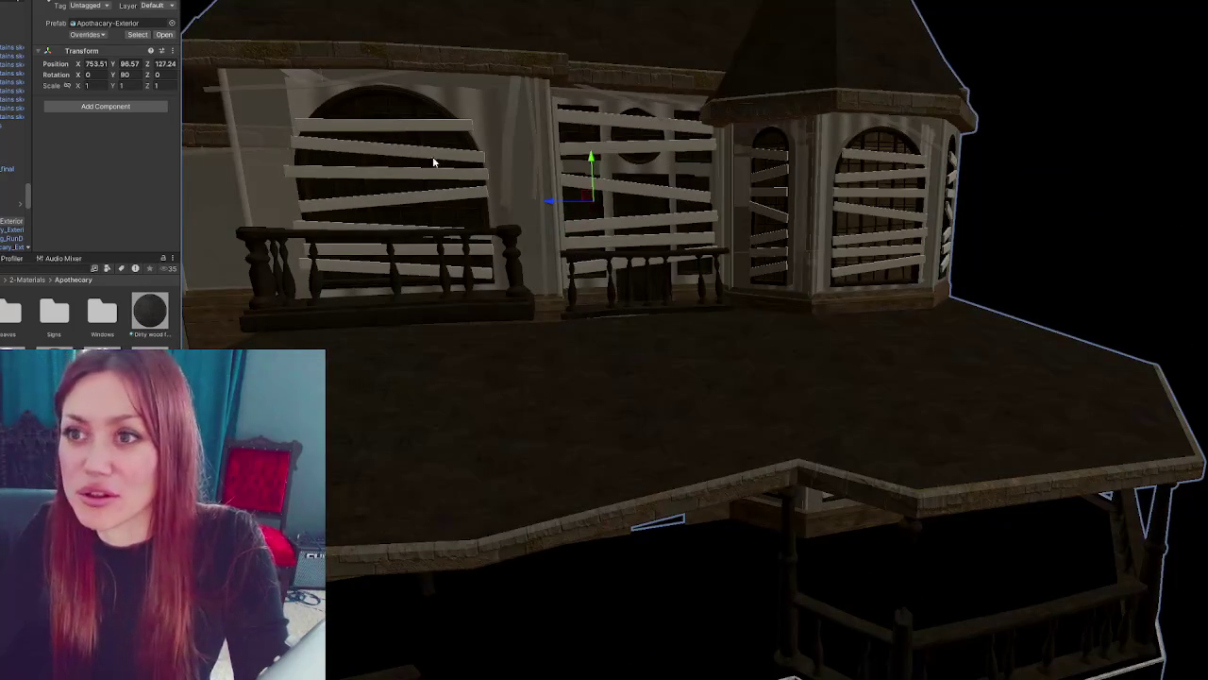
pyautogui.click(1015, 155)
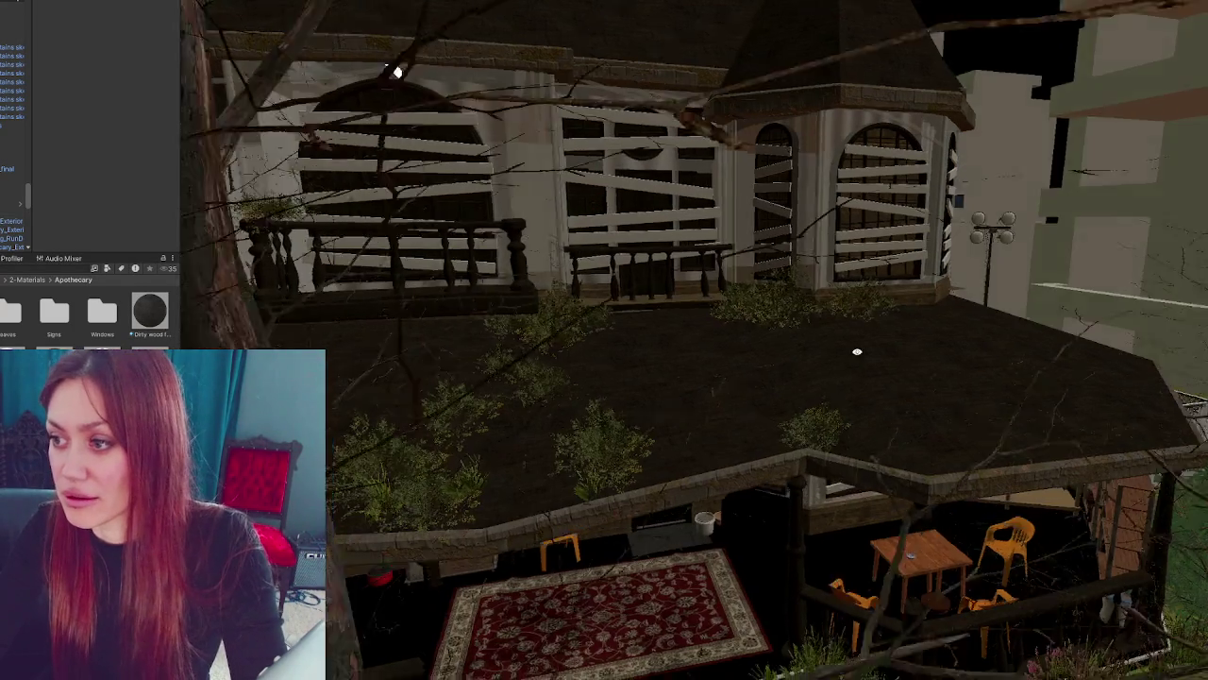
# - Drop Dirty wood floor onto the grey front wall and check the mesh's 17 material slots
pyautogui.moveTo(850, 284)
pyautogui.mouseDown()
pyautogui.moveTo(797, 298)
pyautogui.moveTo(668, 31)
pyautogui.mouseUp()
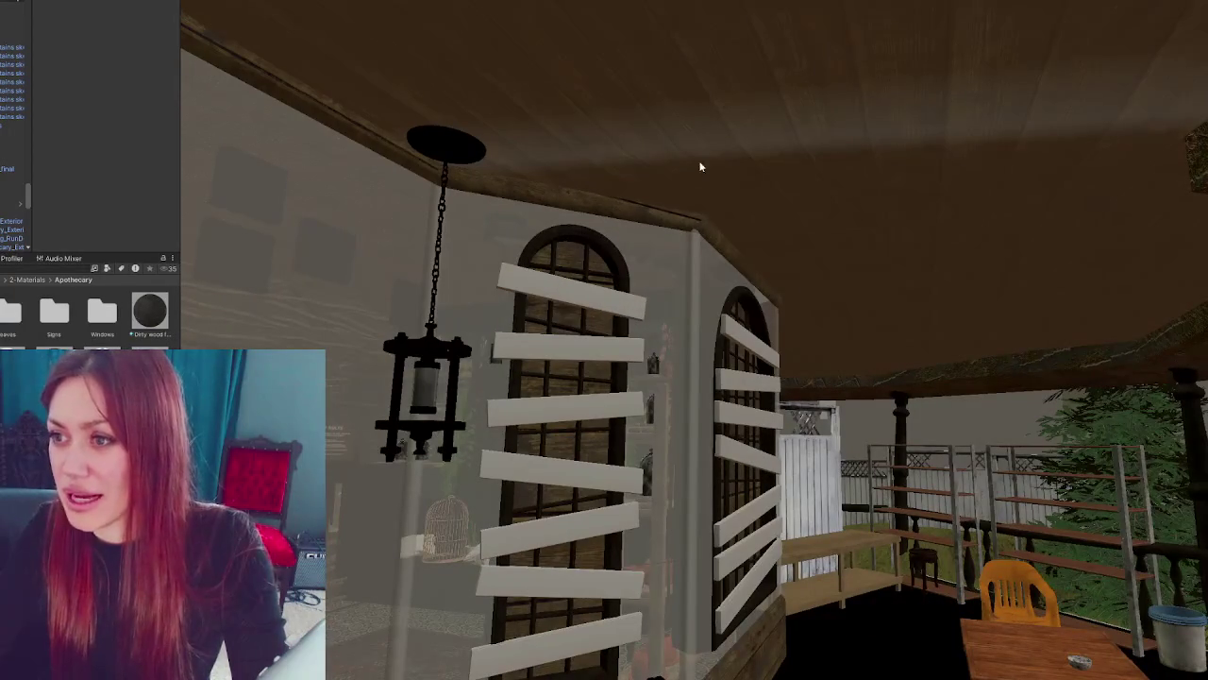
pyautogui.moveTo(825, 307)
pyautogui.mouseDown()
pyautogui.moveTo(835, 387)
pyautogui.moveTo(698, 294)
pyautogui.moveTo(707, 300)
pyautogui.moveTo(808, 235)
pyautogui.moveTo(712, 157)
pyautogui.moveTo(768, 195)
pyautogui.moveTo(460, 304)
pyautogui.mouseUp()
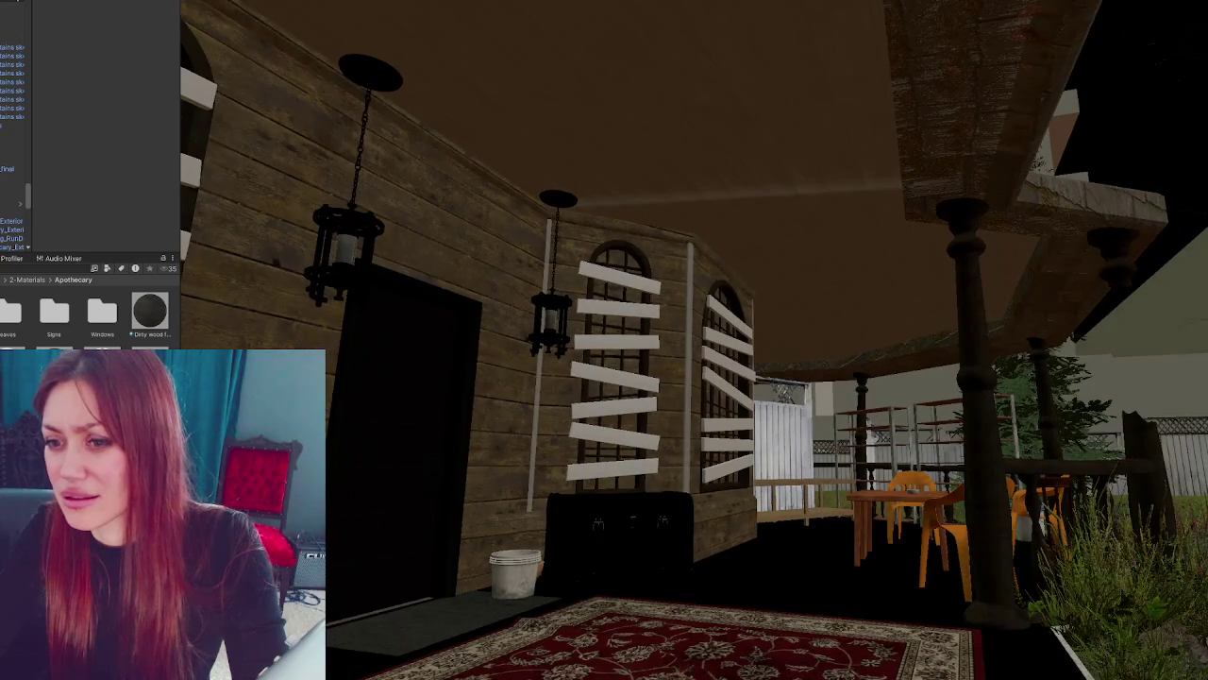
pyautogui.click(802, 217)
pyautogui.click(801, 217)
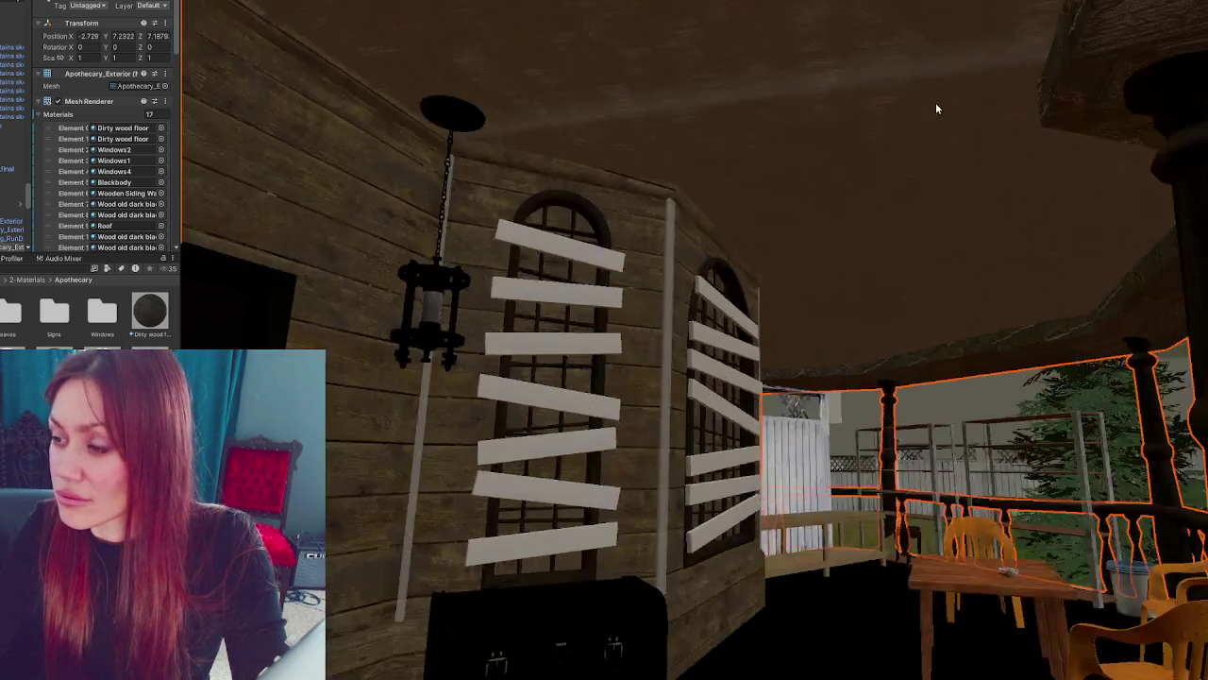
pyautogui.moveTo(935, 107)
pyautogui.mouseDown()
pyautogui.moveTo(946, 167)
pyautogui.moveTo(897, 221)
pyautogui.moveTo(997, 175)
pyautogui.moveTo(938, 167)
pyautogui.mouseUp()
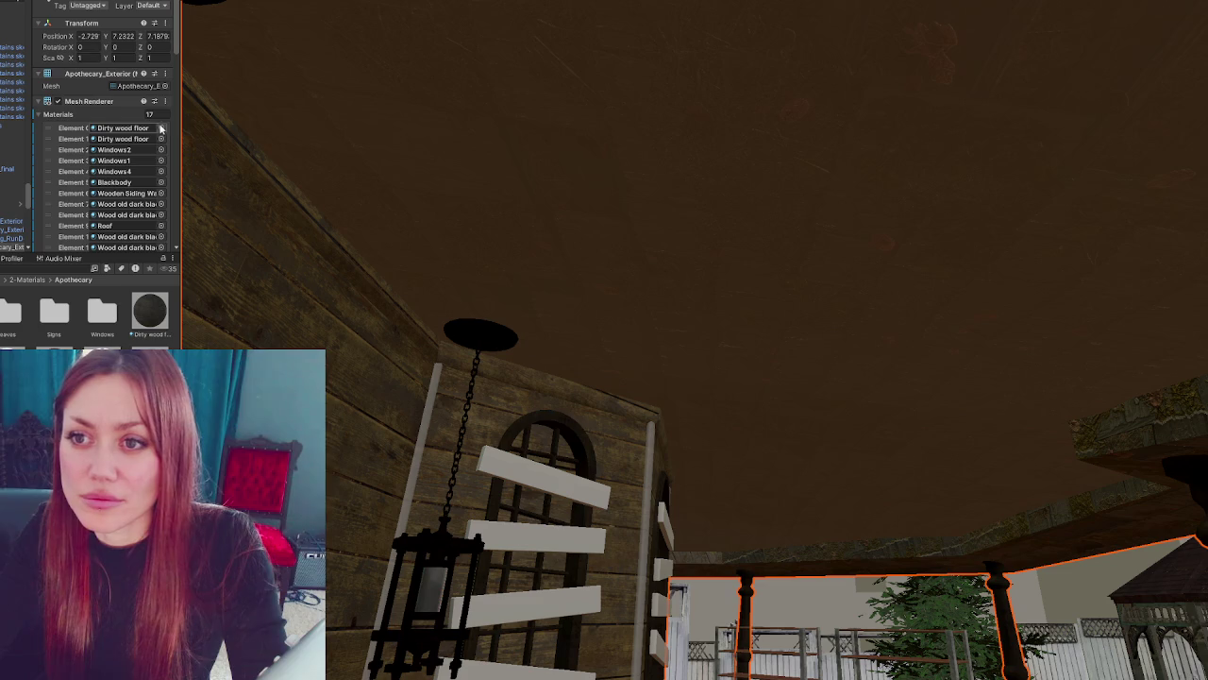
# - Remove the extra Roof material slot and apply Dirty wood floor to the porch ceiling
pyautogui.scroll(-5, 140, 167)
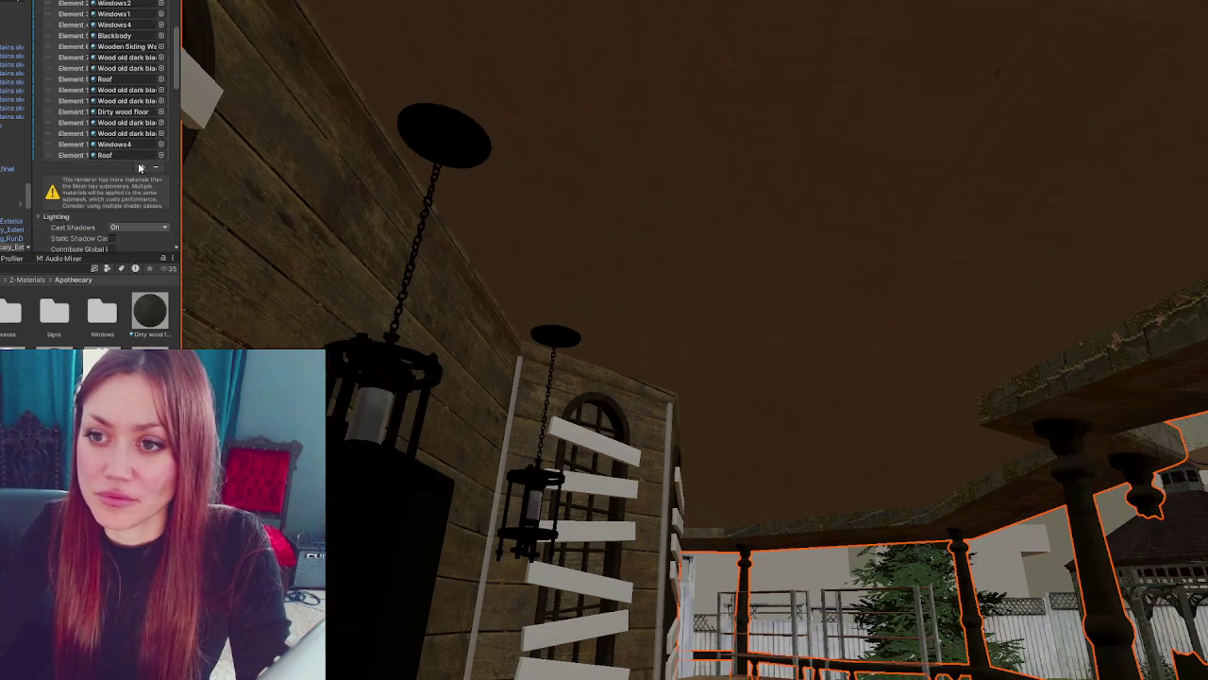
pyautogui.click(156, 169)
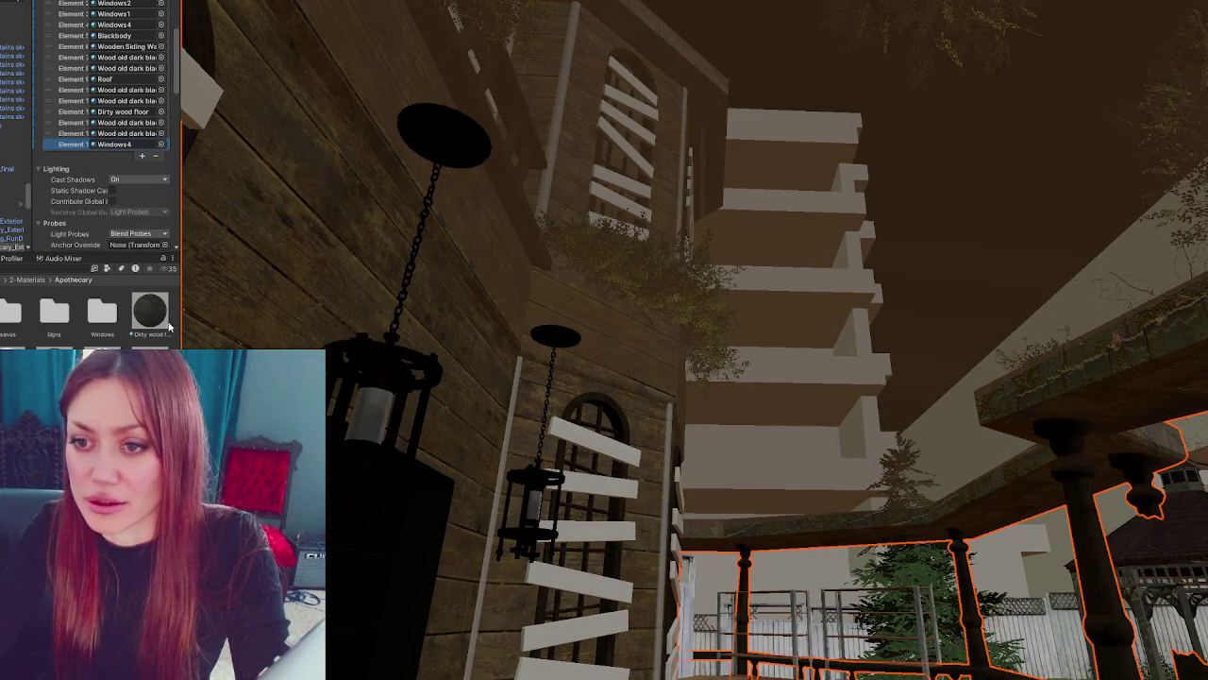
pyautogui.moveTo(150, 311); pyautogui.dragTo(985, 310)
pyautogui.moveTo(884, 274)
pyautogui.mouseDown()
pyautogui.moveTo(665, 276)
pyautogui.moveTo(771, 326)
pyautogui.mouseUp()
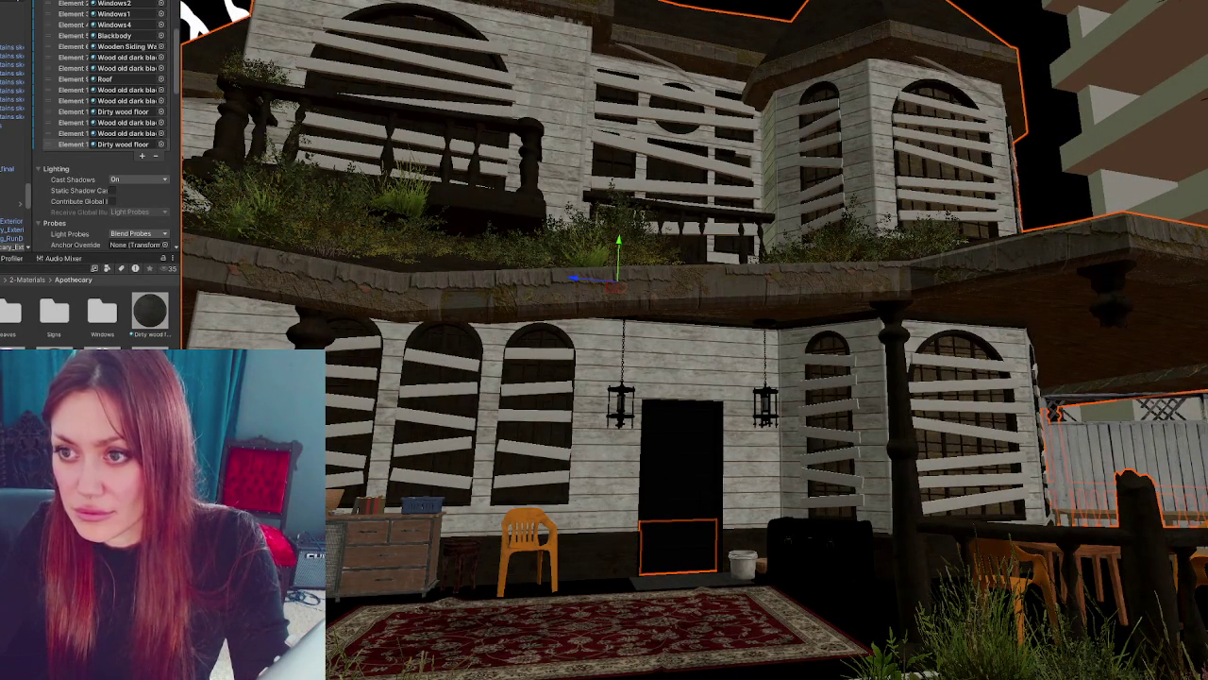
# - Cover the house walls with Wooden Siding and apply Dirty wood floor to another surface
pyautogui.scroll(5, 493, 277)
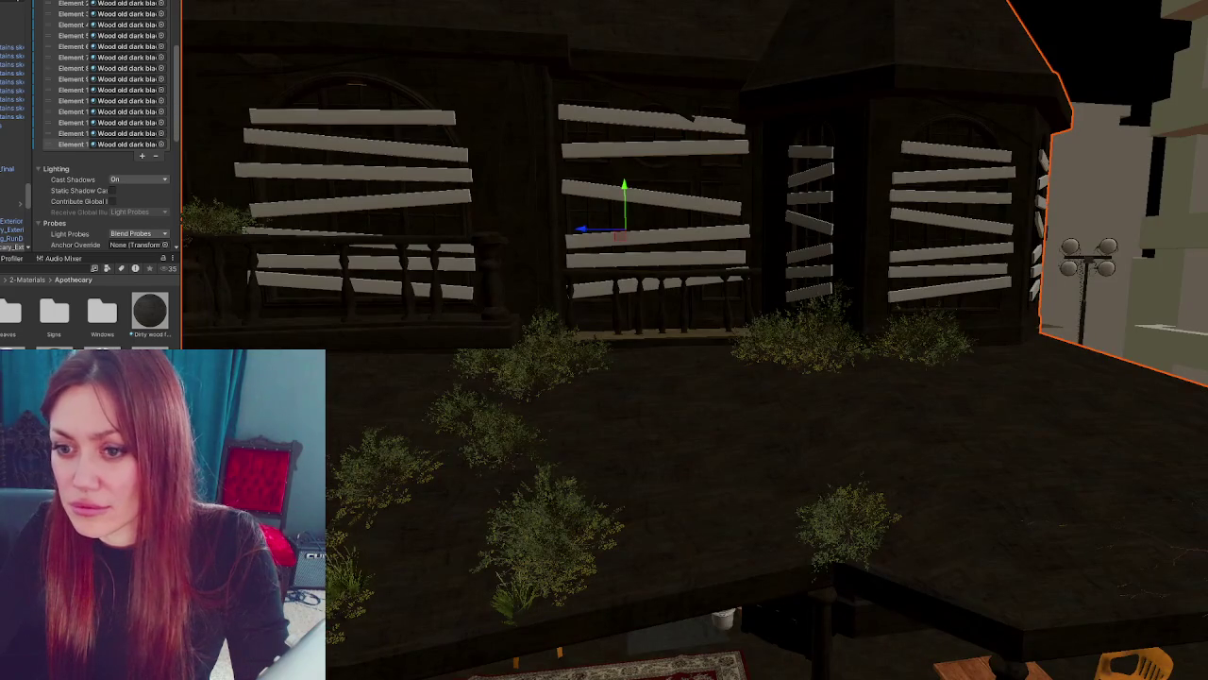
pyautogui.scroll(3, 103, 123)
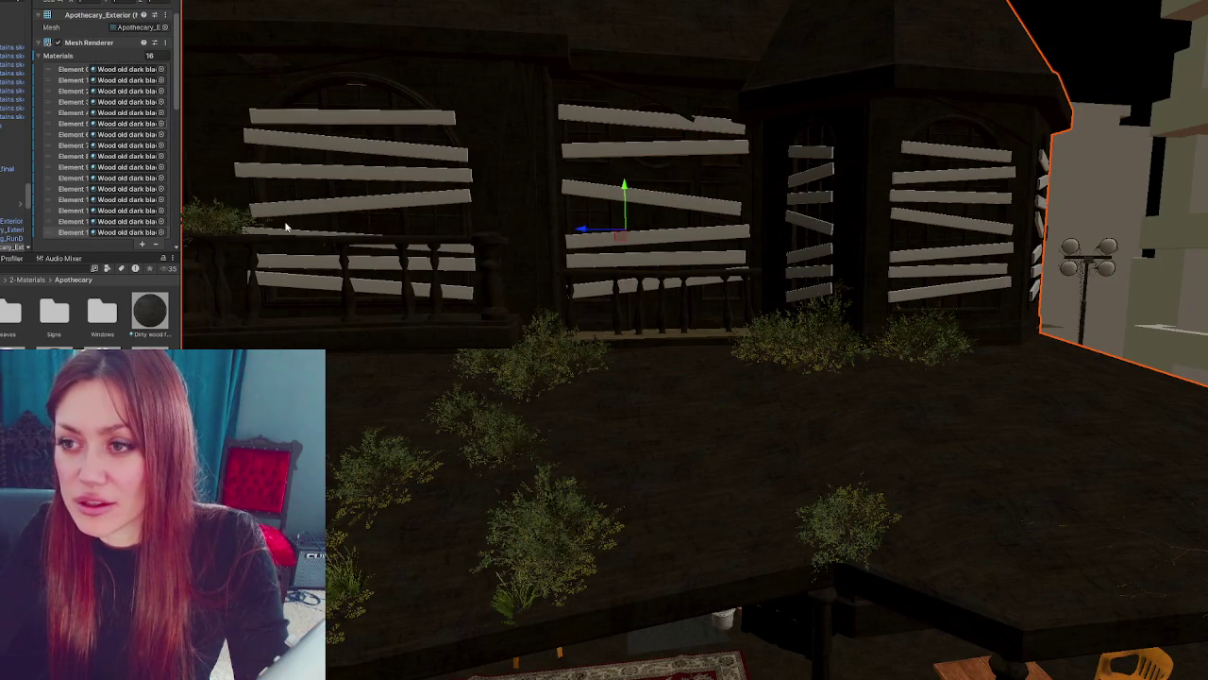
pyautogui.moveTo(526, 275); pyautogui.dragTo(543, 219)
pyautogui.scroll(-5, 543, 219)
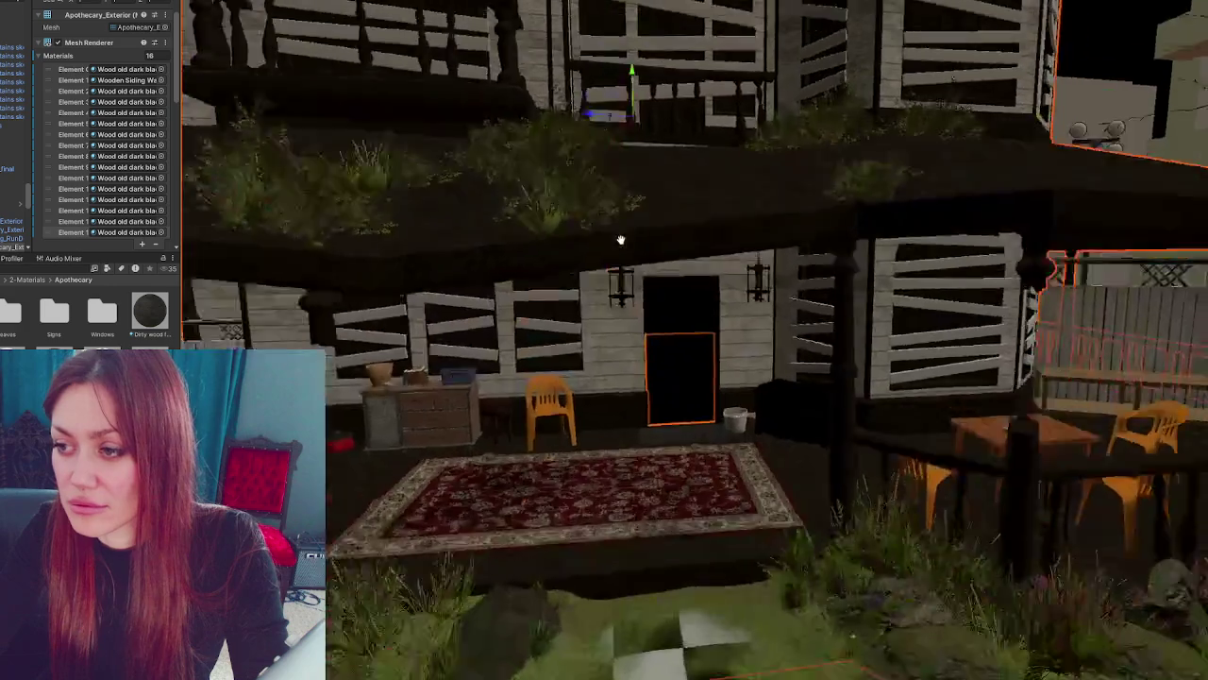
pyautogui.moveTo(149, 312); pyautogui.dragTo(346, 396)
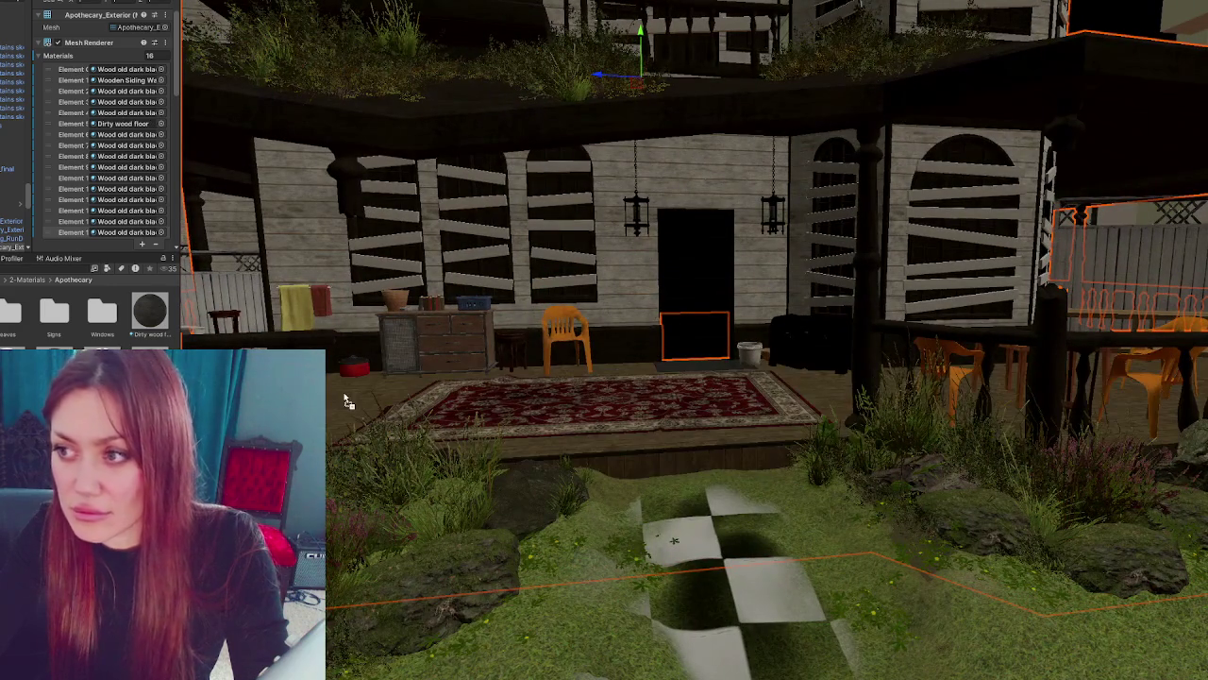
pyautogui.moveTo(791, 307)
pyautogui.mouseDown()
pyautogui.moveTo(674, 170)
pyautogui.moveTo(699, 600)
pyautogui.moveTo(758, 194)
pyautogui.moveTo(741, 132)
pyautogui.moveTo(716, 298)
pyautogui.mouseUp()
pyautogui.scroll(-3, 675, 164)
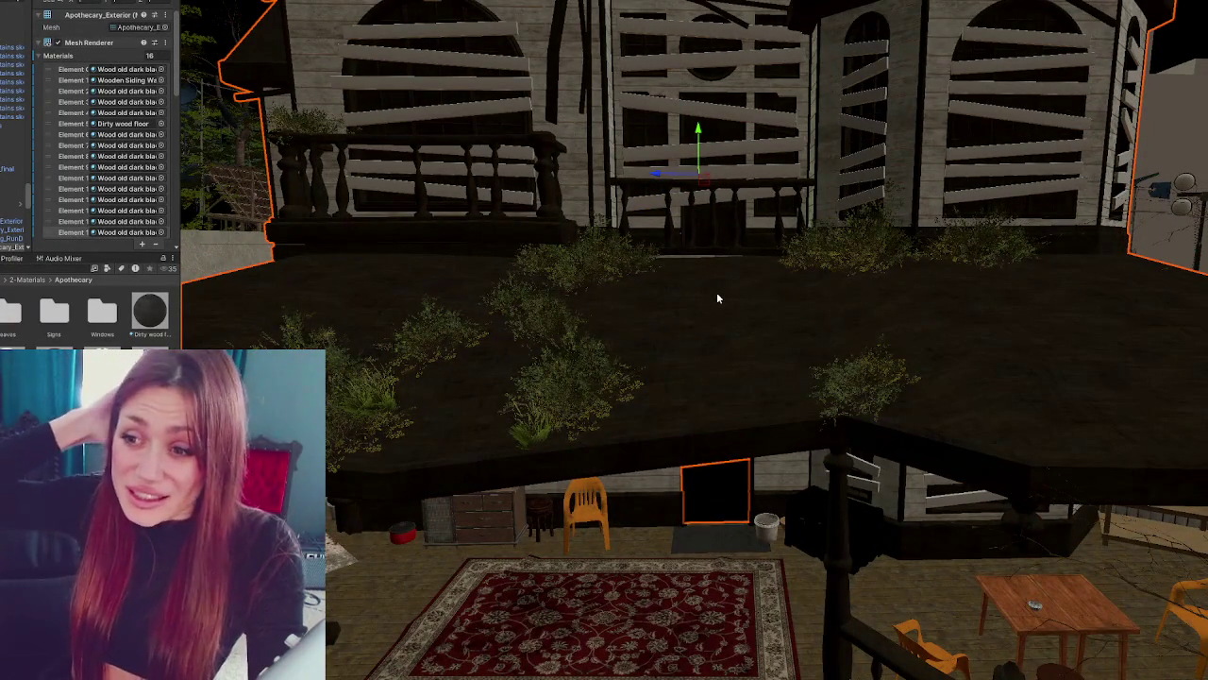
pyautogui.moveTo(624, 345)
pyautogui.mouseDown()
pyautogui.moveTo(715, 350)
pyautogui.moveTo(691, 302)
pyautogui.mouseUp()
# - Lower the balcony grass bush and place a sunken, rotated, resized copy beside it
pyautogui.click(638, 260)
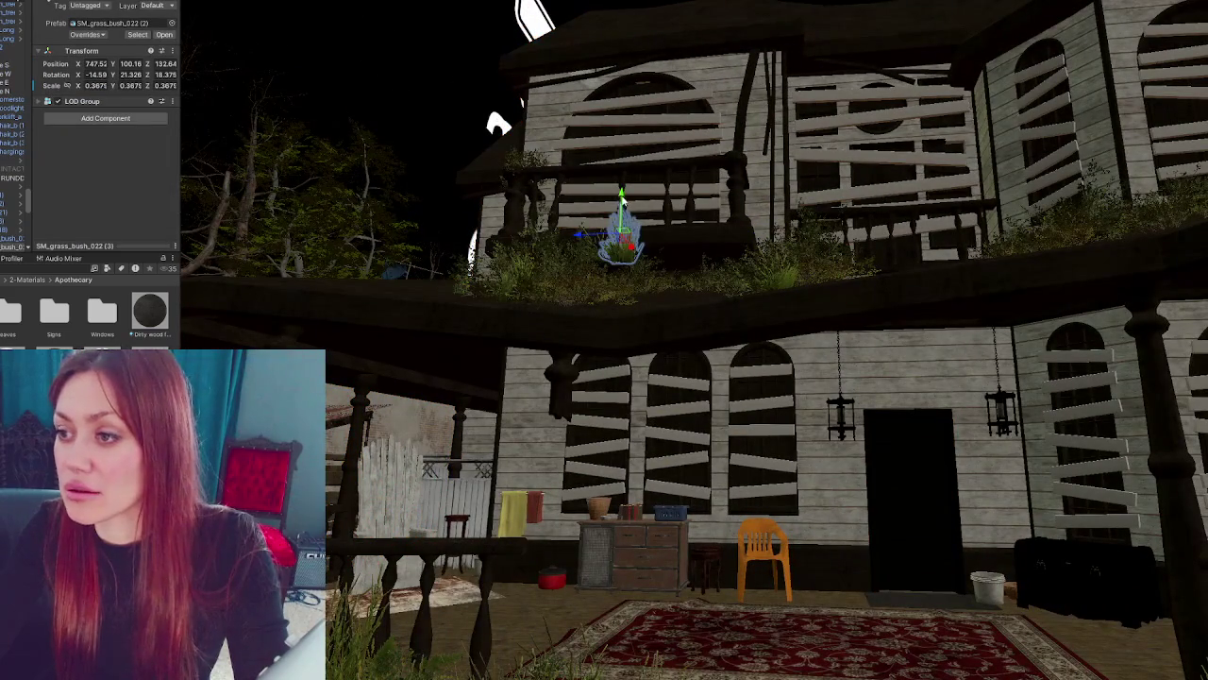
pyautogui.moveTo(619, 236); pyautogui.dragTo(609, 258)
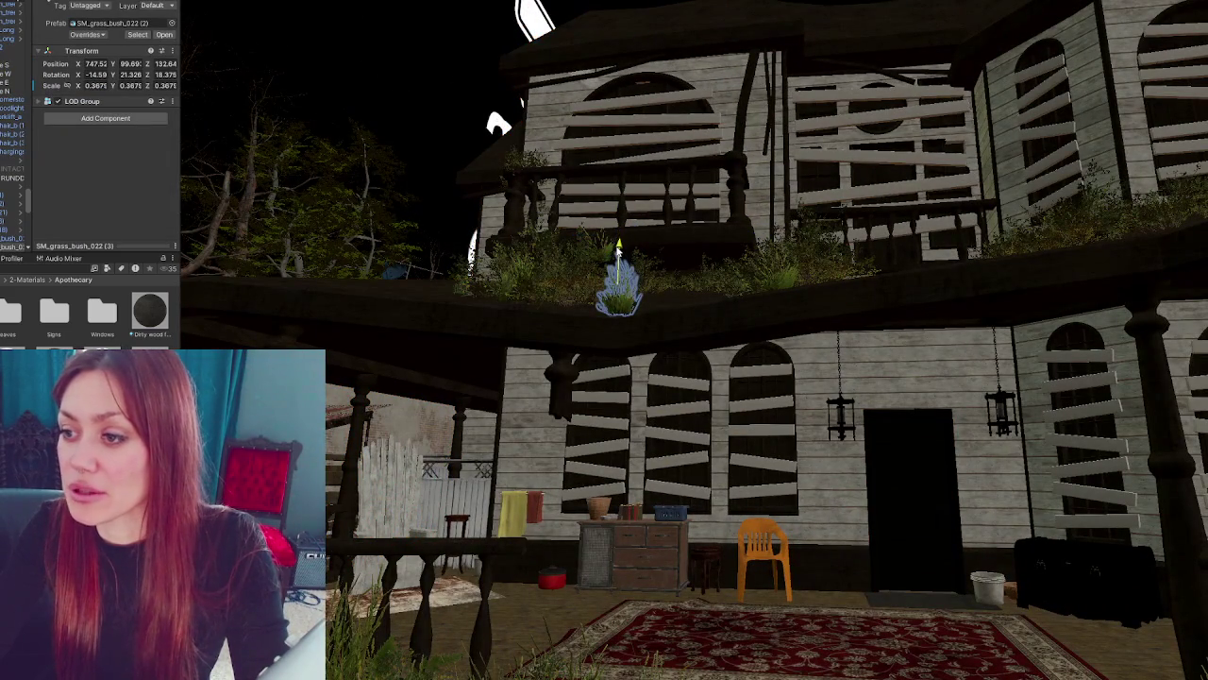
pyautogui.click(609, 258)
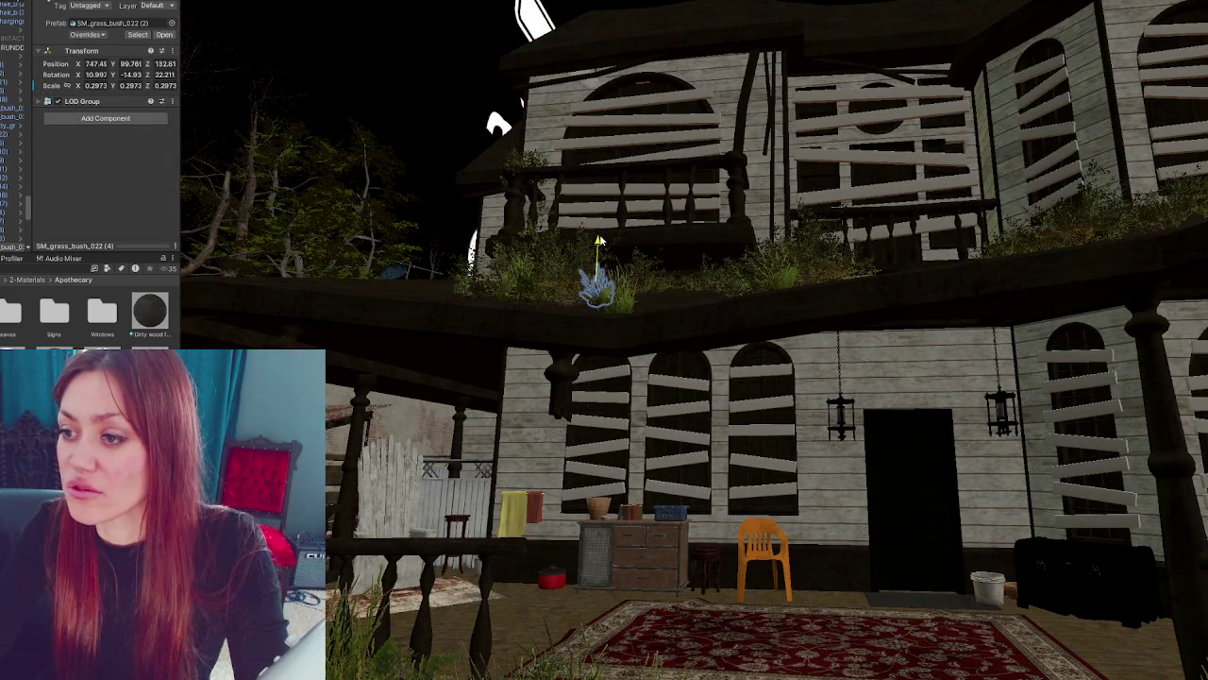
pyautogui.moveTo(596, 247); pyautogui.dragTo(596, 253)
# - Apply a stone-tile material to the porch roof and search the project for 'wood'
pyautogui.moveTo(660, 253)
pyautogui.mouseDown()
pyautogui.moveTo(793, 300)
pyautogui.moveTo(787, 248)
pyautogui.moveTo(783, 277)
pyautogui.mouseUp()
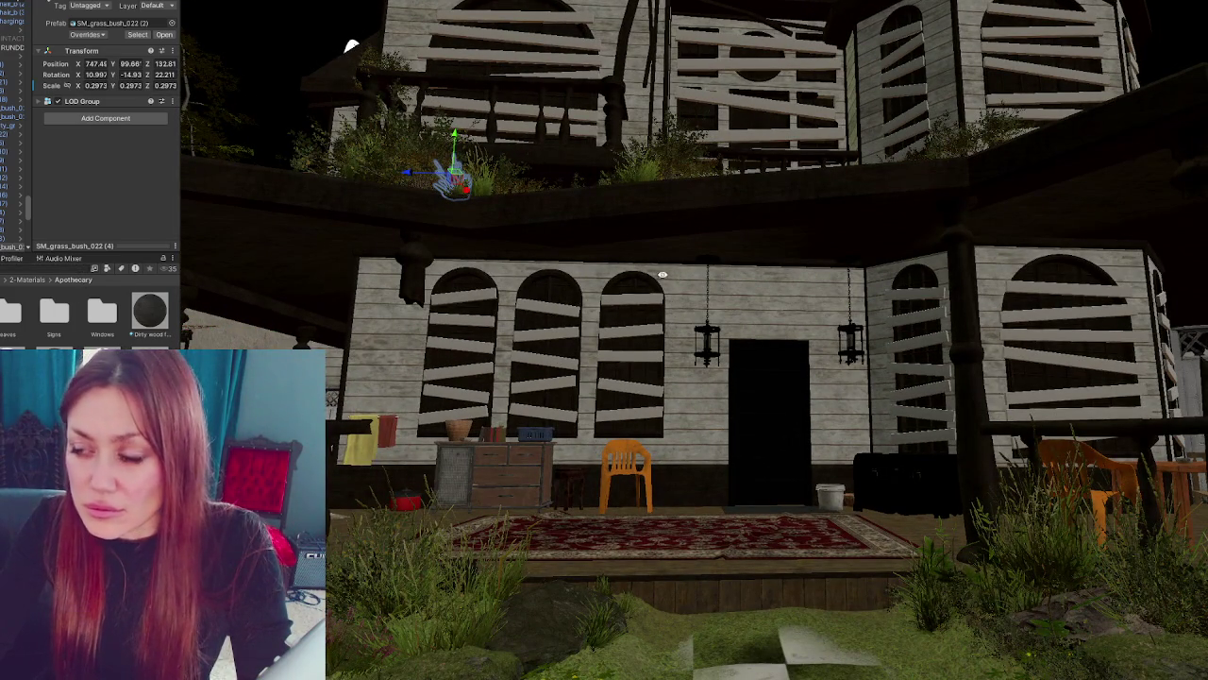
pyautogui.moveTo(567, 340); pyautogui.dragTo(586, 378)
pyautogui.moveTo(89, 354); pyautogui.dragTo(333, 382)
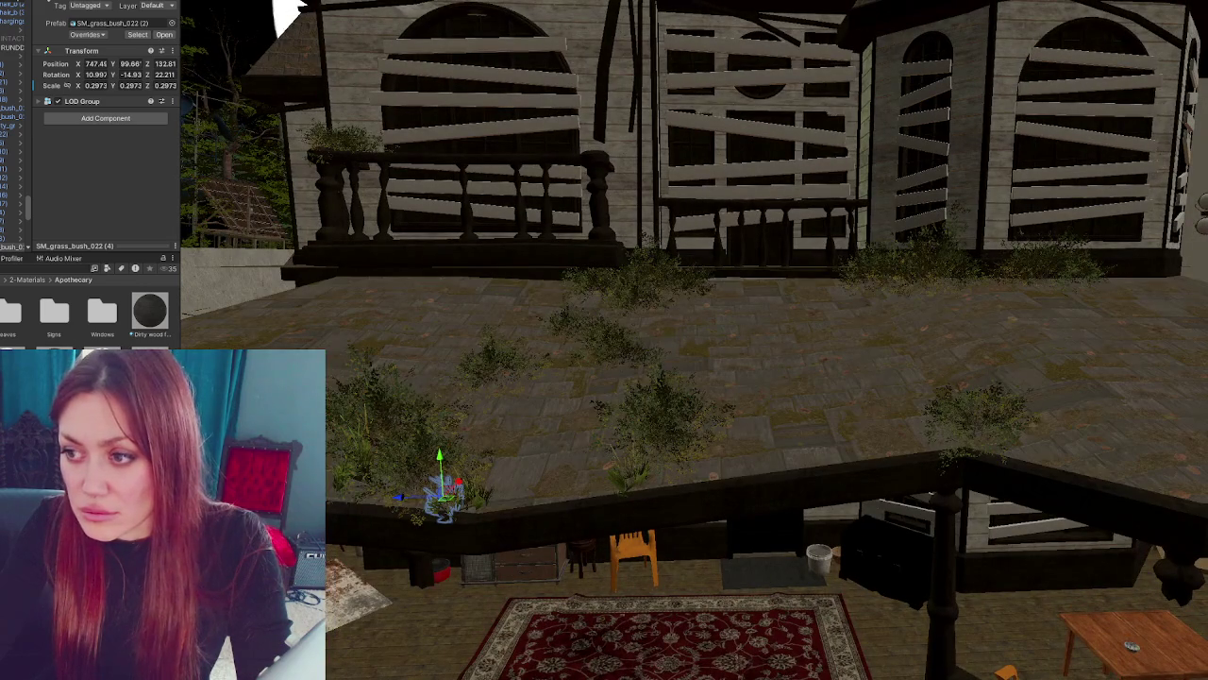
pyautogui.hotkey('ctrl', 'f')
pyautogui.write('wood')
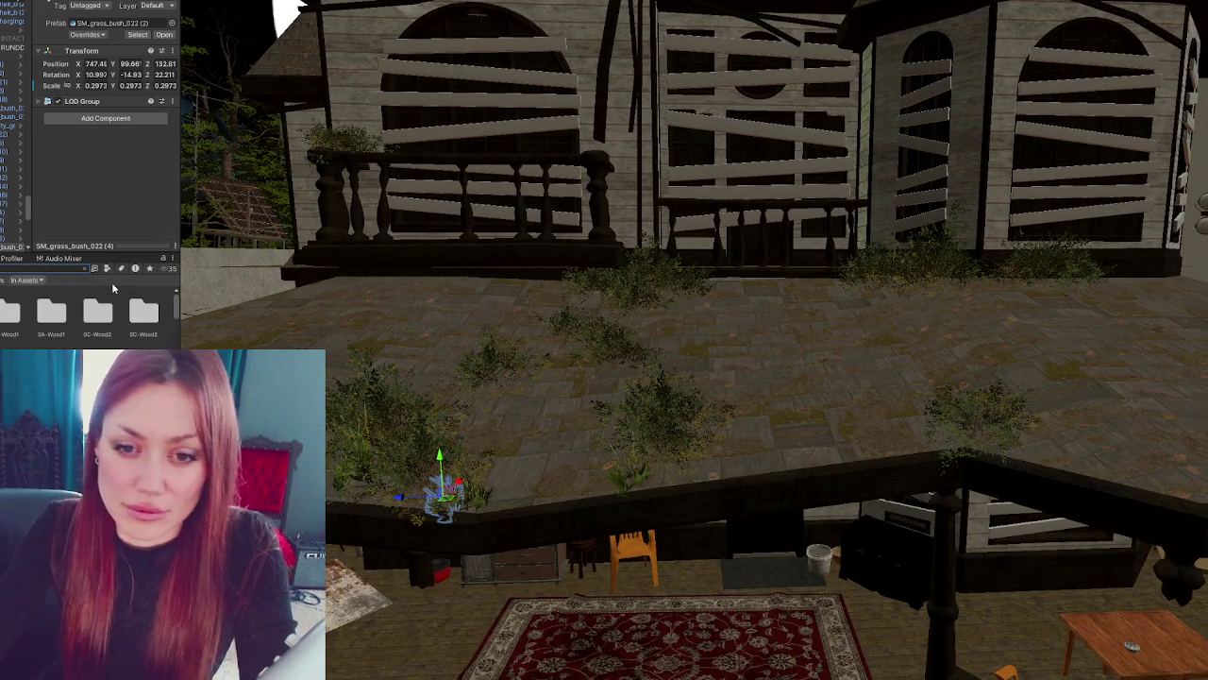
# - Filter the 'wood' results to materials, apply BurntWood to all the window boards, and select them
pyautogui.click(106, 269)
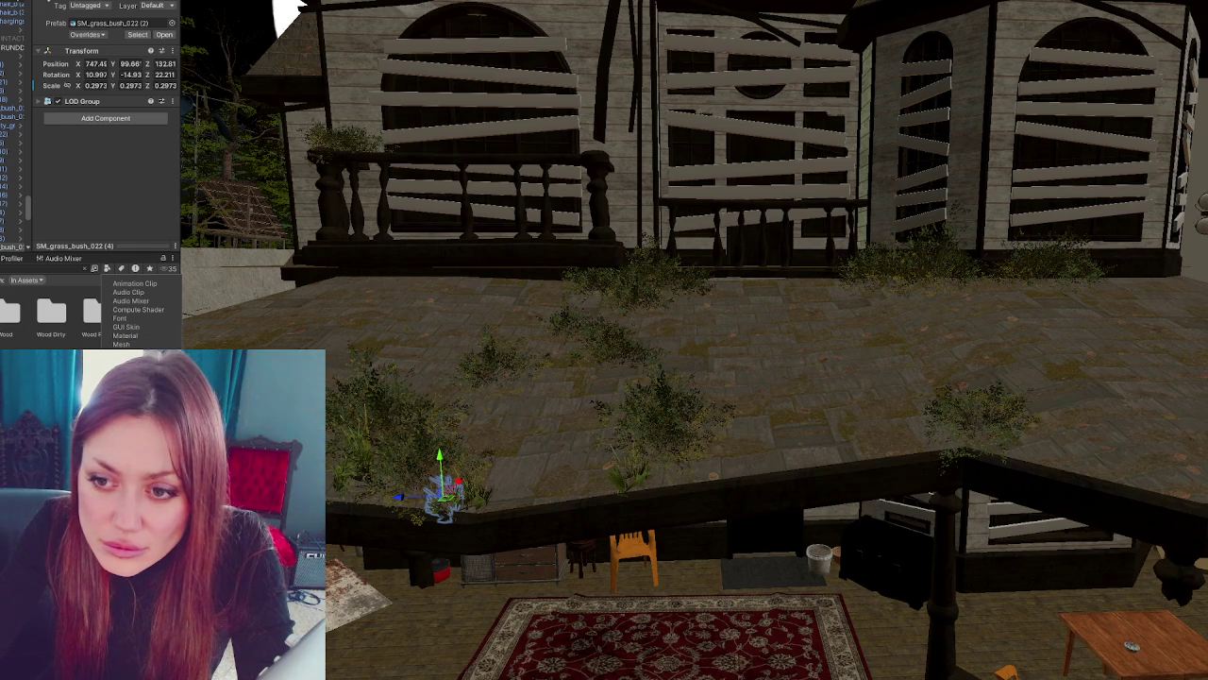
pyautogui.click(124, 335)
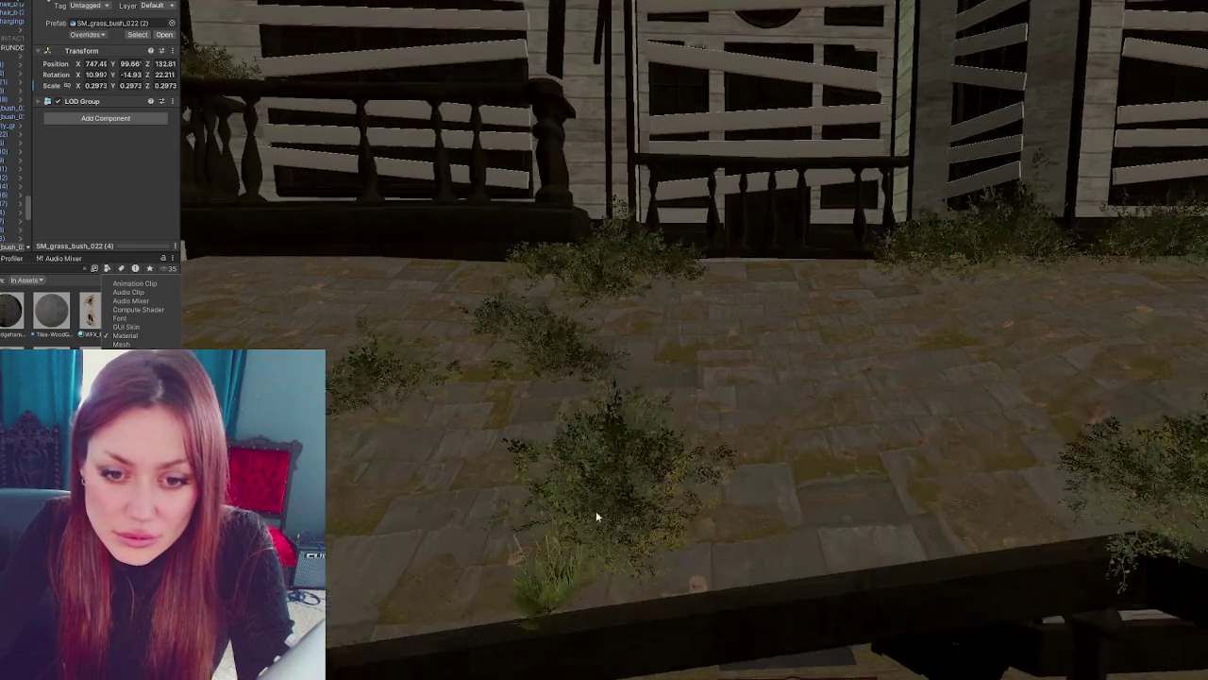
pyautogui.scroll(5, 603, 497)
pyautogui.scroll(5, 588, 333)
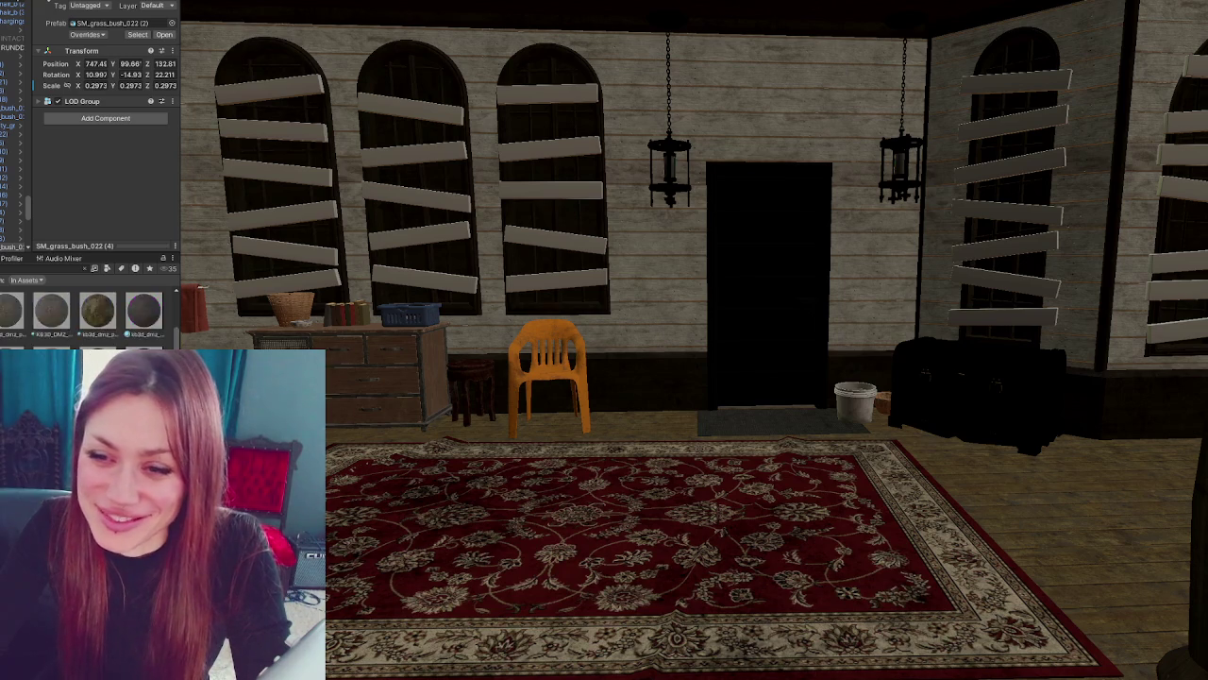
pyautogui.moveTo(97, 319); pyautogui.dragTo(434, 234)
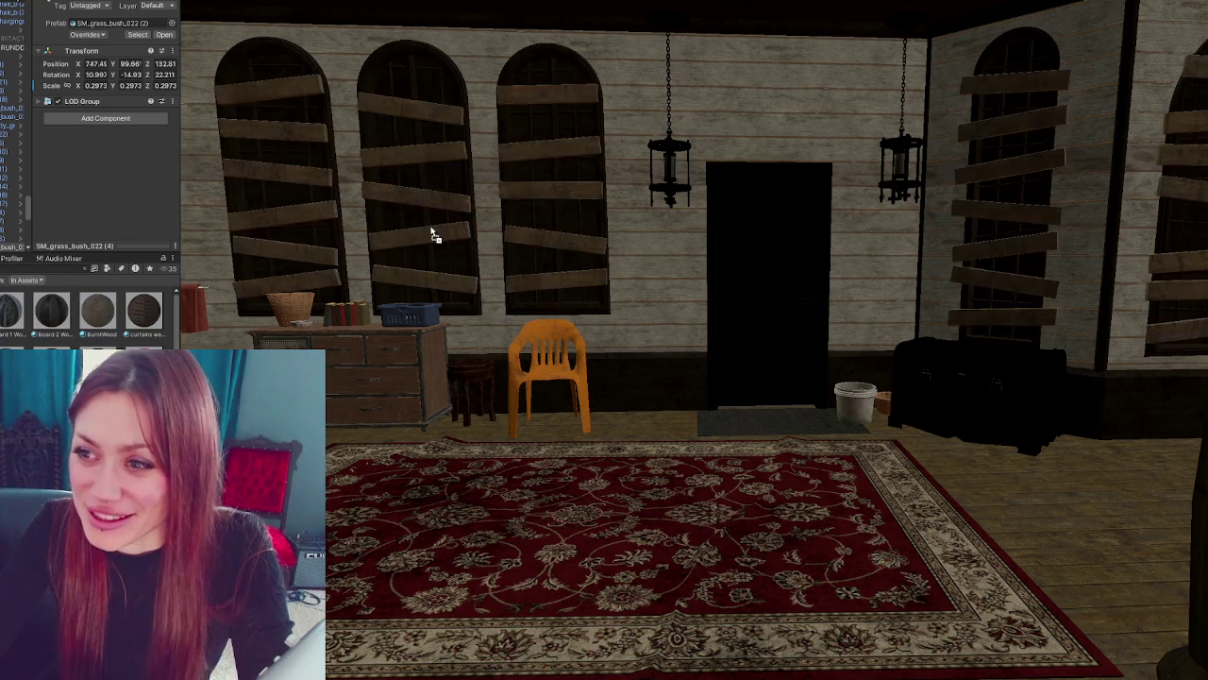
pyautogui.scroll(2, 429, 236)
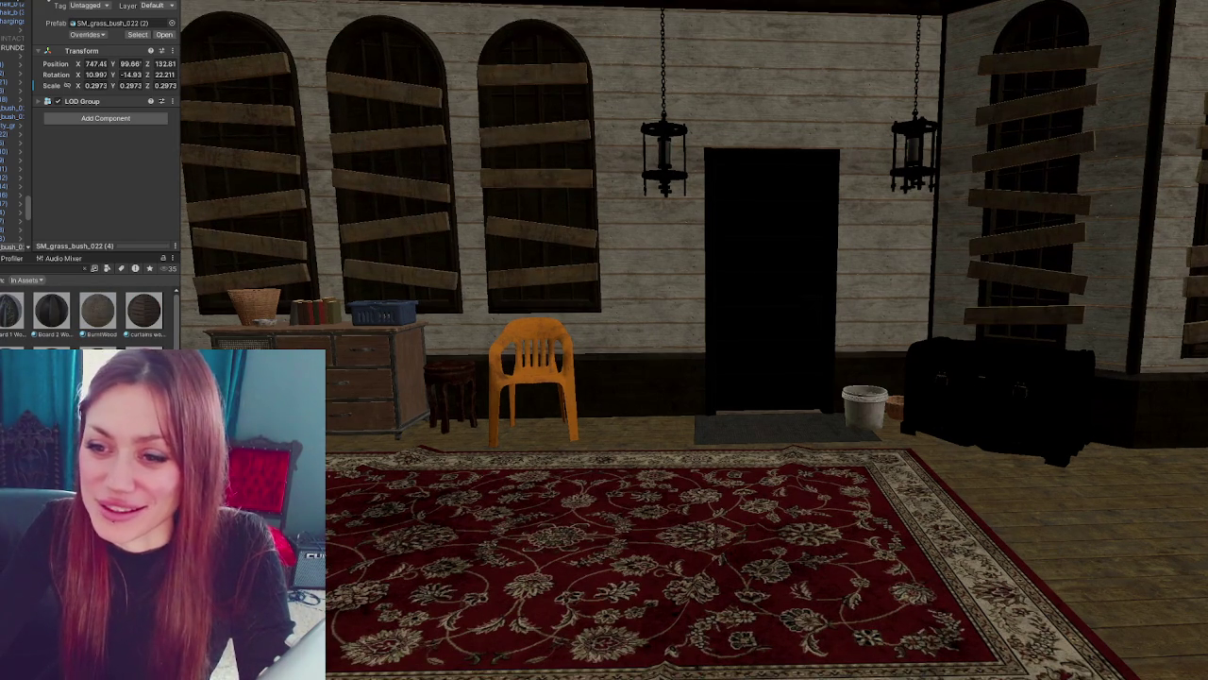
pyautogui.moveTo(377, 248); pyautogui.dragTo(428, 229)
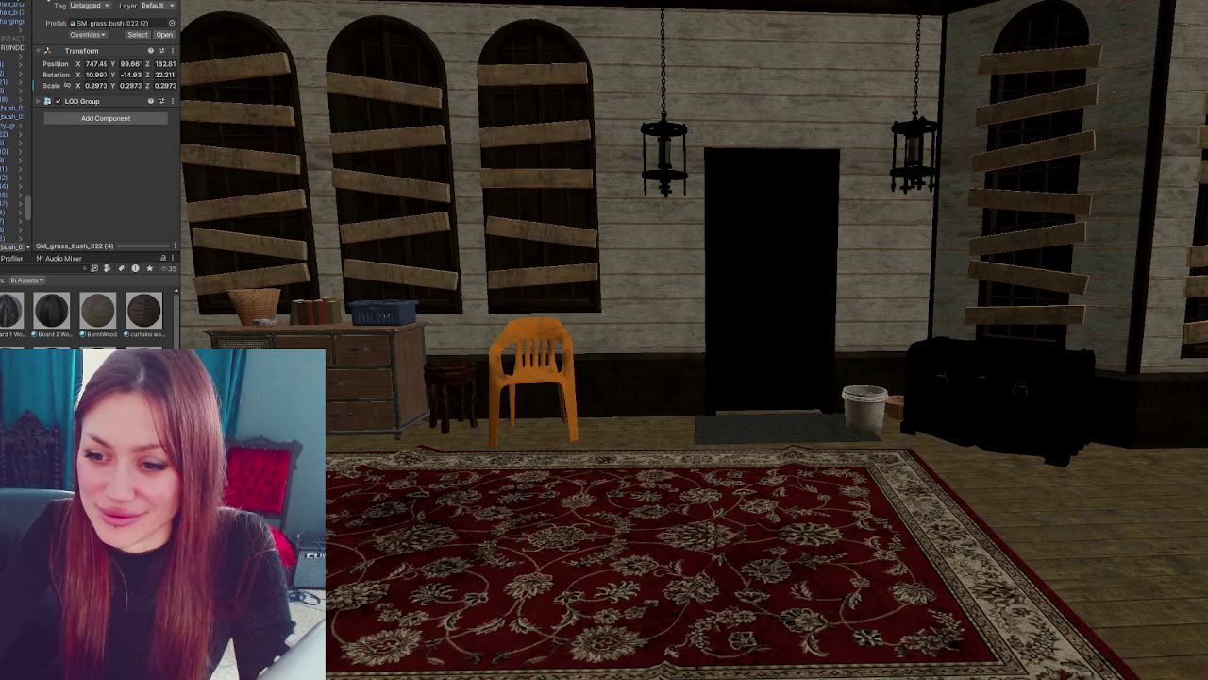
pyautogui.moveTo(261, 290)
pyautogui.mouseDown()
pyautogui.moveTo(362, 236)
pyautogui.moveTo(505, 247)
pyautogui.moveTo(318, 308)
pyautogui.mouseUp()
pyautogui.moveTo(175, 335)
pyautogui.mouseDown()
pyautogui.moveTo(315, 216)
pyautogui.moveTo(311, 224)
pyautogui.mouseUp()
pyautogui.click(311, 225)
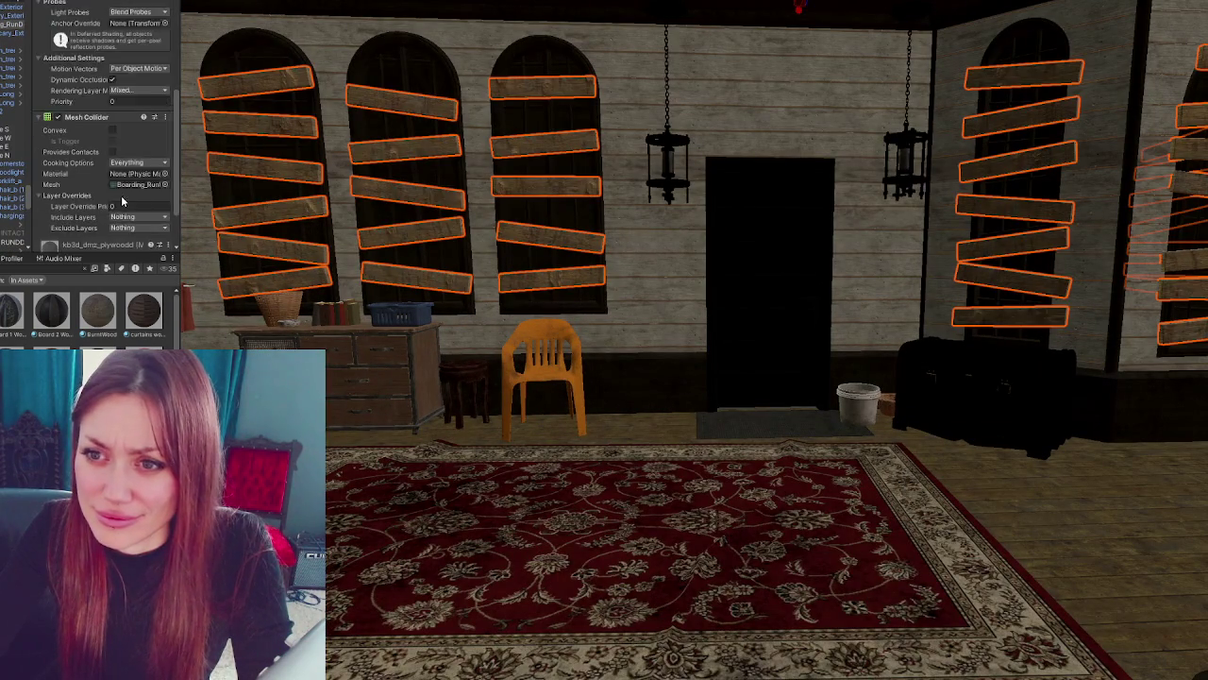
# - Set the window boards' plywood material Normal Map scale to 0.5
pyautogui.scroll(-3, 122, 200)
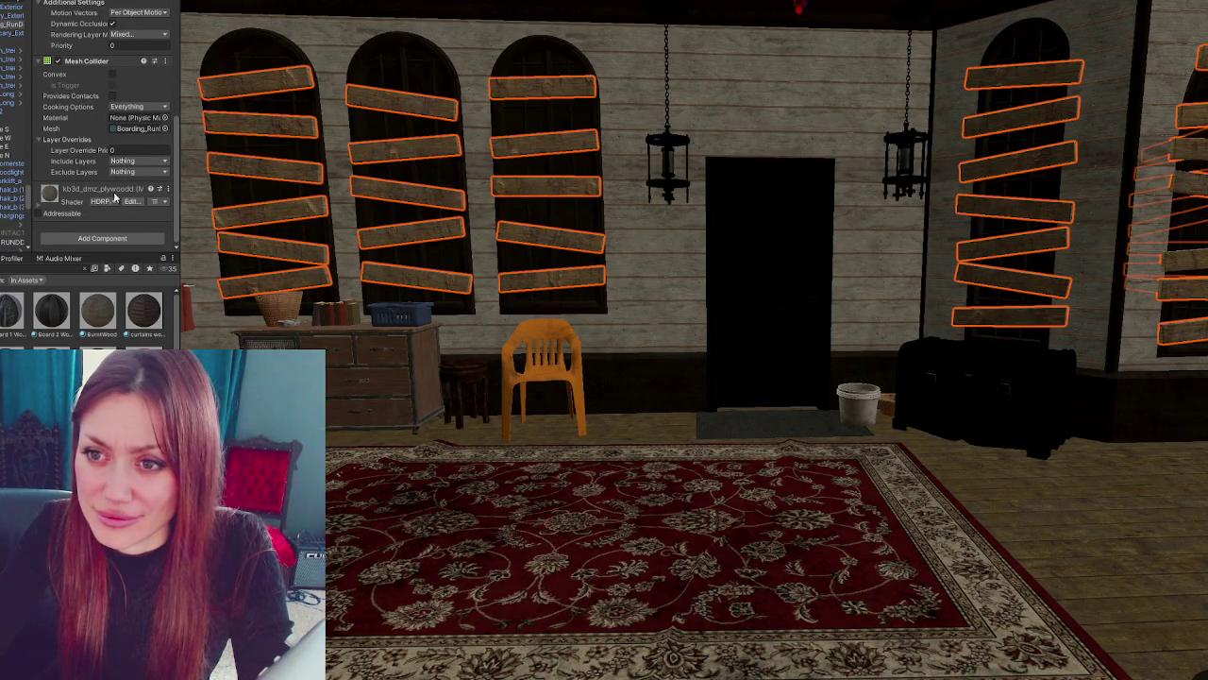
pyautogui.click(76, 202)
pyautogui.scroll(-10, 87, 213)
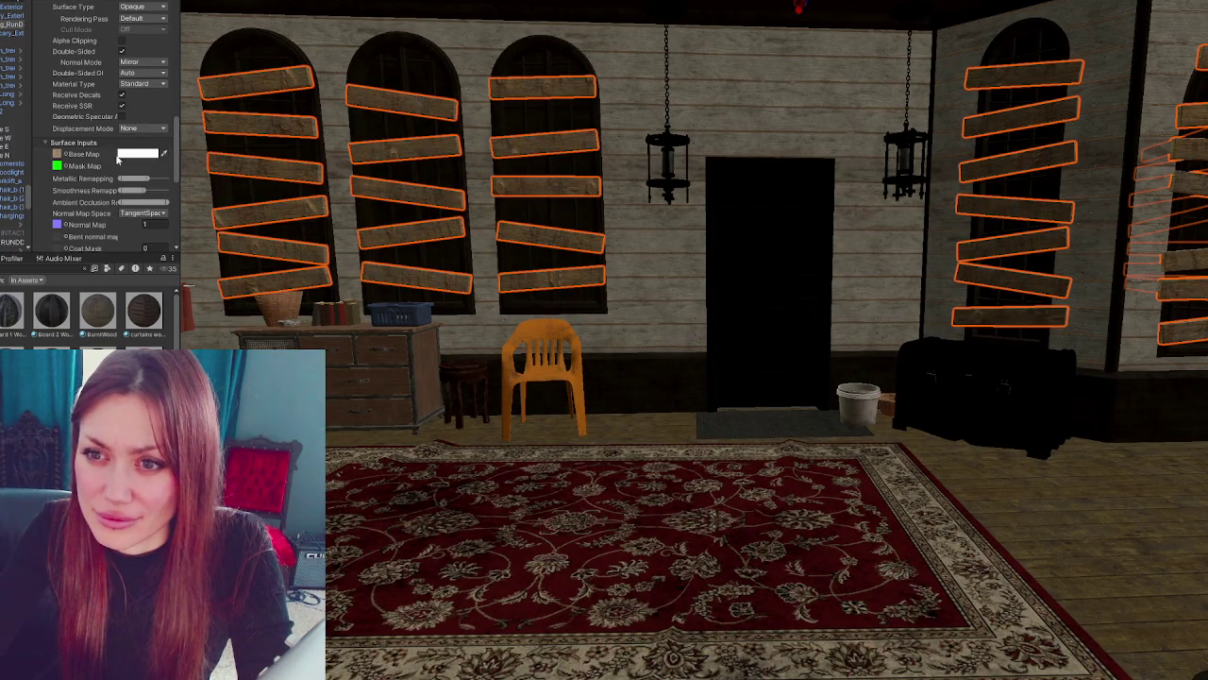
pyautogui.write('0.5')
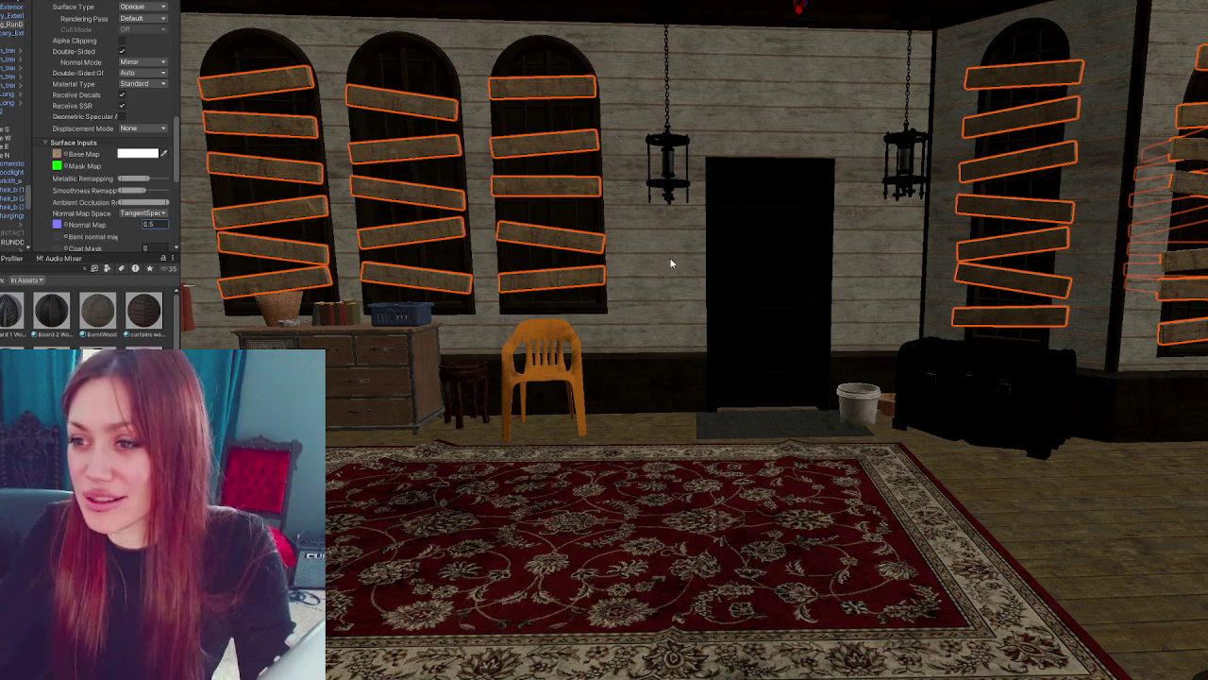
# - Return to the house exterior, clear the selection and select the porch-roof bush
pyautogui.scroll(-5, 773, 202)
pyautogui.moveTo(773, 208)
pyautogui.mouseDown()
pyautogui.moveTo(739, 272)
pyautogui.moveTo(764, 475)
pyautogui.moveTo(493, 453)
pyautogui.moveTo(459, 463)
pyautogui.moveTo(863, 404)
pyautogui.moveTo(803, 278)
pyautogui.moveTo(806, 303)
pyautogui.moveTo(570, 488)
pyautogui.moveTo(723, 421)
pyautogui.moveTo(971, 475)
pyautogui.moveTo(714, 463)
pyautogui.moveTo(569, 531)
pyautogui.moveTo(595, 527)
pyautogui.moveTo(626, 273)
pyautogui.moveTo(714, 236)
pyautogui.moveTo(707, 432)
pyautogui.moveTo(728, 379)
pyautogui.moveTo(702, 151)
pyautogui.moveTo(685, 353)
pyautogui.moveTo(723, 236)
pyautogui.moveTo(708, 217)
pyautogui.moveTo(676, 247)
pyautogui.moveTo(718, 253)
pyautogui.moveTo(626, 280)
pyautogui.moveTo(741, 285)
pyautogui.moveTo(736, 262)
pyautogui.moveTo(734, 327)
pyautogui.moveTo(642, 268)
pyautogui.moveTo(711, 265)
pyautogui.moveTo(512, 167)
pyautogui.moveTo(627, 184)
pyautogui.moveTo(647, 256)
pyautogui.moveTo(646, 415)
pyautogui.moveTo(682, 440)
pyautogui.moveTo(519, 387)
pyautogui.mouseUp()
pyautogui.click(570, 488)
pyautogui.click(513, 167)
pyautogui.click(641, 239)
pyautogui.click(519, 387)
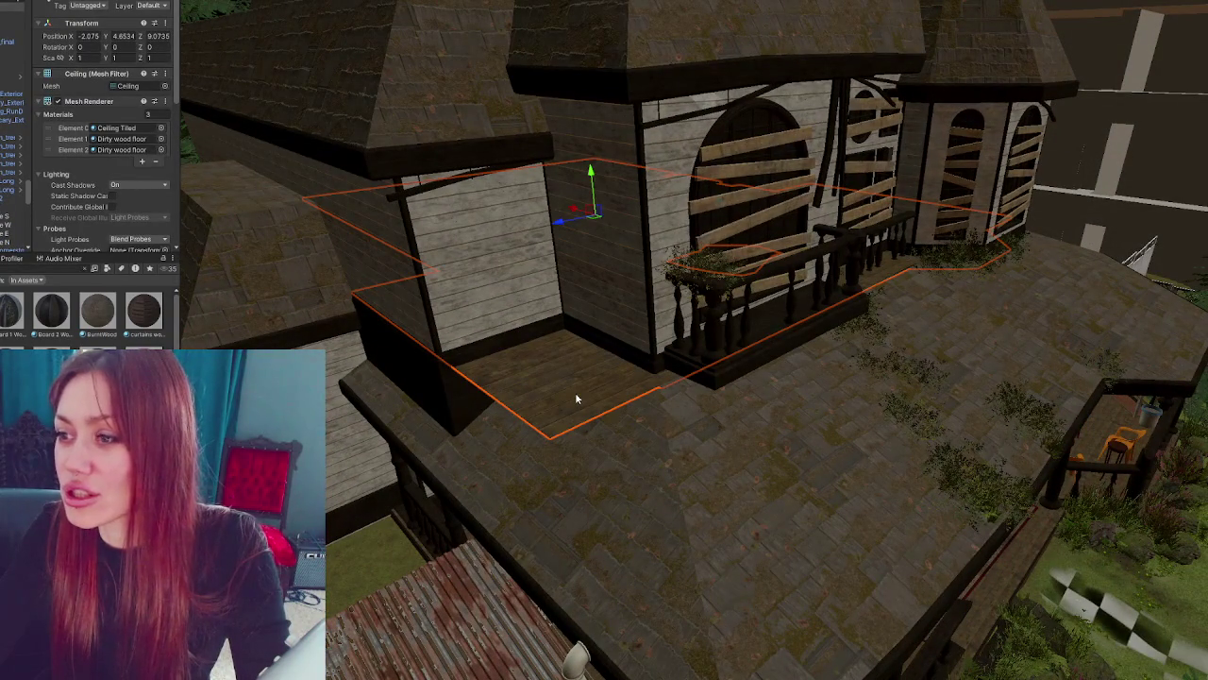
pyautogui.scroll(-3, 13, 170)
pyautogui.scroll(-5, 13, 142)
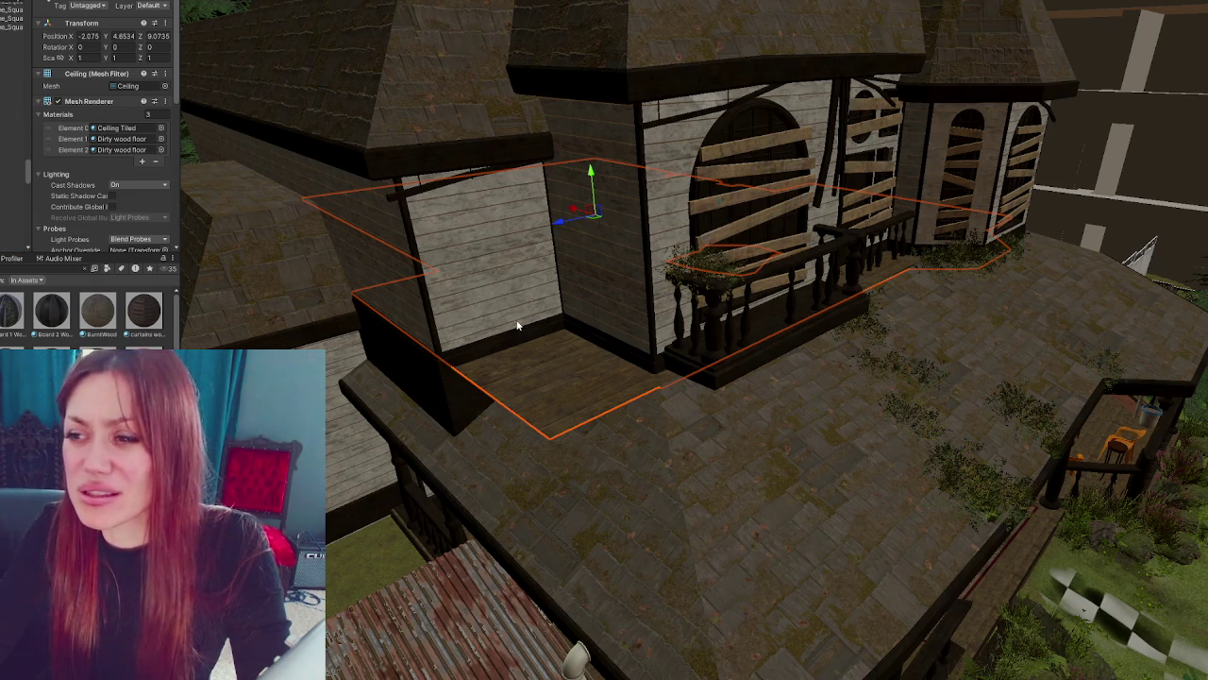
pyautogui.scroll(3, 19, 162)
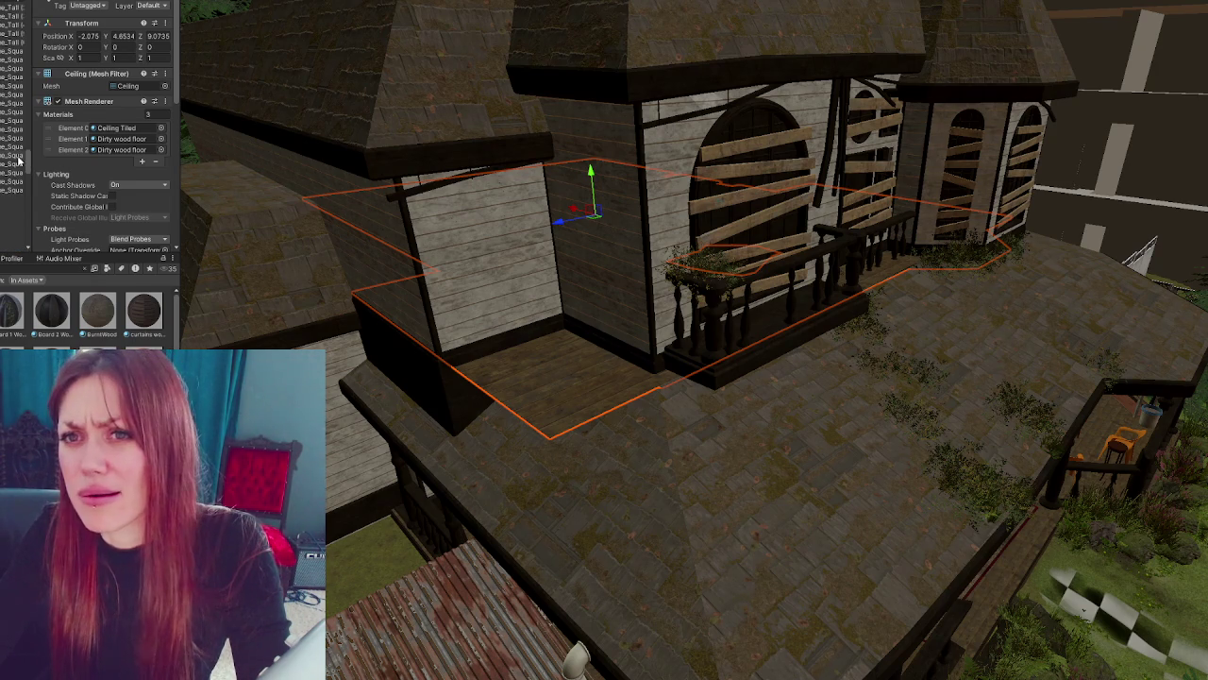
pyautogui.press('f')
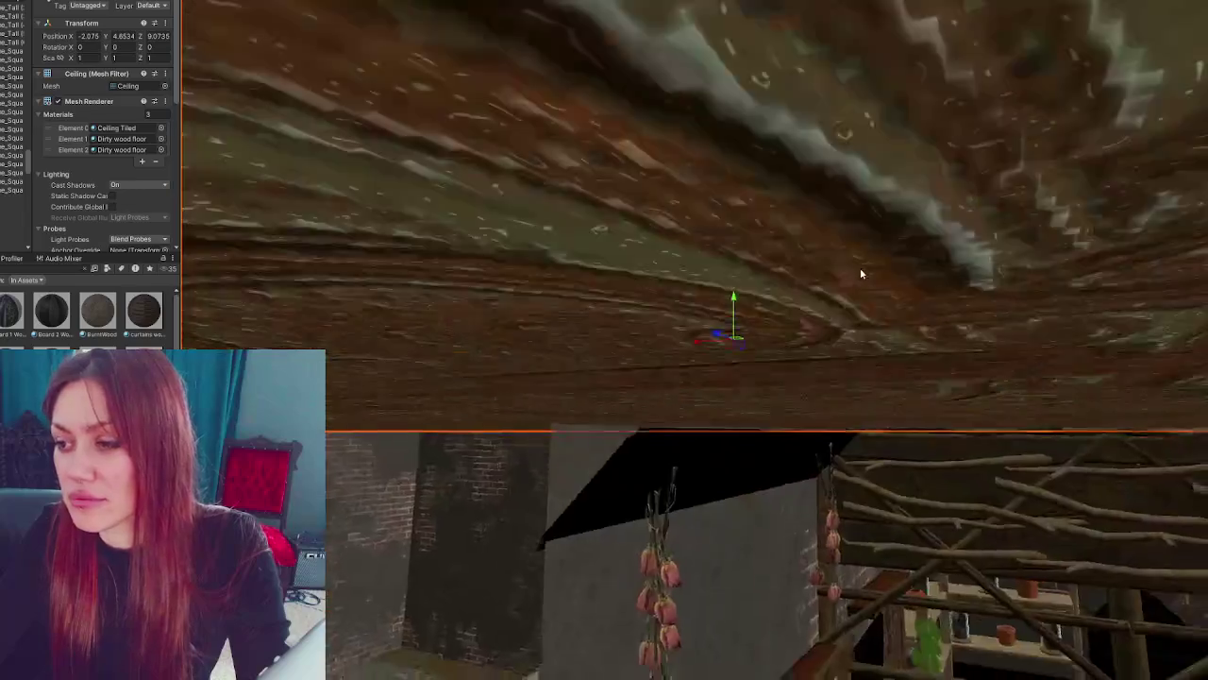
pyautogui.moveTo(860, 274)
pyautogui.mouseDown()
pyautogui.moveTo(827, 295)
pyautogui.moveTo(612, 254)
pyautogui.moveTo(703, 281)
pyautogui.mouseUp()
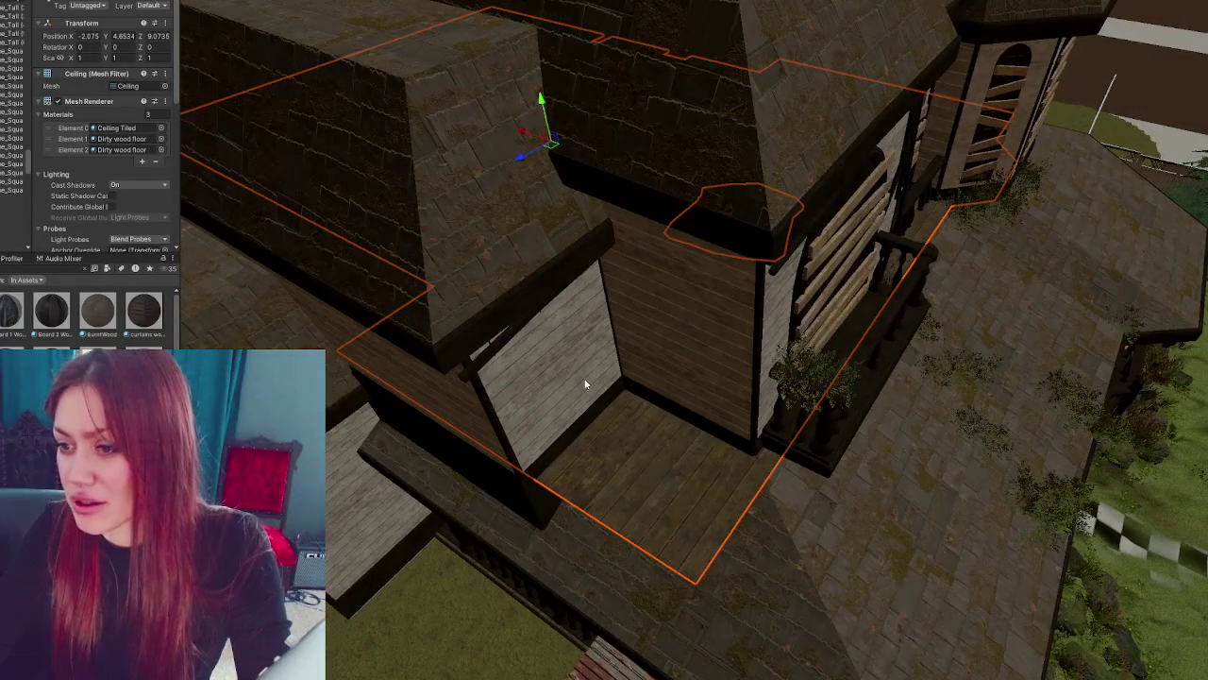
pyautogui.moveTo(766, 390)
pyautogui.mouseDown()
pyautogui.moveTo(666, 138)
pyautogui.moveTo(696, 426)
pyautogui.moveTo(586, 321)
pyautogui.moveTo(578, 226)
pyautogui.moveTo(681, 327)
pyautogui.moveTo(626, 340)
pyautogui.moveTo(887, 369)
pyautogui.moveTo(679, 307)
pyautogui.moveTo(690, 387)
pyautogui.moveTo(560, 178)
pyautogui.moveTo(661, 315)
pyautogui.moveTo(413, 216)
pyautogui.mouseUp()
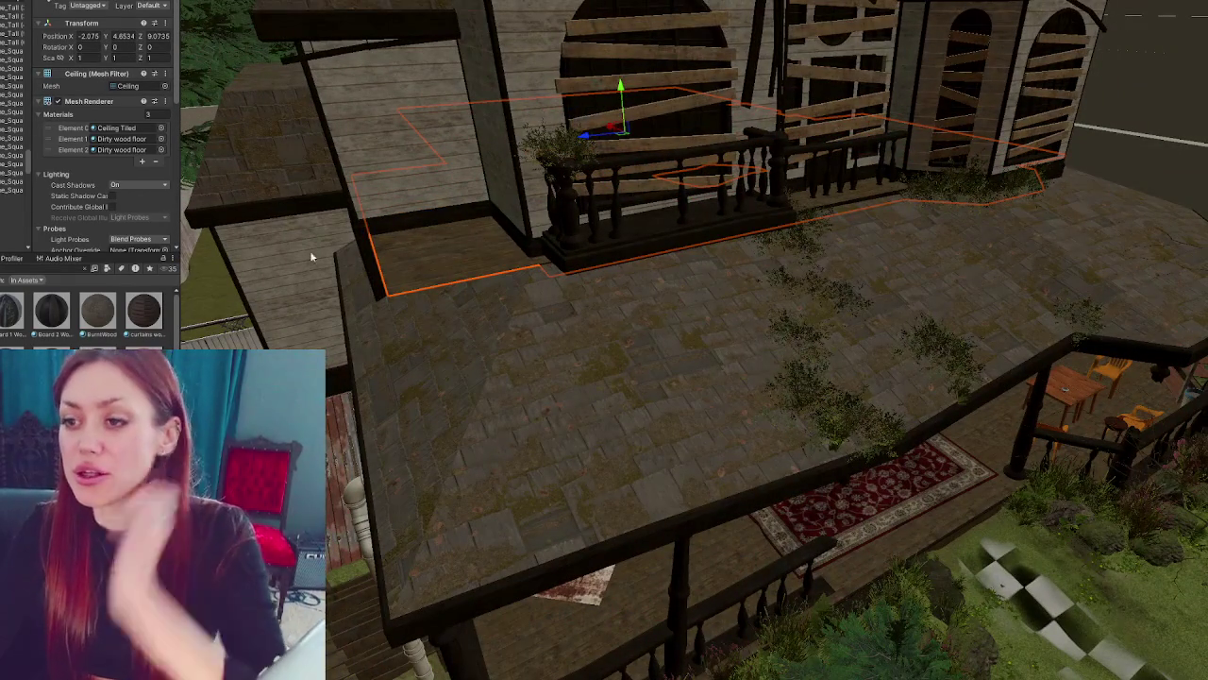
pyautogui.moveTo(526, 192)
pyautogui.mouseDown()
pyautogui.moveTo(604, 245)
pyautogui.moveTo(567, 217)
pyautogui.moveTo(703, 352)
pyautogui.moveTo(658, 345)
pyautogui.moveTo(676, 248)
pyautogui.moveTo(622, 265)
pyautogui.moveTo(785, 245)
pyautogui.moveTo(779, 211)
pyautogui.moveTo(695, 150)
pyautogui.moveTo(730, 394)
pyautogui.moveTo(739, 368)
pyautogui.moveTo(903, 349)
pyautogui.moveTo(844, 331)
pyautogui.moveTo(823, 349)
pyautogui.moveTo(840, 352)
pyautogui.mouseUp()
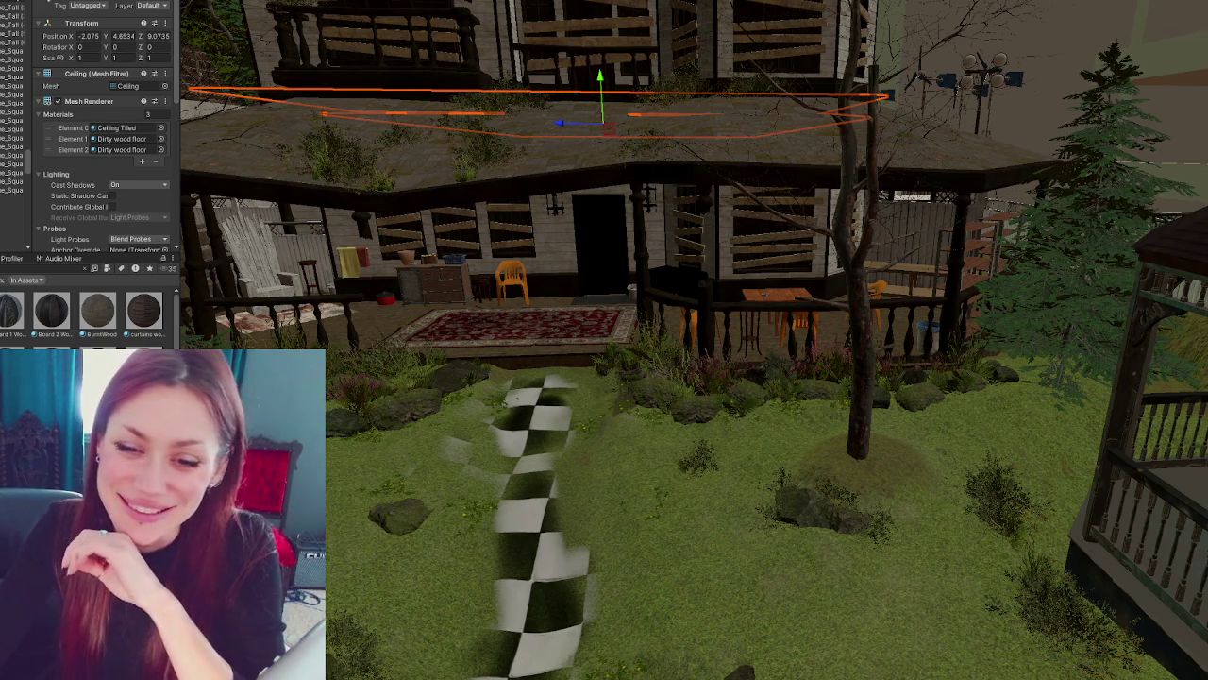
pyautogui.moveTo(641, 358)
pyautogui.mouseDown()
pyautogui.moveTo(635, 384)
pyautogui.moveTo(707, 418)
pyautogui.moveTo(647, 377)
pyautogui.moveTo(592, 453)
pyautogui.moveTo(431, 453)
pyautogui.moveTo(631, 593)
pyautogui.moveTo(582, 355)
pyautogui.mouseUp()
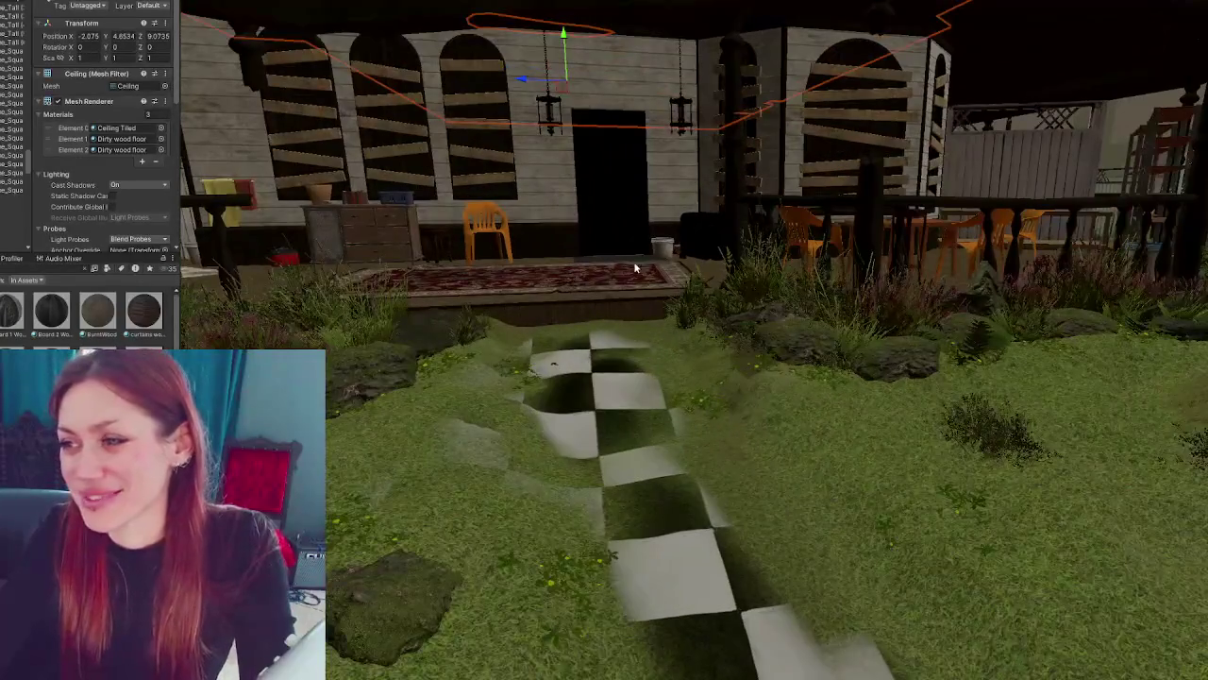
pyautogui.click(665, 250)
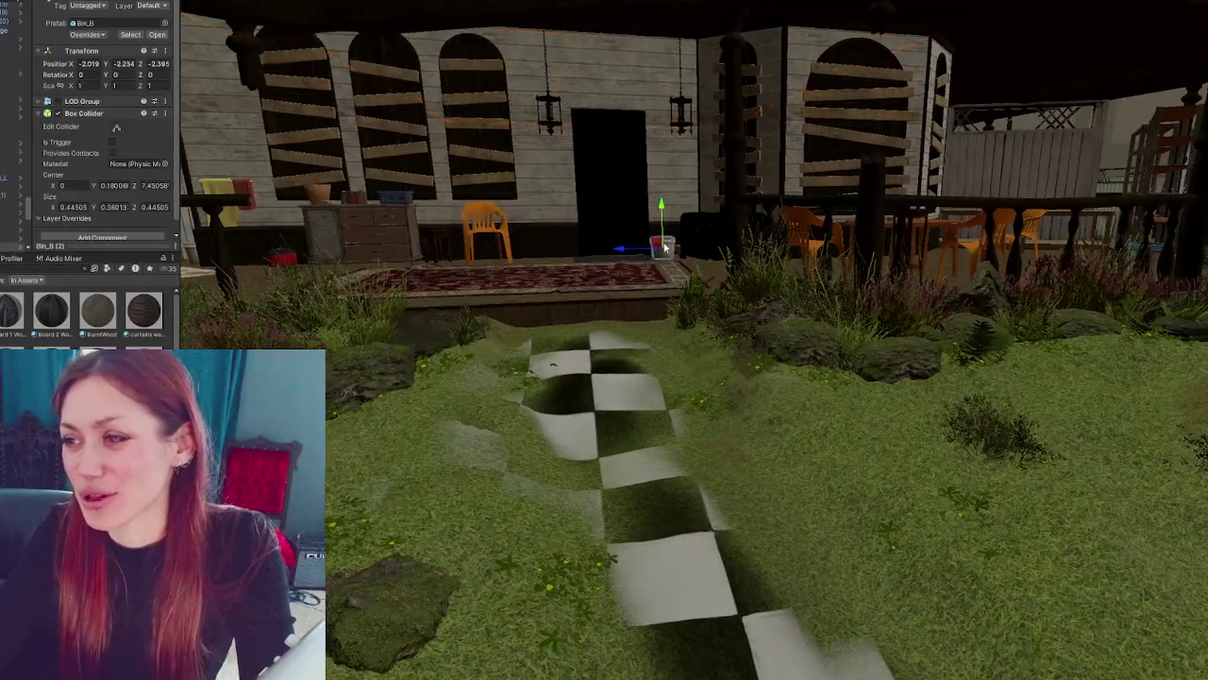
# - Frame Bin_B and nudge it slightly along its Z axis
pyautogui.press('f')
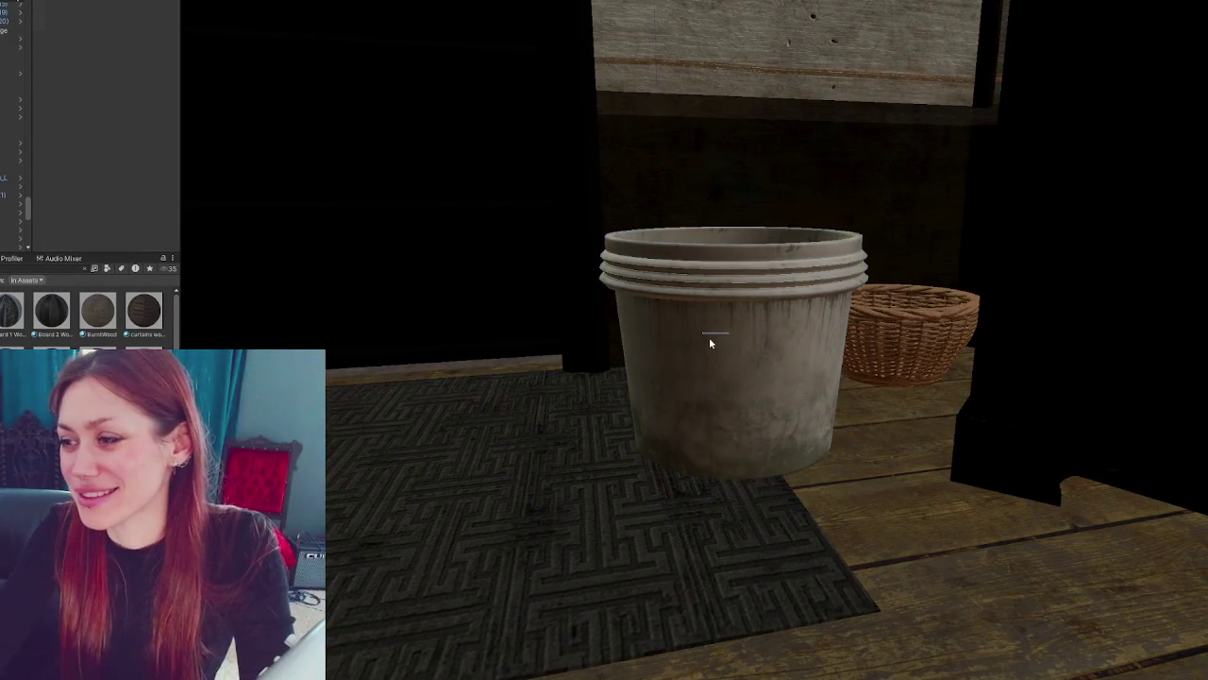
pyautogui.moveTo(694, 341); pyautogui.dragTo(753, 343)
pyautogui.scroll(-10, 722, 348)
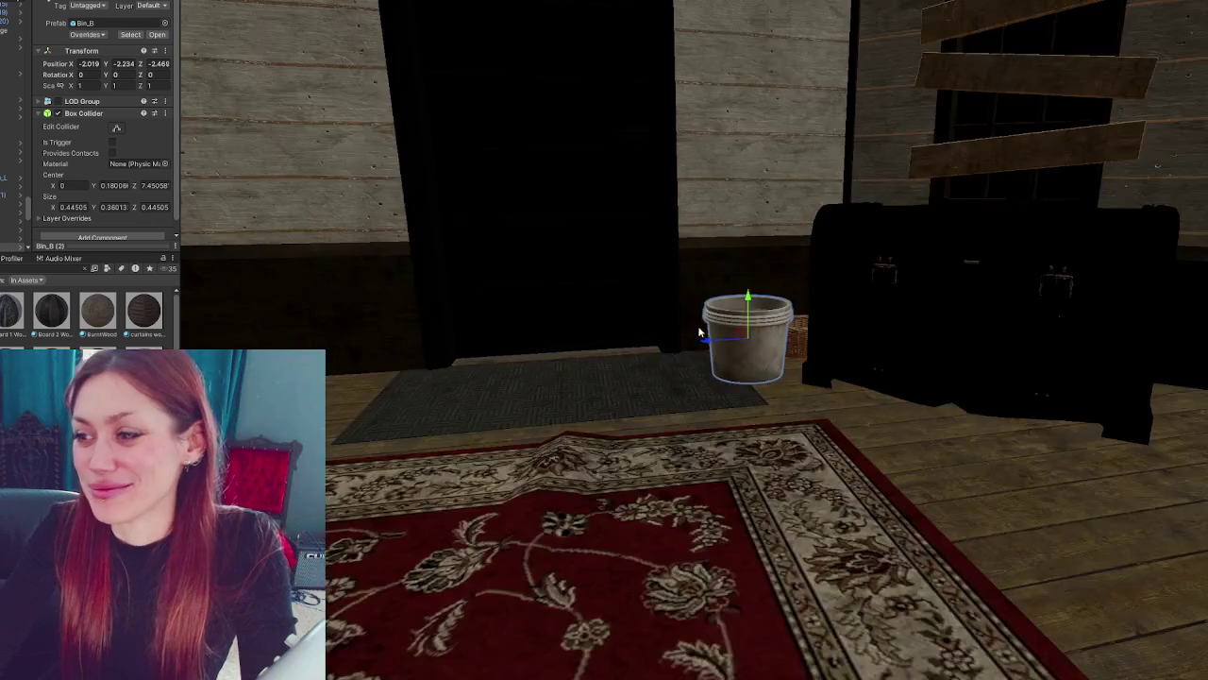
pyautogui.scroll(-5, 104, 141)
pyautogui.scroll(-10, 566, 479)
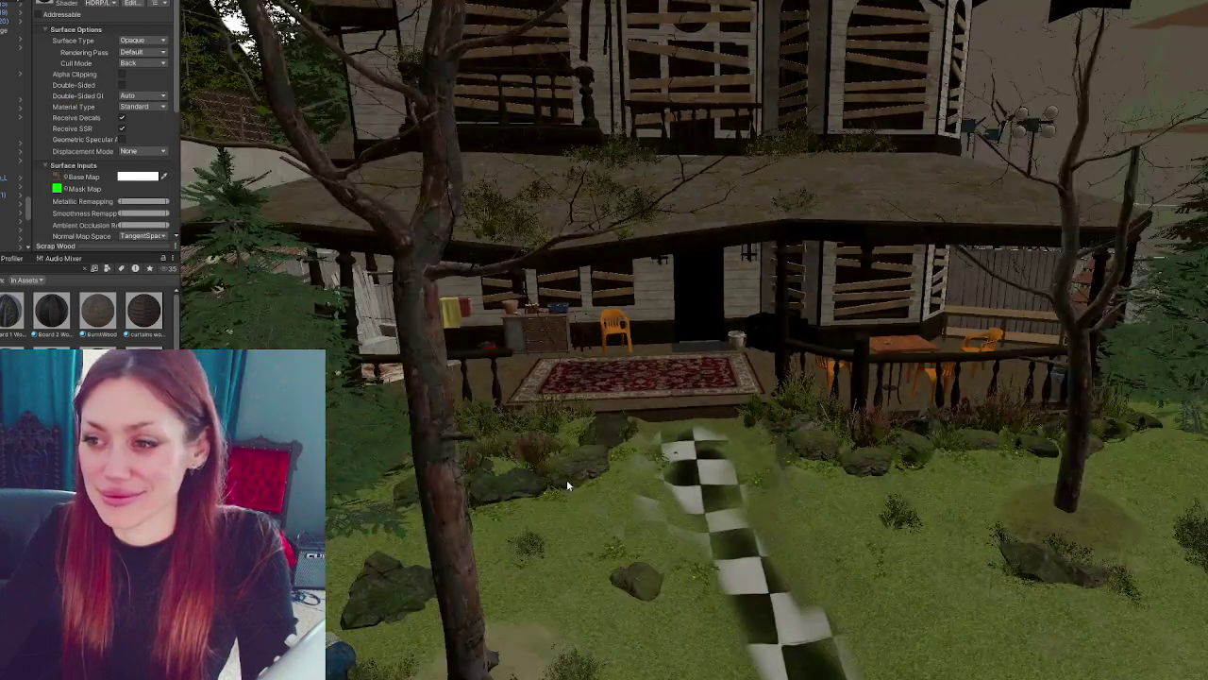
# - Orbit around the house and yard, ending in a top-down view over the house
pyautogui.moveTo(566, 478)
pyautogui.mouseDown()
pyautogui.moveTo(771, 491)
pyautogui.moveTo(758, 481)
pyautogui.mouseUp()
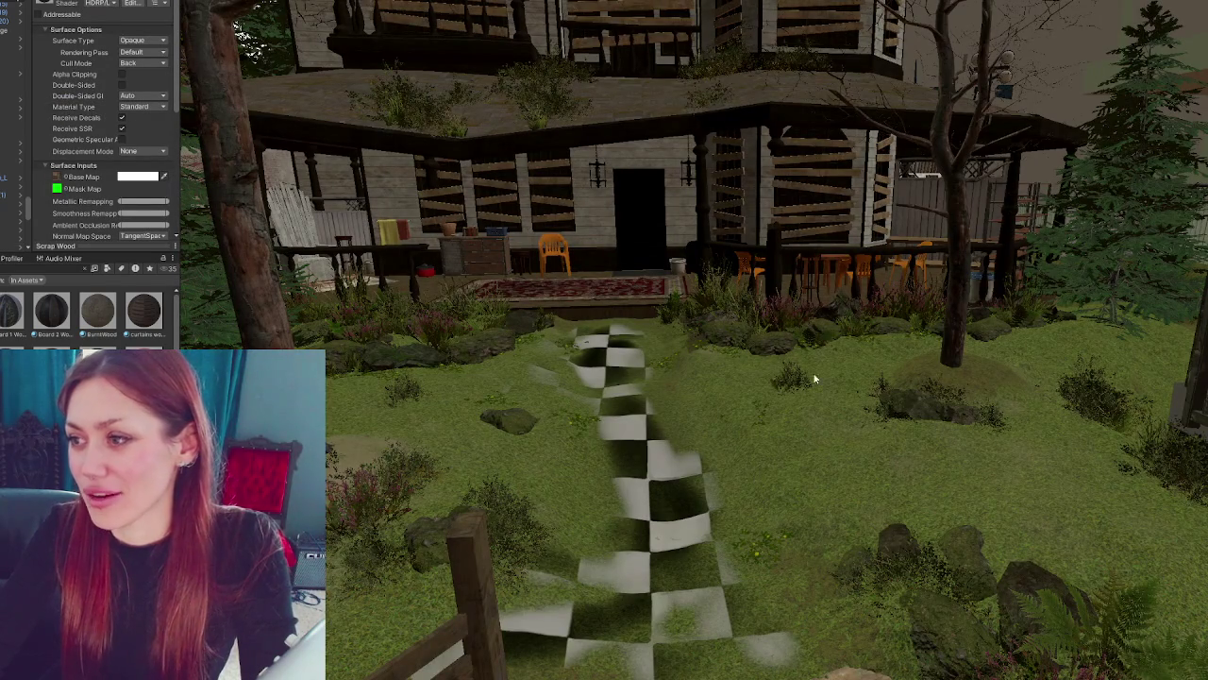
pyautogui.scroll(-4, 374, 273)
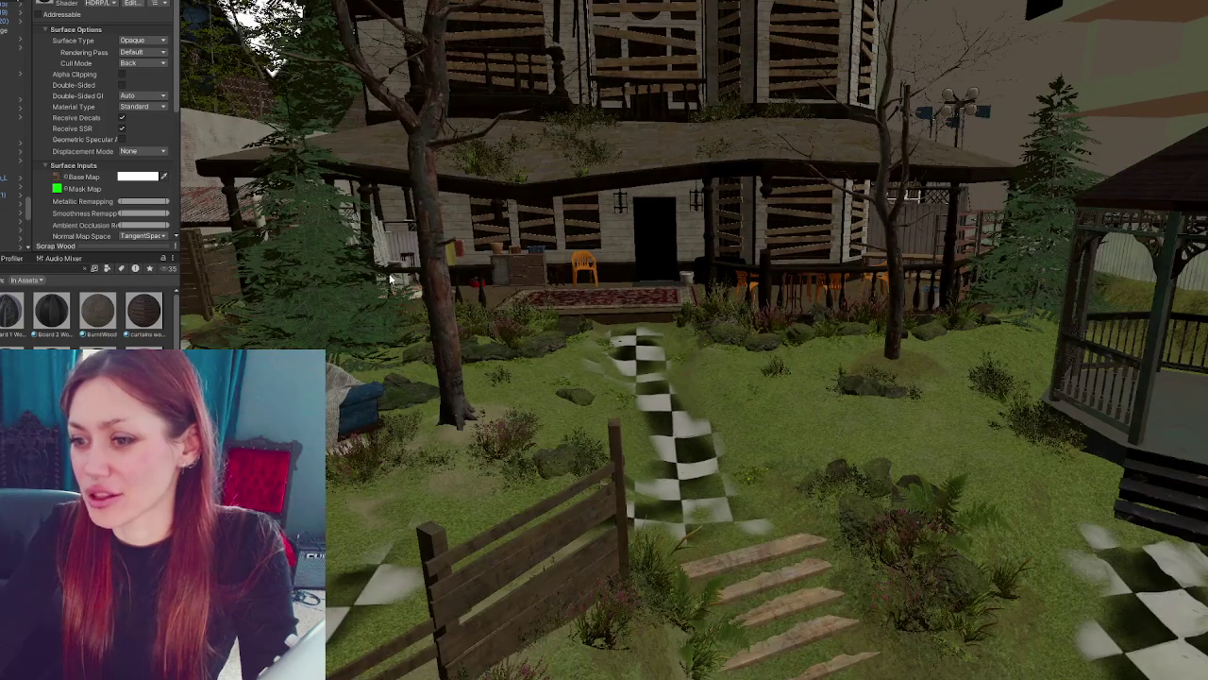
pyautogui.scroll(-3, 435, 332)
pyautogui.moveTo(445, 333); pyautogui.dragTo(647, 304)
pyautogui.scroll(2, 646, 303)
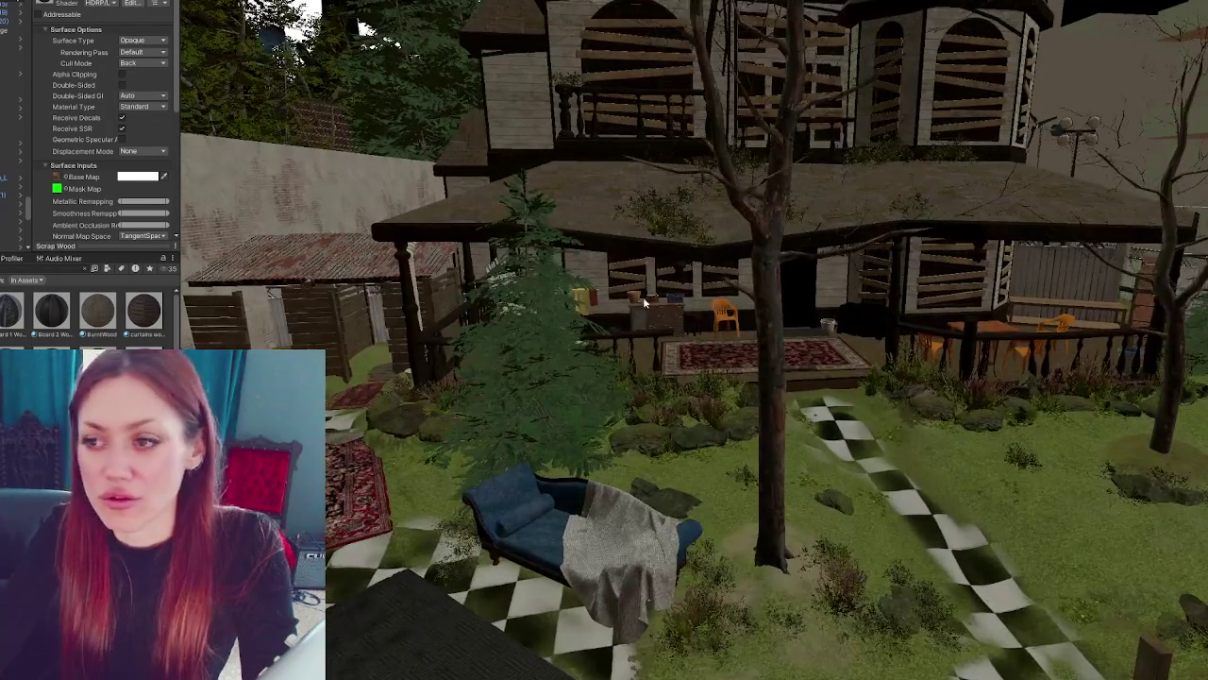
pyautogui.moveTo(712, 347)
pyautogui.mouseDown()
pyautogui.moveTo(972, 399)
pyautogui.moveTo(734, 392)
pyautogui.moveTo(834, 311)
pyautogui.moveTo(536, 262)
pyautogui.moveTo(675, 333)
pyautogui.moveTo(690, 329)
pyautogui.mouseUp()
pyautogui.moveTo(345, 246)
pyautogui.mouseDown()
pyautogui.moveTo(791, 187)
pyautogui.moveTo(623, 231)
pyautogui.moveTo(436, 240)
pyautogui.moveTo(449, 211)
pyautogui.mouseUp()
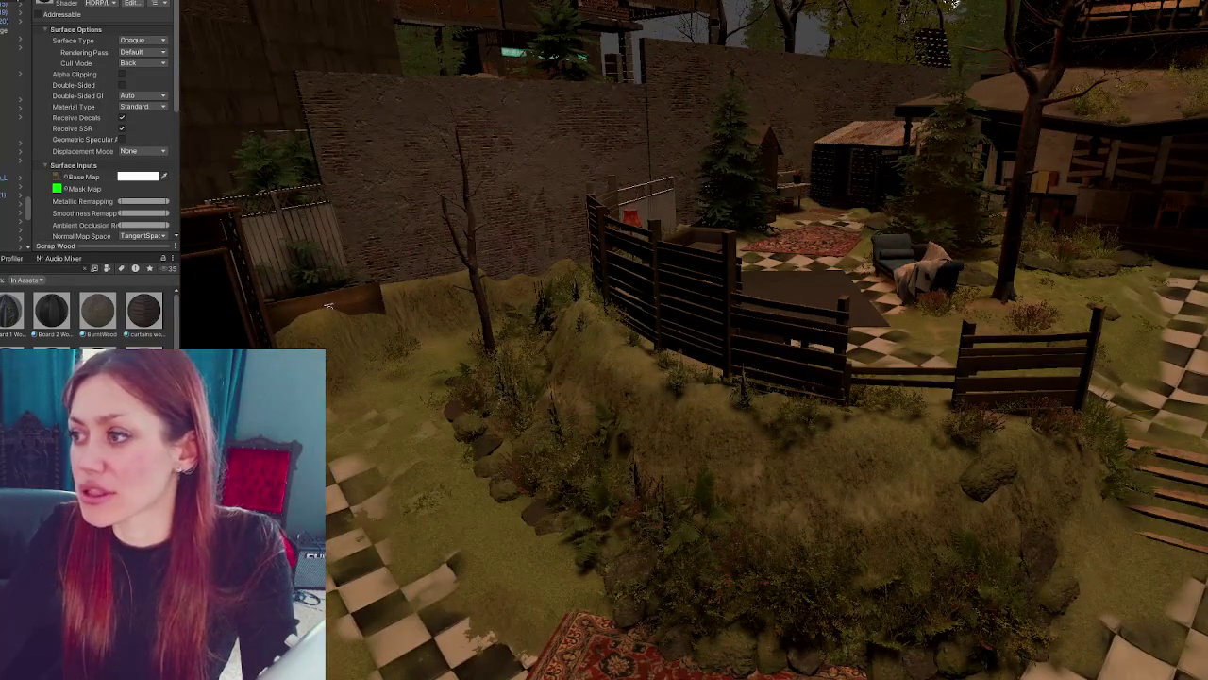
pyautogui.moveTo(878, 140); pyautogui.dragTo(855, 384)
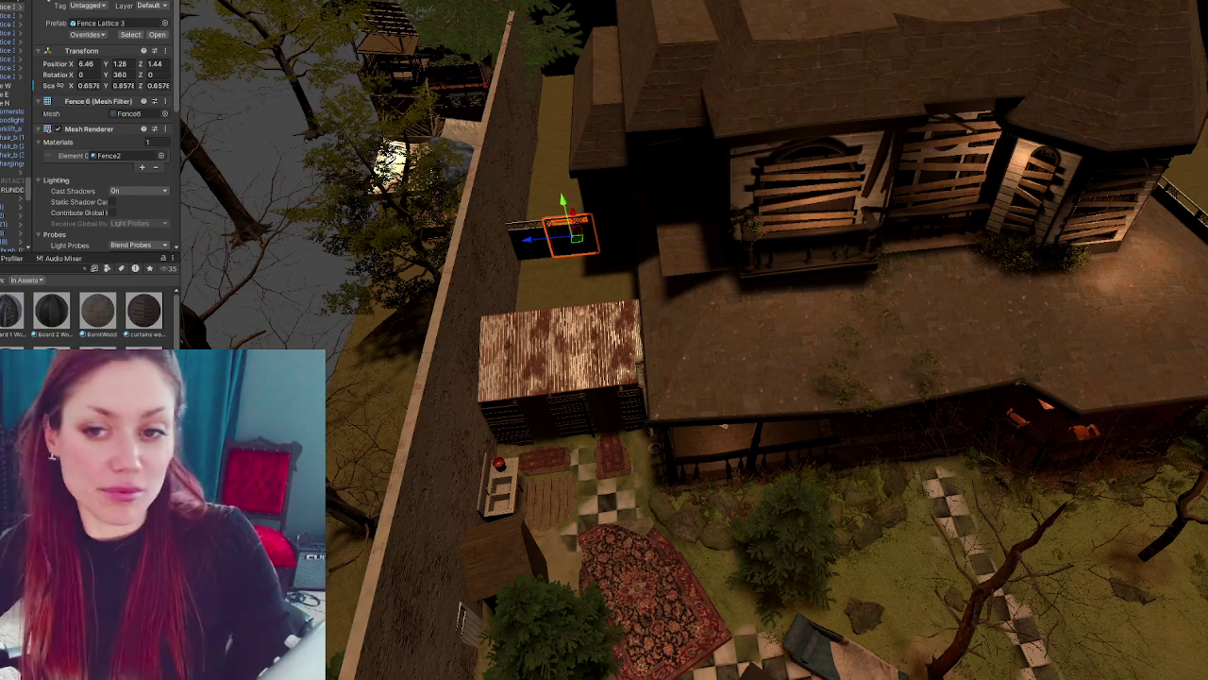
pyautogui.moveTo(581, 402); pyautogui.dragTo(578, 253)
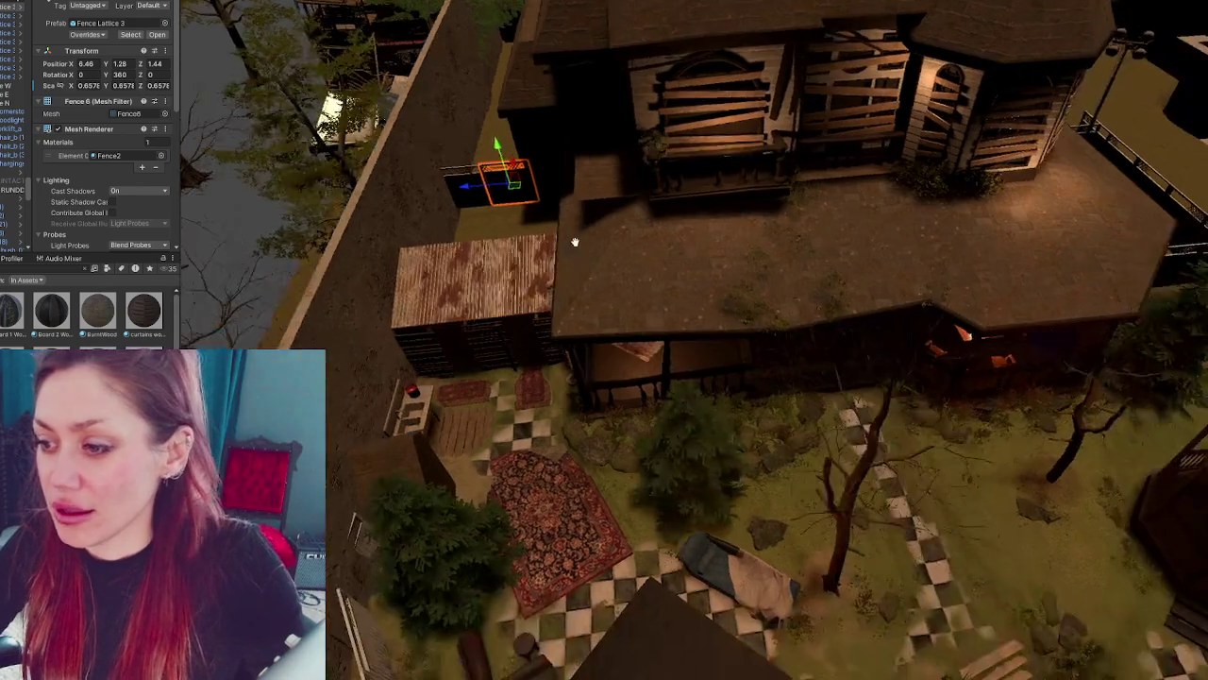
# - Select the terrain by the fence and try texture painting with a larger brush, undoing the patch
pyautogui.press('f')
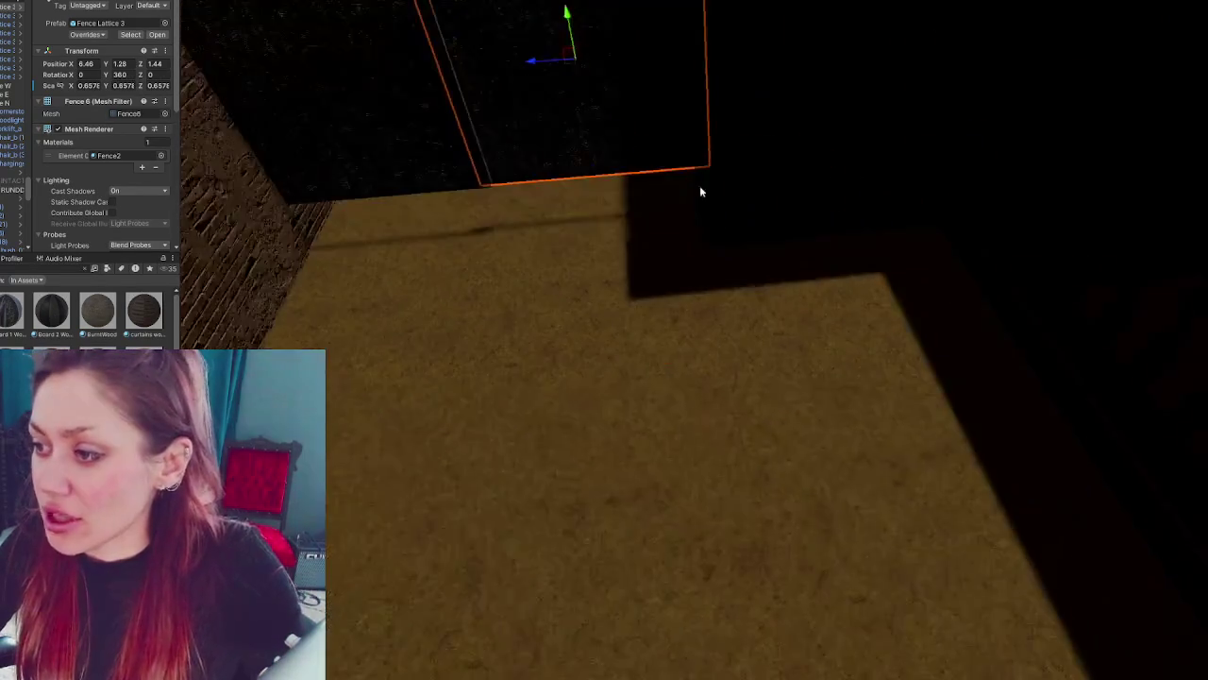
pyautogui.moveTo(699, 187); pyautogui.dragTo(714, 139)
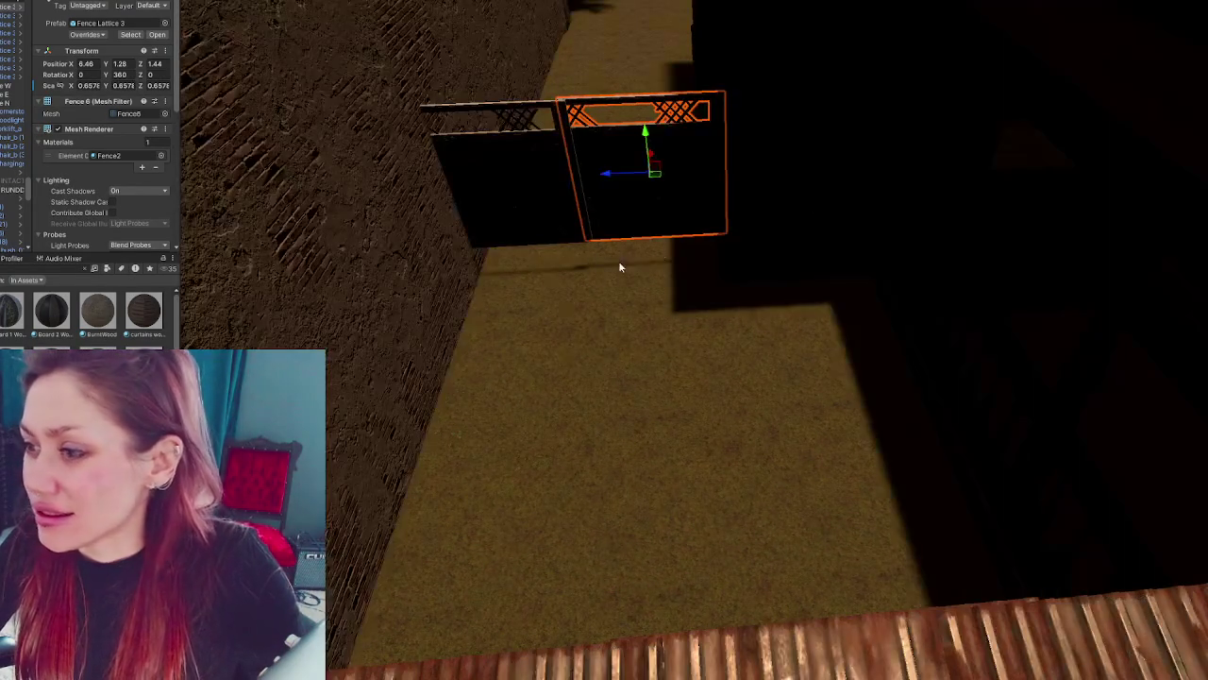
pyautogui.click(658, 249)
pyautogui.moveTo(759, 405); pyautogui.dragTo(220, 131)
pyautogui.click(91, 86)
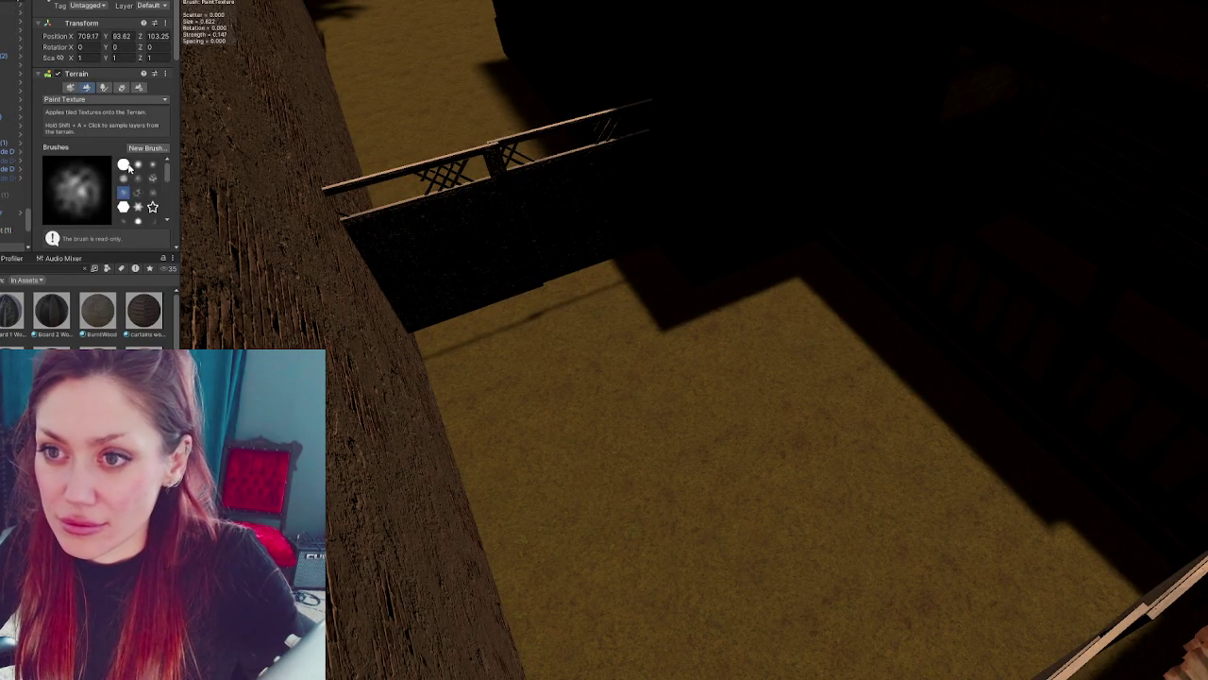
pyautogui.scroll(-3, 106, 113)
pyautogui.moveTo(126, 148); pyautogui.dragTo(126, 173)
pyautogui.moveTo(552, 330); pyautogui.dragTo(607, 269)
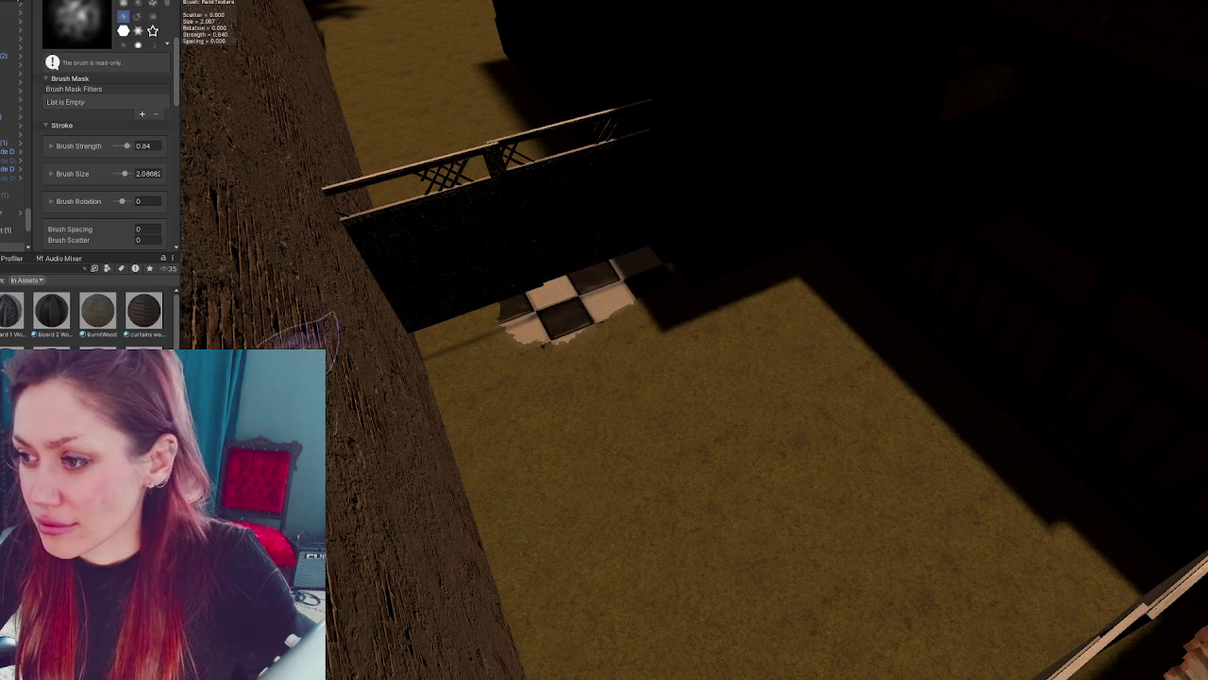
pyautogui.hotkey('ctrl', 'z')
pyautogui.scroll(5, 85, 72)
# - Use Set Height to raise the grass along the base of the wall and fence
pyautogui.click(89, 99)
pyautogui.click(89, 135)
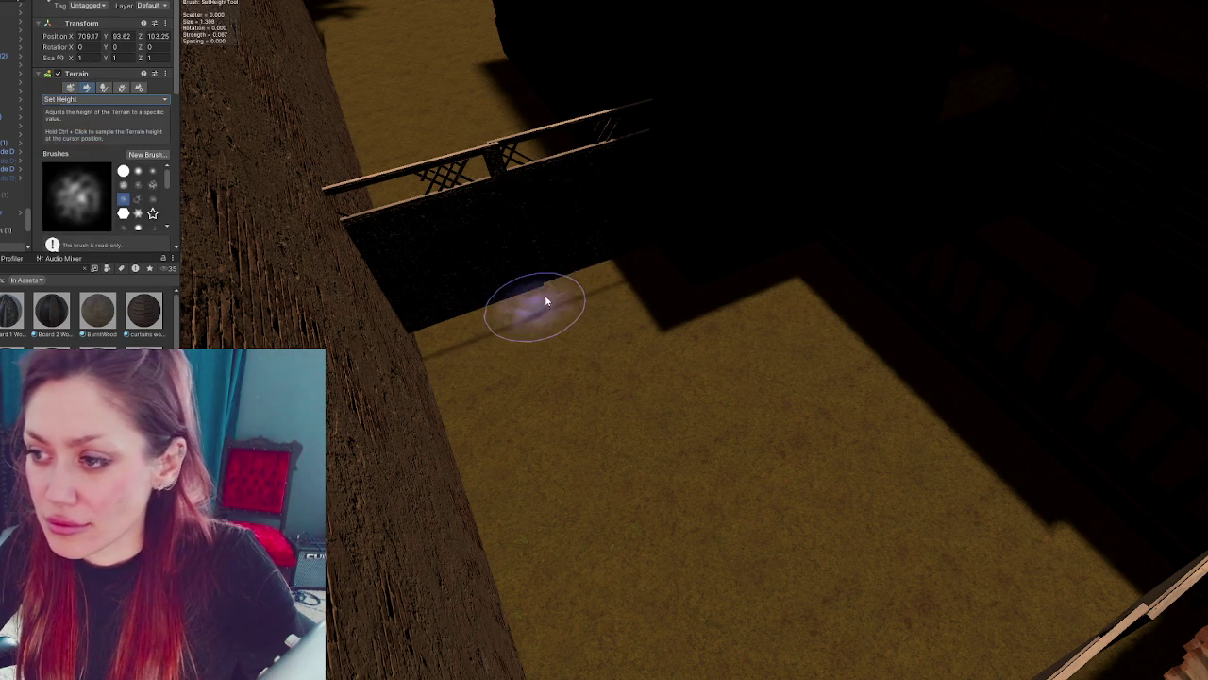
pyautogui.moveTo(624, 269)
pyautogui.mouseDown()
pyautogui.moveTo(464, 321)
pyautogui.moveTo(489, 341)
pyautogui.moveTo(454, 324)
pyautogui.moveTo(429, 330)
pyautogui.moveTo(574, 268)
pyautogui.moveTo(682, 251)
pyautogui.moveTo(518, 293)
pyautogui.moveTo(405, 345)
pyautogui.mouseUp()
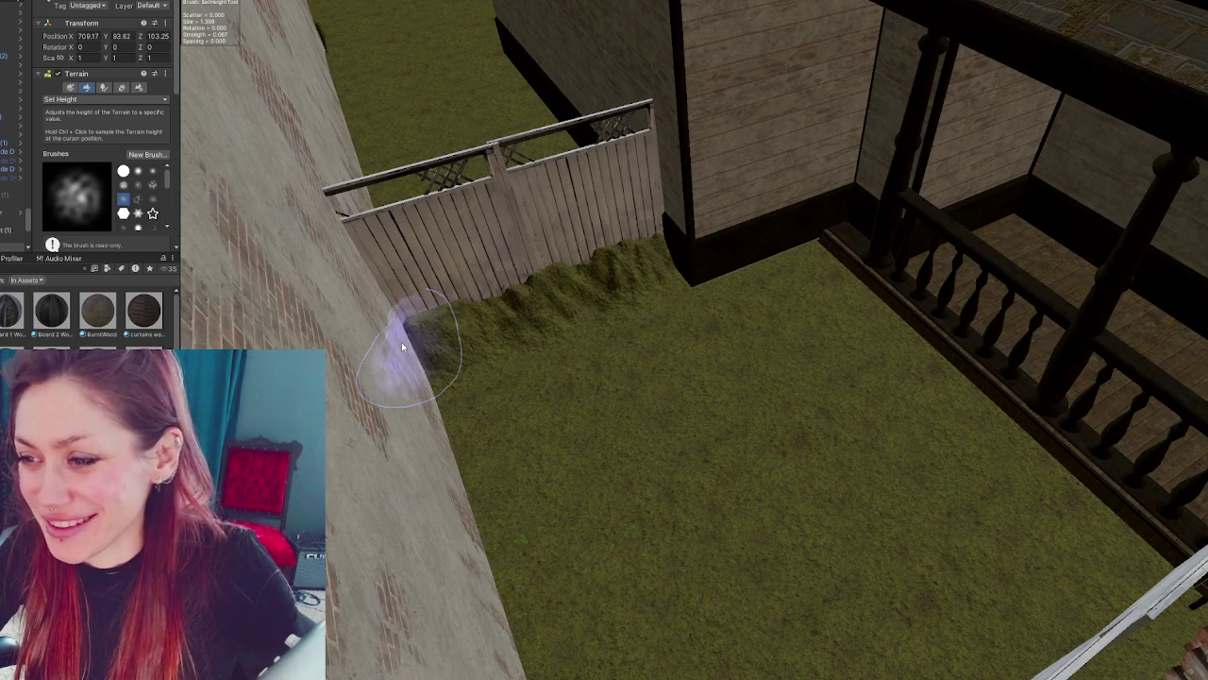
pyautogui.moveTo(445, 364)
pyautogui.mouseDown()
pyautogui.moveTo(437, 405)
pyautogui.moveTo(688, 283)
pyautogui.moveTo(808, 262)
pyautogui.moveTo(852, 273)
pyautogui.moveTo(713, 273)
pyautogui.moveTo(746, 266)
pyautogui.moveTo(679, 211)
pyautogui.moveTo(627, 269)
pyautogui.moveTo(534, 265)
pyautogui.moveTo(566, 270)
pyautogui.mouseUp()
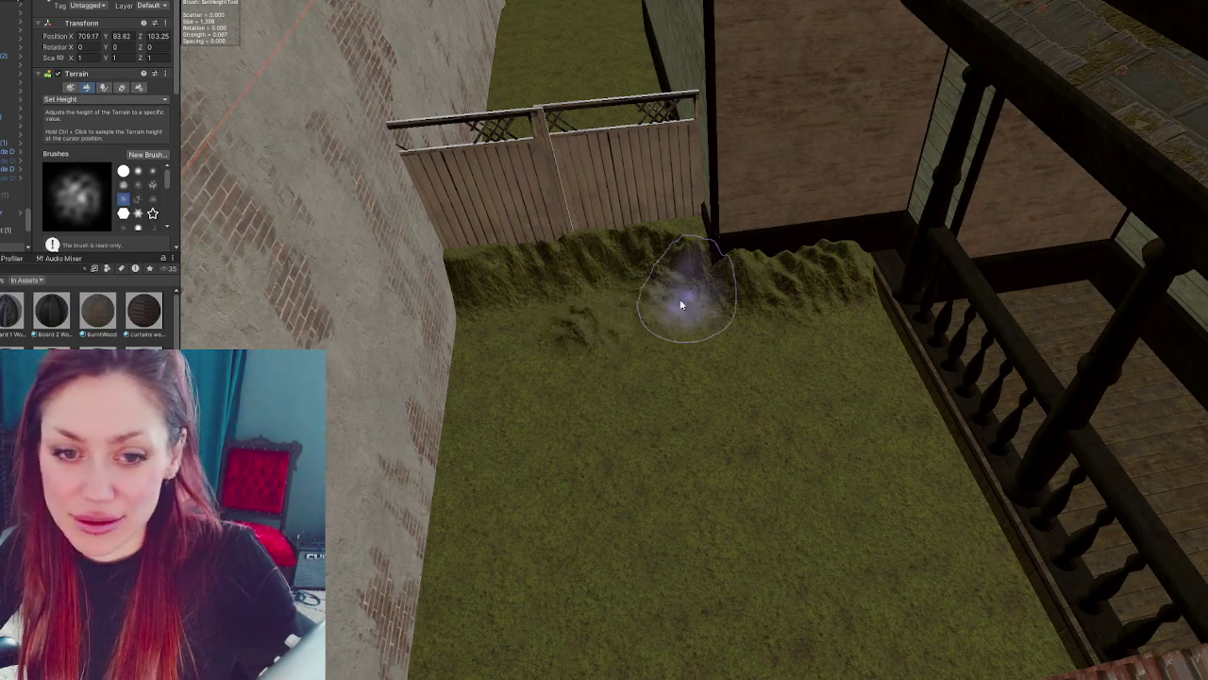
pyautogui.scroll(-3, 615, 270)
pyautogui.scroll(3, 305, 122)
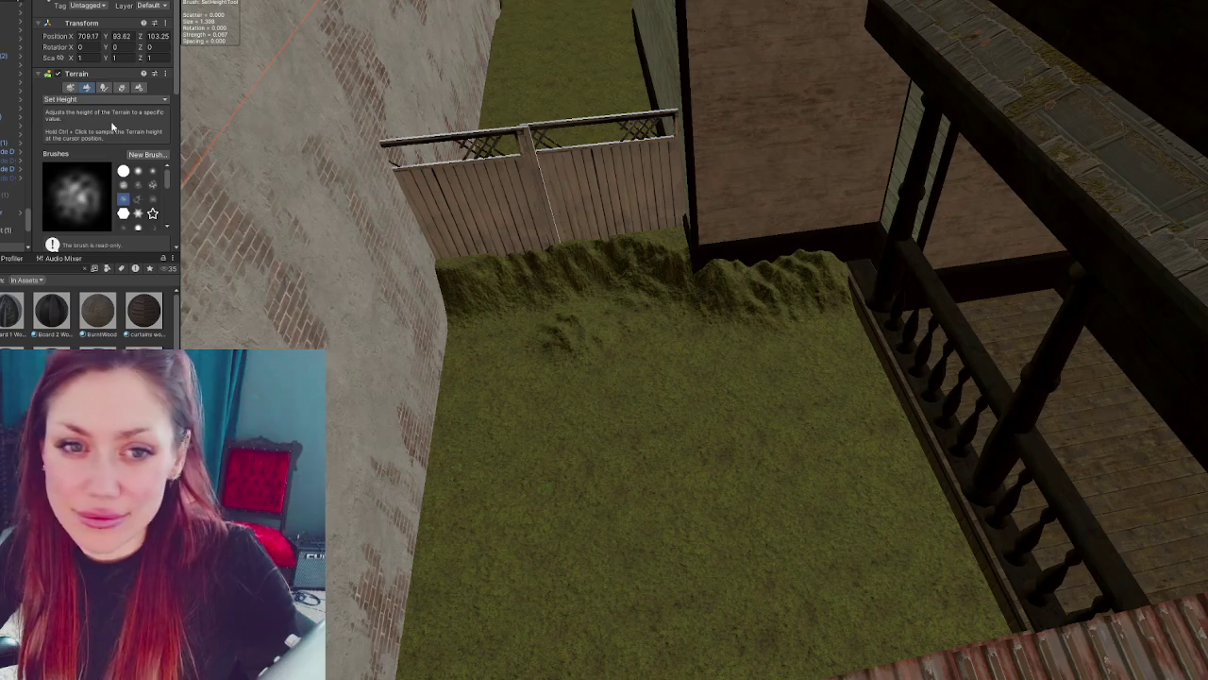
pyautogui.click(103, 99)
# - Raise the grass along the fence base with Raise or Lower Terrain at brush size 1.38
pyautogui.click(95, 115)
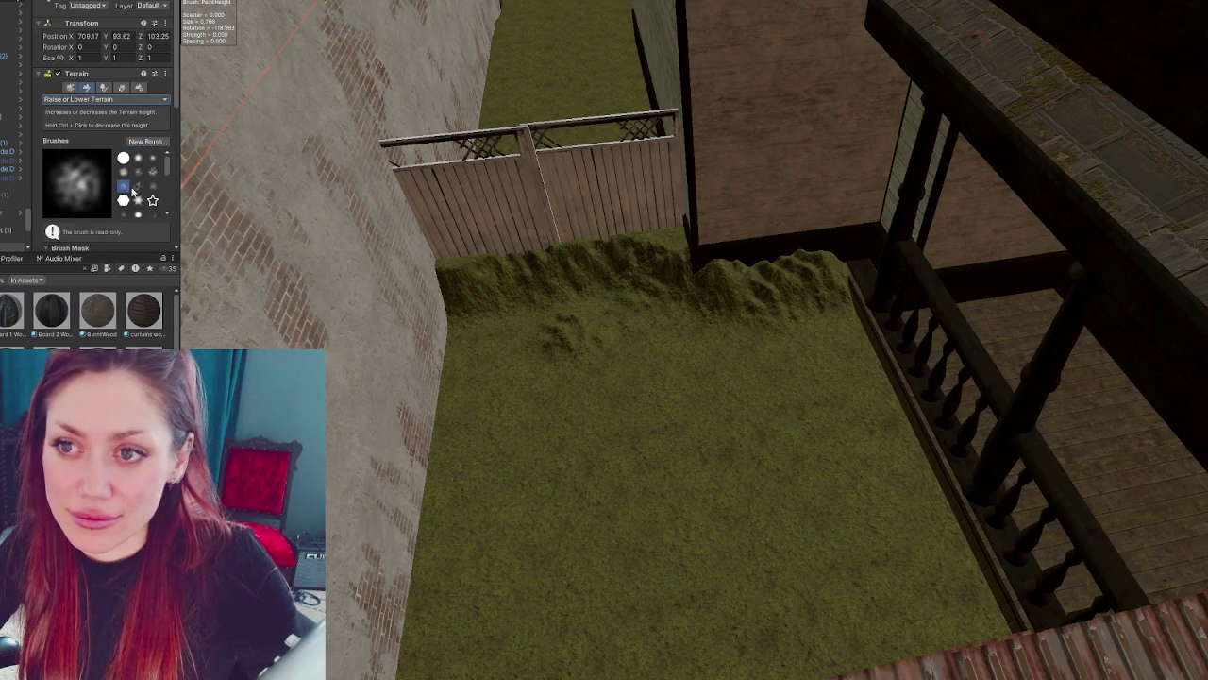
pyautogui.scroll(-3, 137, 203)
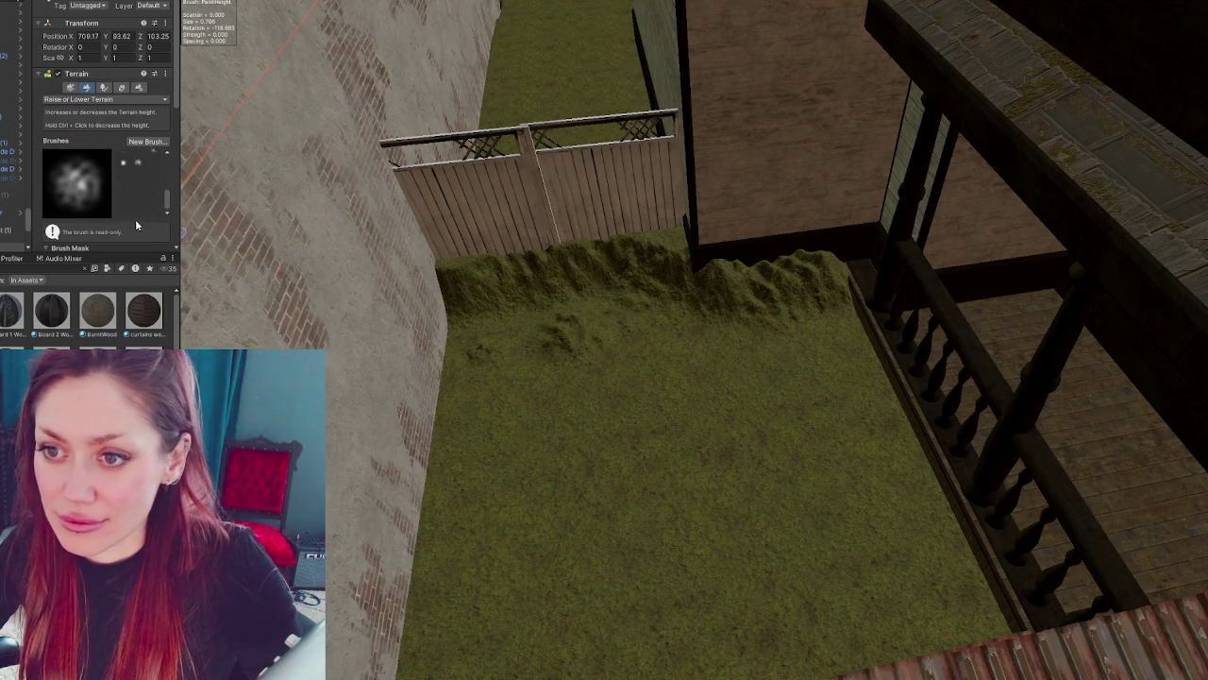
pyautogui.scroll(-5, 139, 217)
pyautogui.moveTo(189, 186); pyautogui.dragTo(227, 193)
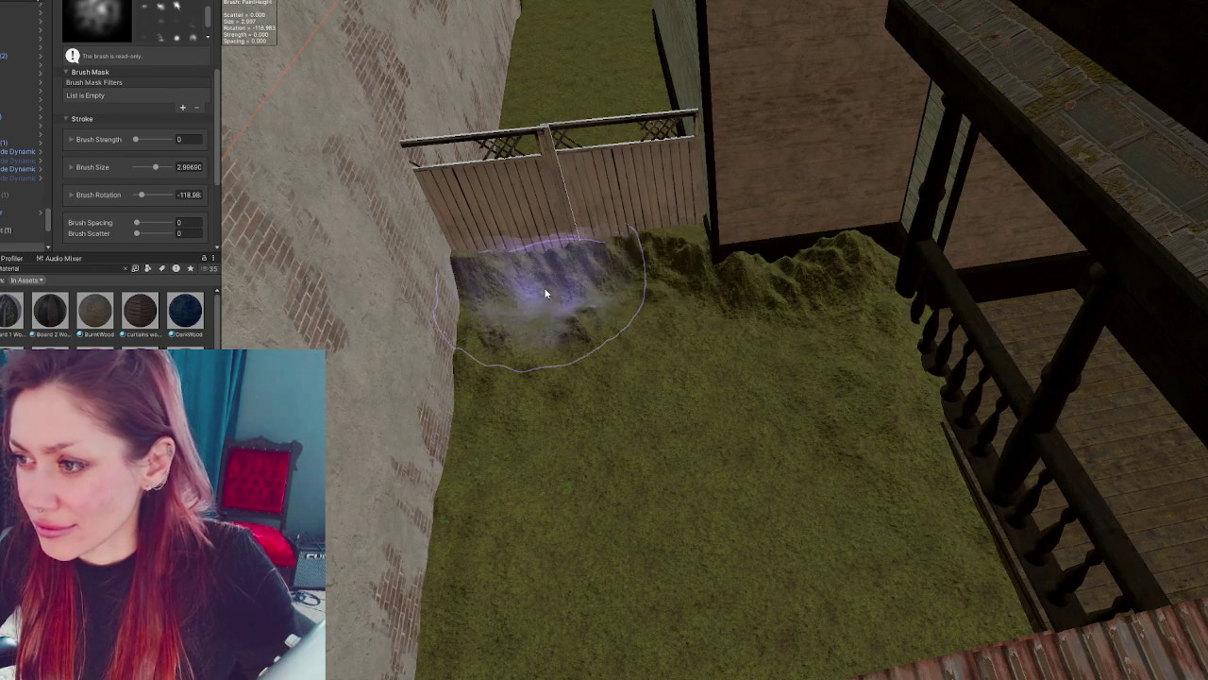
pyautogui.click(144, 168)
pyautogui.moveTo(468, 255)
pyautogui.mouseDown()
pyautogui.moveTo(507, 270)
pyautogui.moveTo(604, 269)
pyautogui.mouseUp()
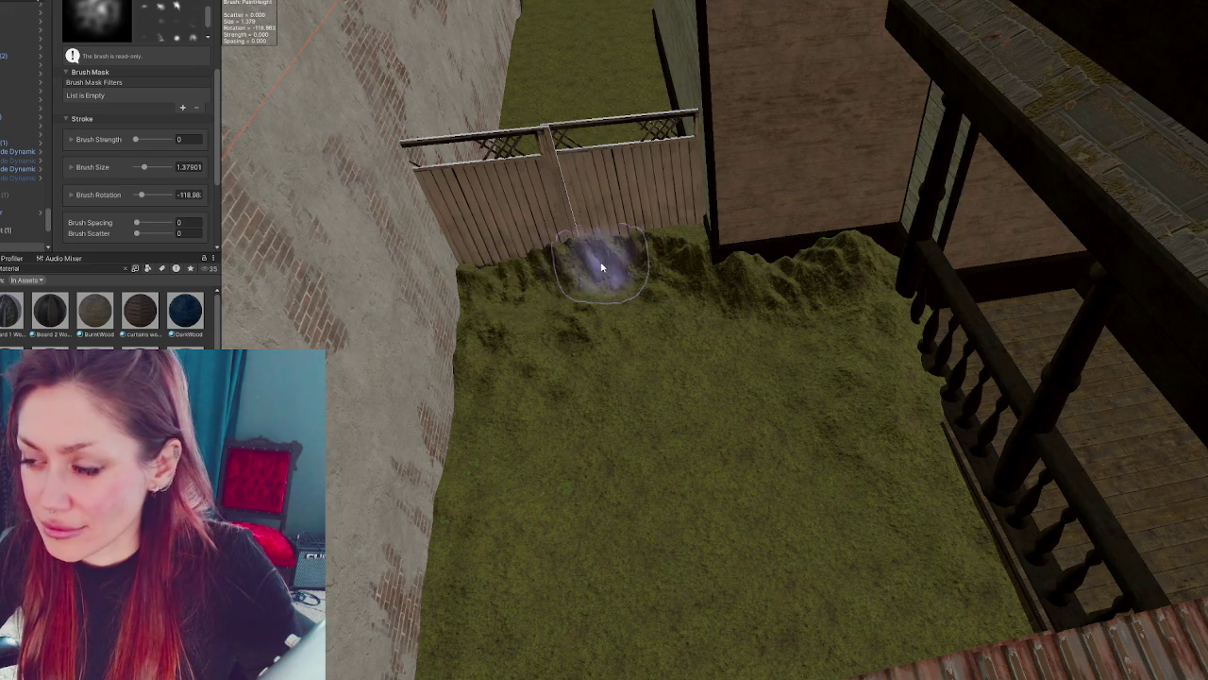
# - Raise a mound by the wall corner with the soft round brush, undoing the railing mound
pyautogui.scroll(5, 580, 262)
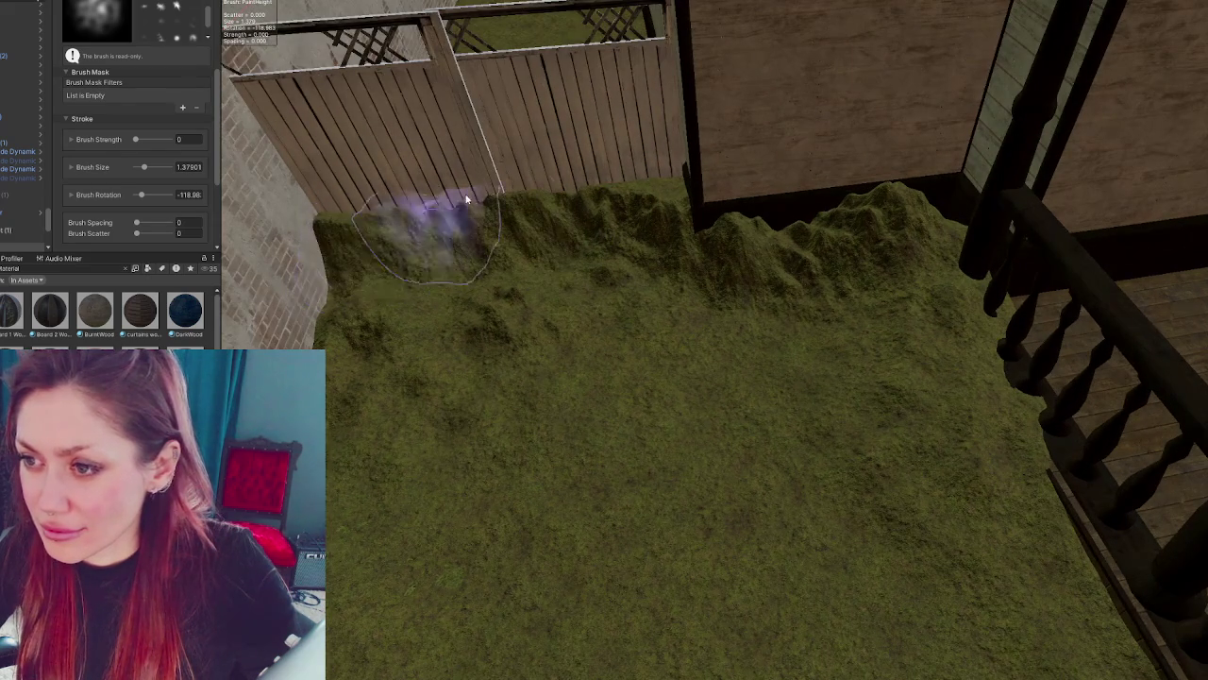
pyautogui.scroll(3, 156, 111)
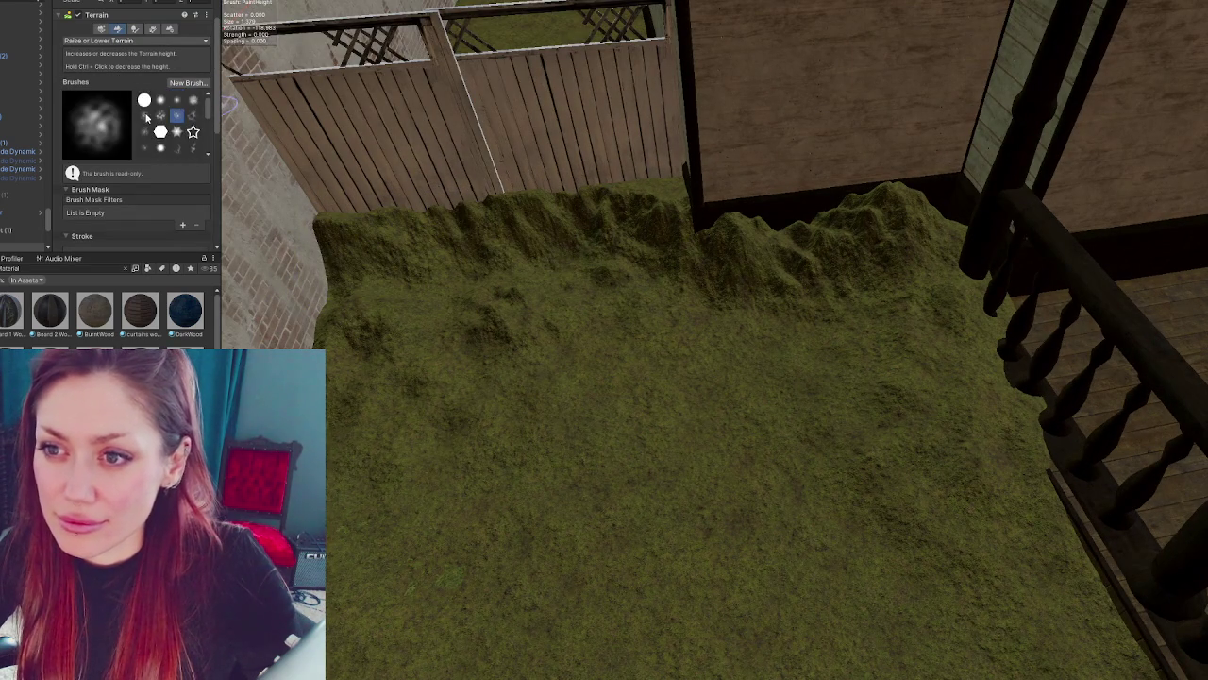
pyautogui.click(160, 100)
pyautogui.click(341, 222)
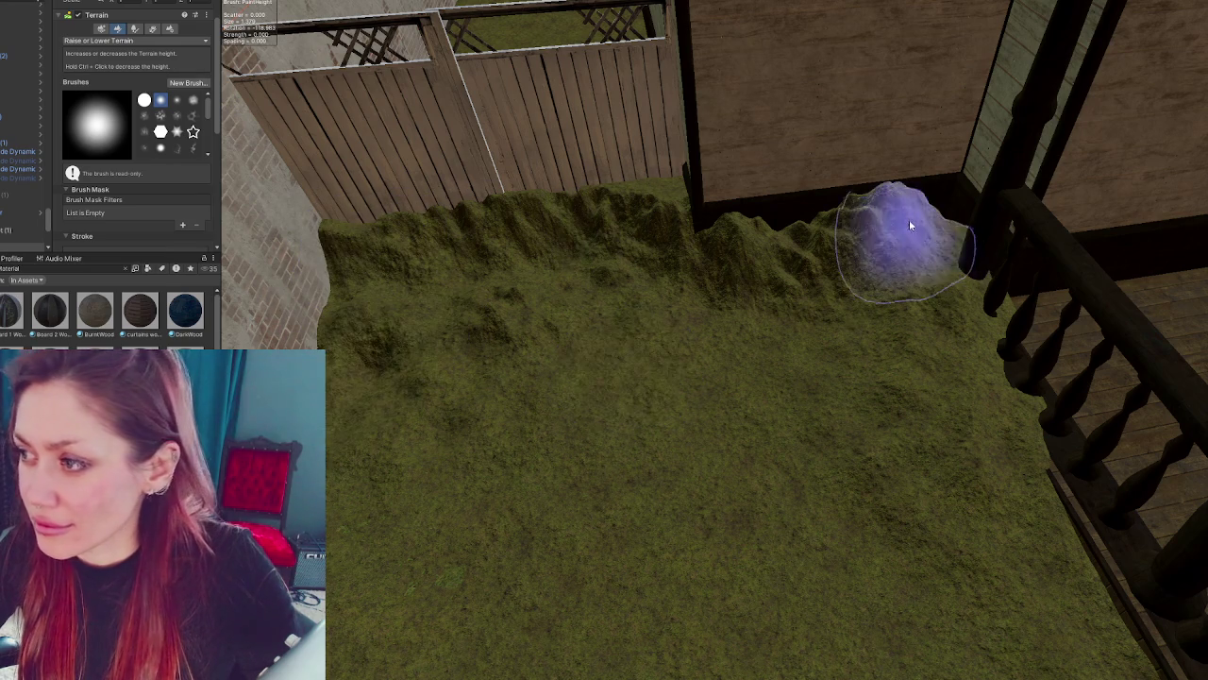
pyautogui.scroll(5, 957, 188)
pyautogui.scroll(2, 823, 399)
pyautogui.moveTo(815, 388); pyautogui.dragTo(813, 402)
pyautogui.hotkey('ctrl', 'z')
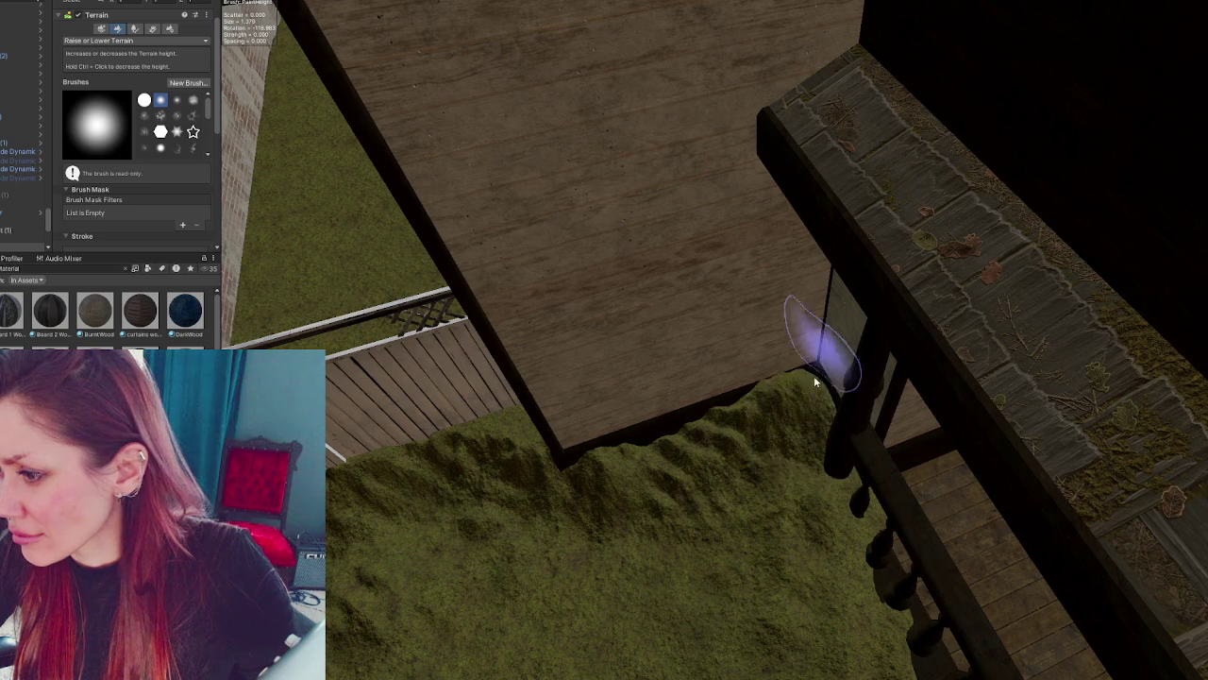
# - Orbit the view across the grass and up over the corrugated roof and yard
pyautogui.moveTo(737, 419)
pyautogui.mouseDown()
pyautogui.moveTo(740, 229)
pyautogui.moveTo(717, 290)
pyautogui.mouseUp()
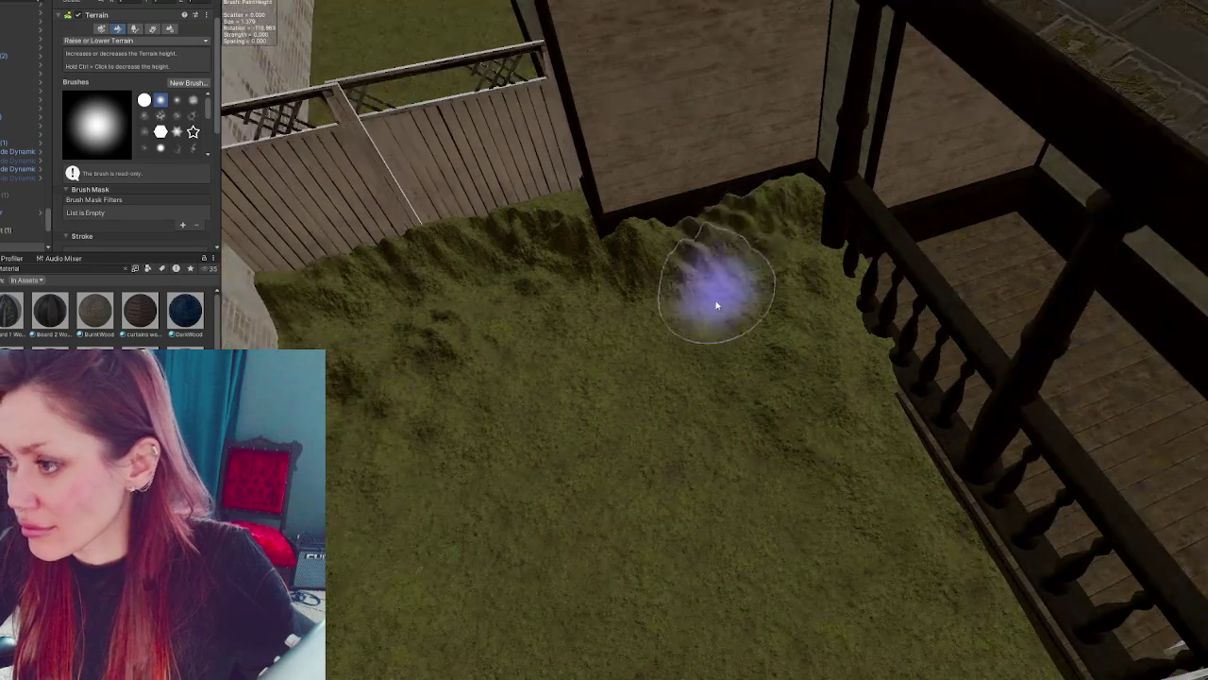
pyautogui.moveTo(448, 370)
pyautogui.mouseDown()
pyautogui.moveTo(710, 355)
pyautogui.moveTo(539, 391)
pyautogui.mouseUp()
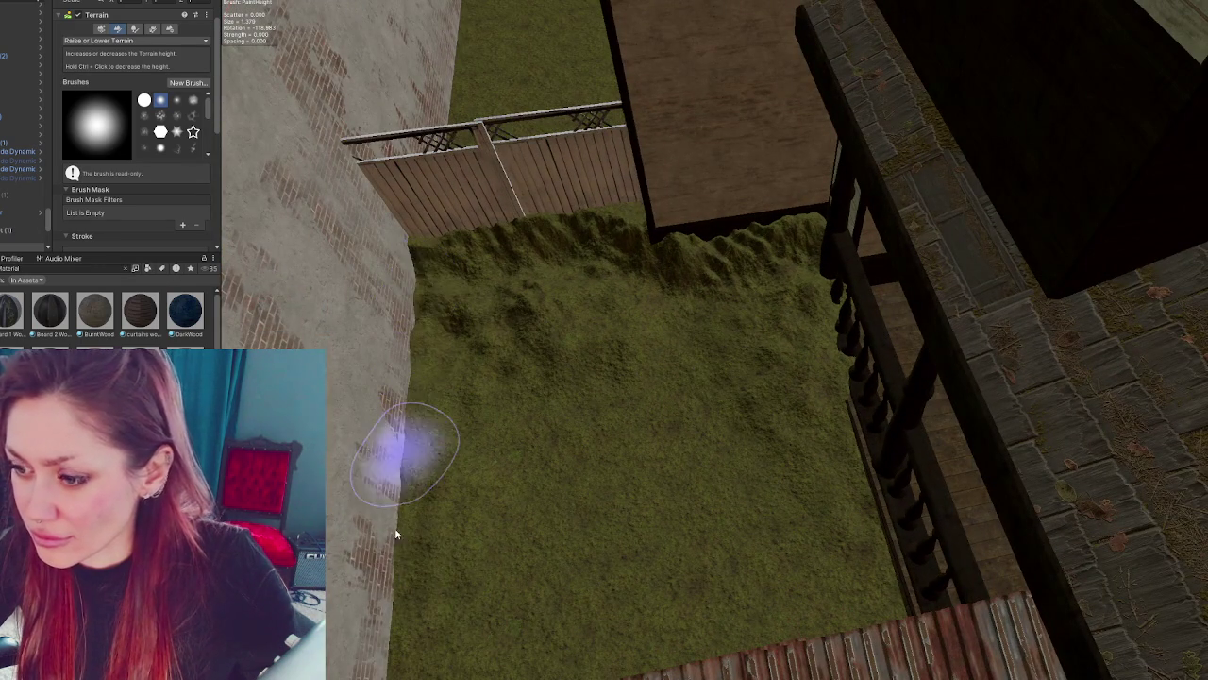
pyautogui.moveTo(390, 647)
pyautogui.mouseDown()
pyautogui.moveTo(480, 342)
pyautogui.moveTo(414, 308)
pyautogui.moveTo(903, 377)
pyautogui.mouseUp()
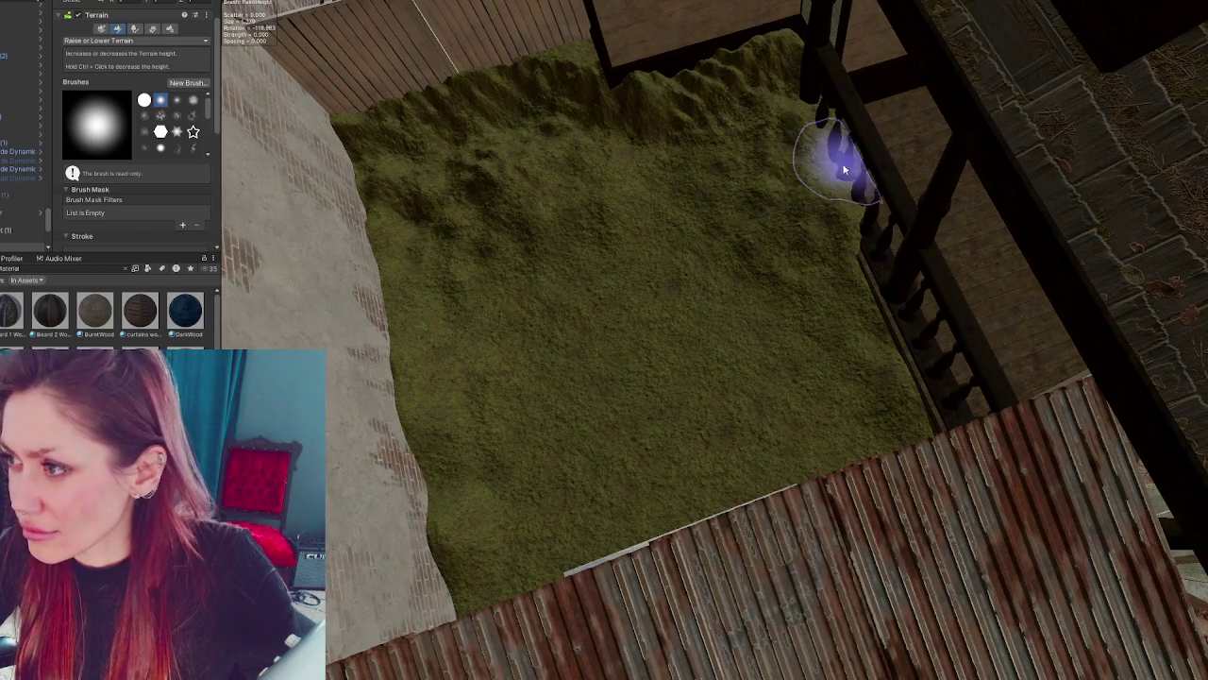
pyautogui.moveTo(783, 60)
pyautogui.mouseDown()
pyautogui.moveTo(719, 174)
pyautogui.moveTo(526, 122)
pyautogui.moveTo(463, 135)
pyautogui.mouseUp()
pyautogui.moveTo(688, 135); pyautogui.dragTo(991, 342)
pyautogui.scroll(5, 561, 305)
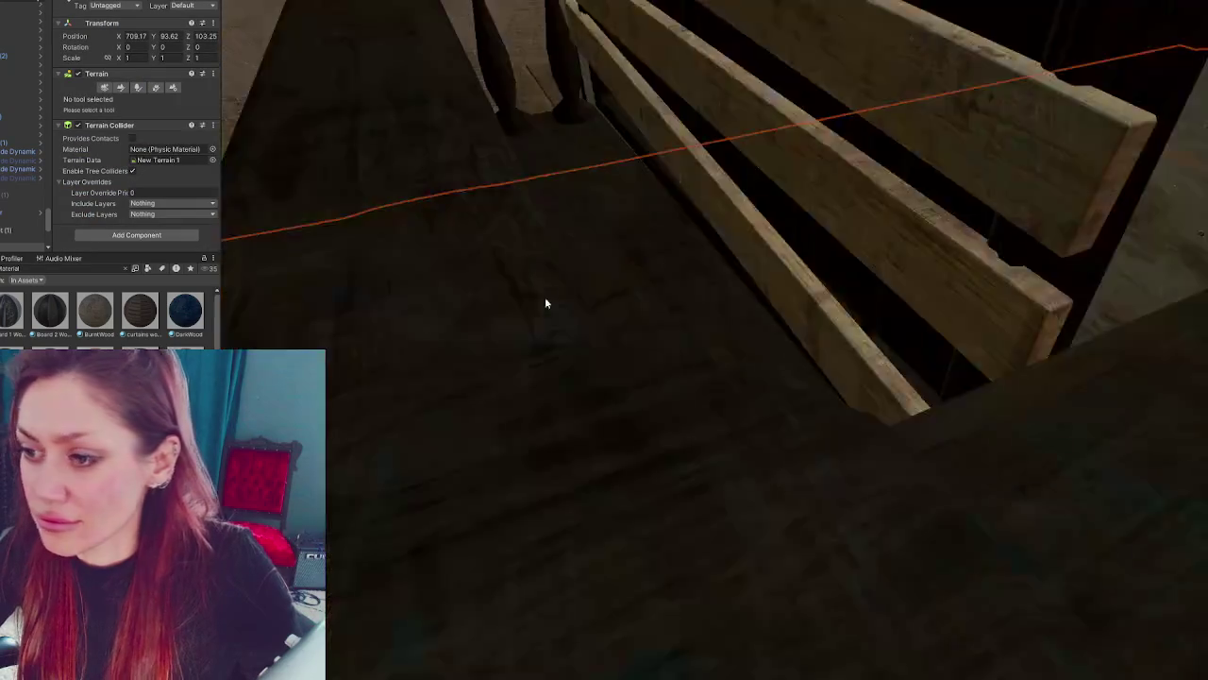
# - Move the yard's fir tree to the right along X and frame it
pyautogui.click(656, 449)
pyautogui.moveTo(717, 394); pyautogui.dragTo(1039, 358)
pyautogui.press('f')
pyautogui.moveTo(680, 336)
pyautogui.mouseDown()
pyautogui.moveTo(461, 408)
pyautogui.moveTo(439, 412)
pyautogui.moveTo(418, 383)
pyautogui.moveTo(796, 437)
pyautogui.moveTo(776, 300)
pyautogui.moveTo(827, 156)
pyautogui.moveTo(880, 113)
pyautogui.moveTo(839, 122)
pyautogui.moveTo(848, 87)
pyautogui.moveTo(805, 108)
pyautogui.moveTo(760, 88)
pyautogui.moveTo(777, 162)
pyautogui.moveTo(734, 175)
pyautogui.moveTo(881, 224)
pyautogui.moveTo(903, 167)
pyautogui.moveTo(862, 176)
pyautogui.moveTo(805, 161)
pyautogui.moveTo(870, 185)
pyautogui.moveTo(854, 193)
pyautogui.mouseUp()
# - Duplicate the fir into Fir_02_Small (11), rotating, scaling to 0.8920 and repositioning it
pyautogui.hotkey('ctrl', 'd')
pyautogui.press('e')
pyautogui.press('w')
pyautogui.press('r')
pyautogui.hotkey('ctrl', 'd')
pyautogui.press('e')
pyautogui.press('w')
pyautogui.press('w')
pyautogui.moveTo(880, 135)
pyautogui.mouseDown()
pyautogui.moveTo(867, 175)
pyautogui.moveTo(823, 198)
pyautogui.moveTo(879, 300)
pyautogui.mouseUp()
pyautogui.press('f')
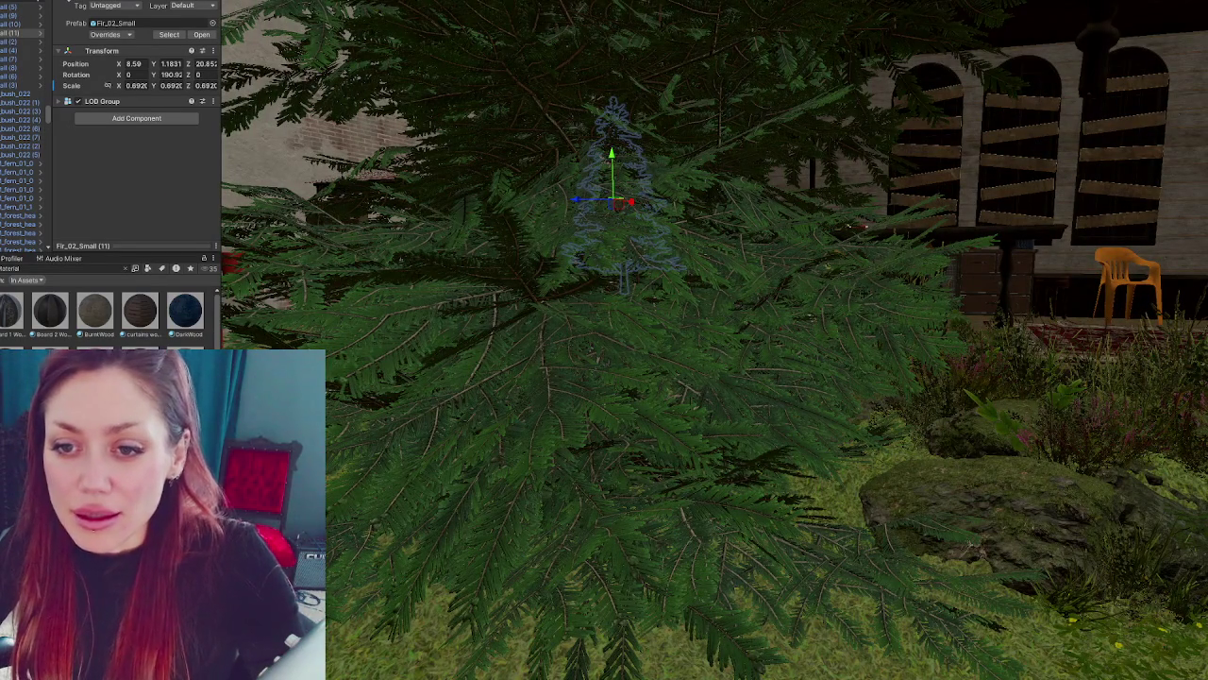
# - Open a scene from the 6-Scenes folder additively alongside the current scene
pyautogui.click(125, 268)
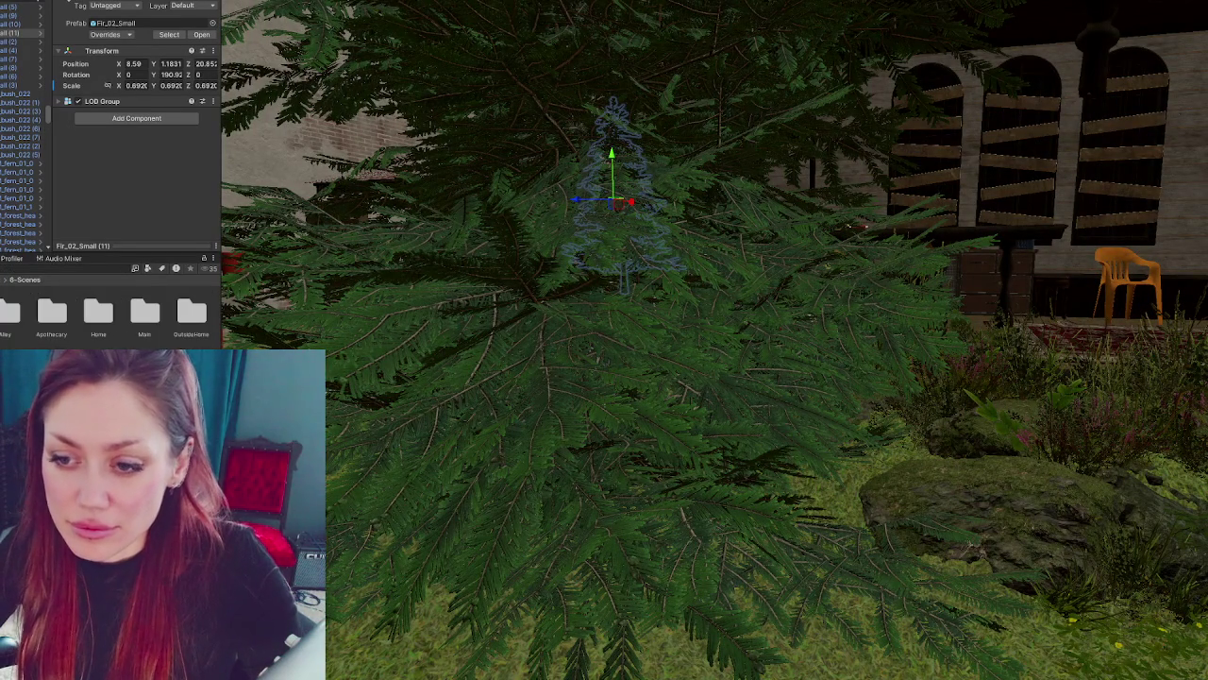
pyautogui.click(189, 282)
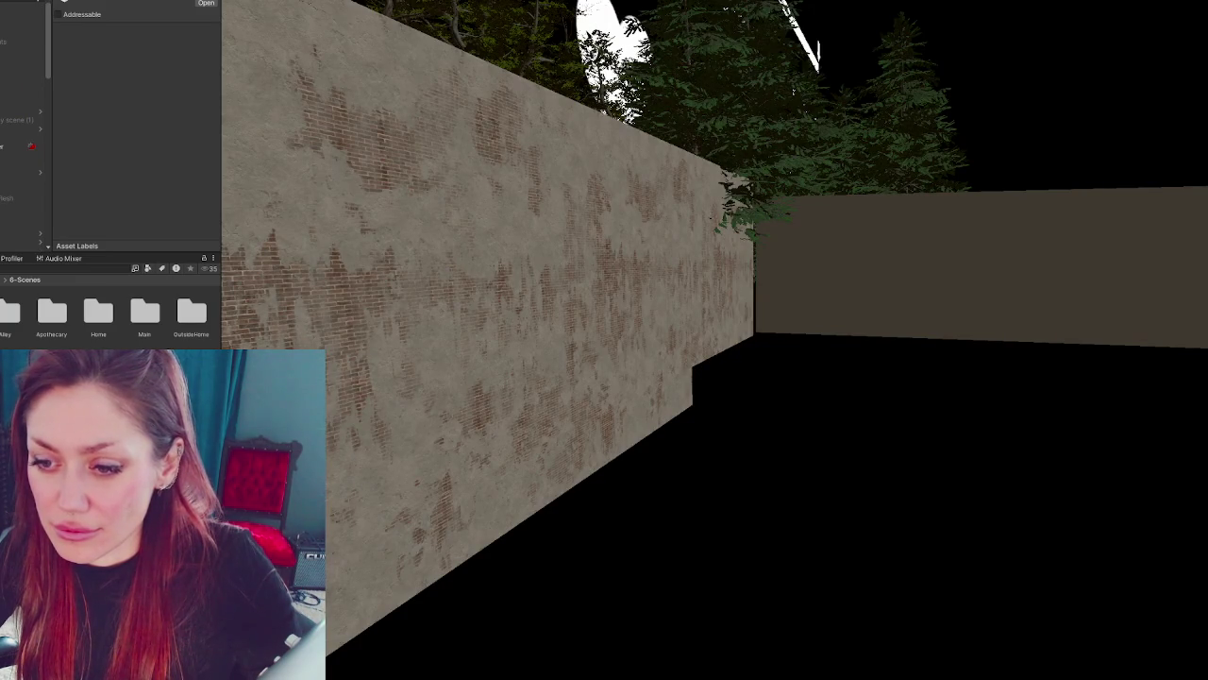
pyautogui.rightClick(188, 282)
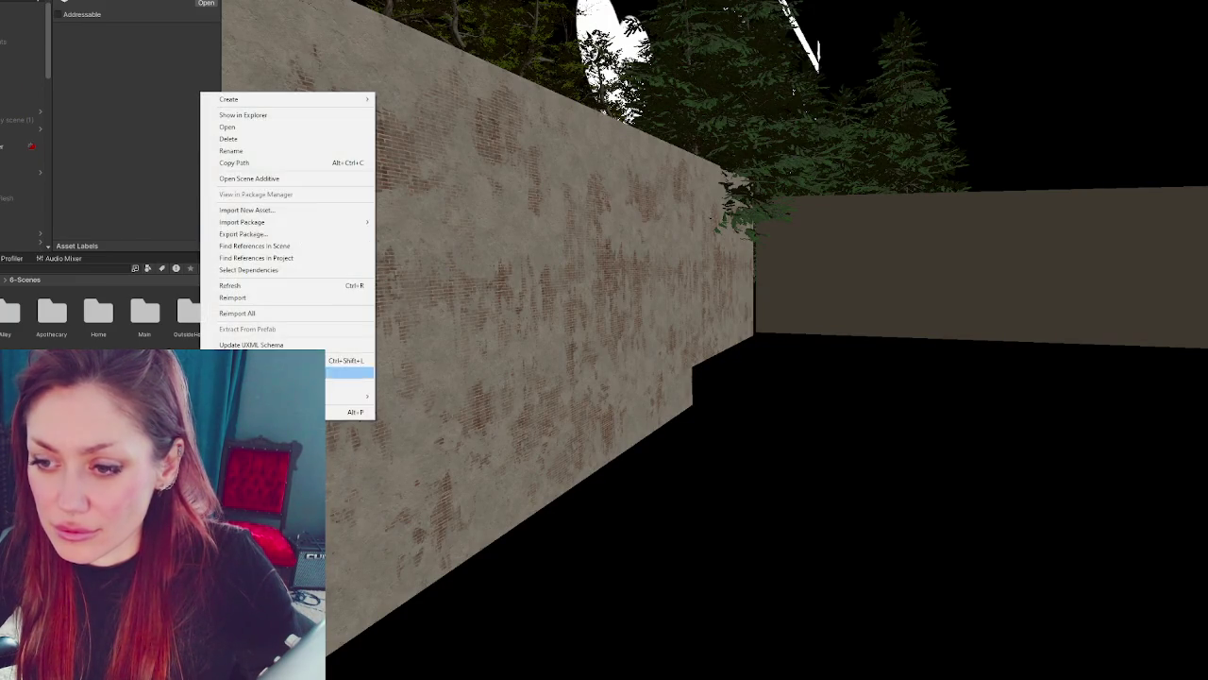
pyautogui.click(283, 179)
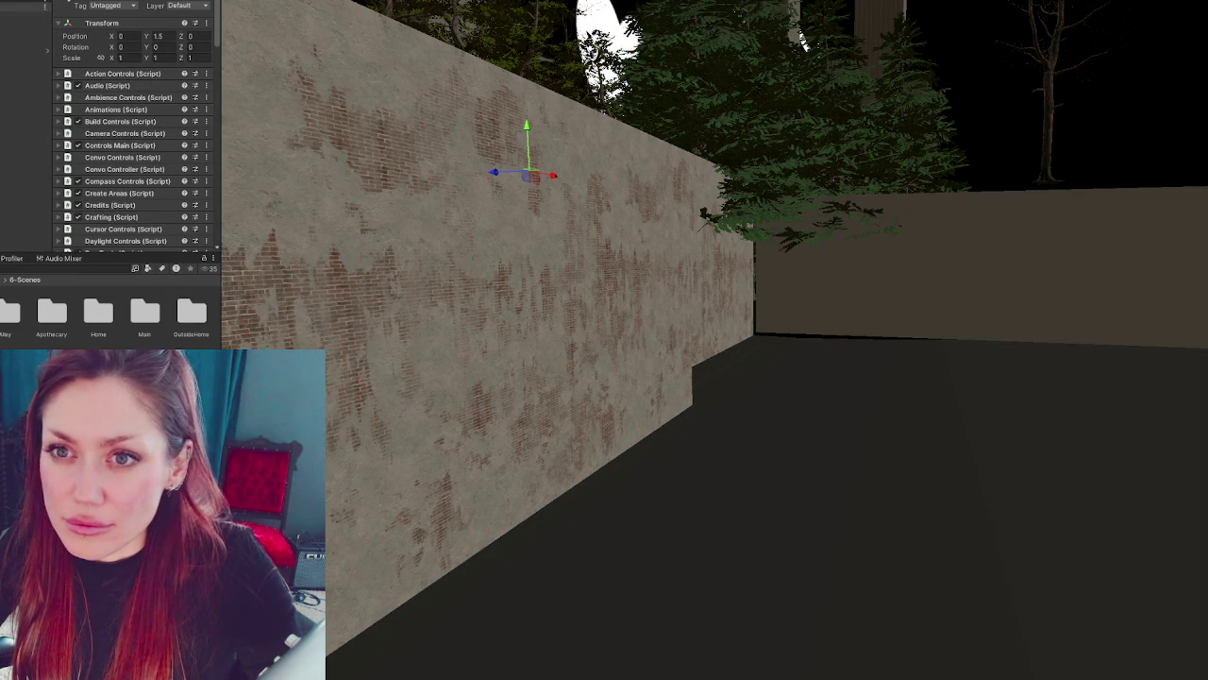
# - Select the Home Controls object and open its HomeControls.cs script in the code editor
pyautogui.click(25, 23)
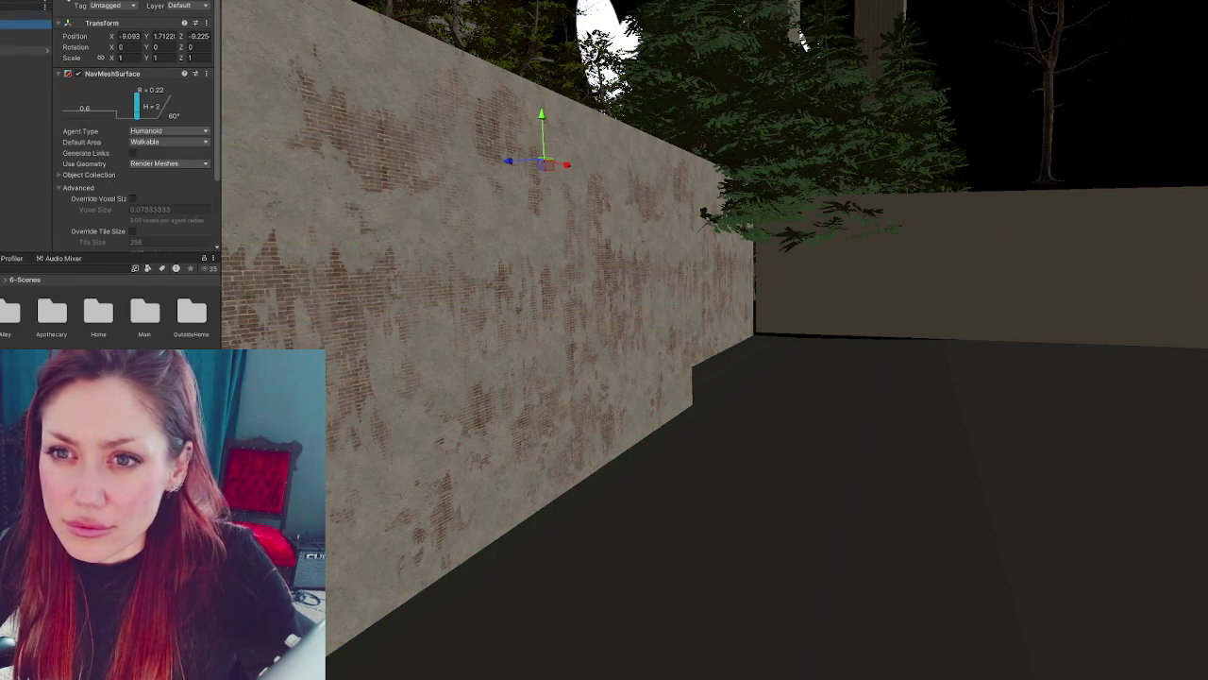
pyautogui.press('Down')
pyautogui.press('Down')
pyautogui.click(167, 86)
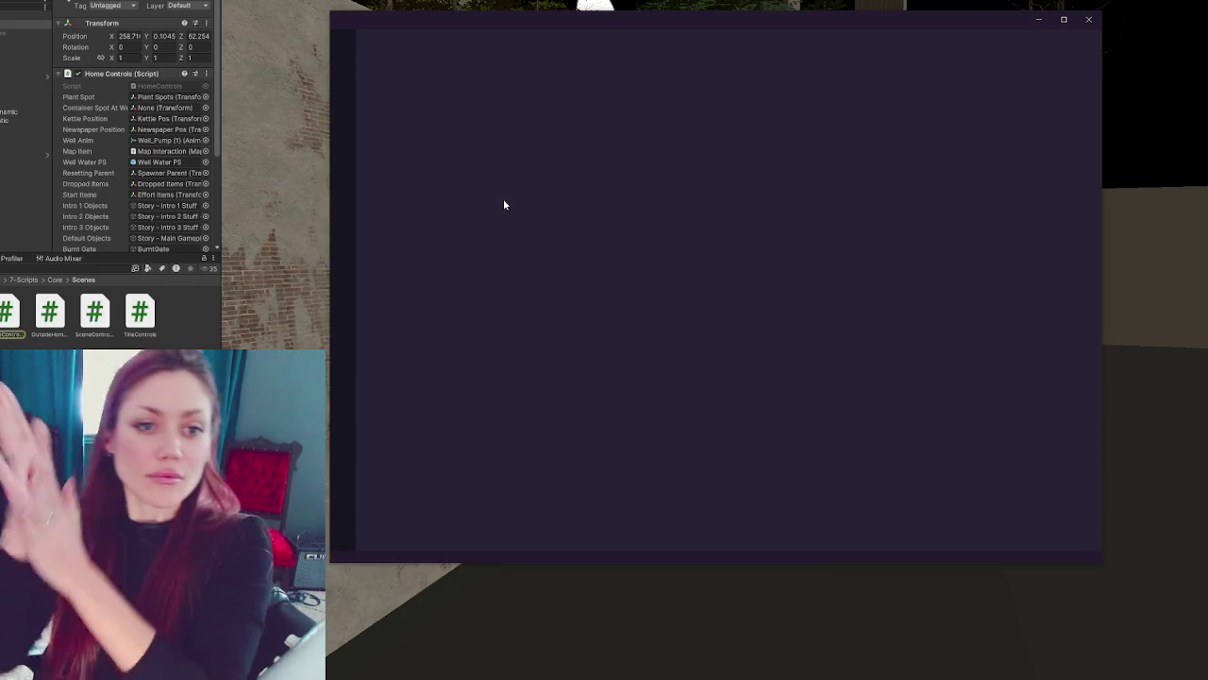
pyautogui.click(771, 362)
pyautogui.hotkey('ctrl', 'shift', 'p')
pyautogui.press('Return')
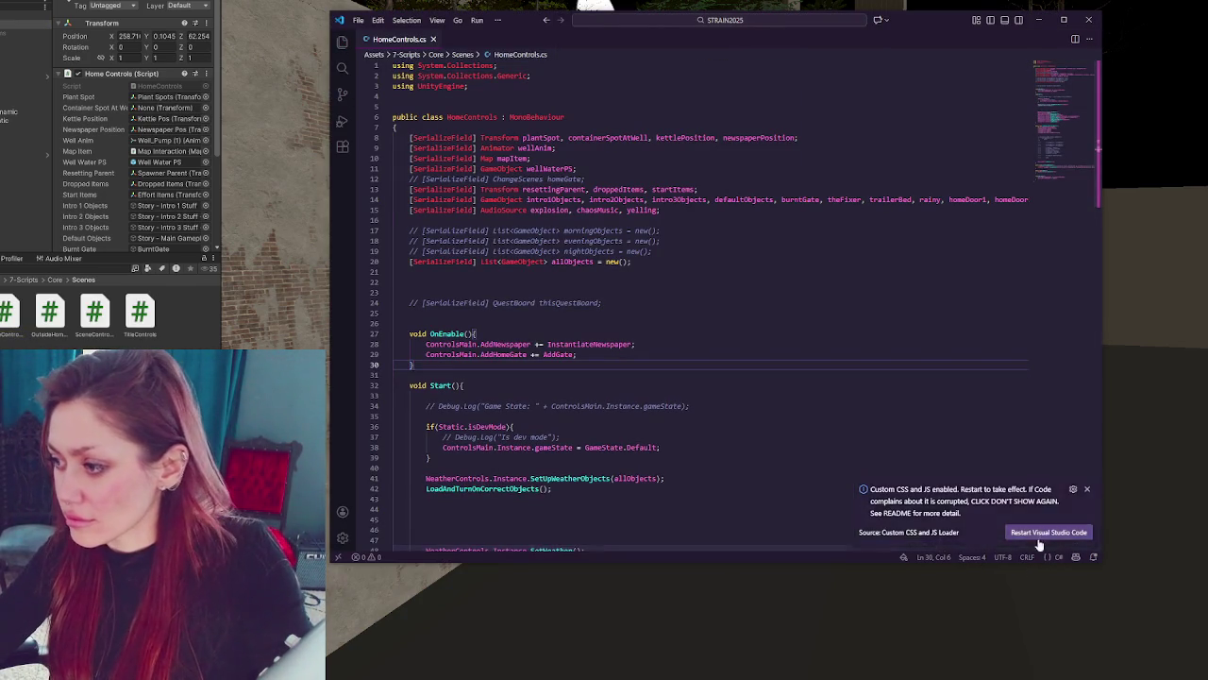
# - Restart VS Code to apply custom CSS and disable the SynthWave '84 extension
pyautogui.click(1038, 534)
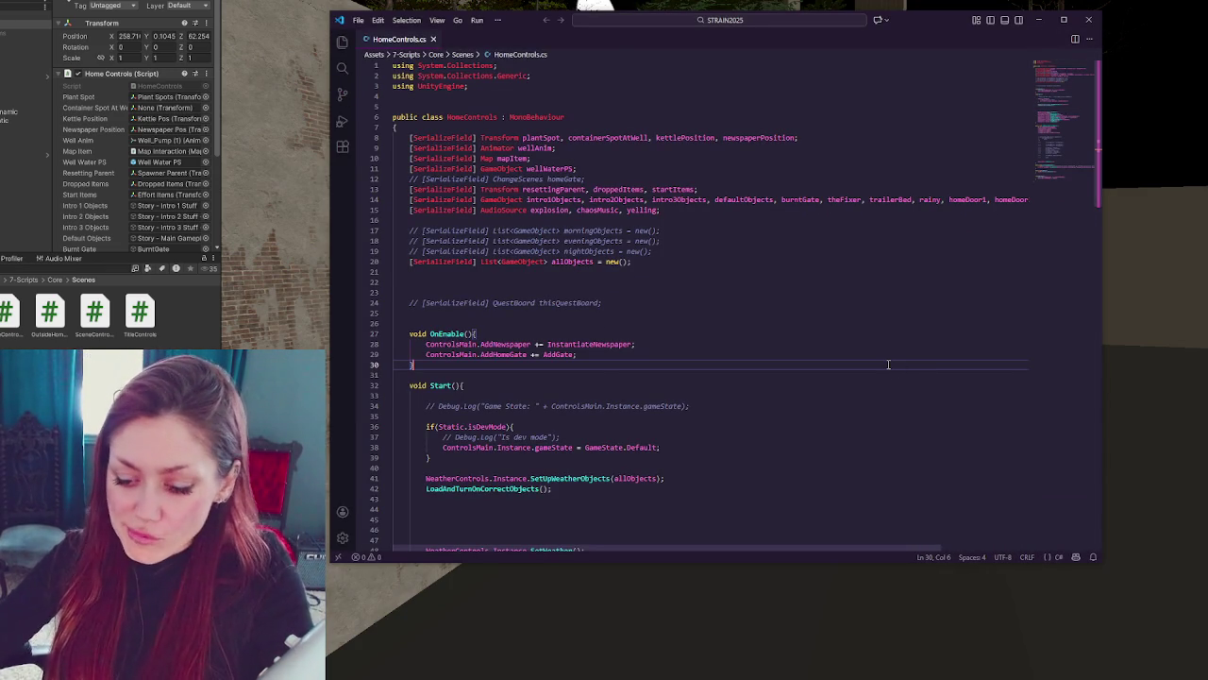
pyautogui.hotkey('ctrl', 'shift', 'x')
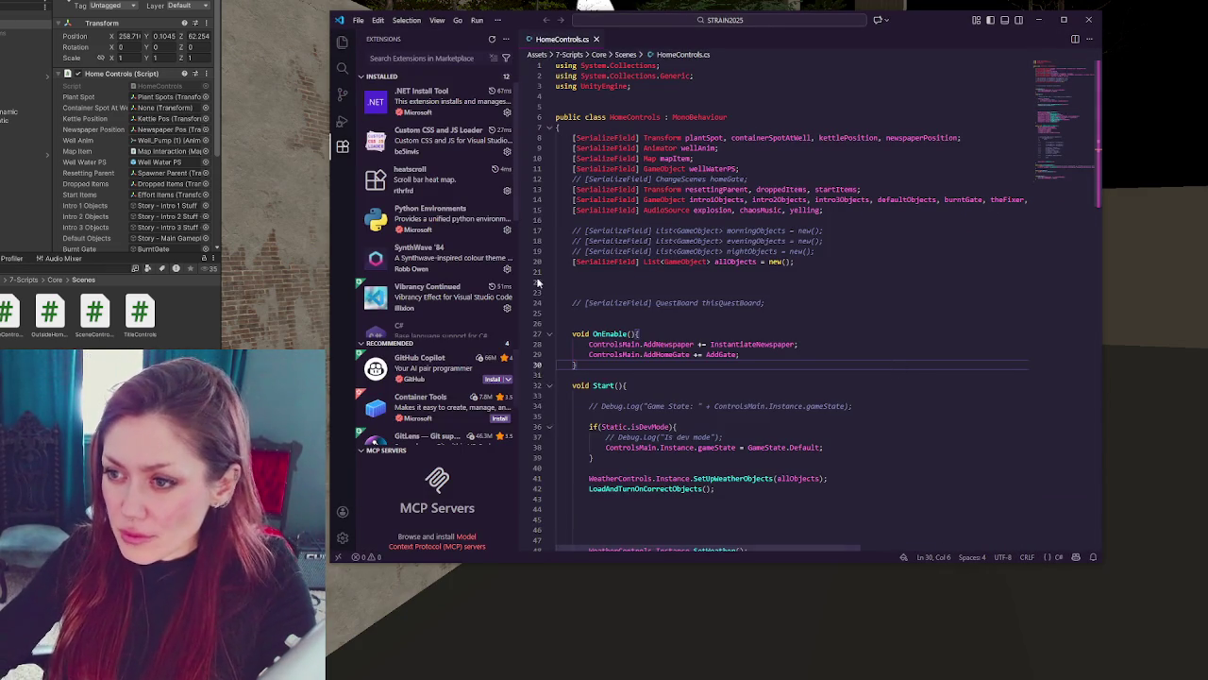
pyautogui.click(451, 257)
pyautogui.click(710, 117)
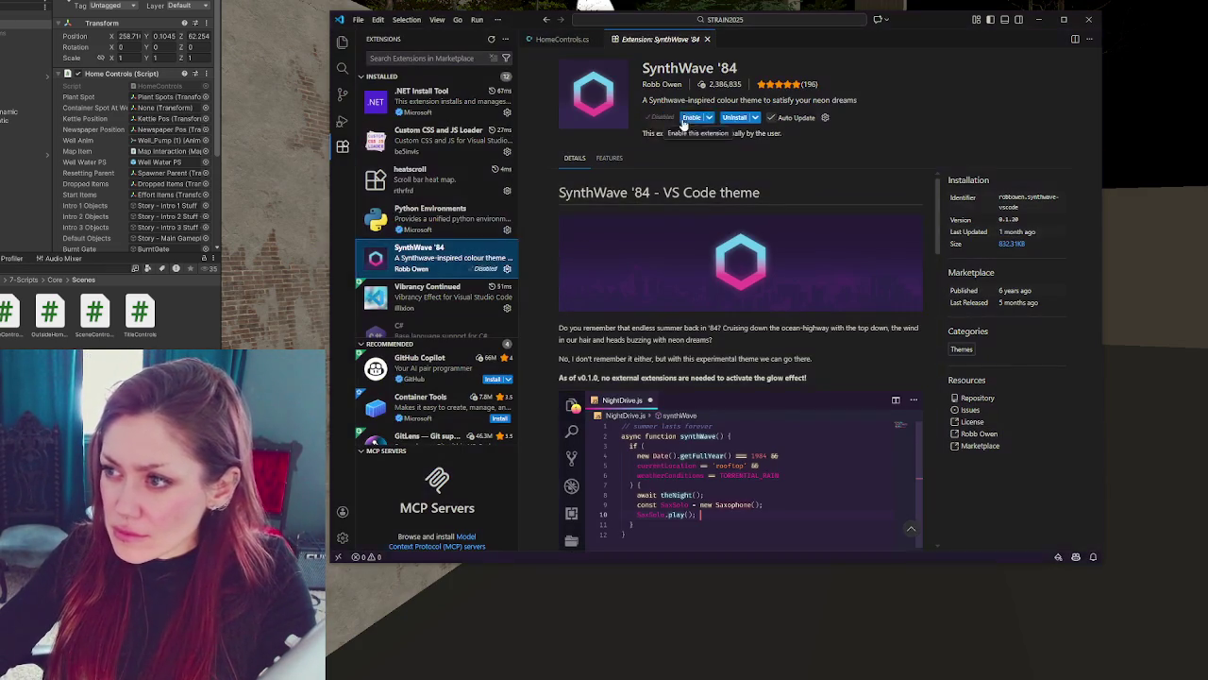
# - Toggle Vibrancy Continued, restart extensions, and return to line 15 of HomeControls.cs
pyautogui.click(412, 296)
pyautogui.click(666, 118)
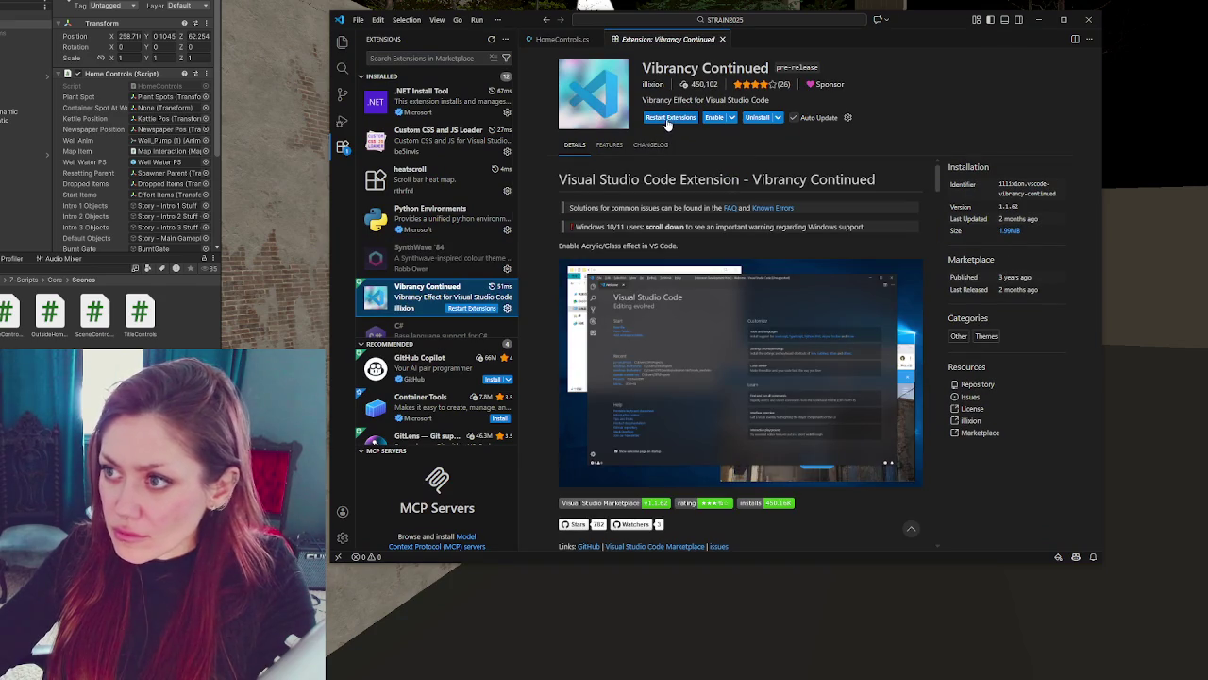
pyautogui.click(667, 120)
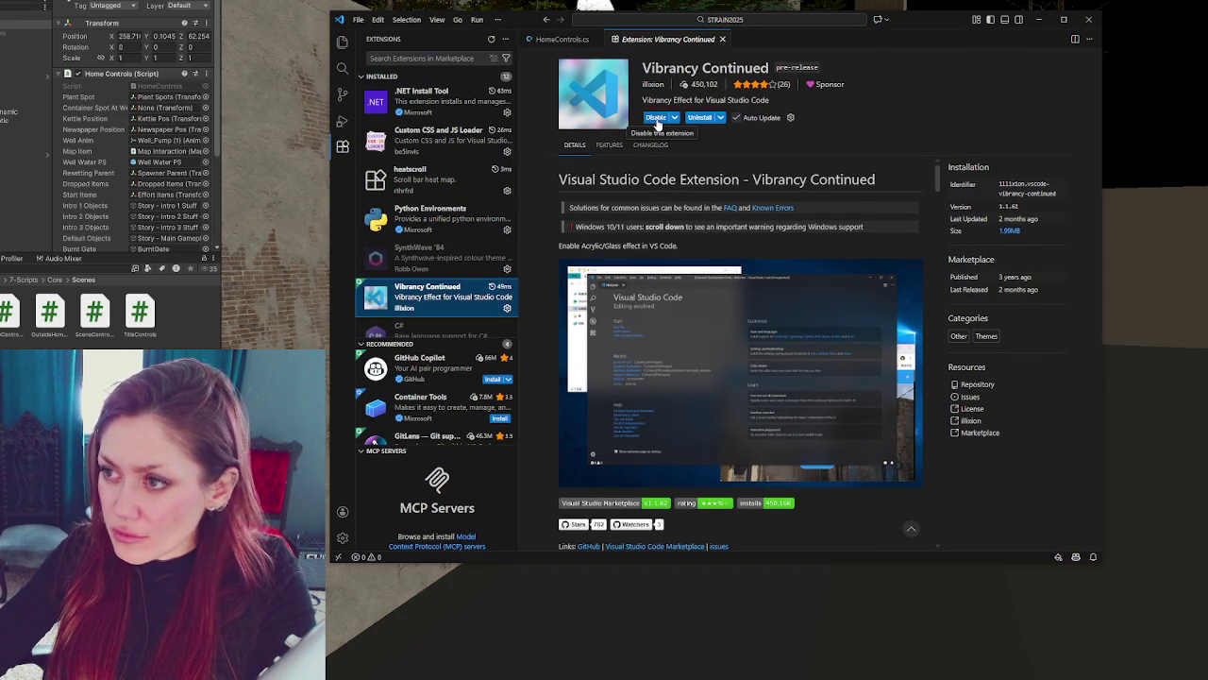
pyautogui.click(562, 38)
pyautogui.click(700, 213)
pyautogui.hotkey('ctrl', 'p')
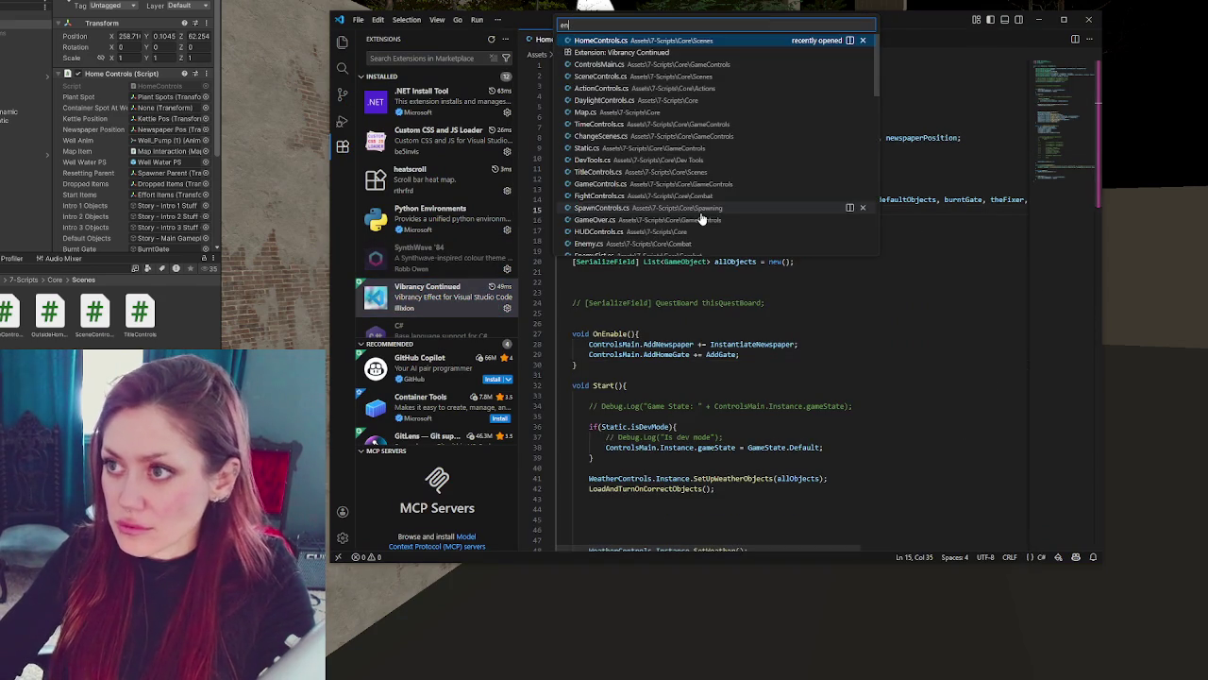
# - Open ConvoControls.cs from Quick Open and undo an accidental edit on line 9
pyautogui.write('enabl')
pyautogui.press('Escape')
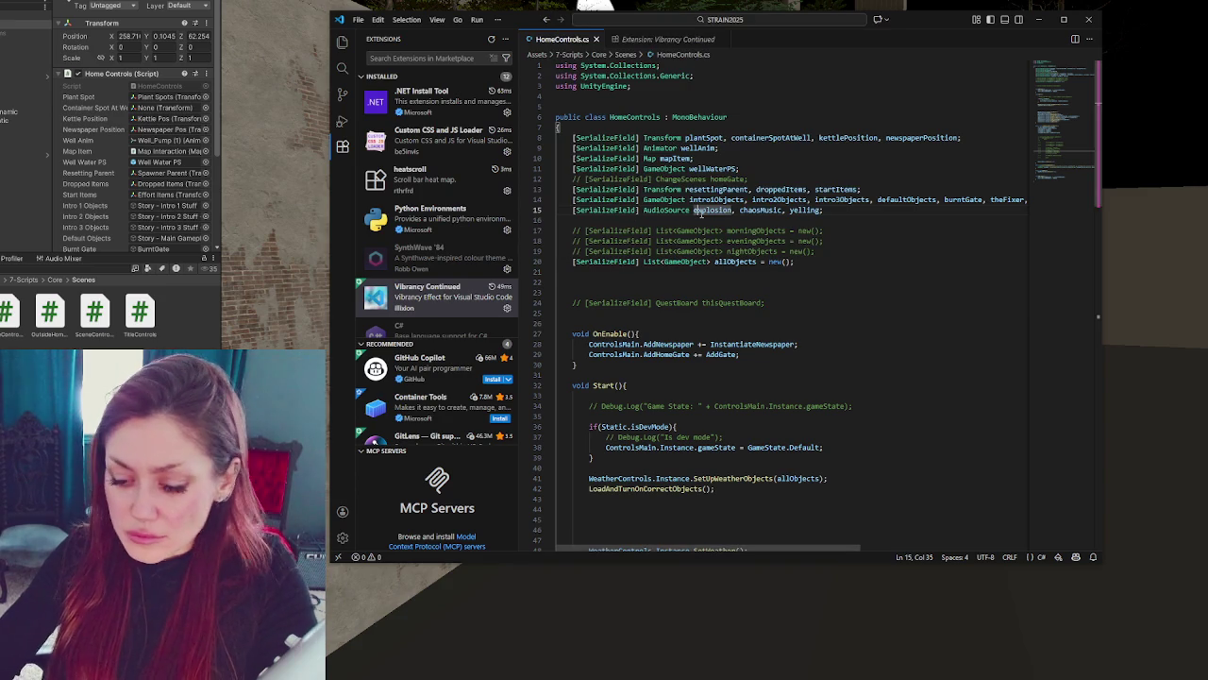
pyautogui.hotkey('ctrl', 'p')
pyautogui.write('convo')
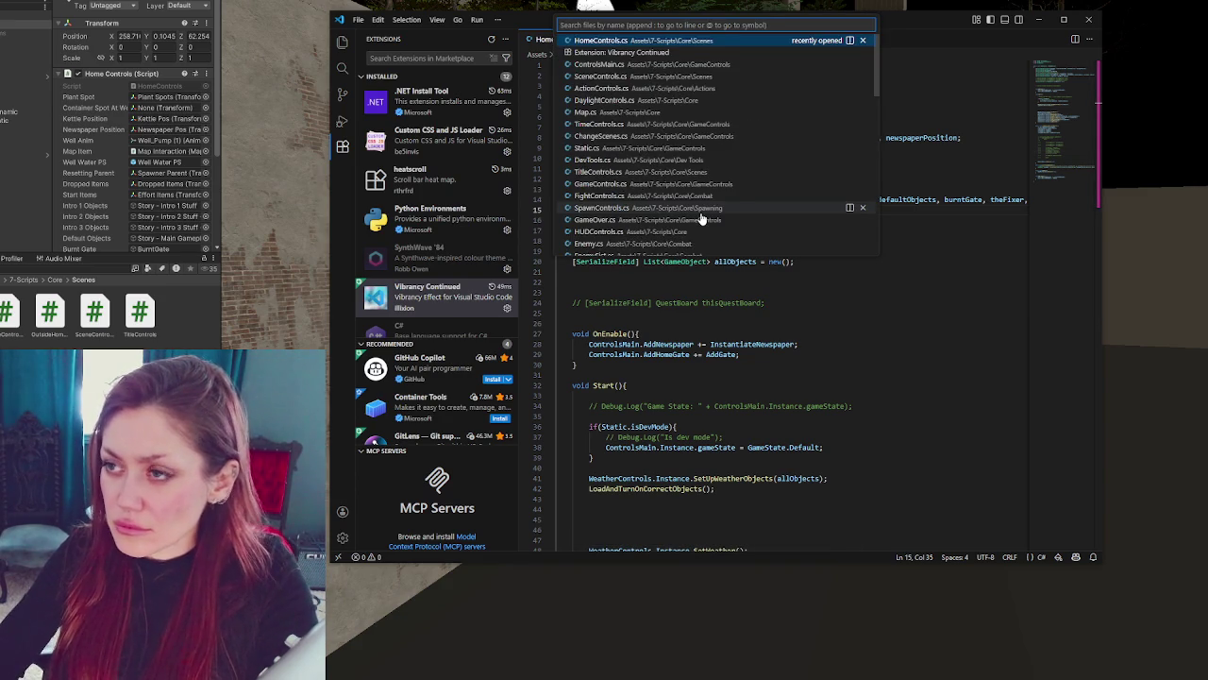
pyautogui.press('Return')
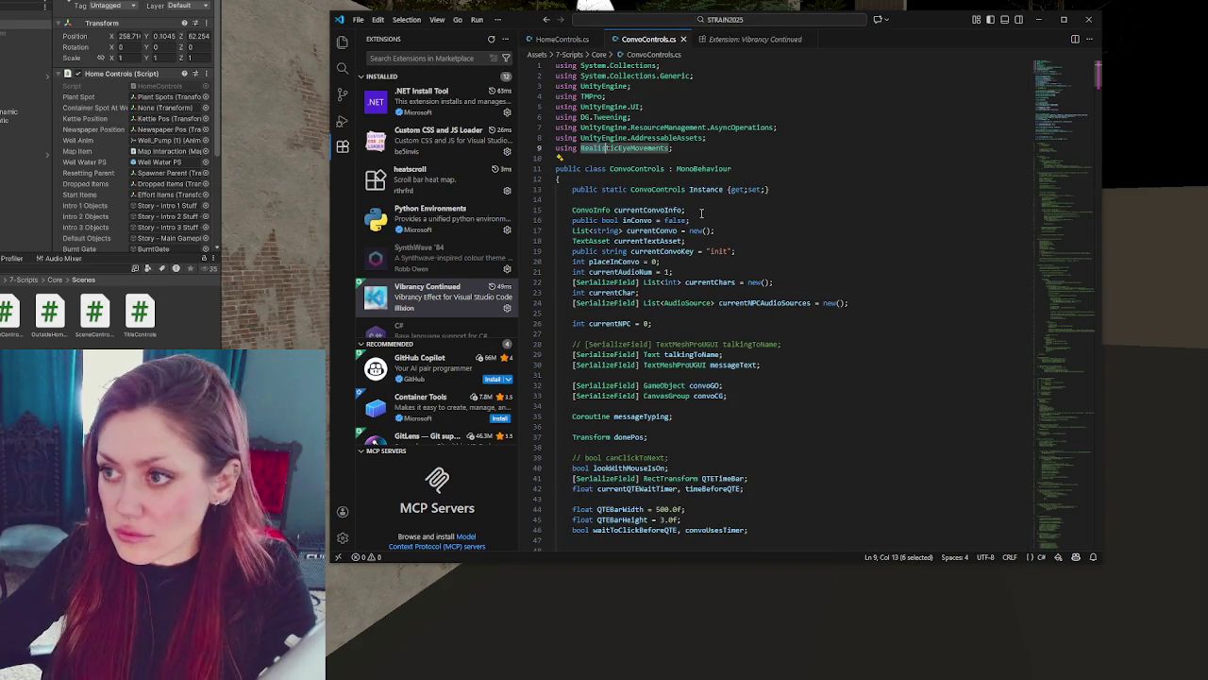
pyautogui.write('44')
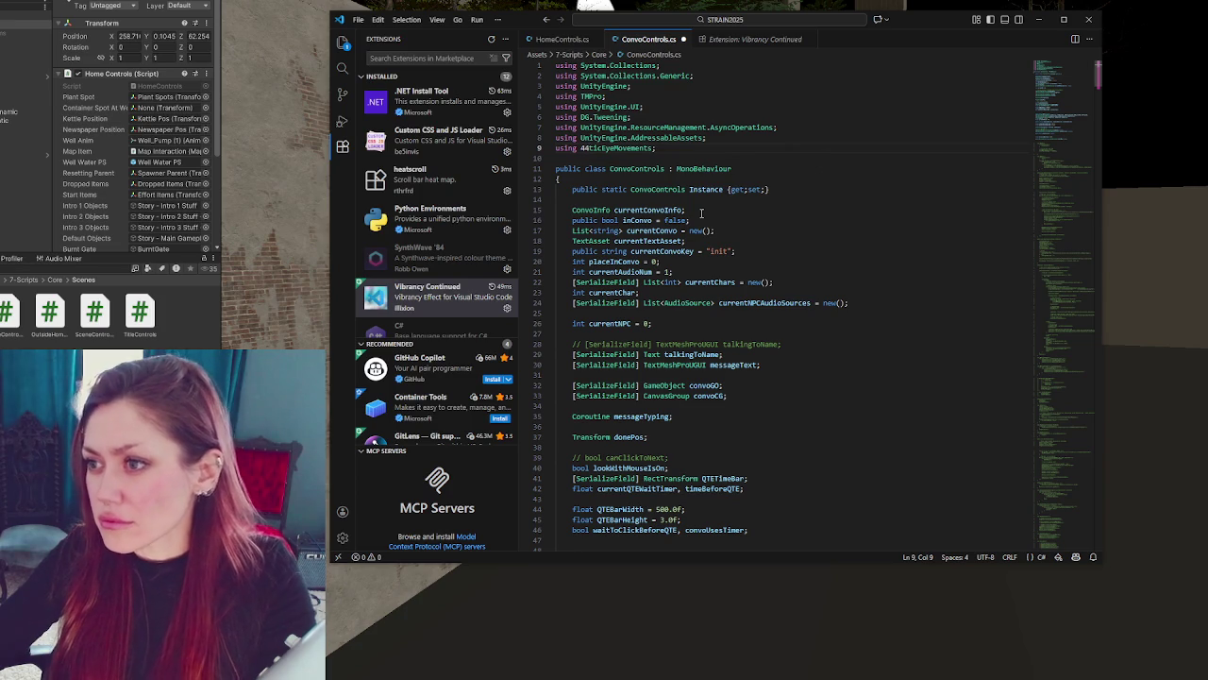
pyautogui.hotkey('ctrl', 'z')
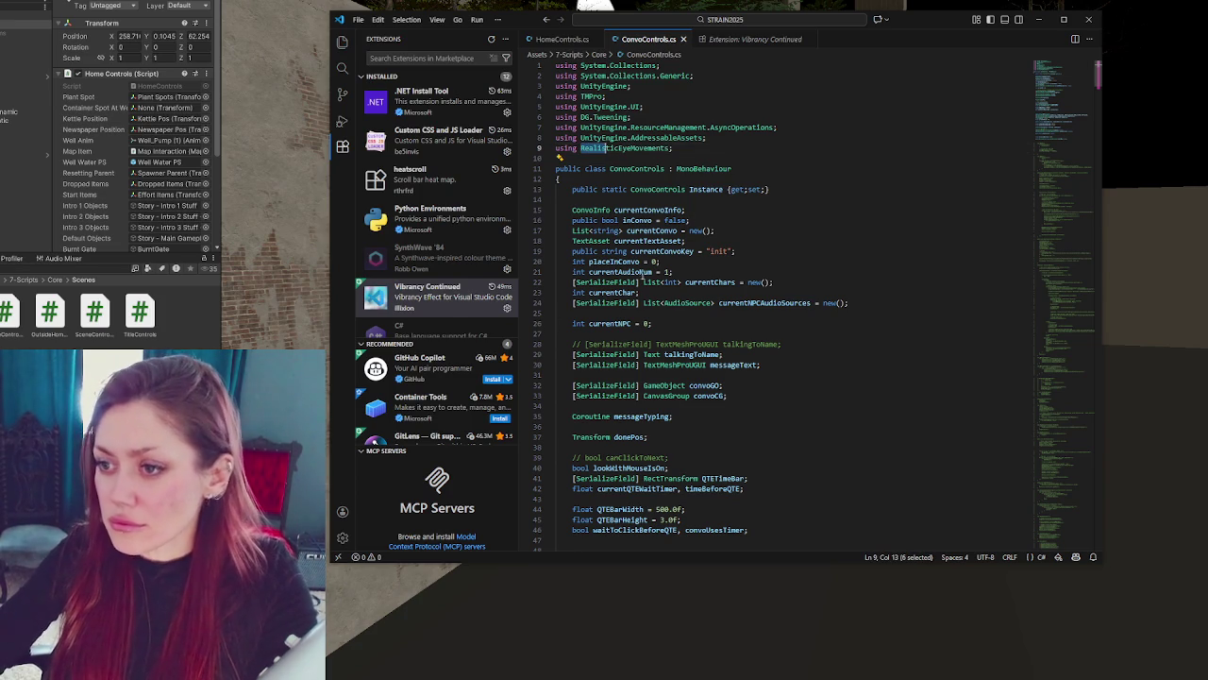
# - Check the Vibrancy Continued extension page and switch between HomeControls.cs and ConvoControls.cs
pyautogui.click(445, 316)
pyautogui.click(562, 39)
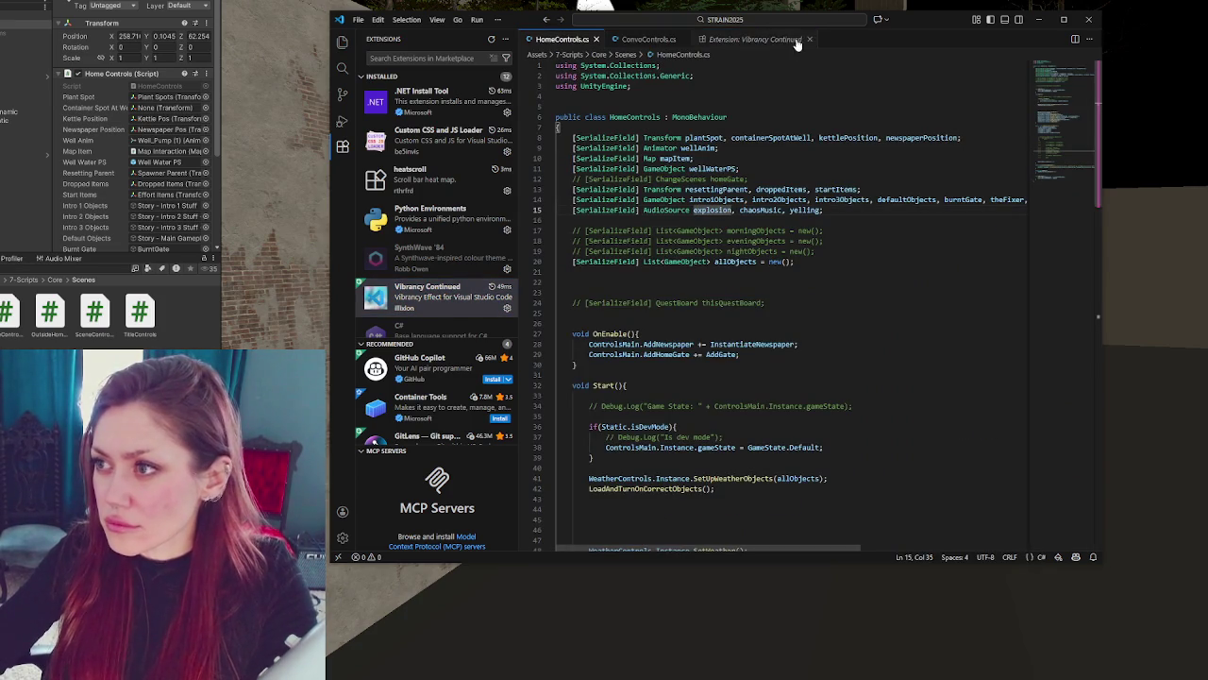
pyautogui.click(644, 39)
pyautogui.hotkey('ctrl', 'p')
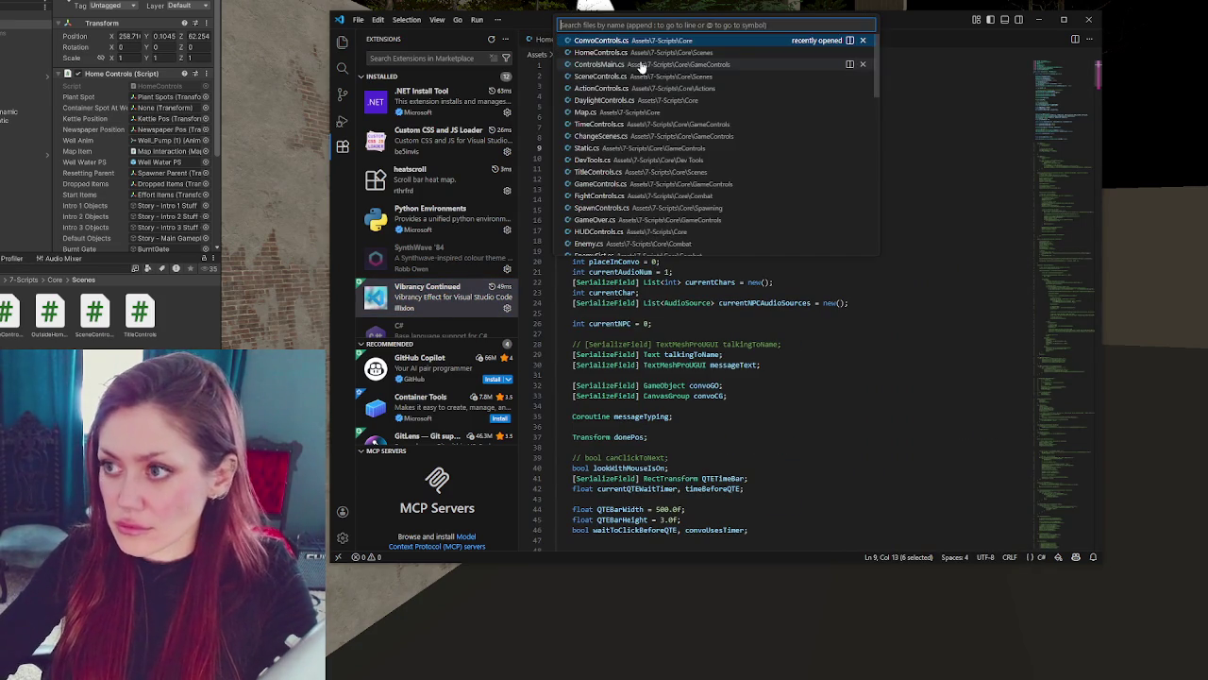
pyautogui.press('Escape')
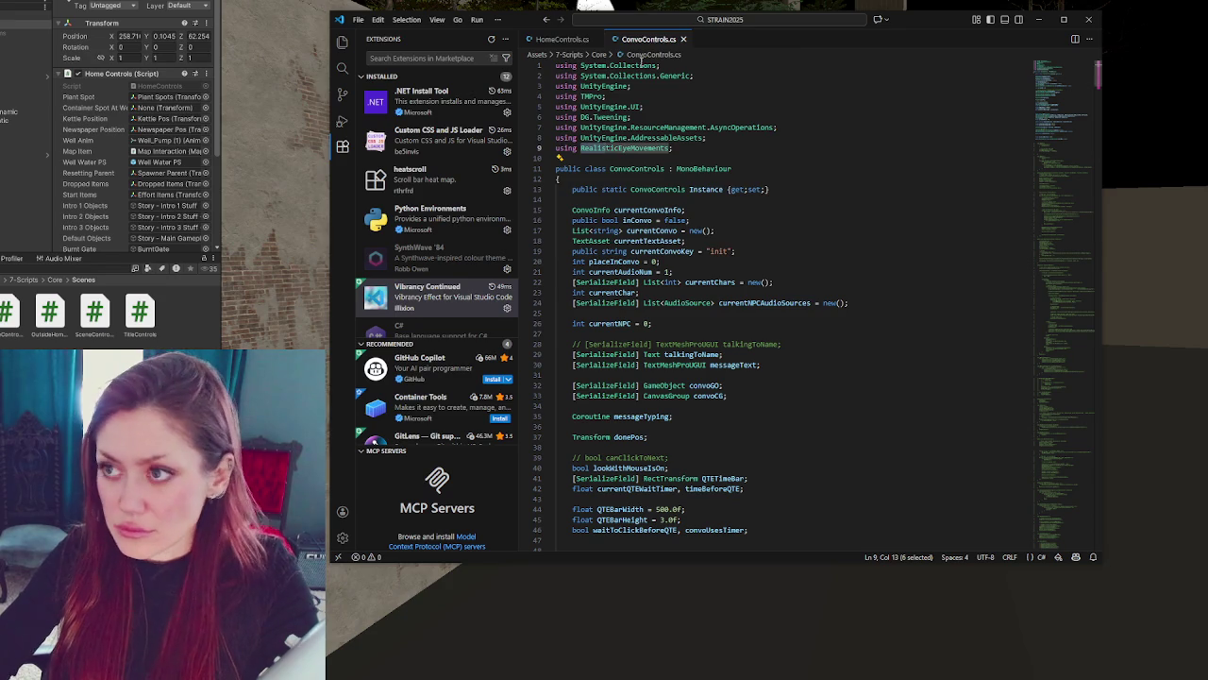
# - Run the Vibrancy enable command, dismiss the workbench.html error, and switch to Unity
pyautogui.hotkey('ctrl', 'shift', 'p')
pyautogui.click(641, 64)
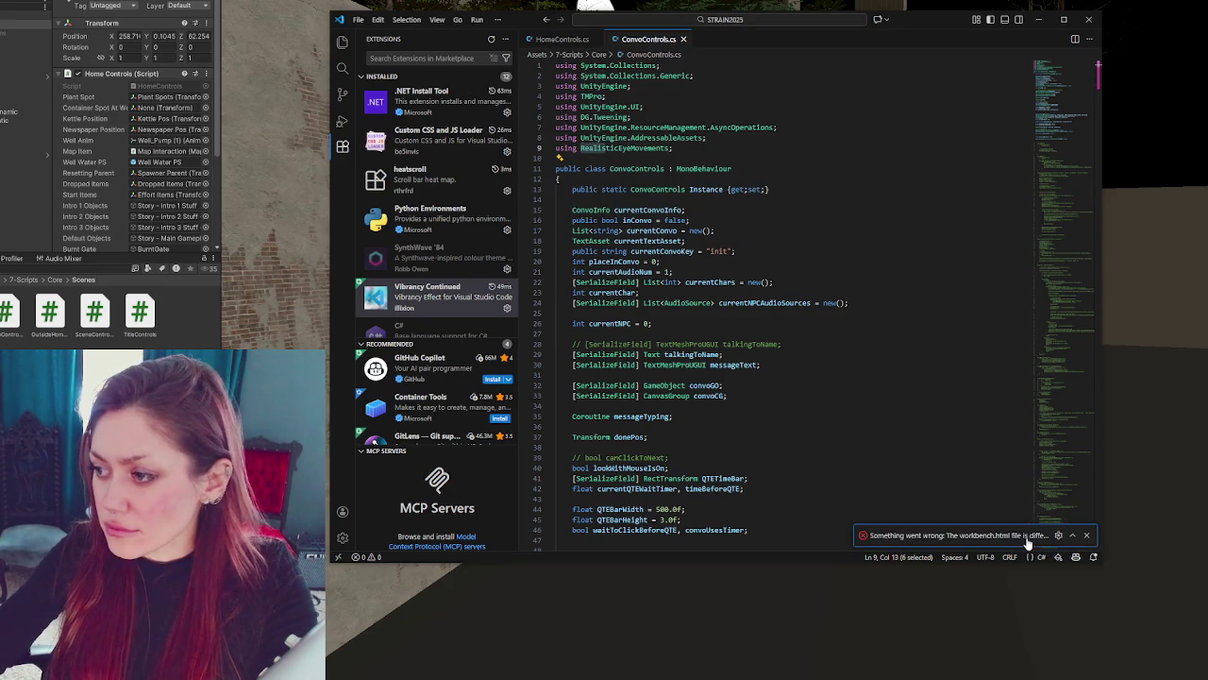
pyautogui.click(1087, 535)
pyautogui.hotkey('alt', 'Tab')
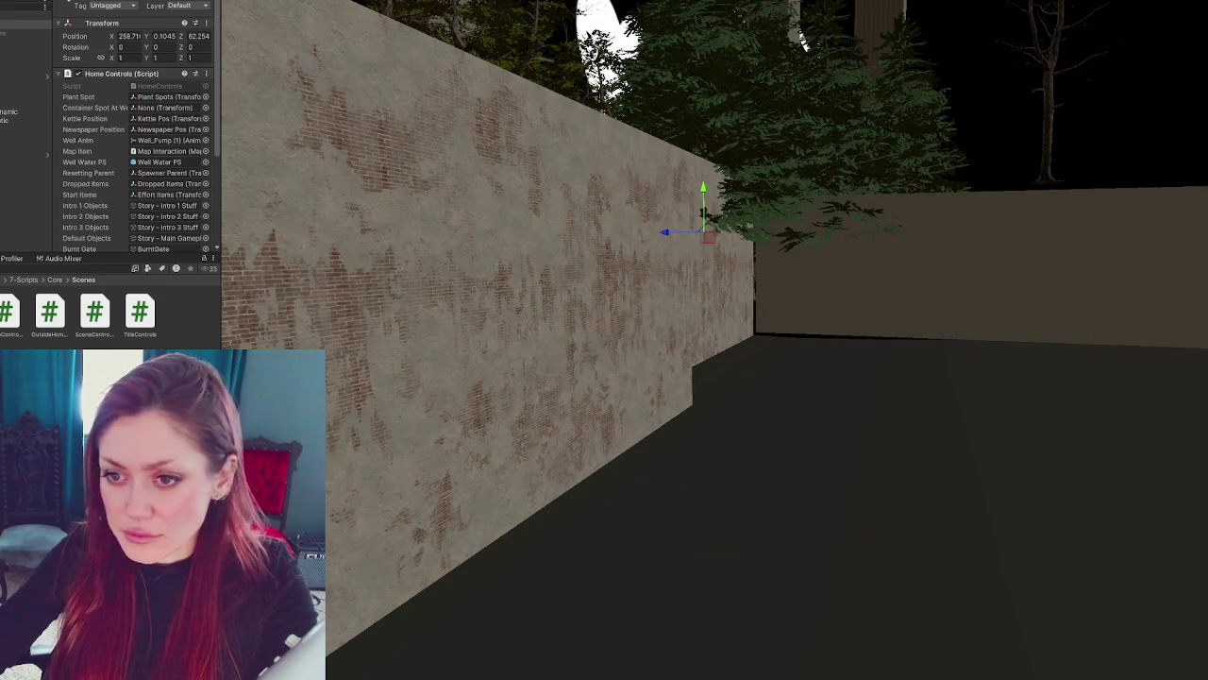
# - Enable the SynthWave '84 extension and set it as the colour theme
pyautogui.click(95, 313)
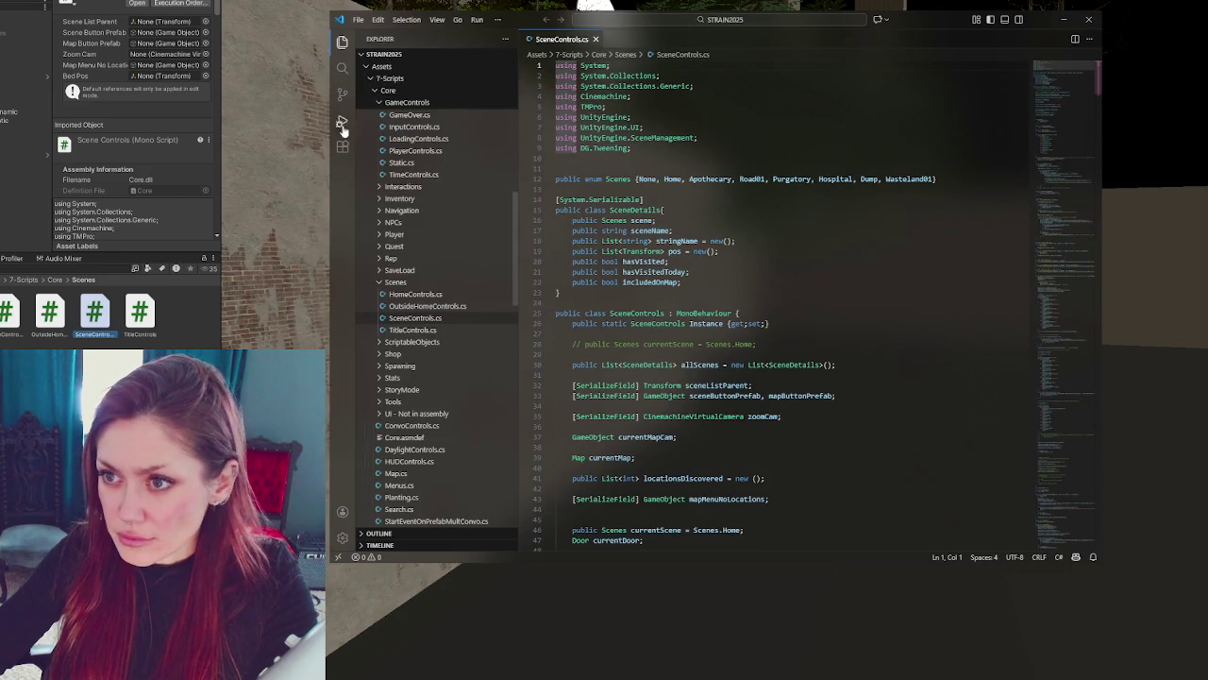
pyautogui.click(342, 146)
pyautogui.scroll(-5, 436, 226)
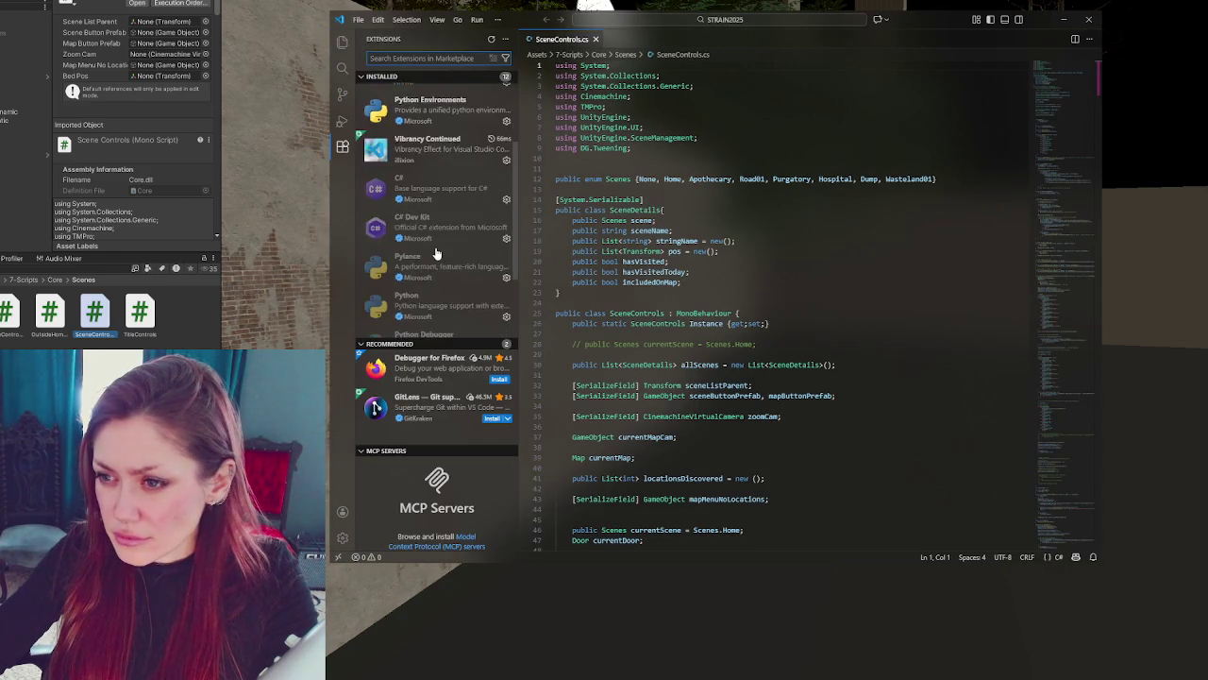
pyautogui.click(432, 276)
pyautogui.click(658, 119)
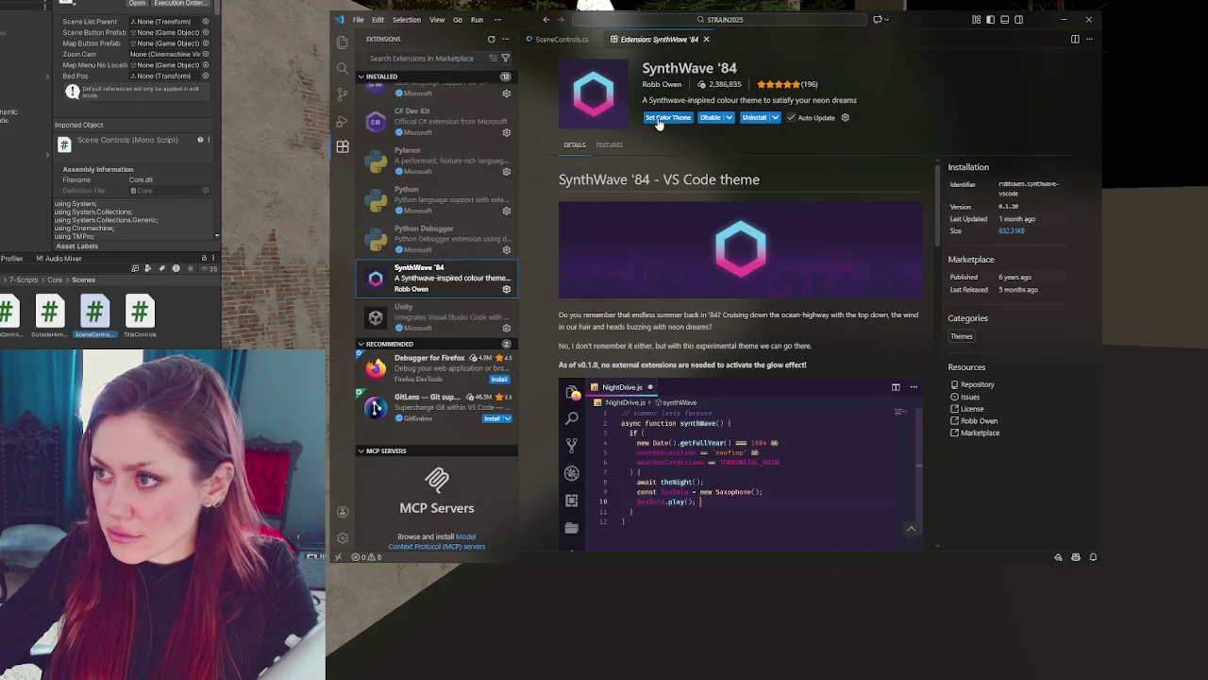
pyautogui.click(658, 119)
pyautogui.click(612, 39)
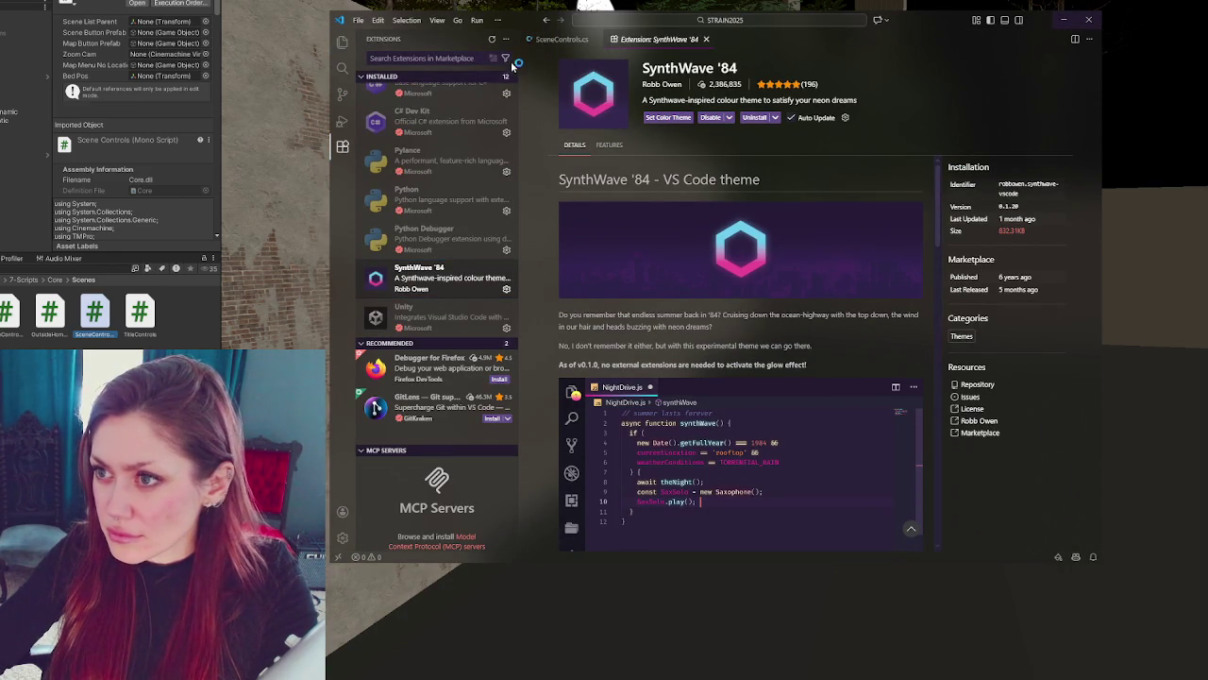
# - Close the extensions sidebar and SynthWave '84 page, returning to SceneControls.cs
pyautogui.click(339, 151)
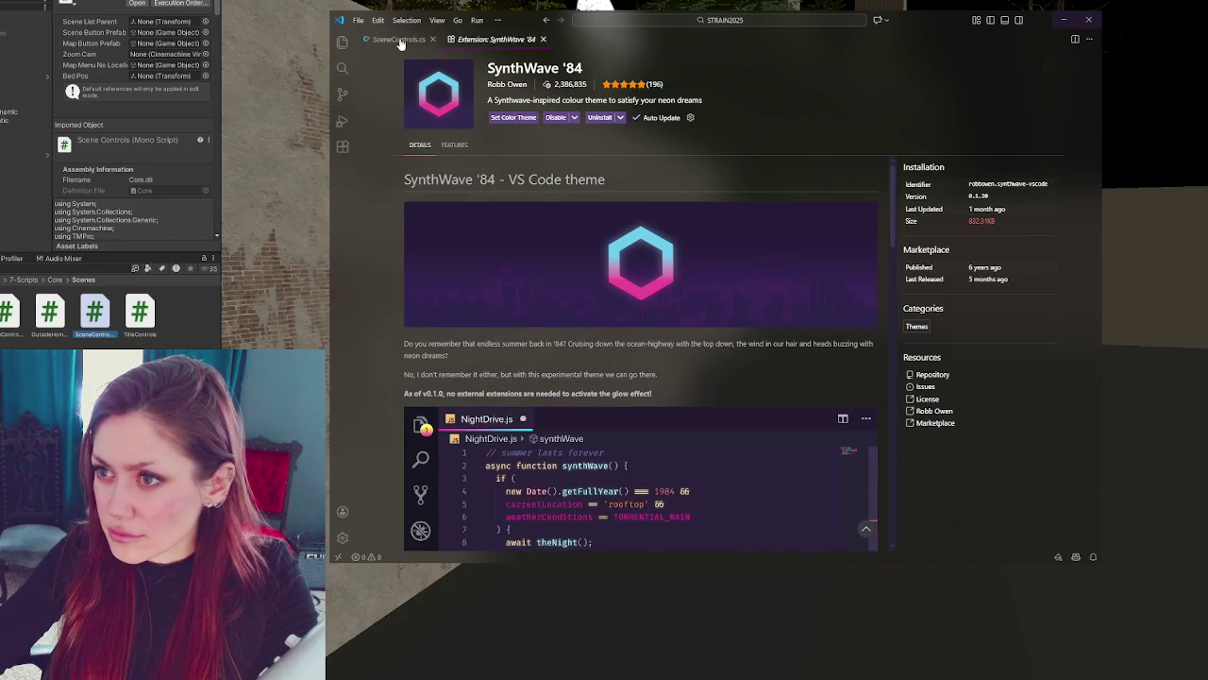
pyautogui.click(392, 39)
pyautogui.click(542, 40)
pyautogui.click(604, 140)
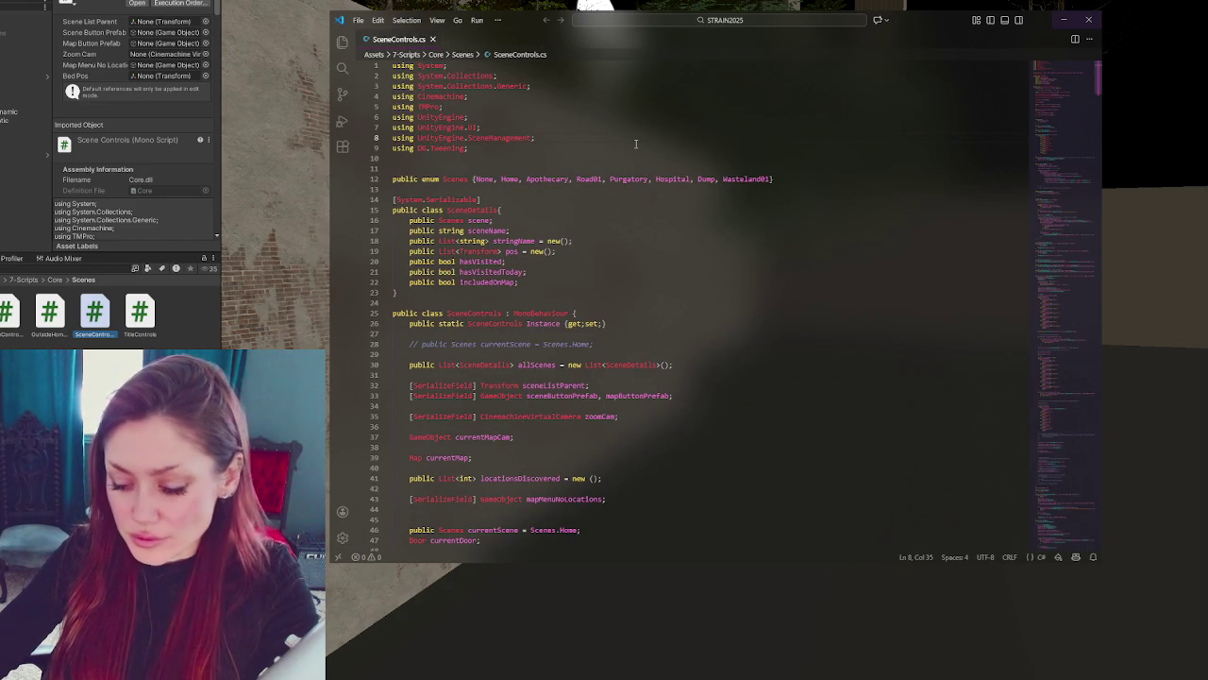
# - Open NPCVoice.cs from Quick Open, undo an accidental edit, and close it
pyautogui.hotkey('ctrl', 'p')
pyautogui.write('en')
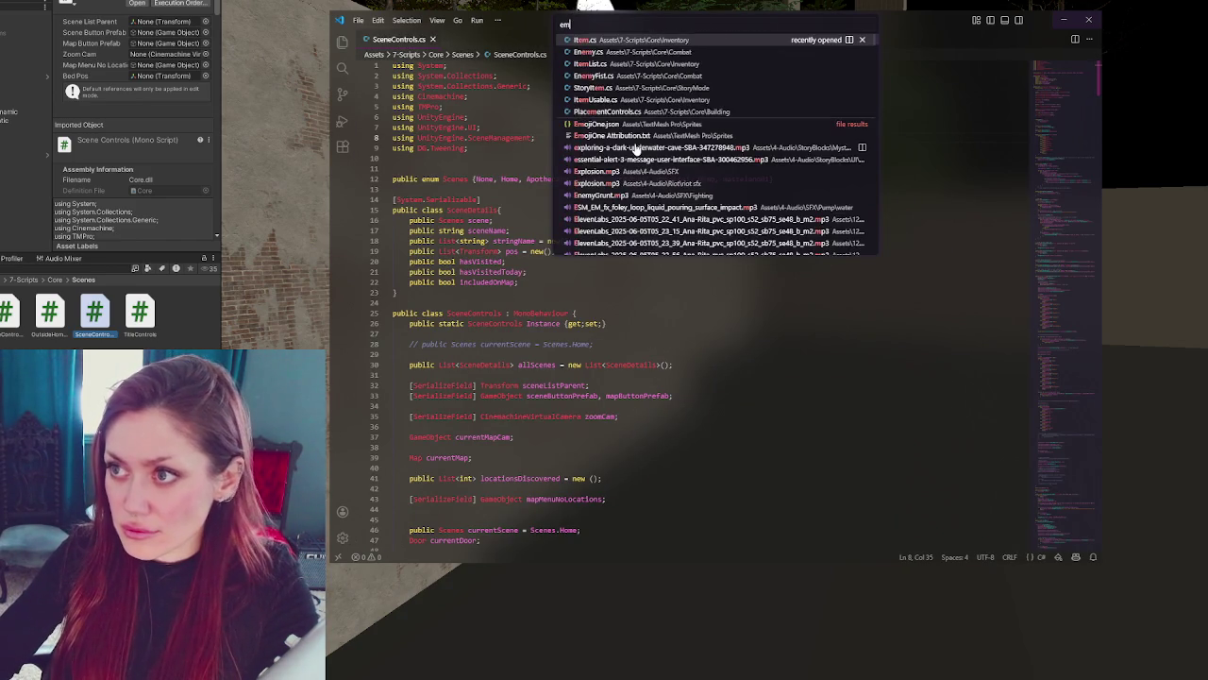
pyautogui.press('BackSpace')
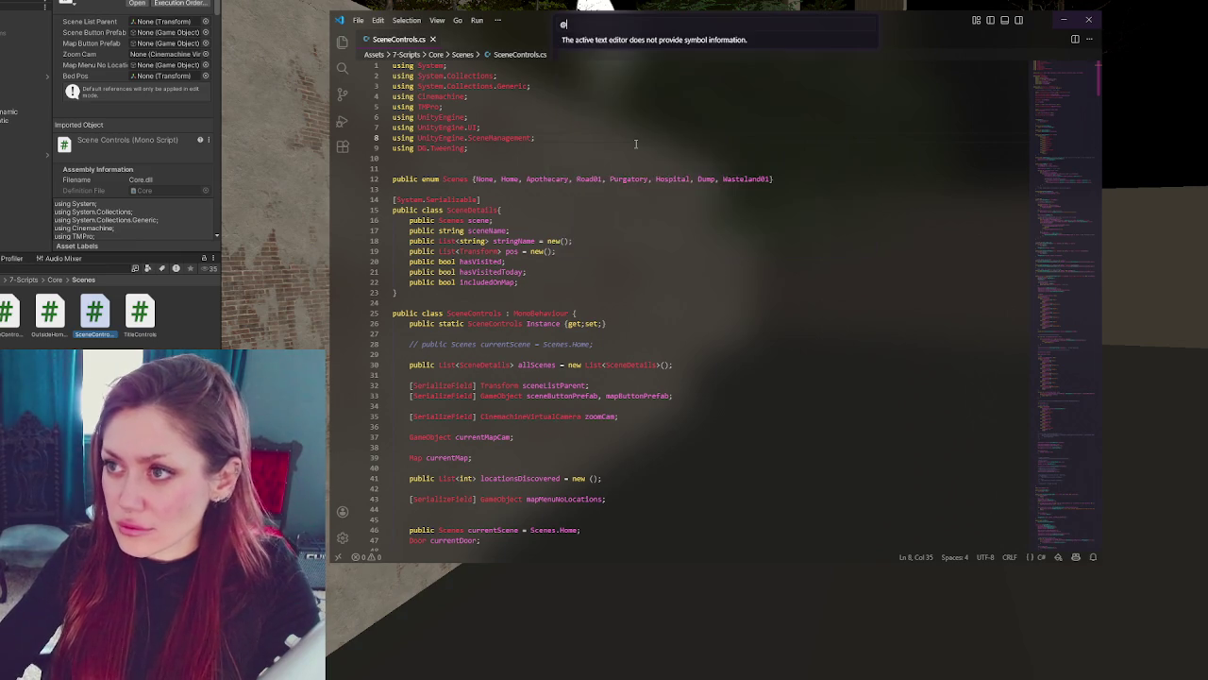
pyautogui.click(636, 147)
pyautogui.hotkey('ctrl', 'z')
pyautogui.click(504, 38)
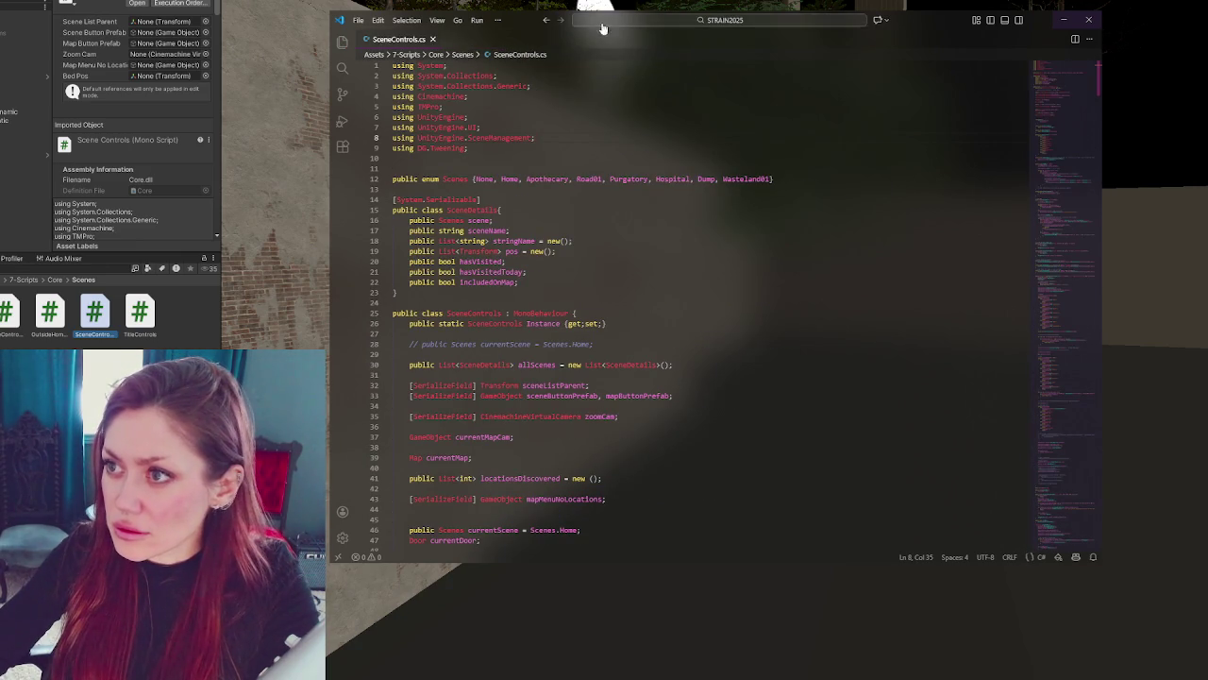
# - Search the project for 'enable' using the Search panel
pyautogui.click(602, 21)
pyautogui.write('enable')
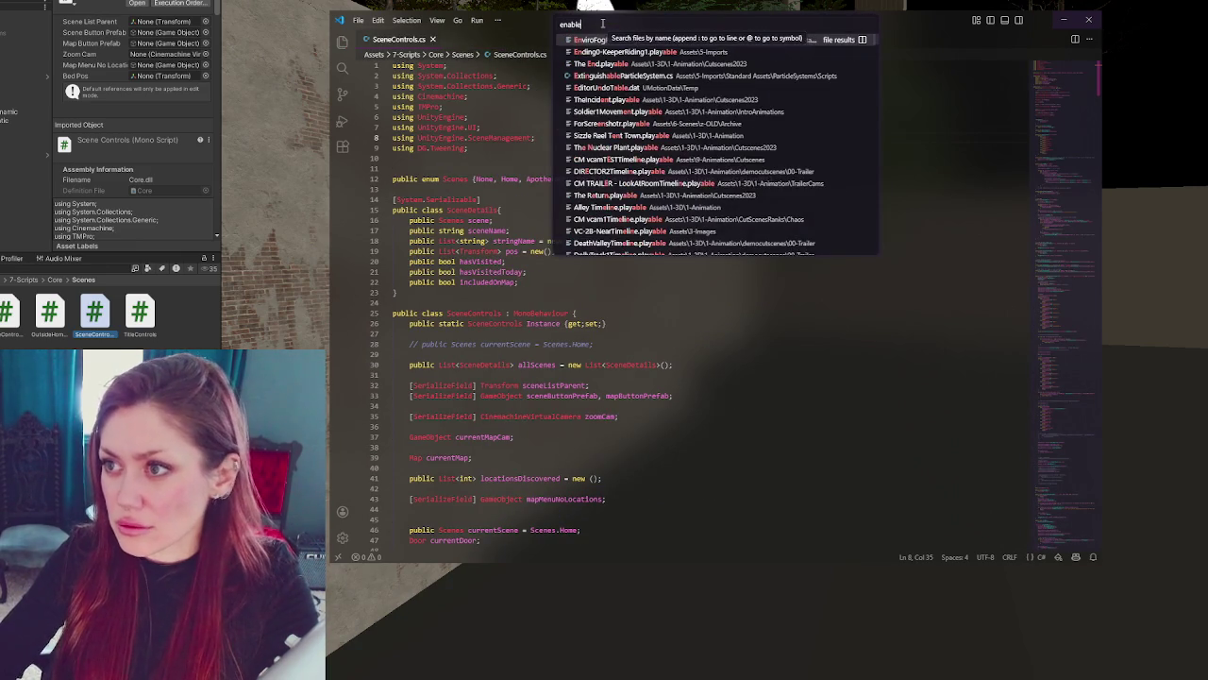
pyautogui.press('Escape')
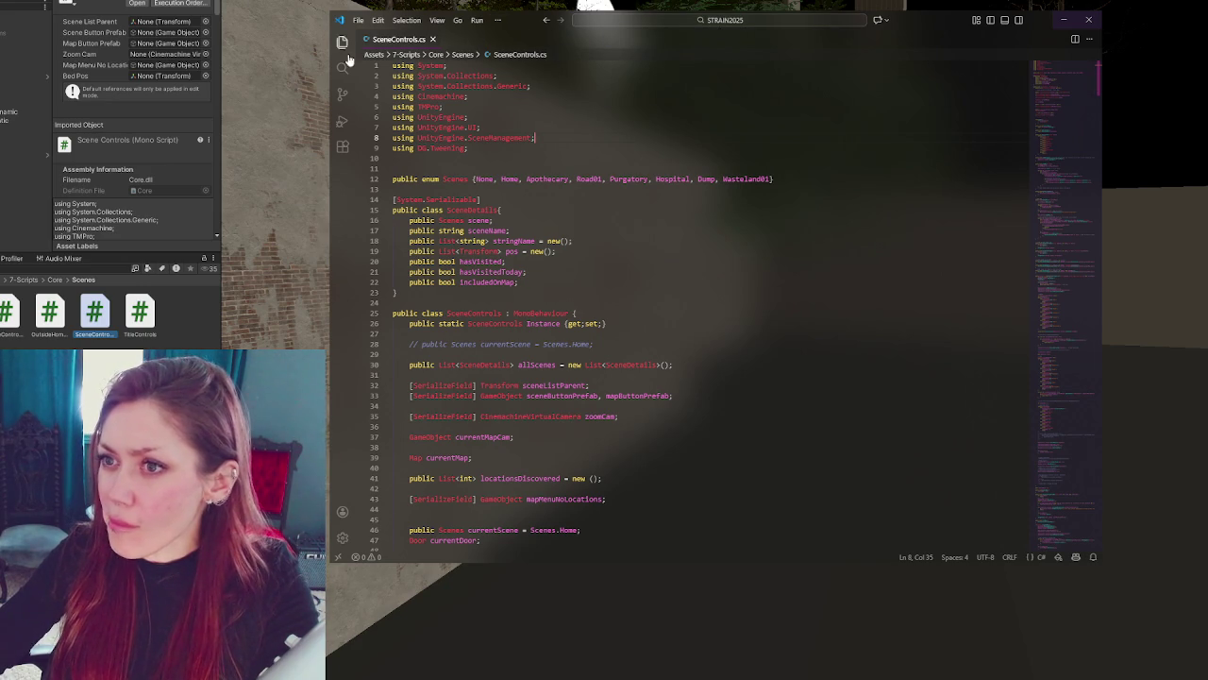
pyautogui.click(341, 68)
pyautogui.write('ena')
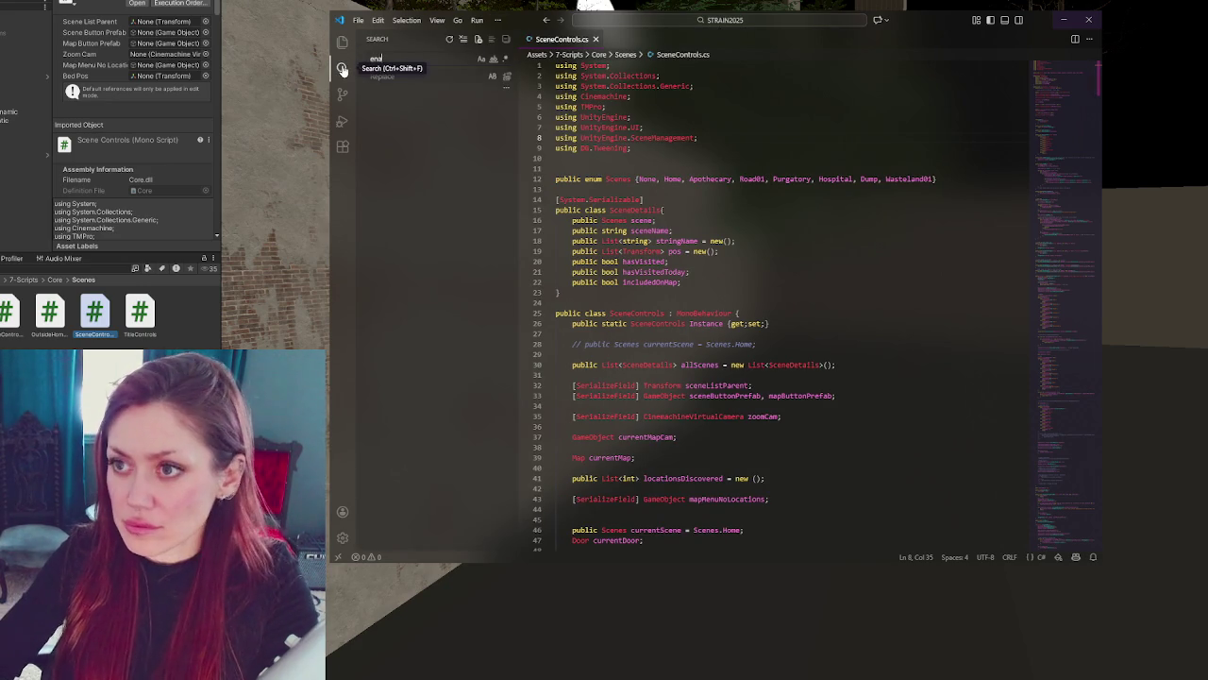
pyautogui.write('ble')
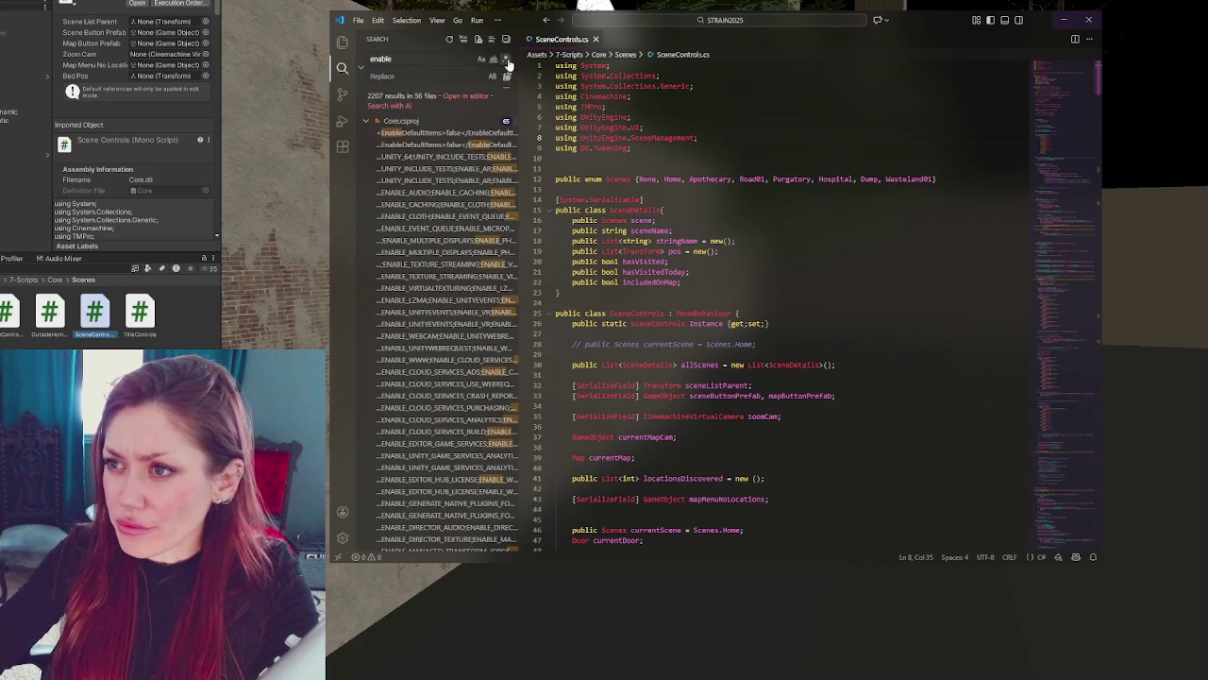
pyautogui.click(342, 69)
# - Scroll through SceneControls.cs, then switch to the Unity window
pyautogui.click(612, 168)
pyautogui.scroll(-10, 612, 264)
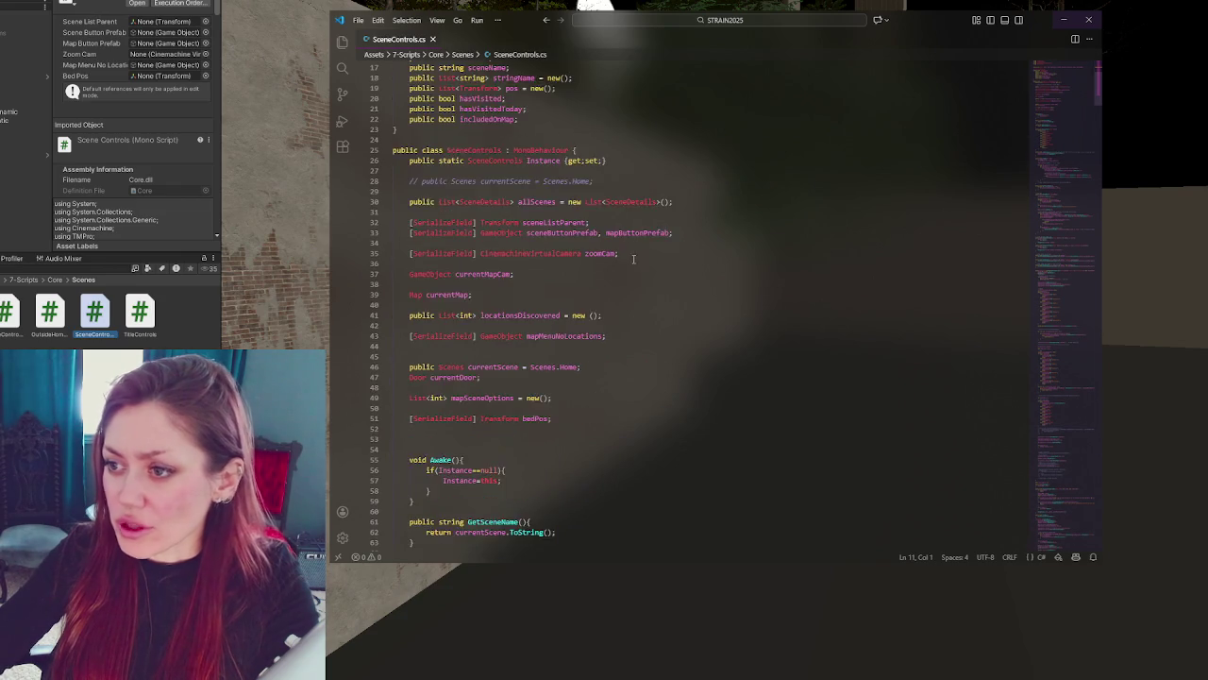
pyautogui.scroll(-15, 615, 220)
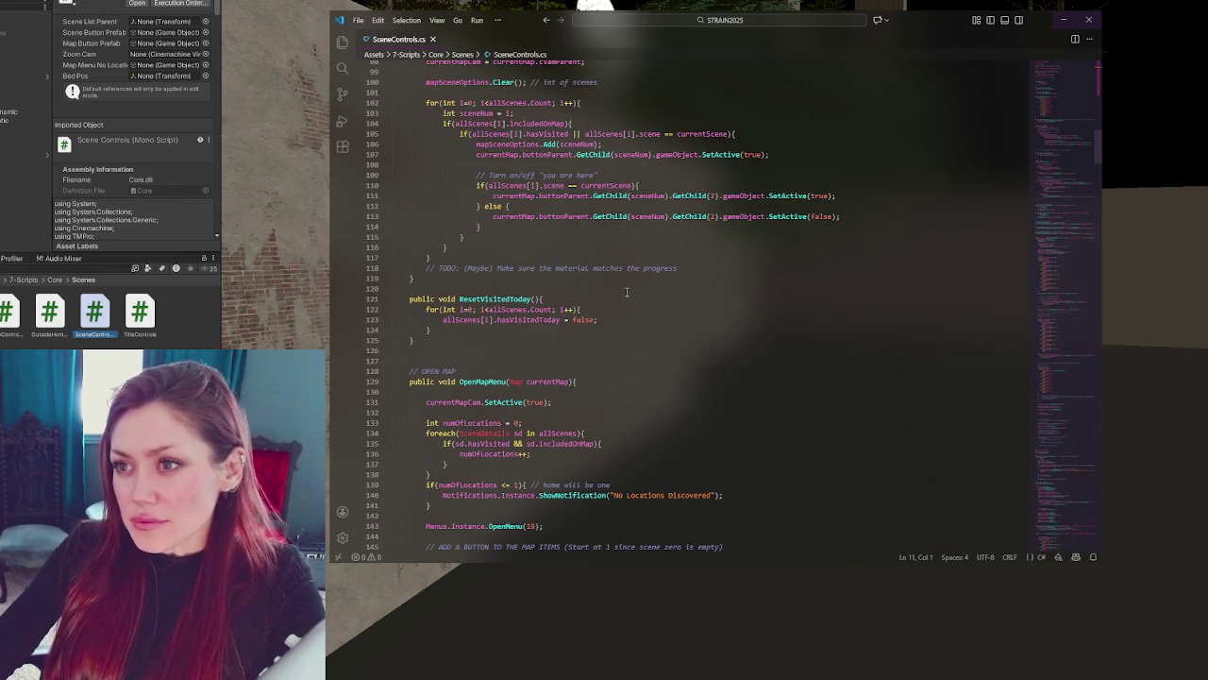
pyautogui.click(10, 312)
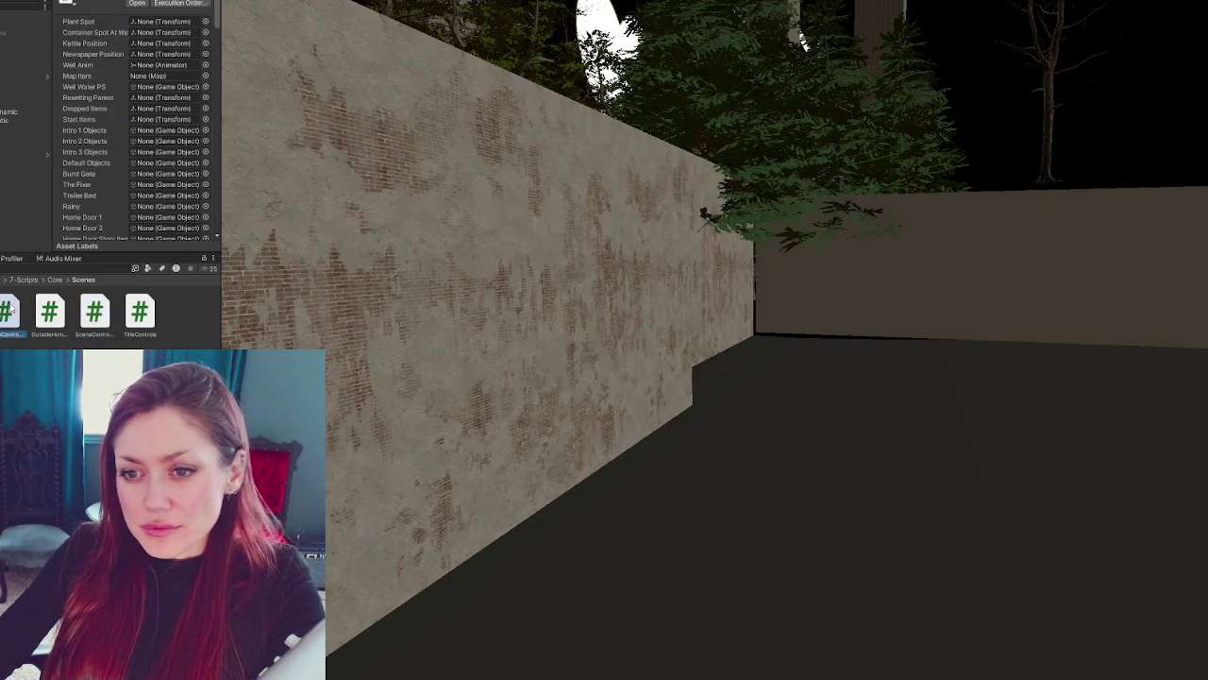
# - Scroll to InstantiateNewspaper and uncomment the newKettle Instantiate line on line 98
pyautogui.scroll(-10, 624, 270)
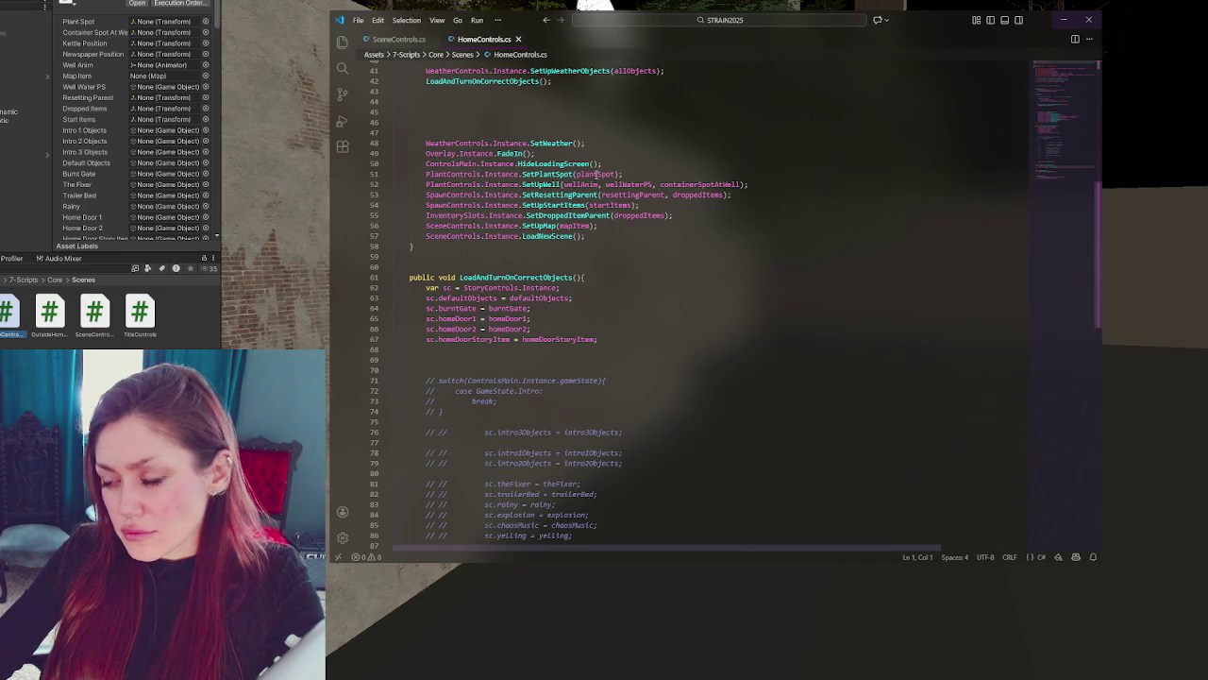
pyautogui.scroll(-10, 596, 174)
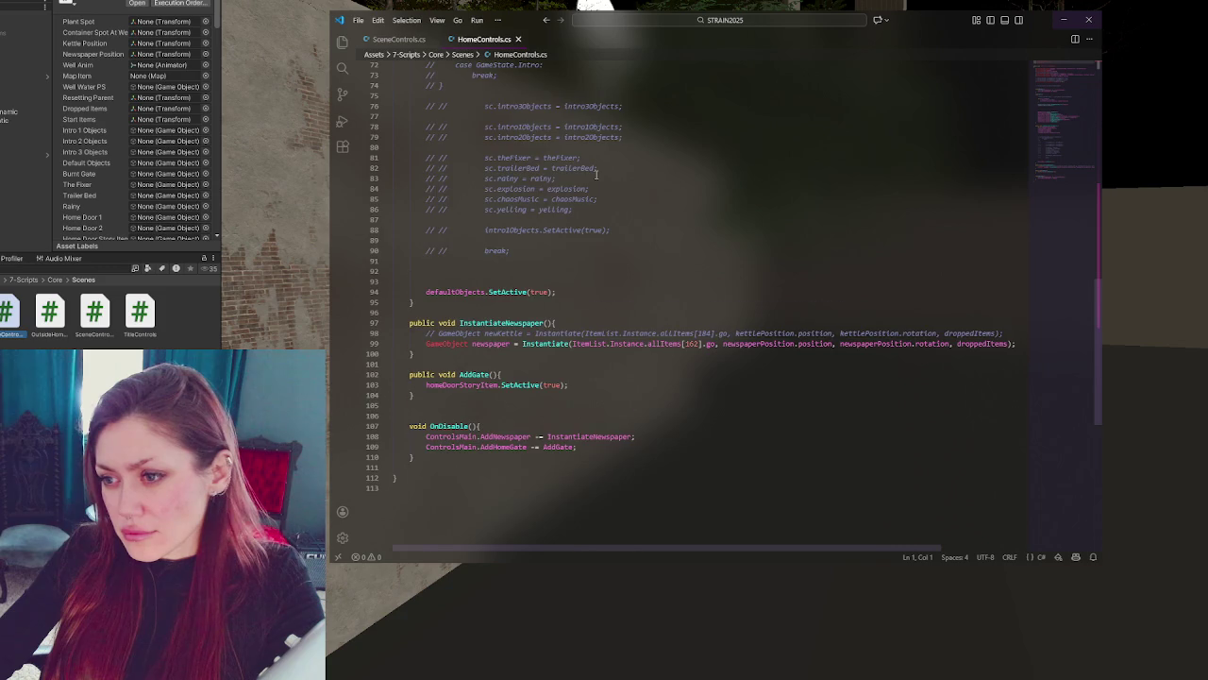
pyautogui.scroll(-3, 597, 174)
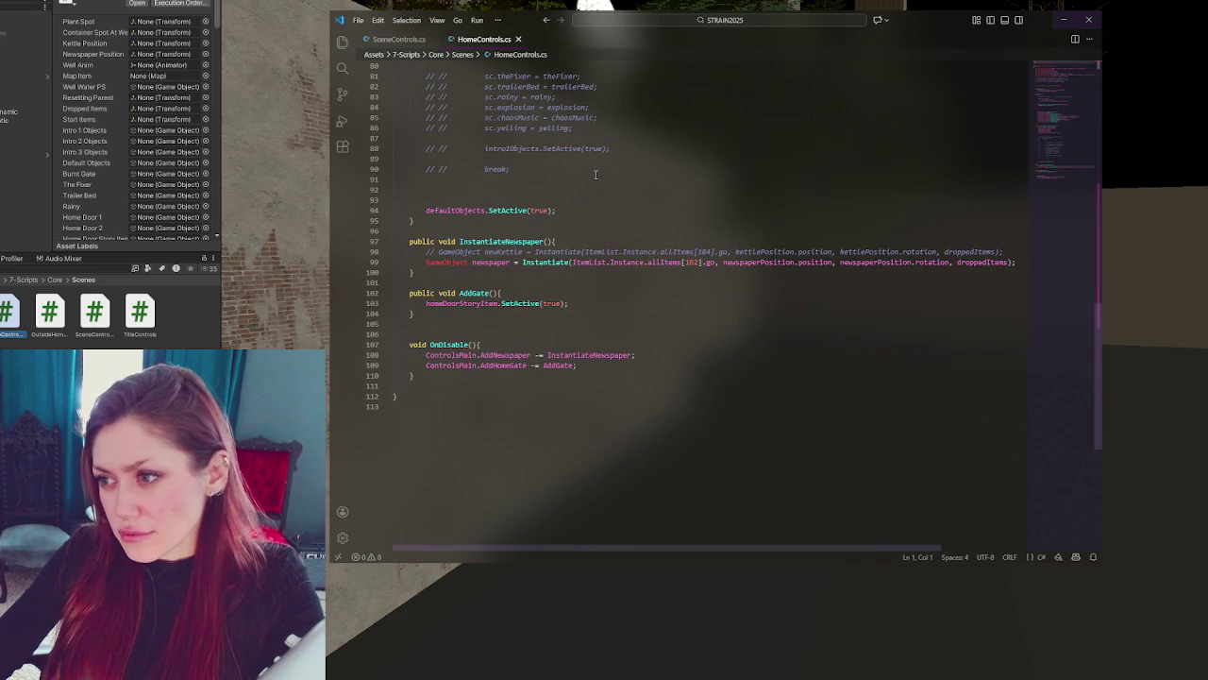
pyautogui.click(743, 251)
pyautogui.hotkey('ctrl', '/')
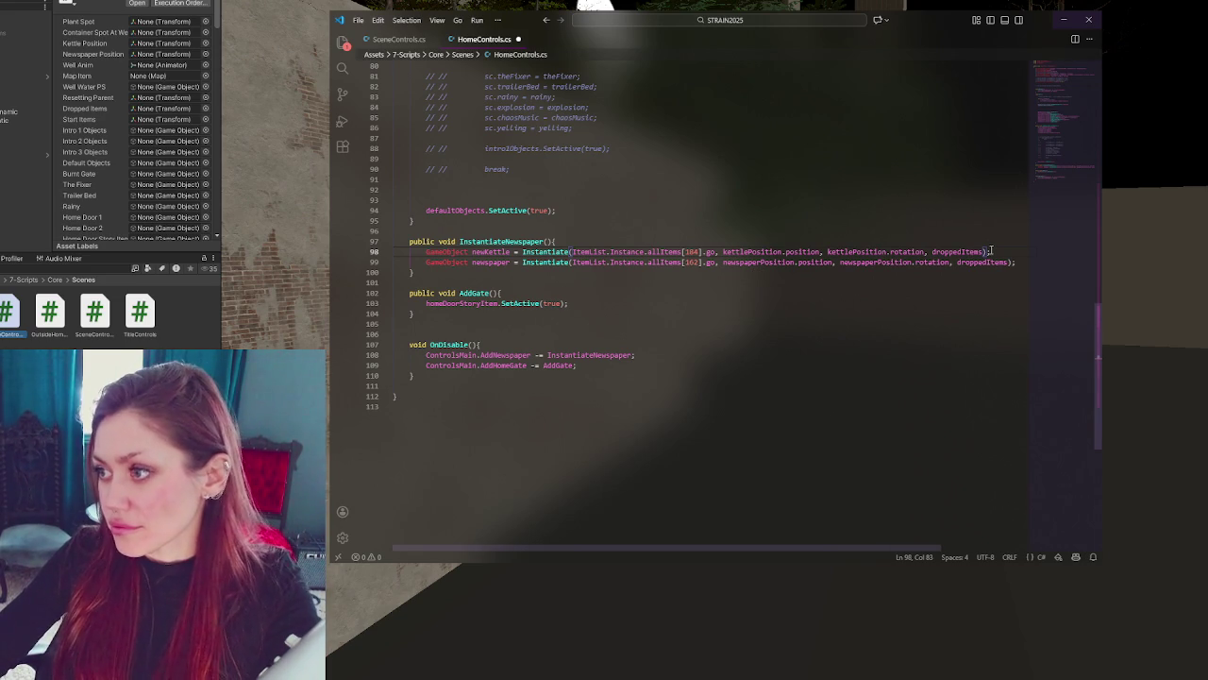
# - Copy the newKettle Instantiate line and paste five copies below it
pyautogui.moveTo(991, 252); pyautogui.dragTo(1003, 246)
pyautogui.hotkey('ctrl', 'c')
pyautogui.press('Right')
pyautogui.hotkey('ctrl', 'v')
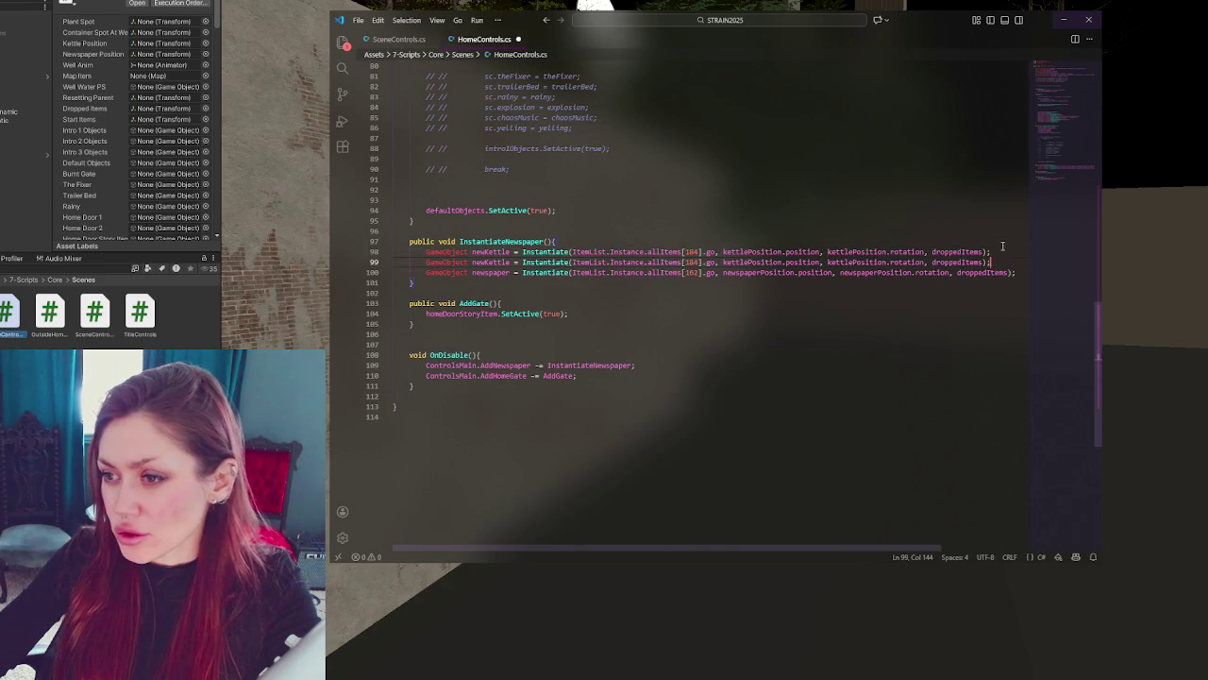
pyautogui.hotkey('ctrl', 'v')
pyautogui.hotkey('ctrl', 'v')
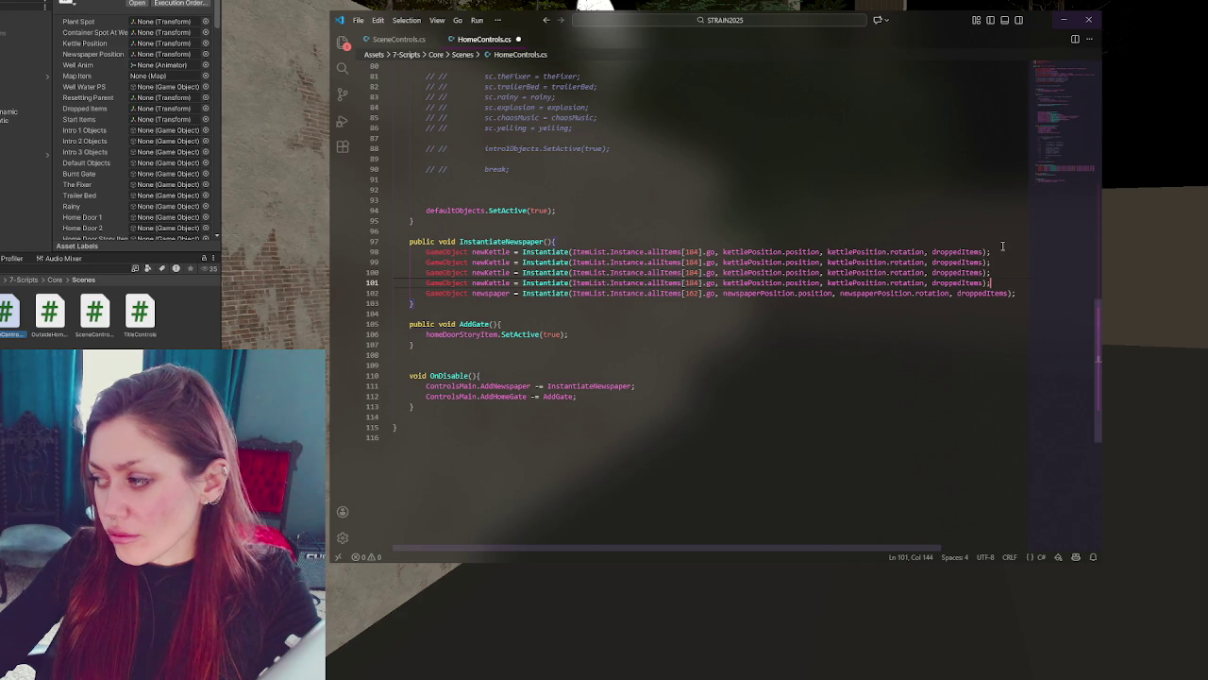
pyautogui.hotkey('ctrl', 'v')
pyautogui.hotkey('ctrl', 'v')
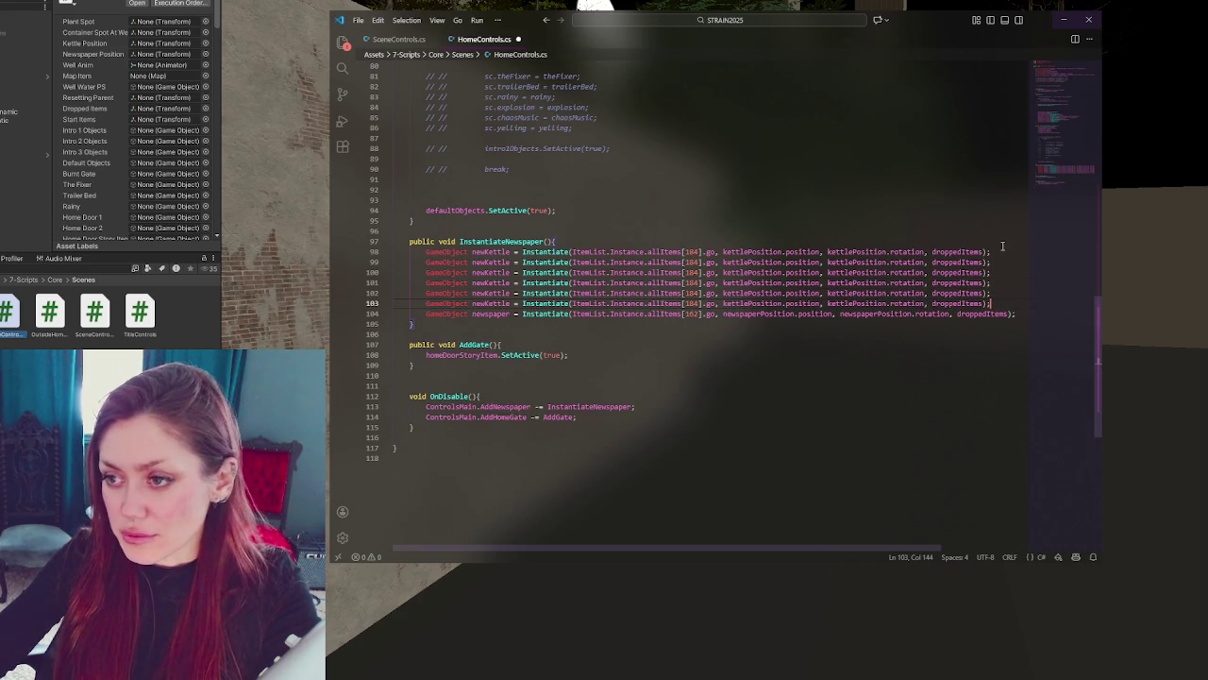
# - Rename the variable on line 99 from newKettle to newSapling
pyautogui.doubleClick(501, 262)
pyautogui.press('BackSpace')
pyautogui.write('Sapling')
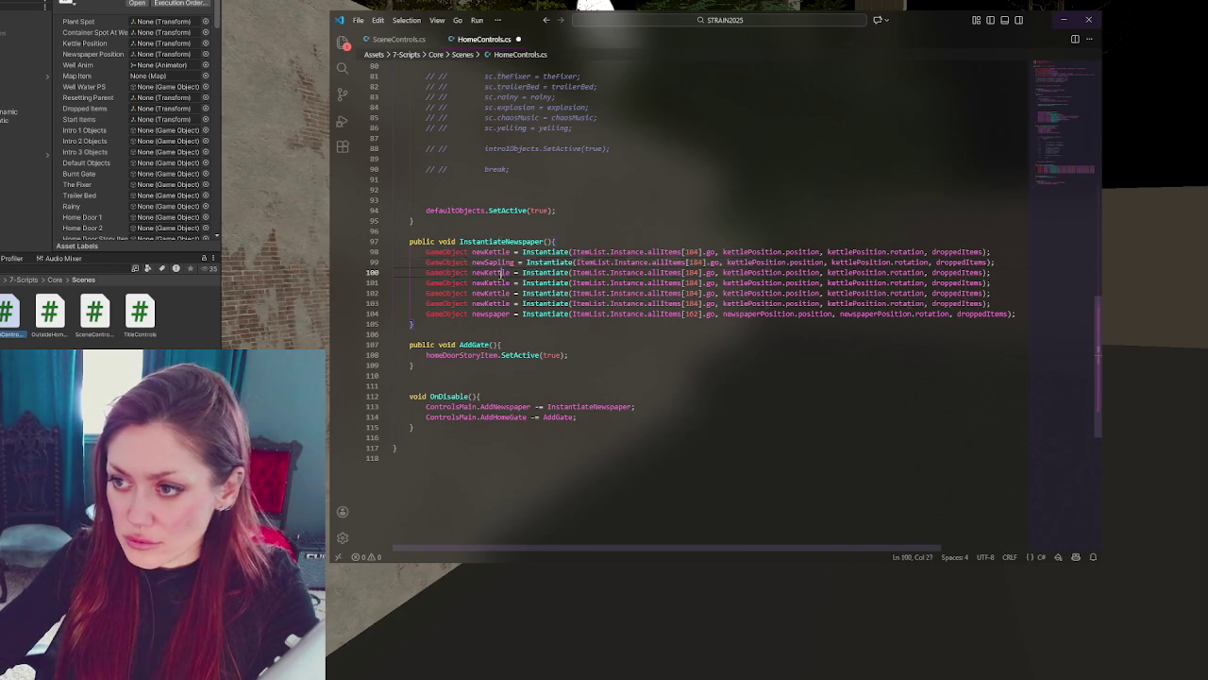
pyautogui.click(498, 273)
# - Rename line 100's variable to newShematic and line 101's to newShematic2
pyautogui.write('tle')
pyautogui.press('BackSpace')
pyautogui.press('BackSpace')
pyautogui.press('BackSpace')
pyautogui.write('Shematic')
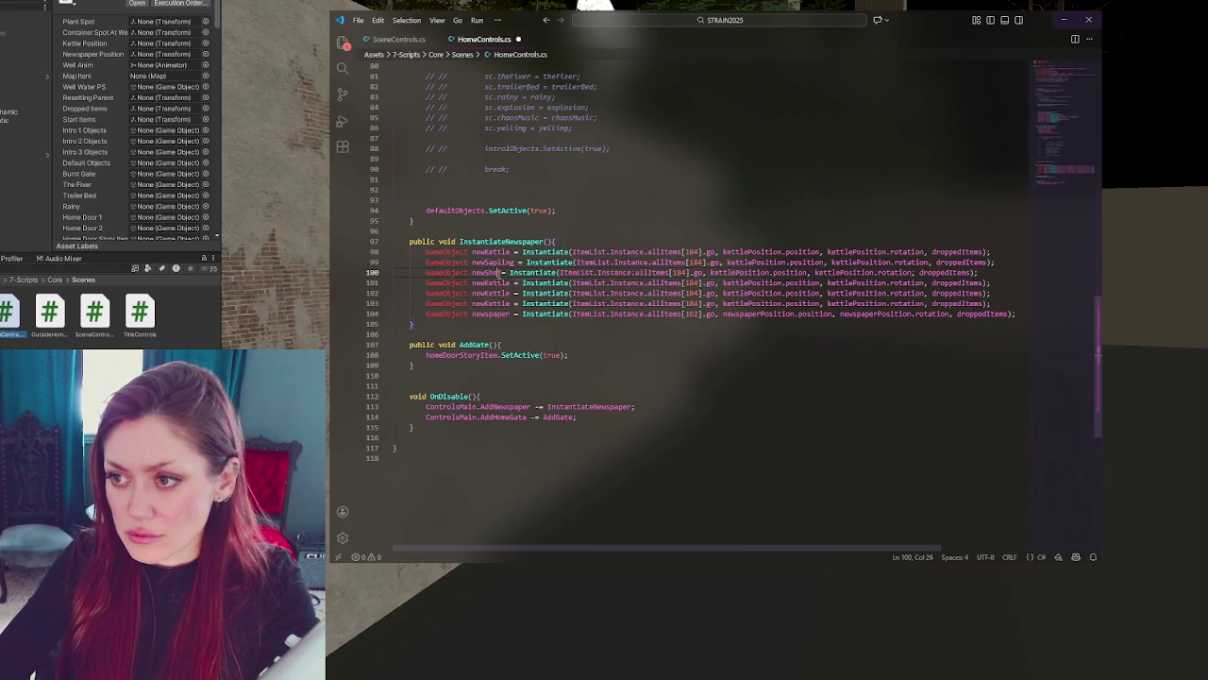
pyautogui.doubleClick(496, 272)
pyautogui.hotkey('ctrl', 'c')
pyautogui.doubleClick(491, 282)
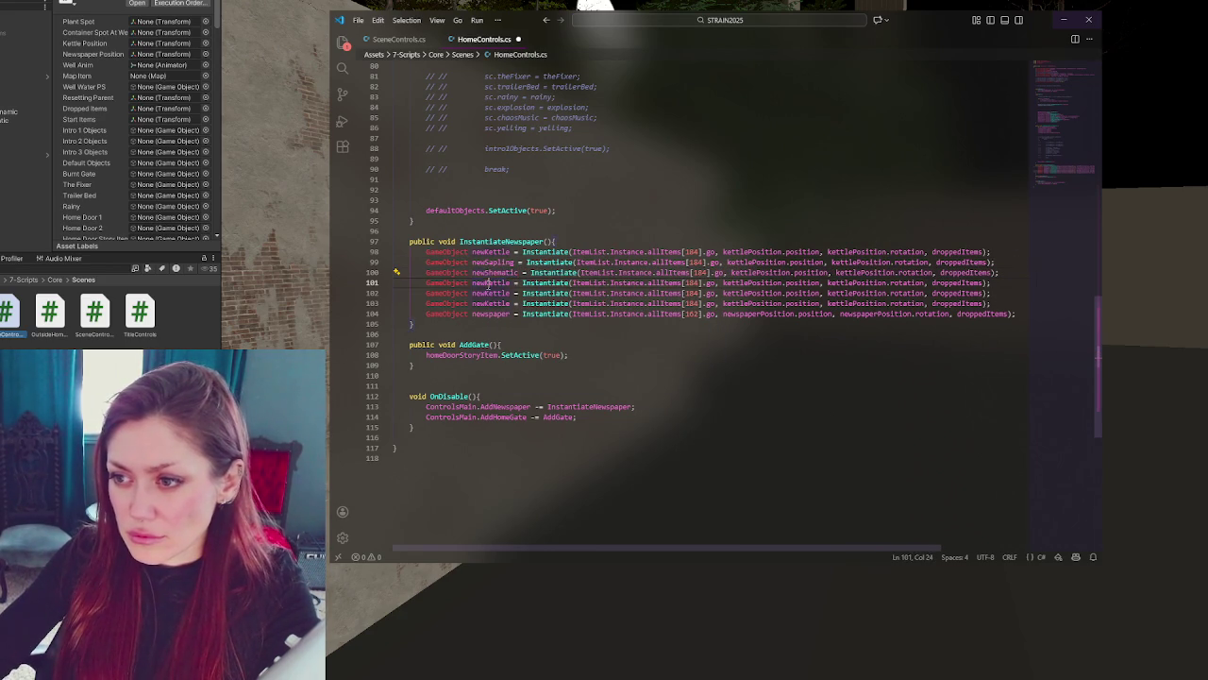
pyautogui.hotkey('ctrl', 'v')
pyautogui.write('2')
# - Rename lines 102 and 103 to woodForFloor and woodForWall
pyautogui.doubleClick(490, 293)
pyautogui.write('wood')
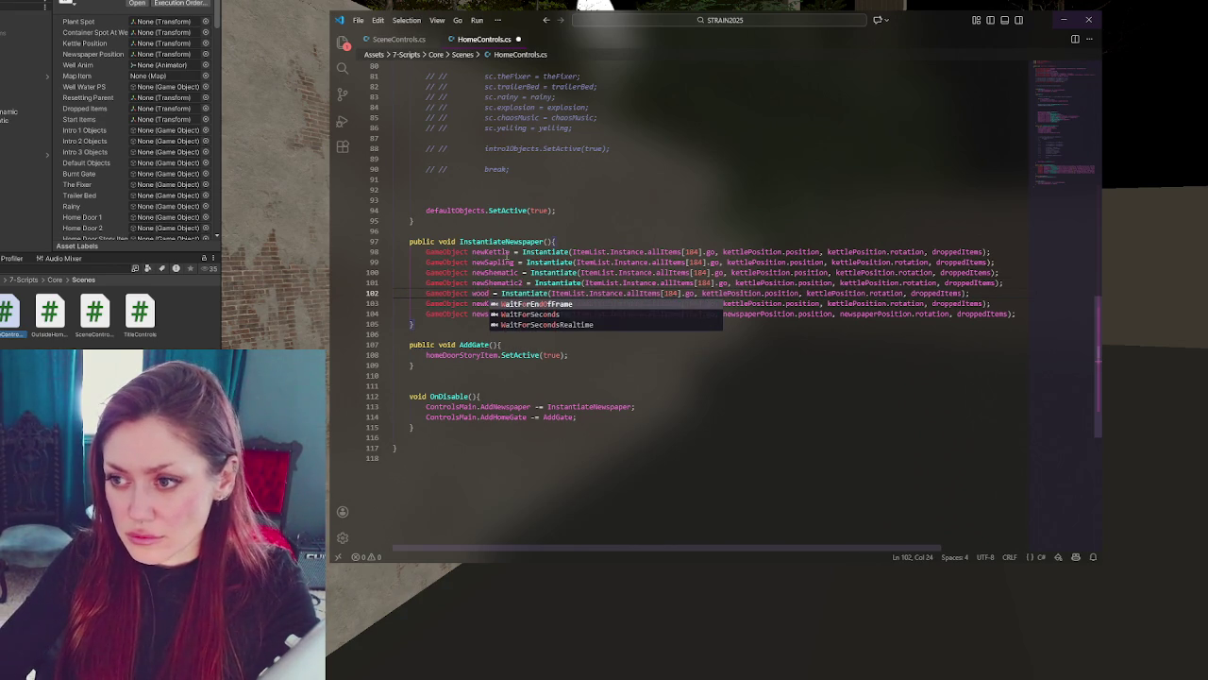
pyautogui.write('ForFloor')
pyautogui.doubleClick(492, 303)
pyautogui.write('woodForWall')
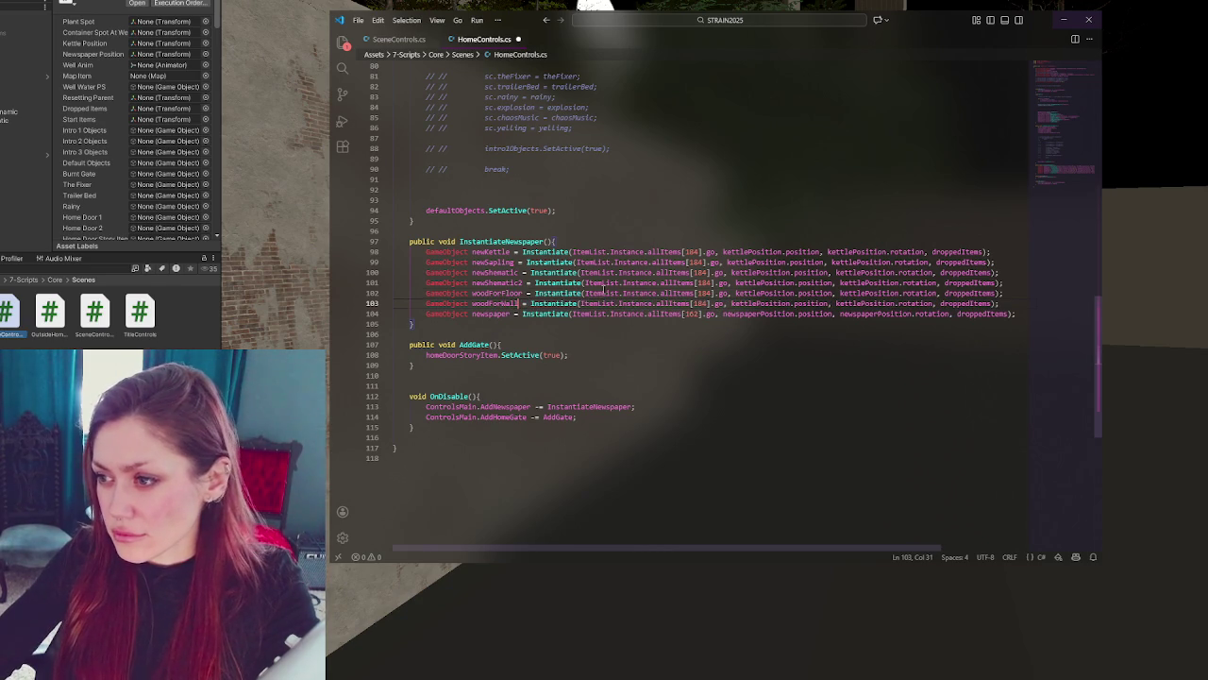
pyautogui.click(714, 323)
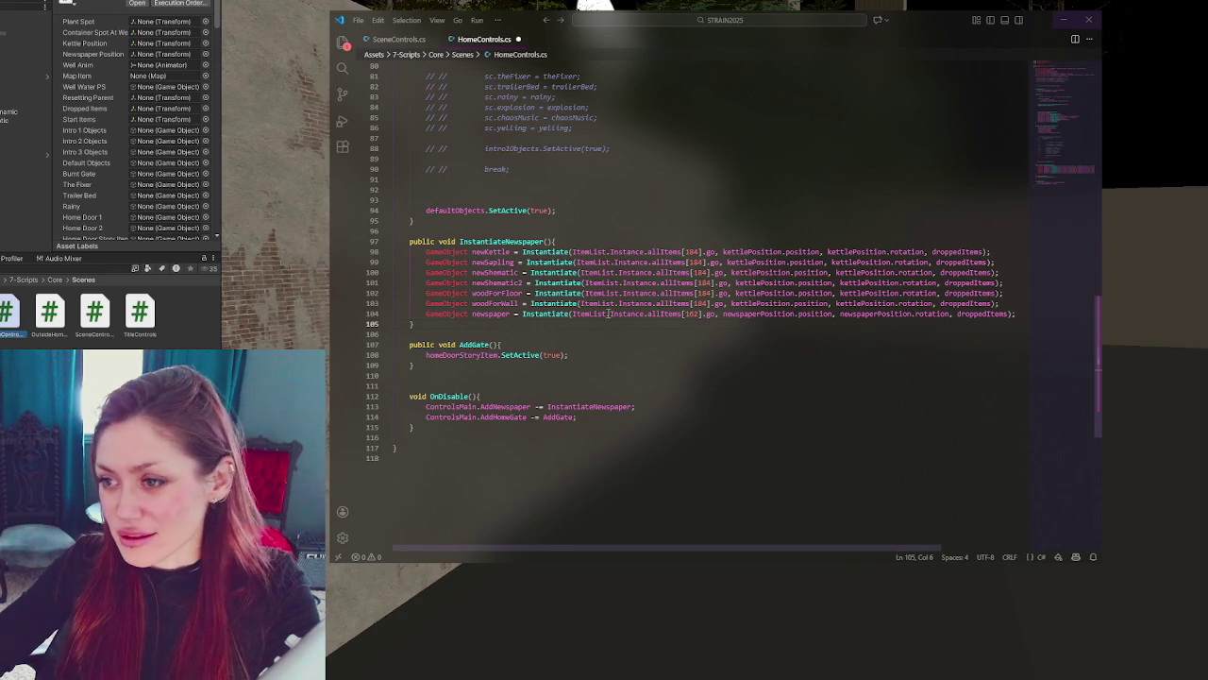
pyautogui.doubleClick(493, 261)
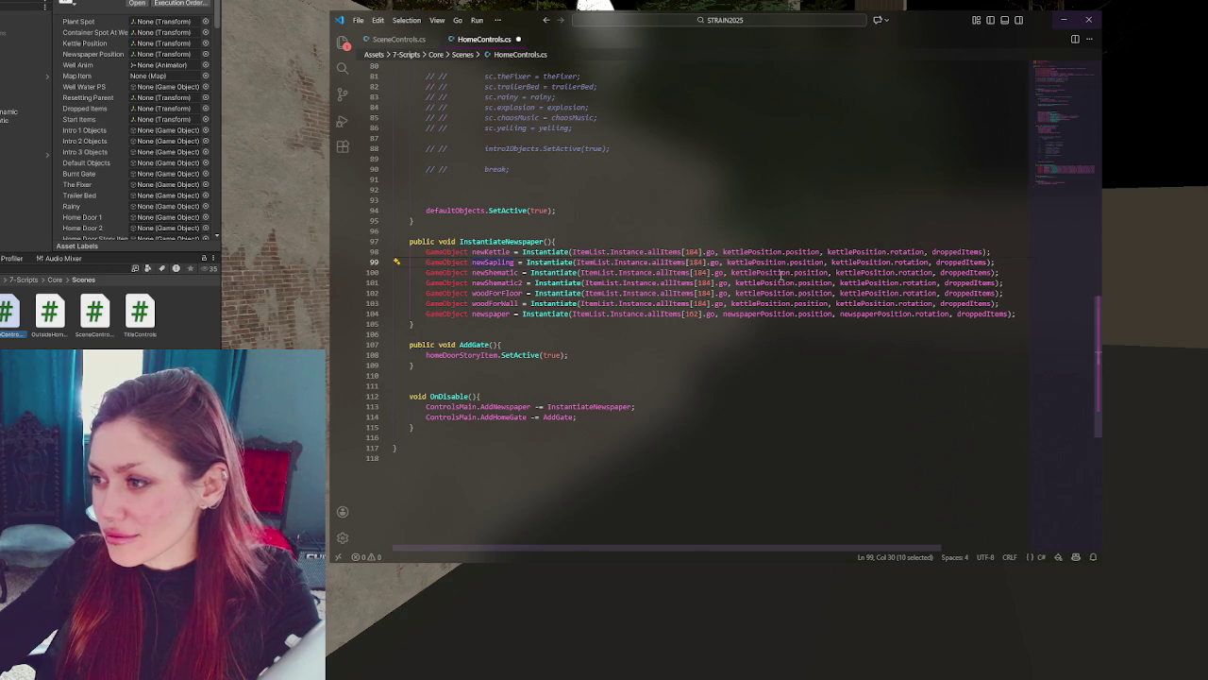
pyautogui.moveTo(832, 262); pyautogui.dragTo(856, 262)
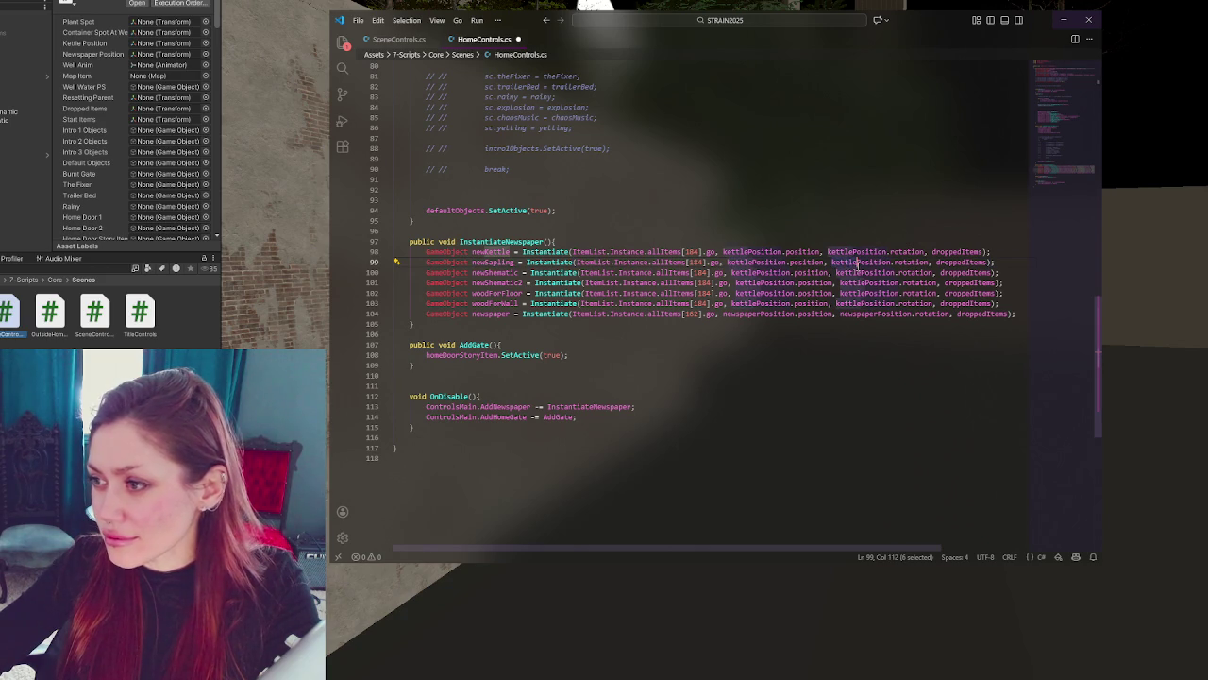
pyautogui.scroll(20, 808, 320)
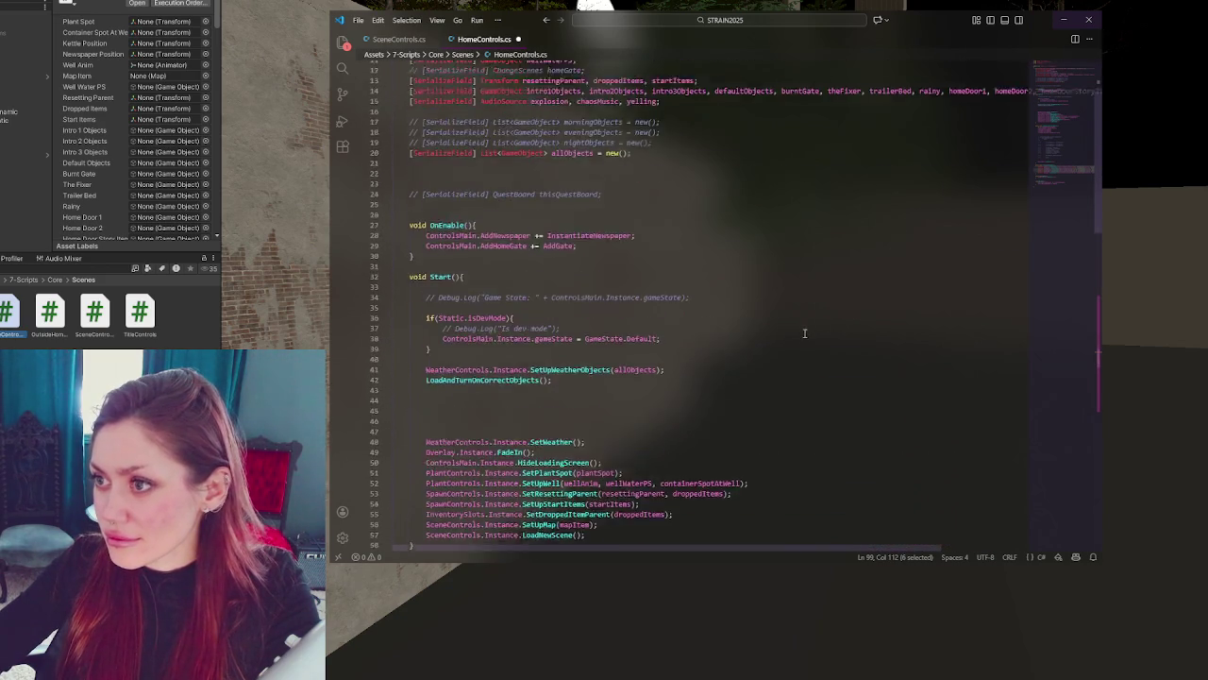
pyautogui.scroll(2, 809, 334)
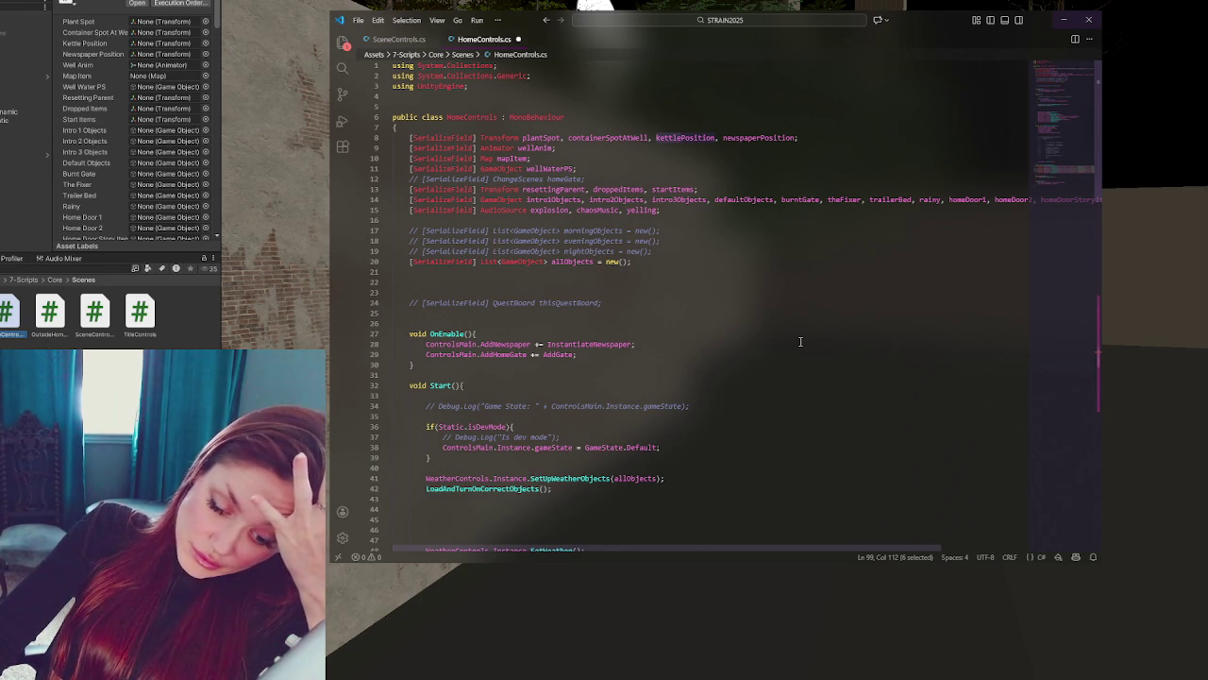
pyautogui.scroll(-15, 799, 341)
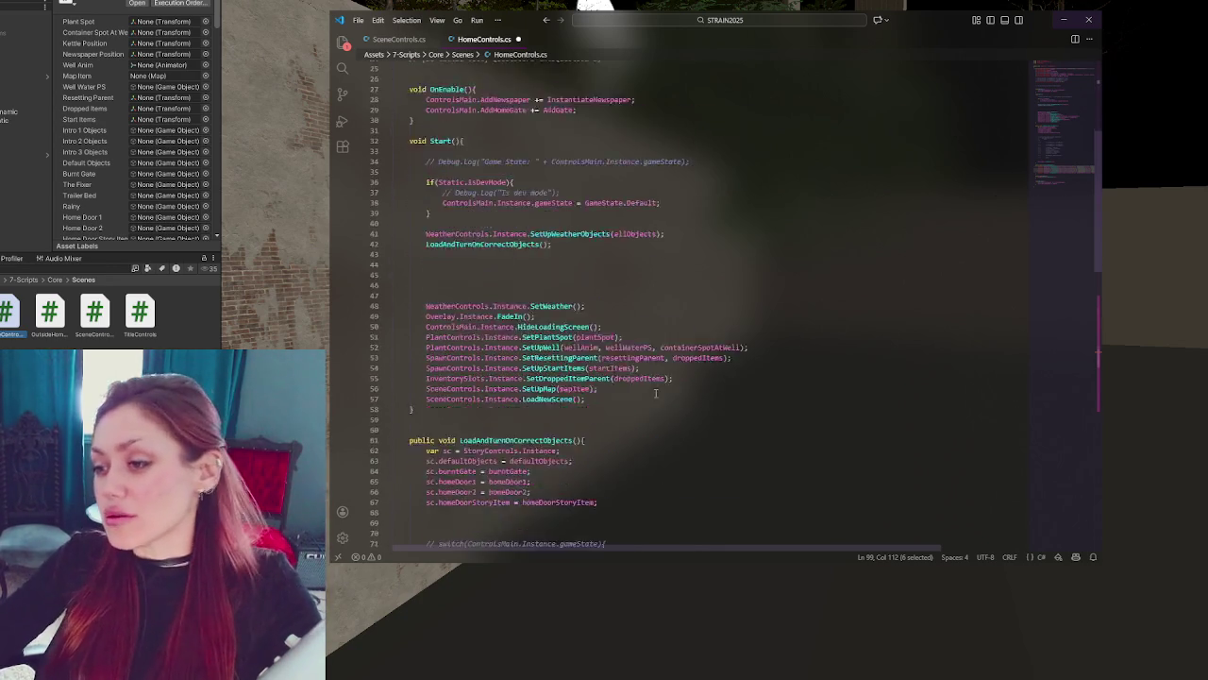
pyautogui.scroll(-3, 667, 354)
pyautogui.doubleClick(860, 343)
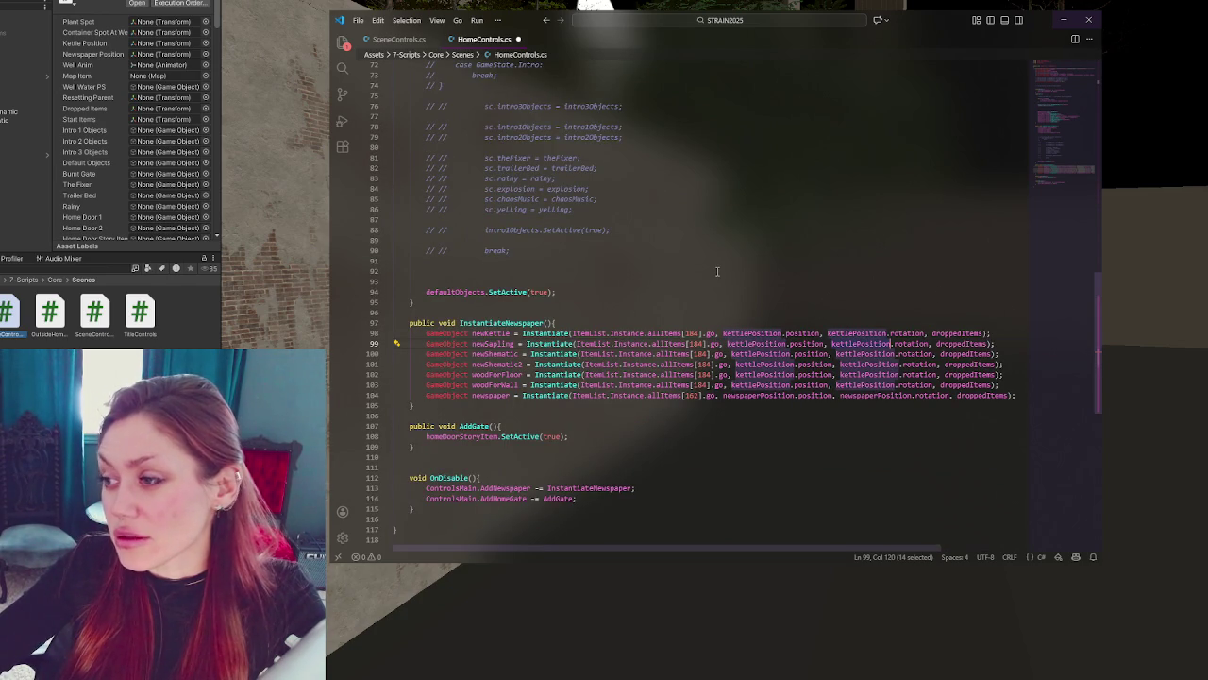
# - Use saplingPosition for line 99's position and rotation, and schematicPos on line 100
pyautogui.write('sapling')
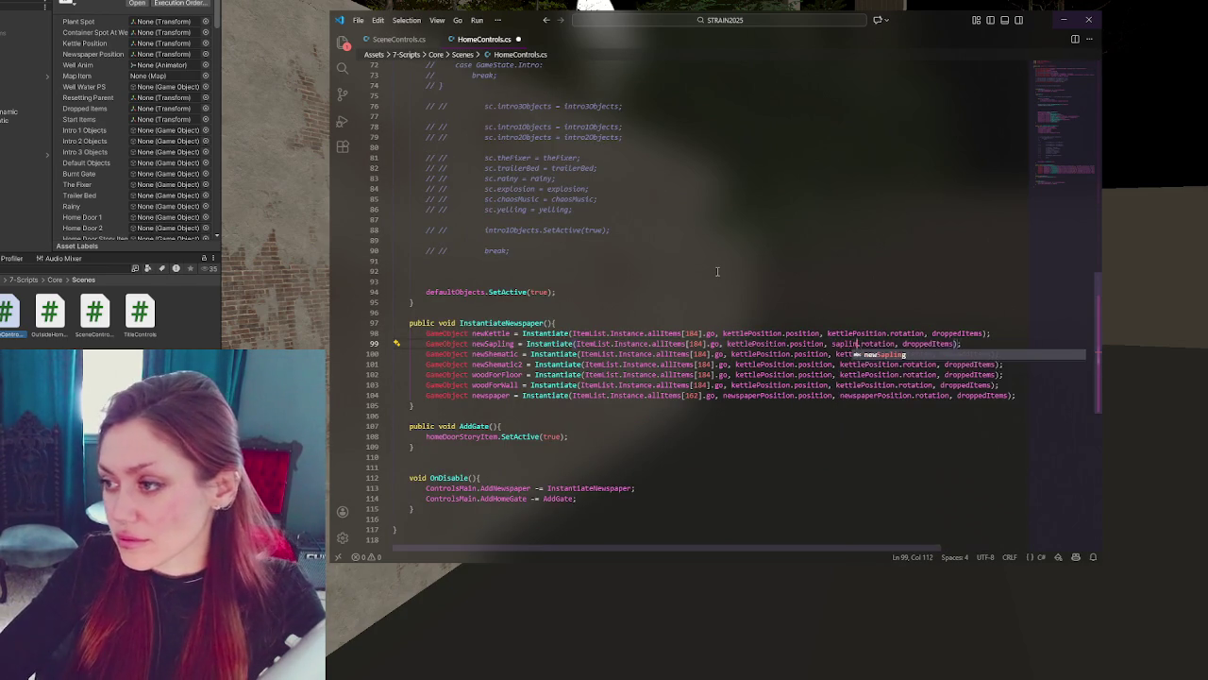
pyautogui.write('Position')
pyautogui.doubleClick(864, 344)
pyautogui.doubleClick(758, 343)
pyautogui.hotkey('ctrl', 'v')
pyautogui.doubleClick(762, 354)
pyautogui.write('sch')
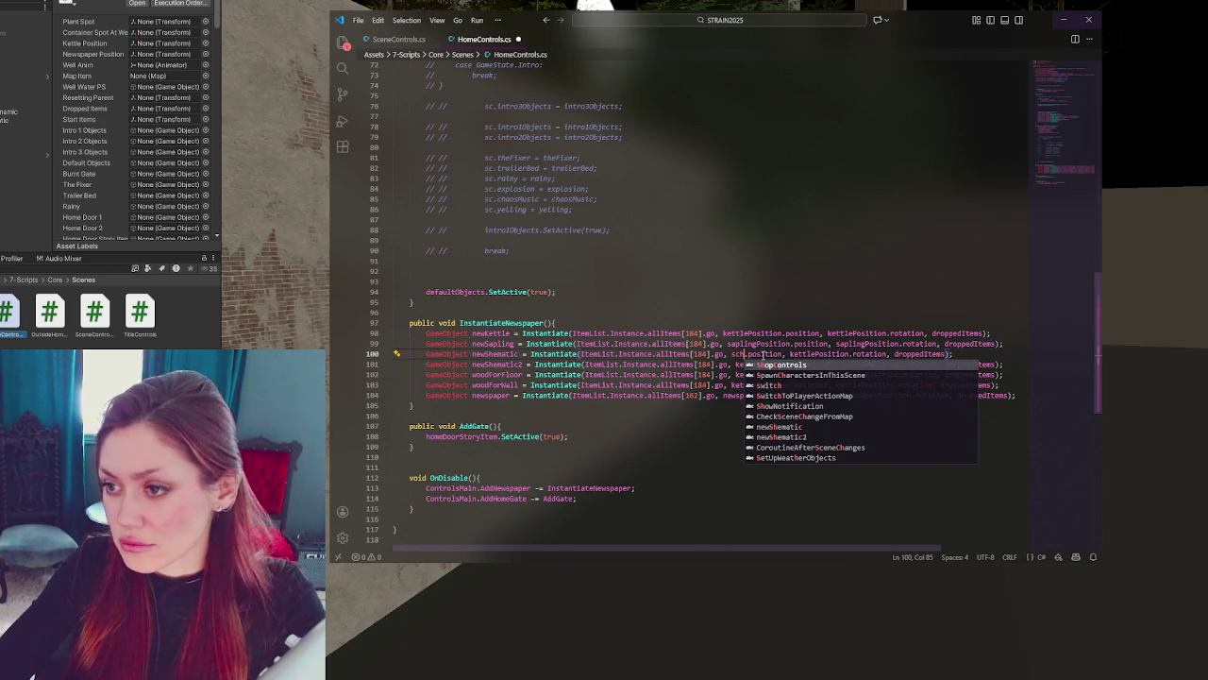
pyautogui.write('ematicPos')
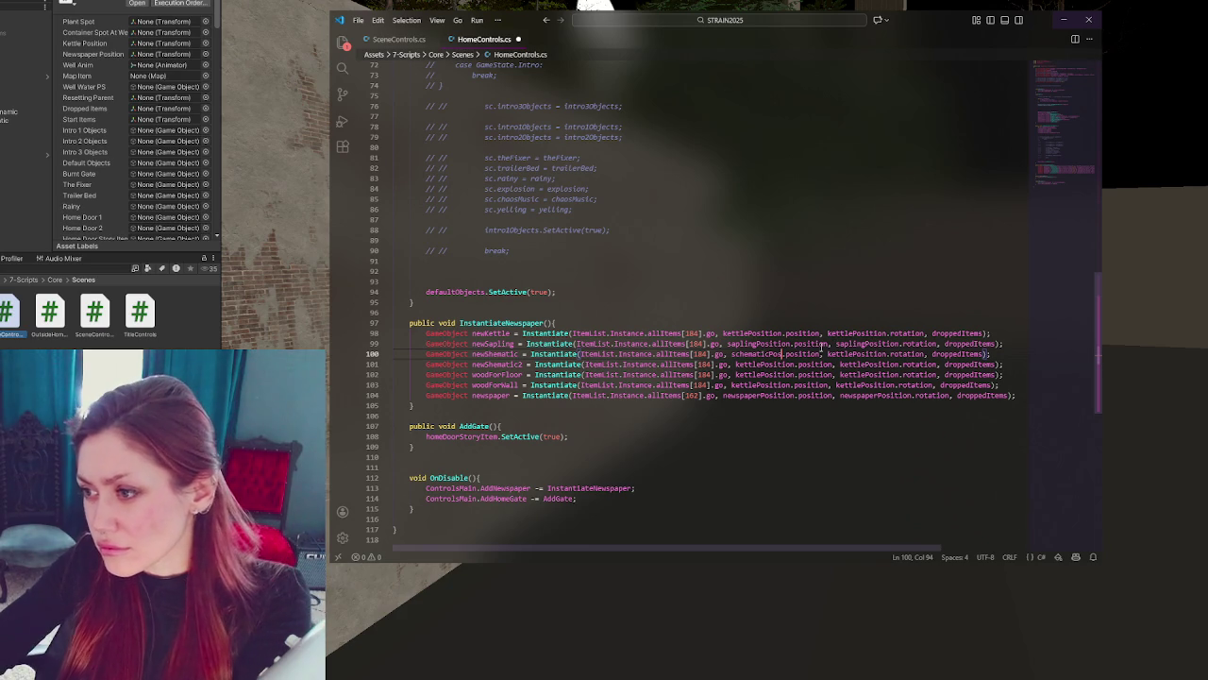
# - Shorten the kettle and sapling position names to kettlePos and saplingPos
pyautogui.moveTo(753, 332); pyautogui.dragTo(778, 332)
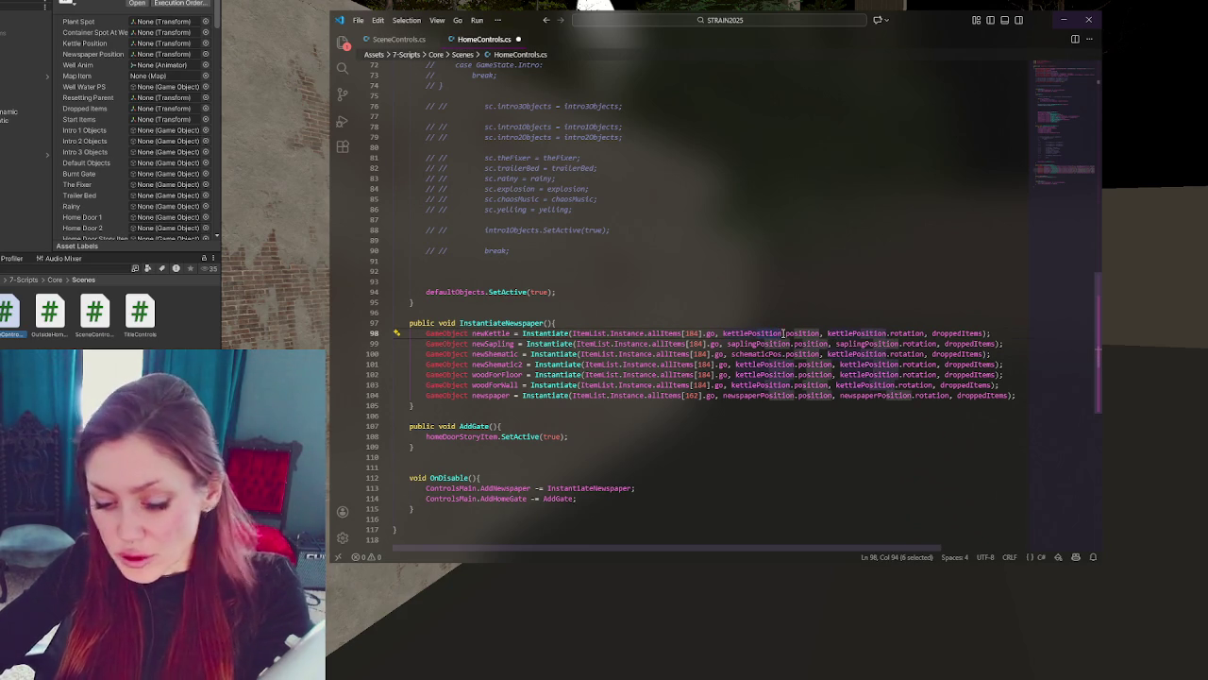
pyautogui.press('BackSpace')
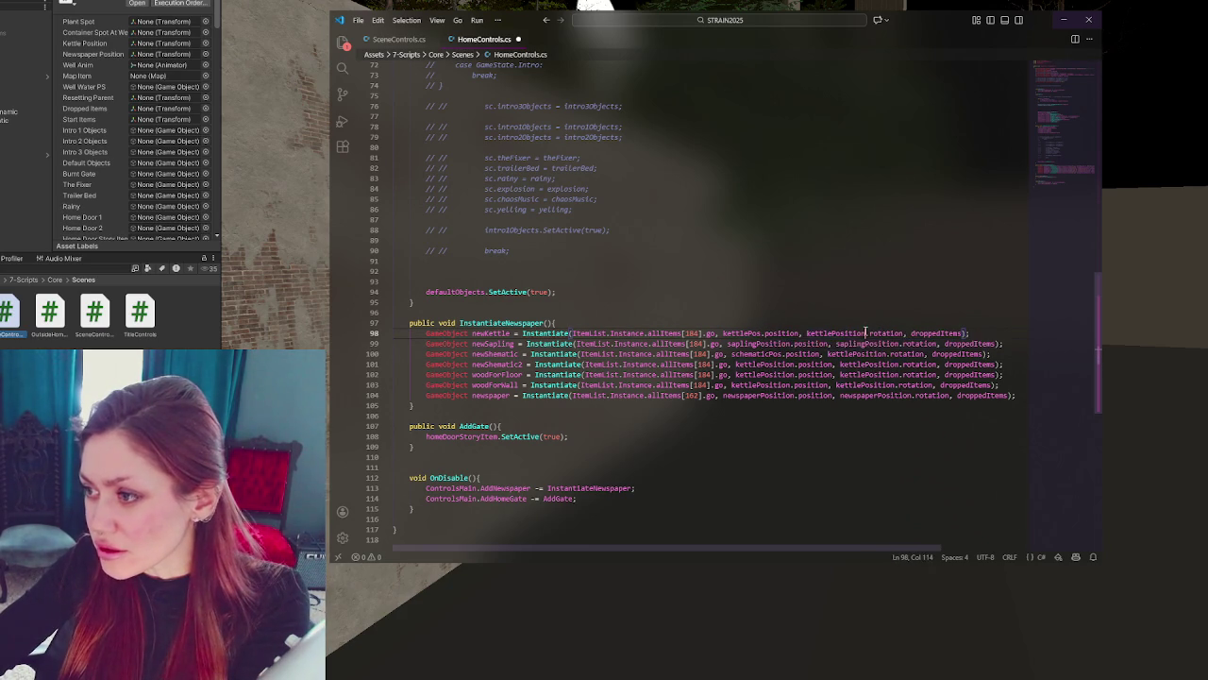
pyautogui.moveTo(864, 332); pyautogui.dragTo(844, 332)
pyautogui.press('BackSpace')
pyautogui.moveTo(769, 343); pyautogui.dragTo(877, 344)
pyautogui.press('BackSpace')
pyautogui.click(866, 344)
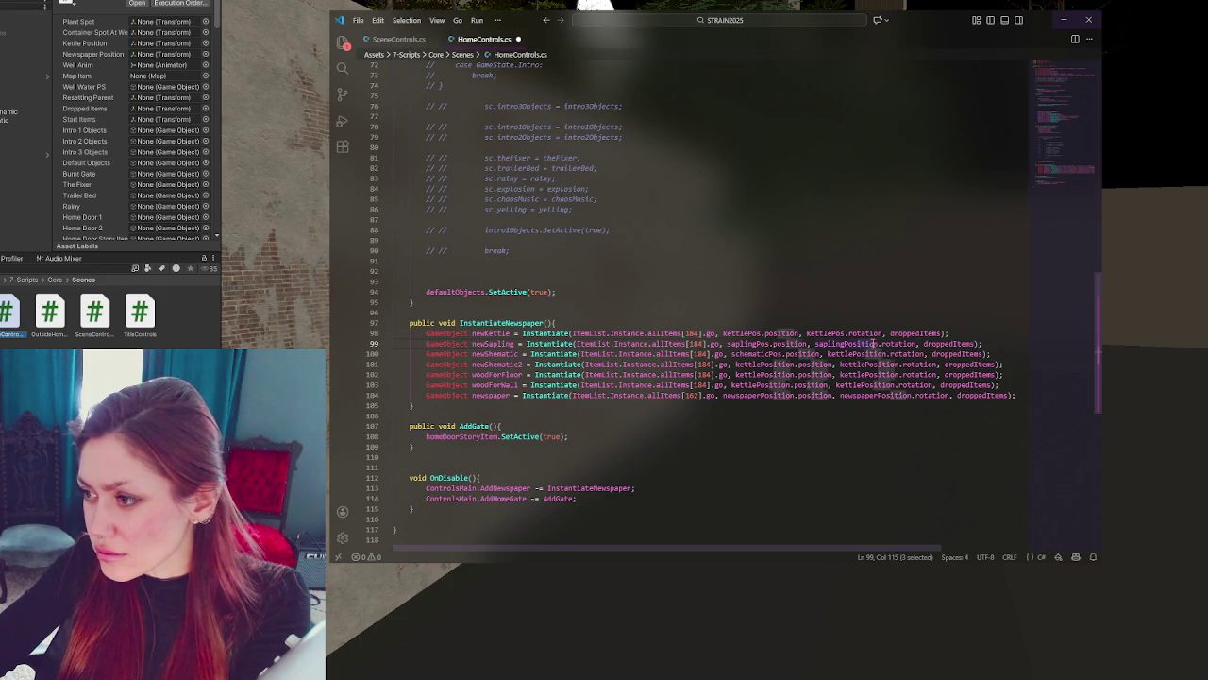
pyautogui.press('BackSpace')
pyautogui.click(942, 332)
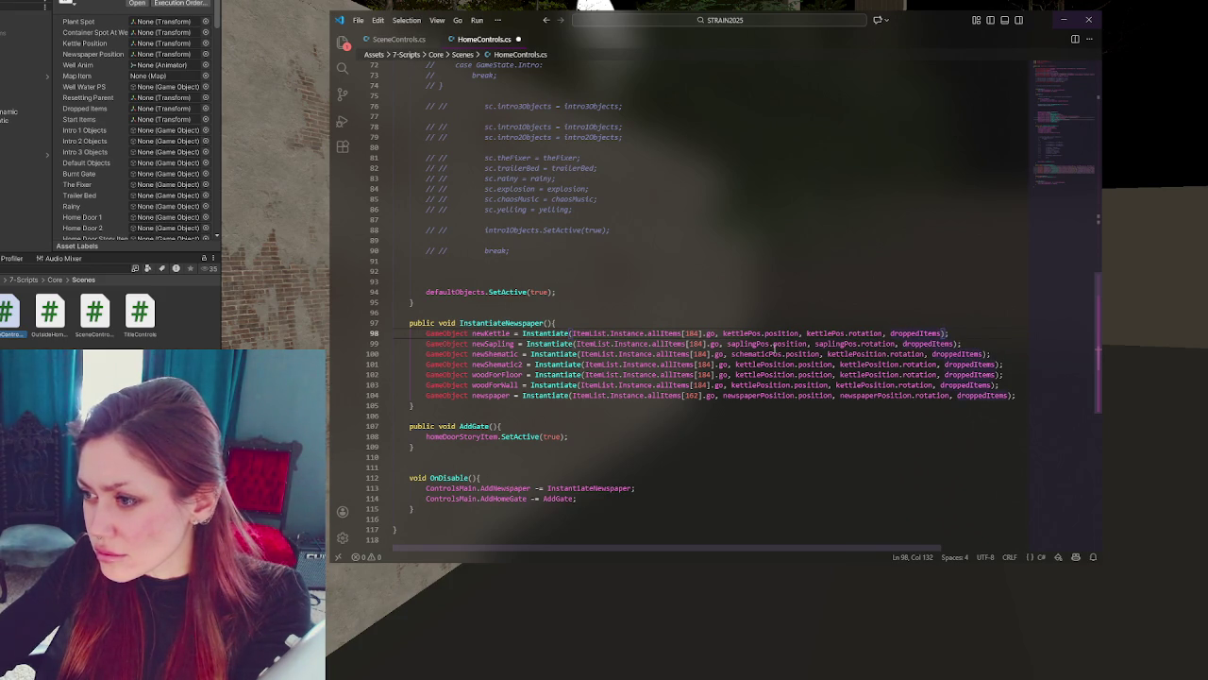
# - Set line 101's position and rotation to schematic2Pos
pyautogui.click(495, 354)
pyautogui.write('c')
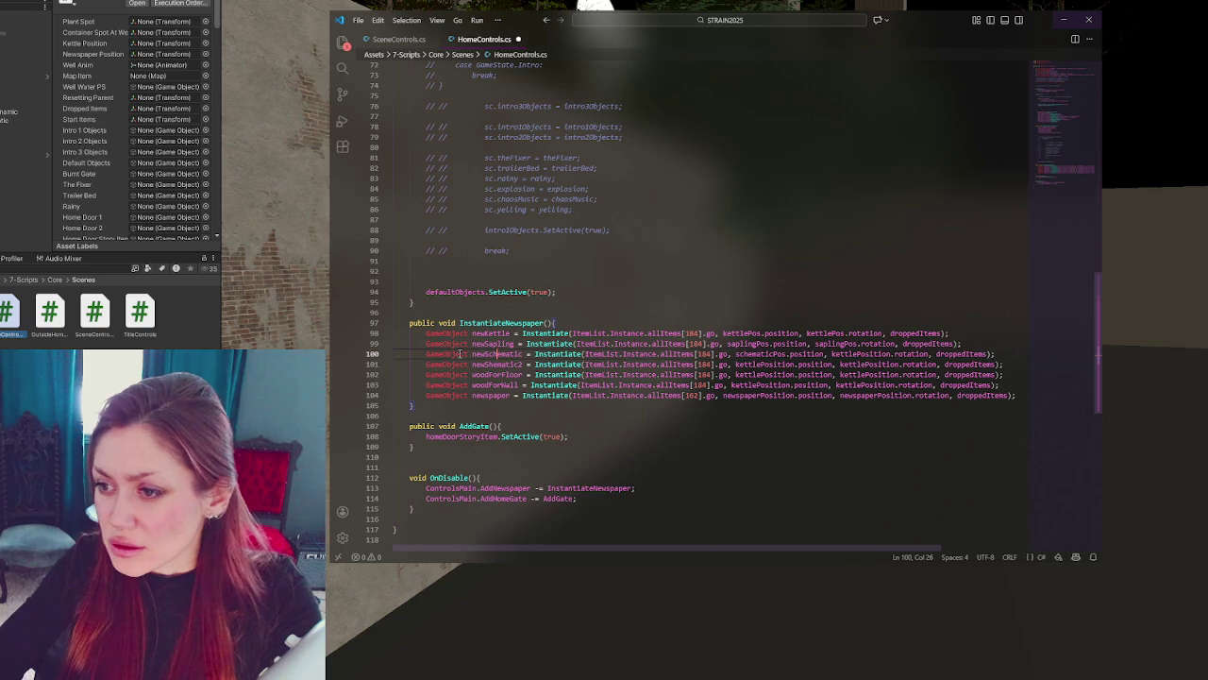
pyautogui.click(763, 384)
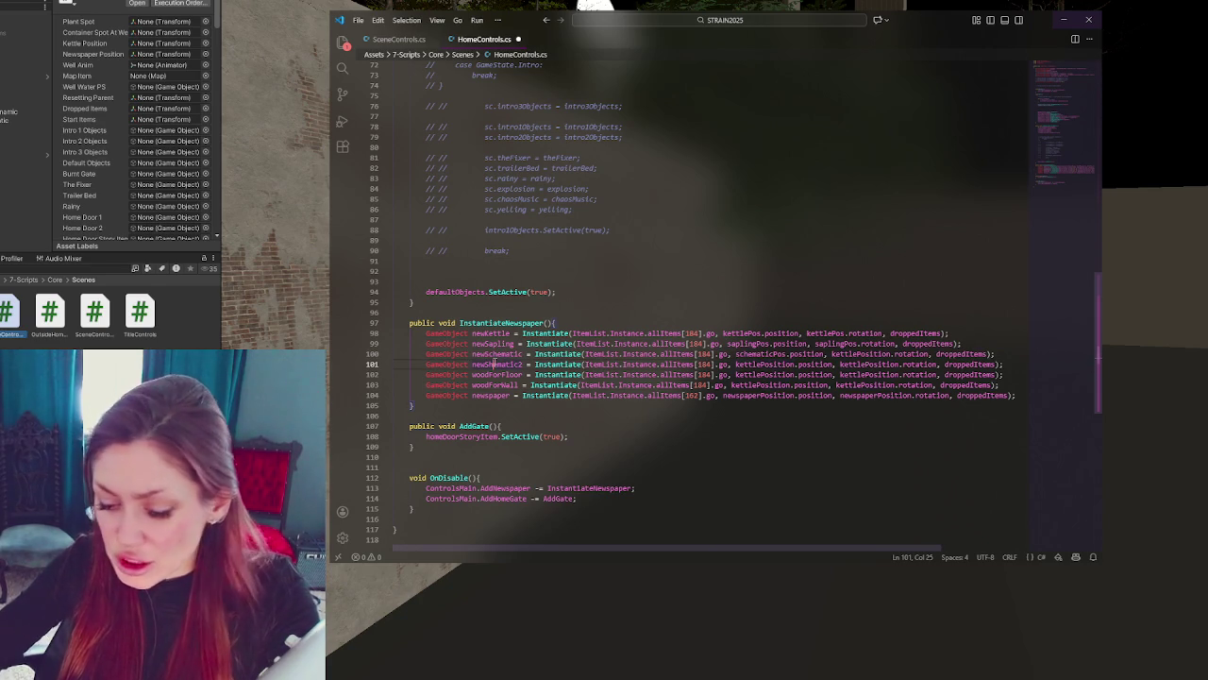
pyautogui.moveTo(426, 364); pyautogui.dragTo(559, 354)
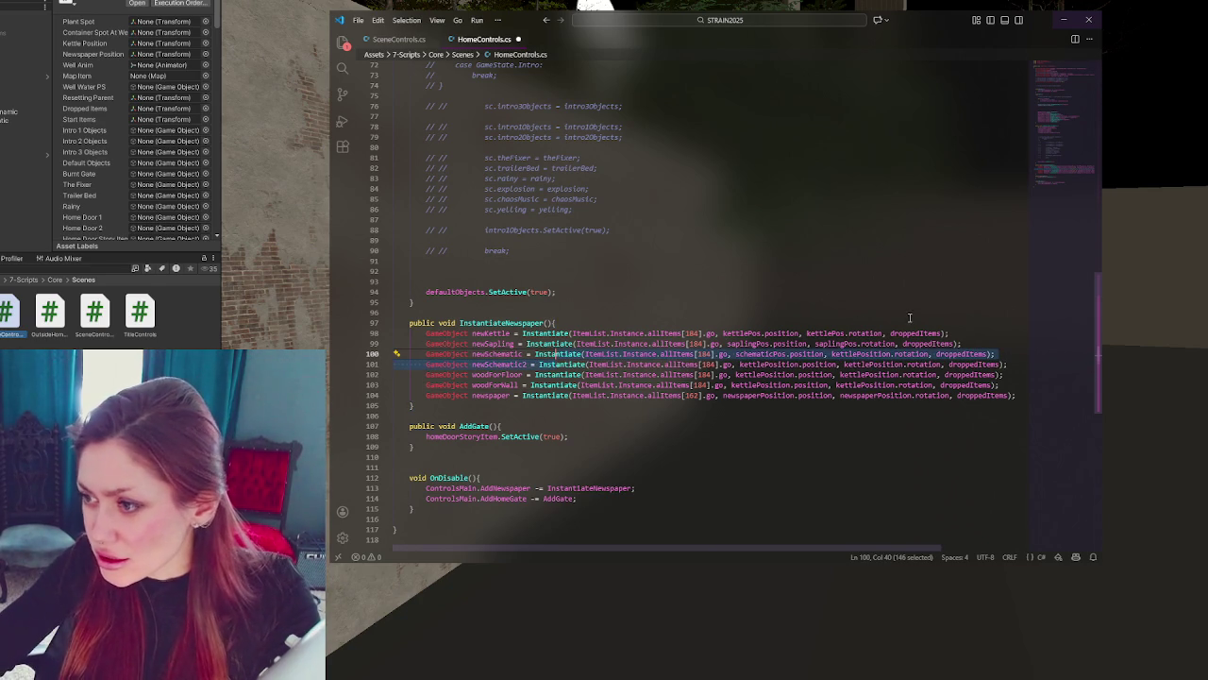
pyautogui.doubleClick(767, 365)
pyautogui.write('schematic2')
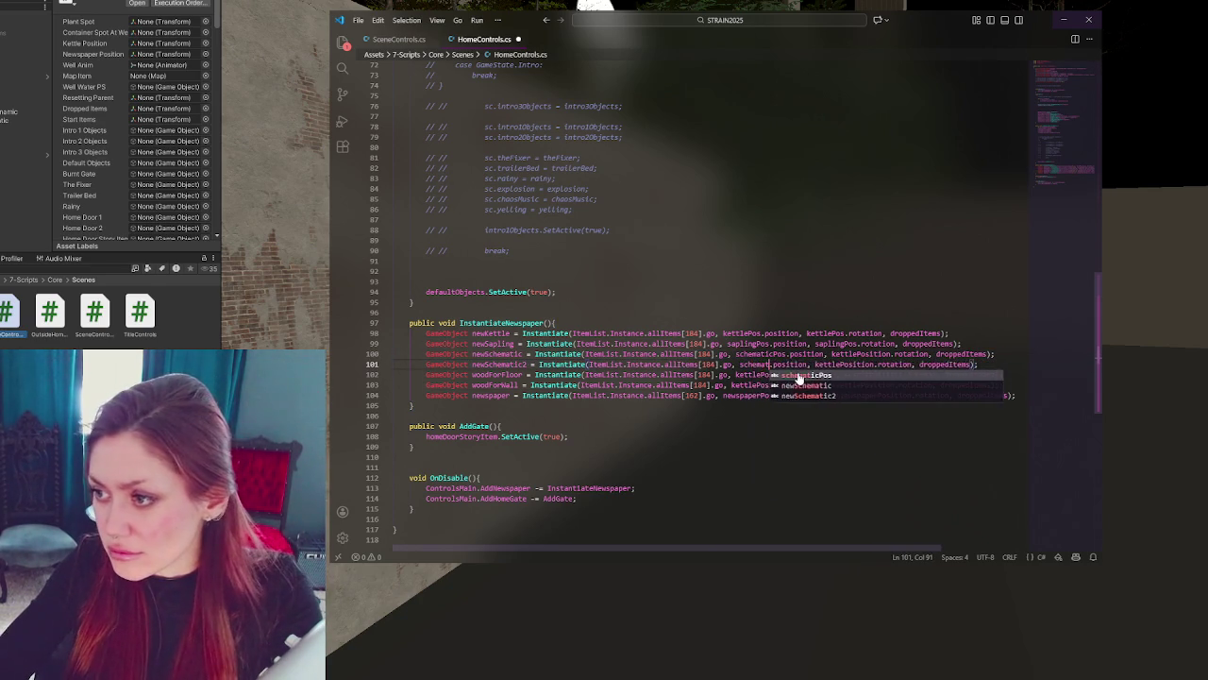
pyautogui.write('Pos')
pyautogui.doubleClick(772, 364)
pyautogui.hotkey('ctrl', 'c')
pyautogui.doubleClick(866, 364)
pyautogui.hotkey('ctrl', 'v')
# - Set line 102's position and rotation to wood1Pos
pyautogui.doubleClick(779, 374)
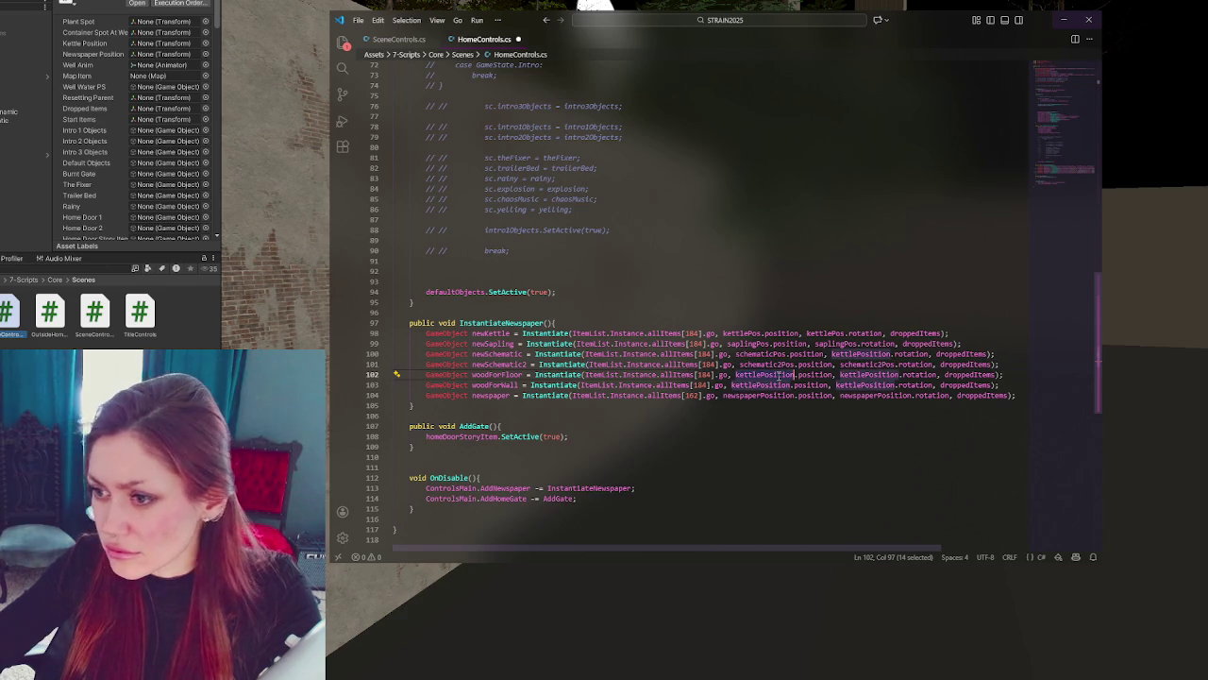
pyautogui.write('woodForFloor')
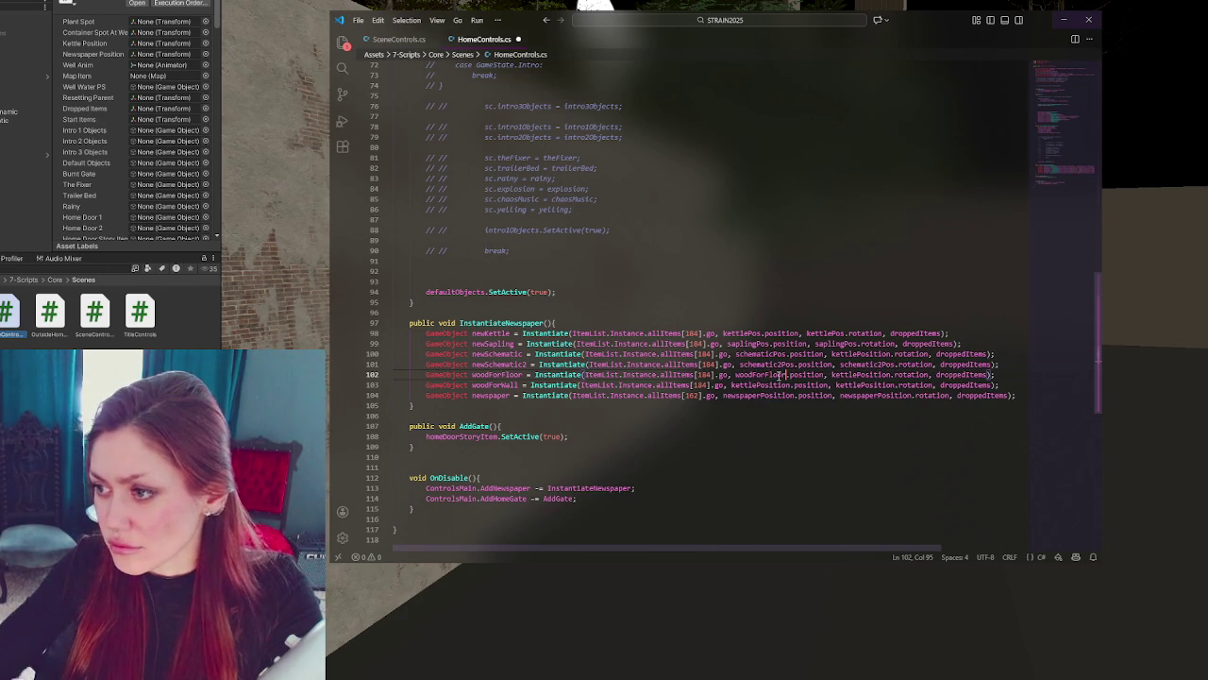
pyautogui.press('BackSpace')
pyautogui.press('BackSpace')
pyautogui.press('BackSpace')
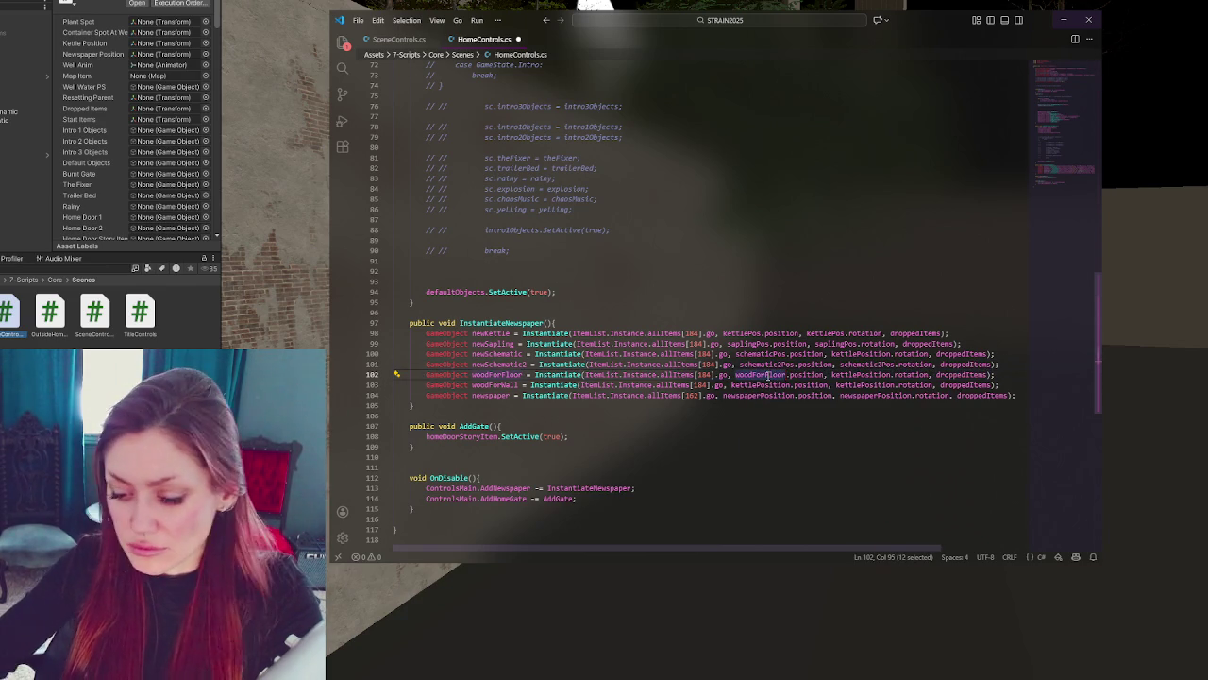
pyautogui.write('Pos')
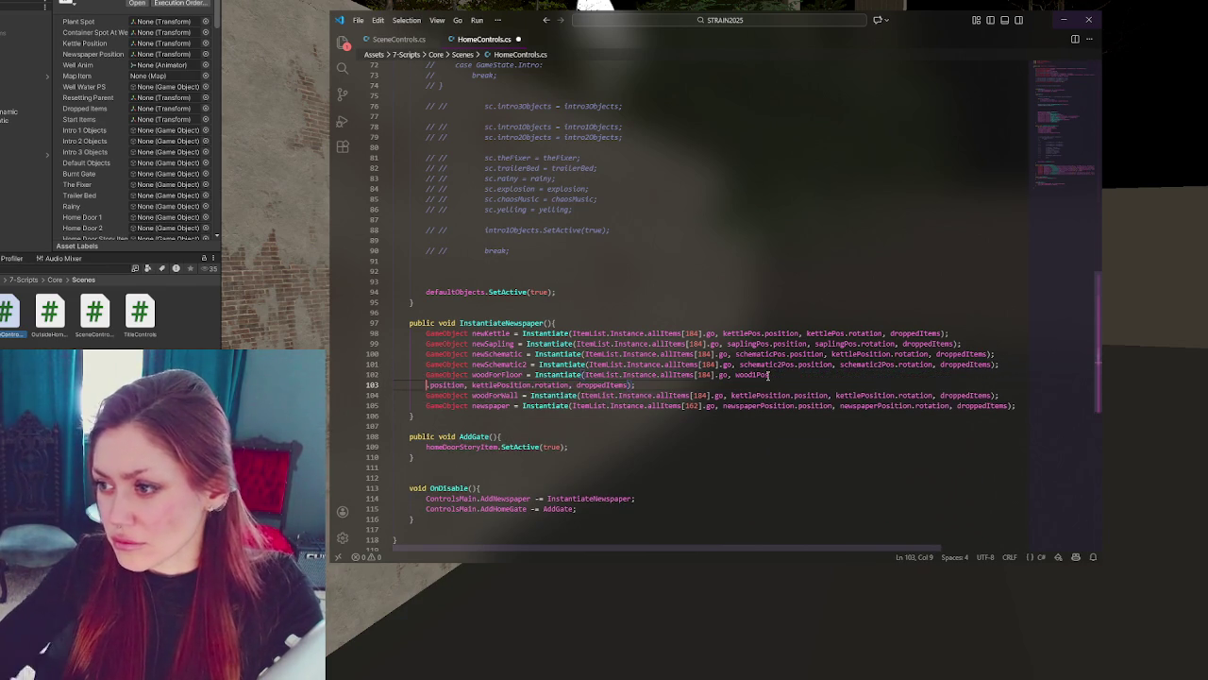
pyautogui.hotkey('ctrl', 'c')
pyautogui.doubleClick(836, 373)
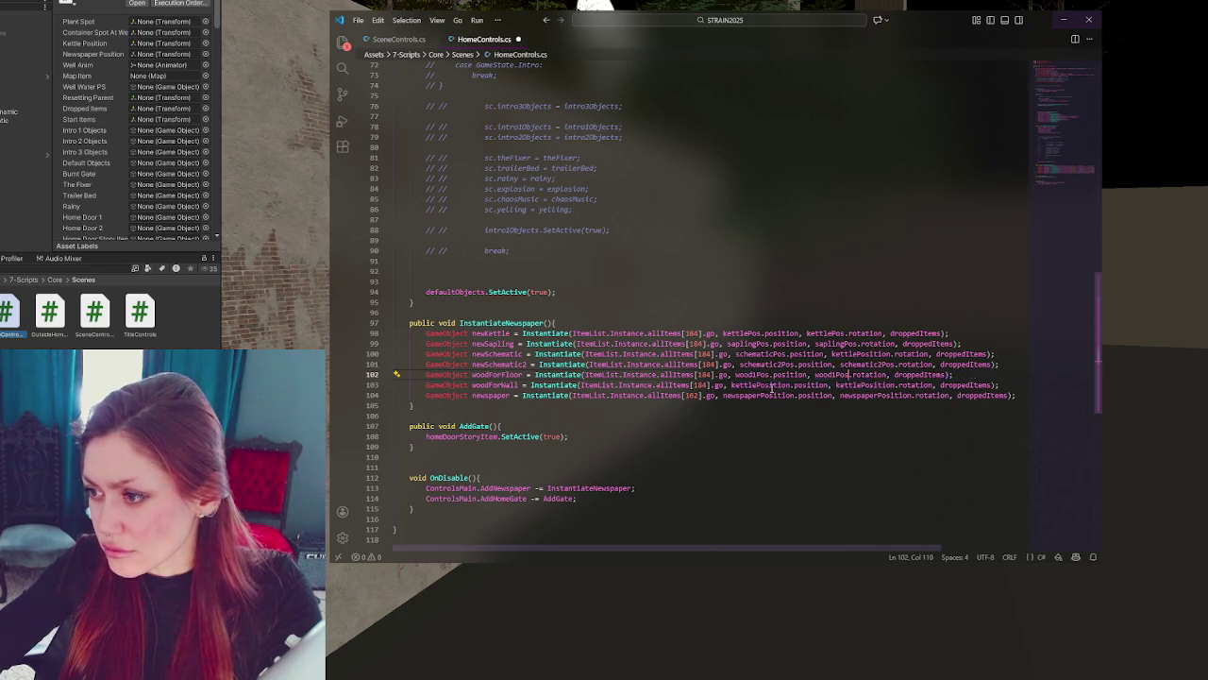
pyautogui.hotkey('ctrl', 'v')
# - Set line 103 to wood2Pos, save the script, and select woodForFloor for renaming
pyautogui.doubleClick(765, 385)
pyautogui.write('wood2Pos')
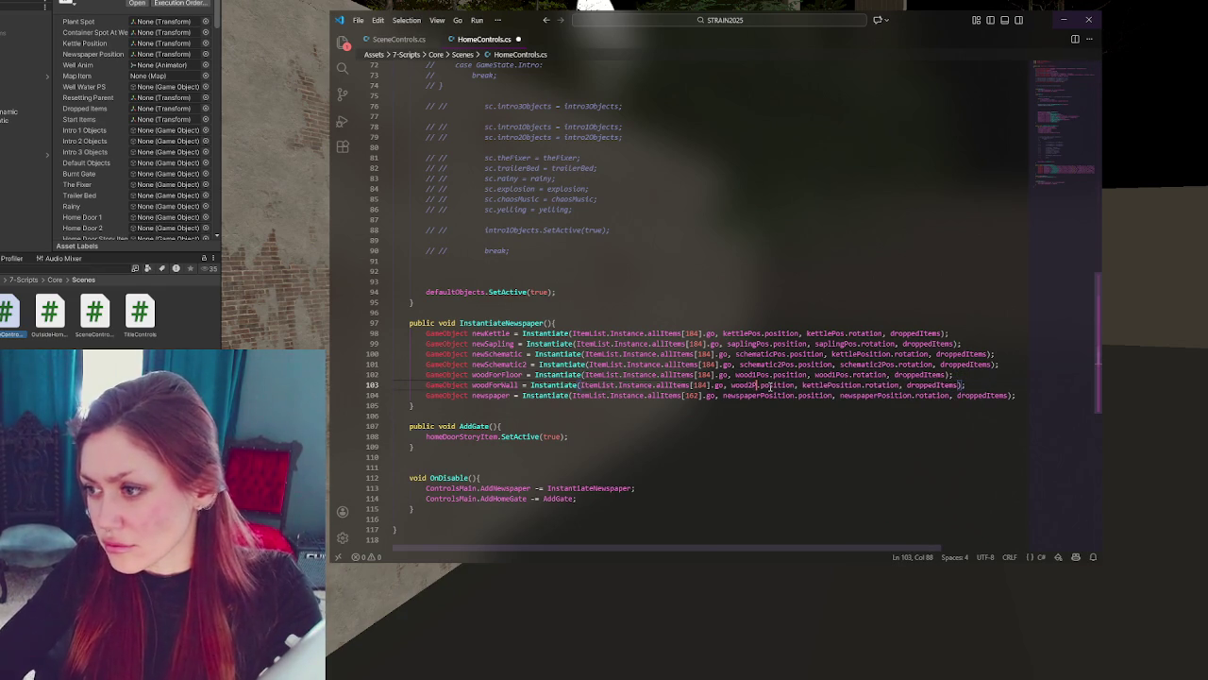
pyautogui.doubleClick(752, 385)
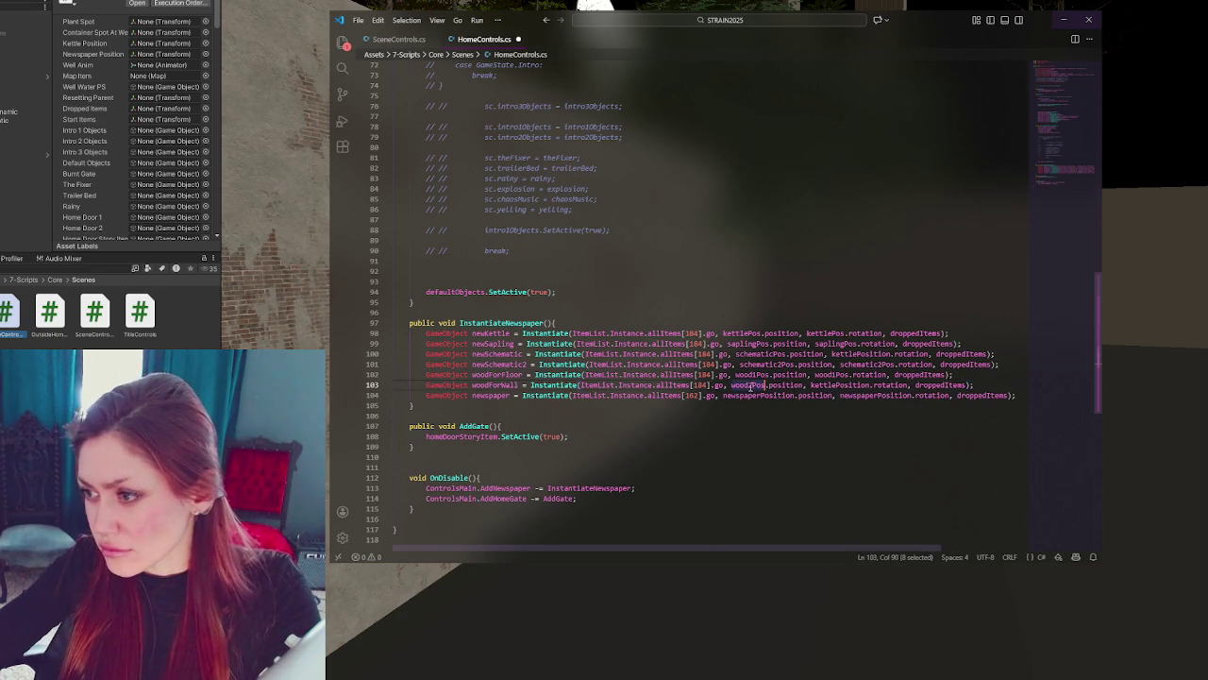
pyautogui.doubleClick(836, 385)
pyautogui.hotkey('ctrl', 'v')
pyautogui.hotkey('ctrl', 's')
pyautogui.click(664, 364)
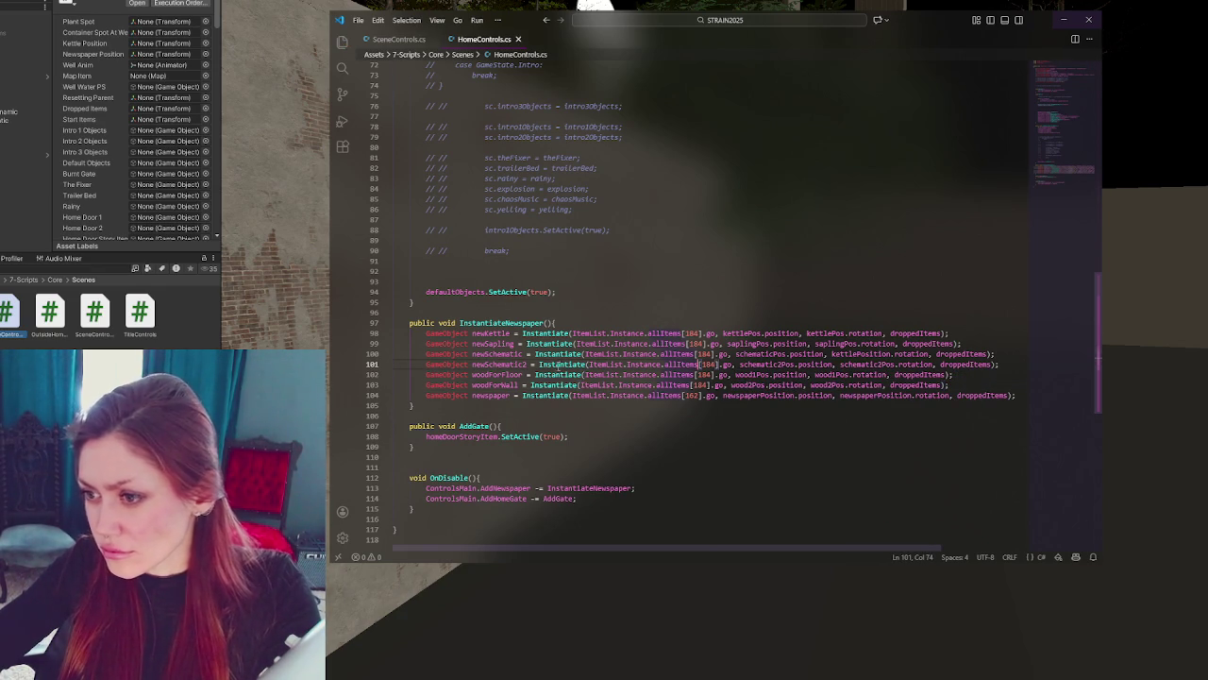
pyautogui.click(717, 385)
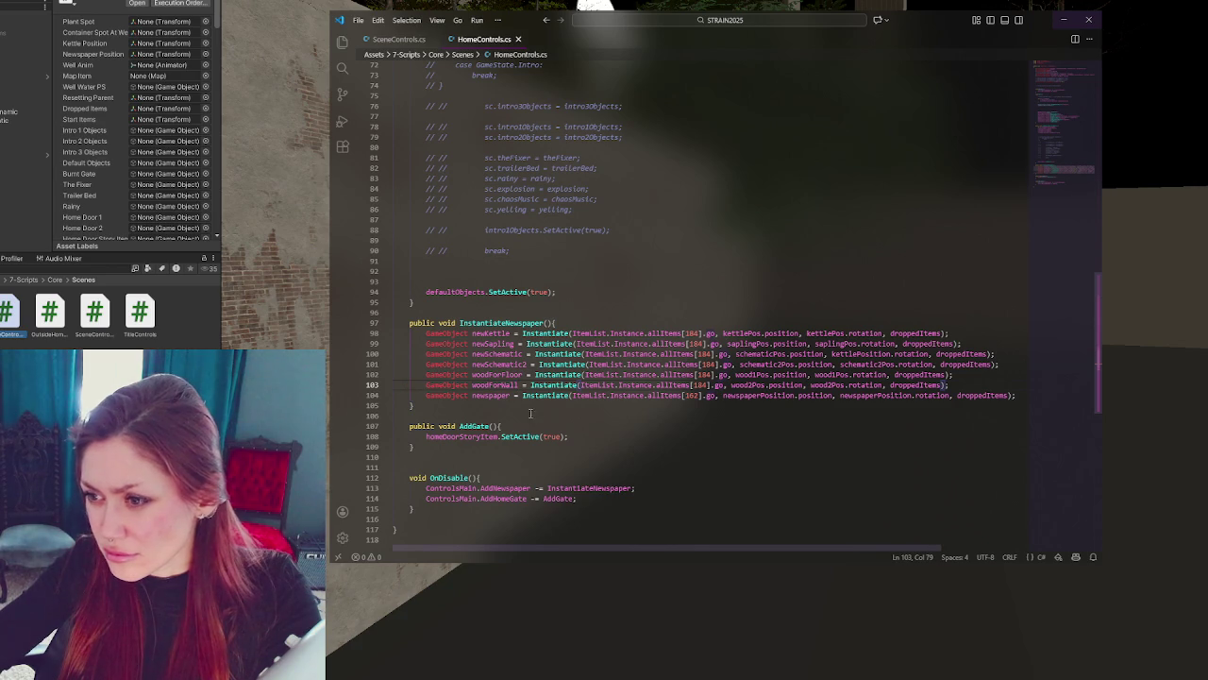
pyautogui.doubleClick(499, 374)
# - Rename the two duplicated spawn variables to wood1 and wood2
pyautogui.write('wood1')
pyautogui.doubleClick(481, 386)
pyautogui.write('wood2')
pyautogui.click(912, 343)
# - Review the declared fields and line 104's newspaper spawn at newspaperPosition
pyautogui.scroll(15, 812, 236)
pyautogui.doubleClick(615, 200)
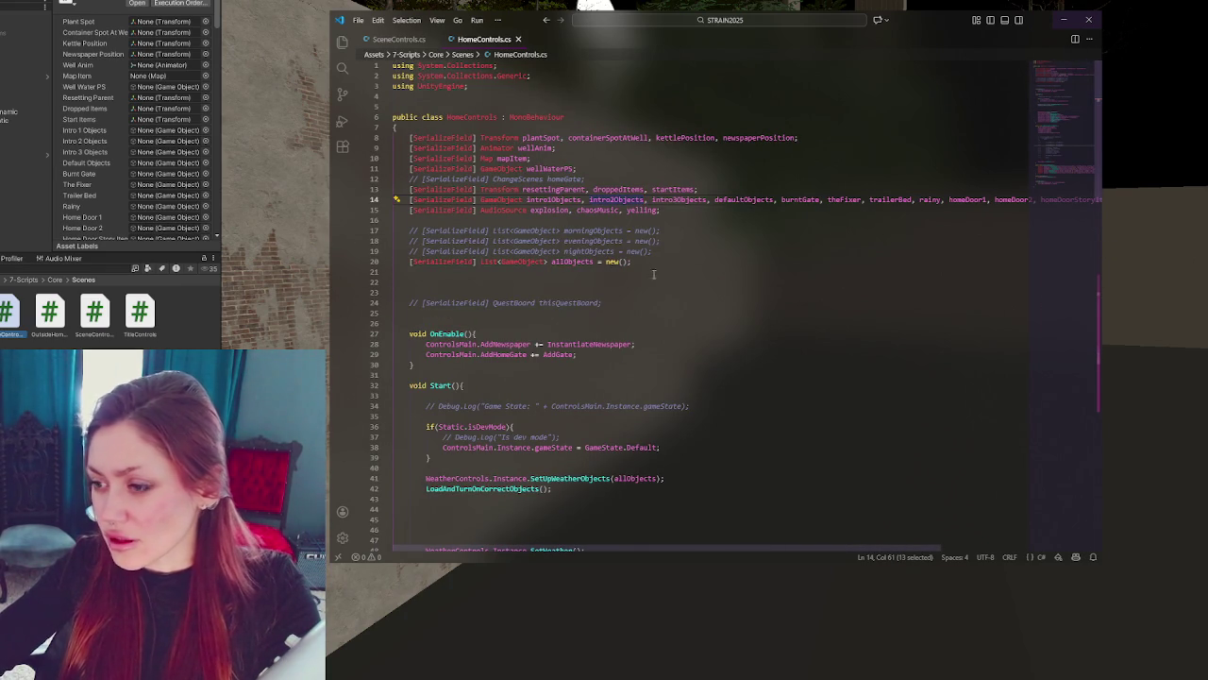
pyautogui.moveTo(710, 548)
pyautogui.mouseDown()
pyautogui.moveTo(896, 533)
pyautogui.moveTo(813, 242)
pyautogui.mouseUp()
pyautogui.scroll(-15, 719, 215)
pyautogui.doubleClick(491, 503)
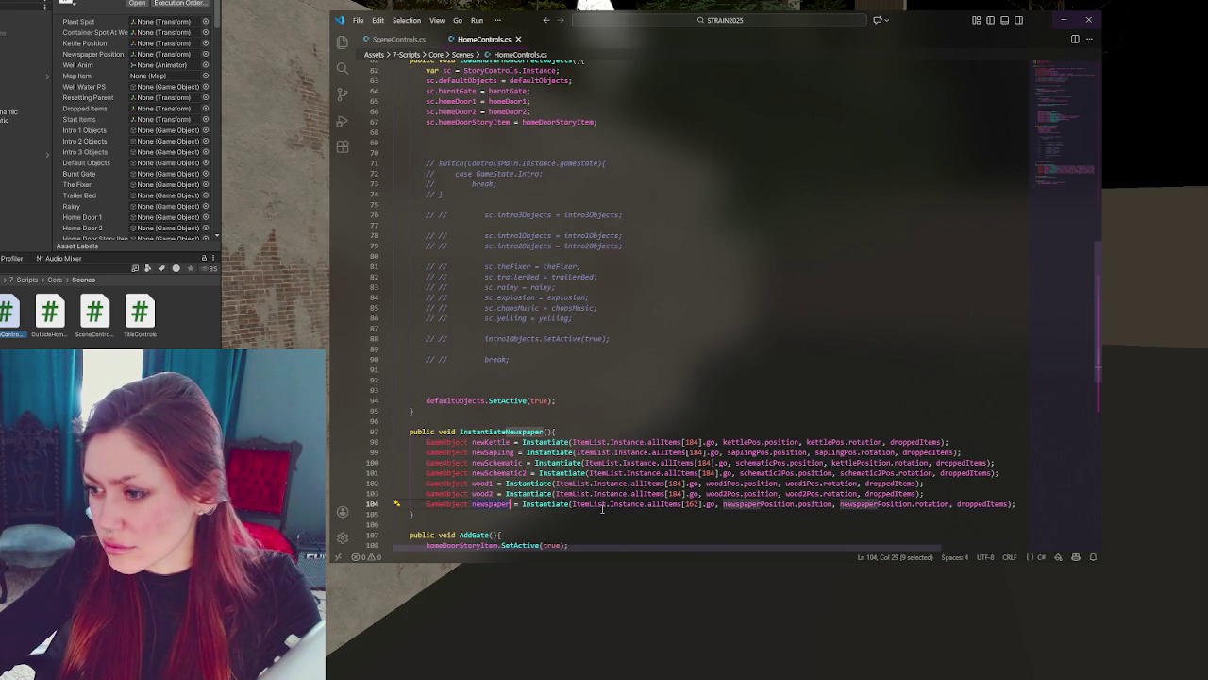
pyautogui.doubleClick(779, 505)
# - Add kettlePos, saplingPos, schematicPos, schematicPos2, wood1pos and wood2pos after newspaperPosition on line 8
pyautogui.hotkey('ctrl', 'f')
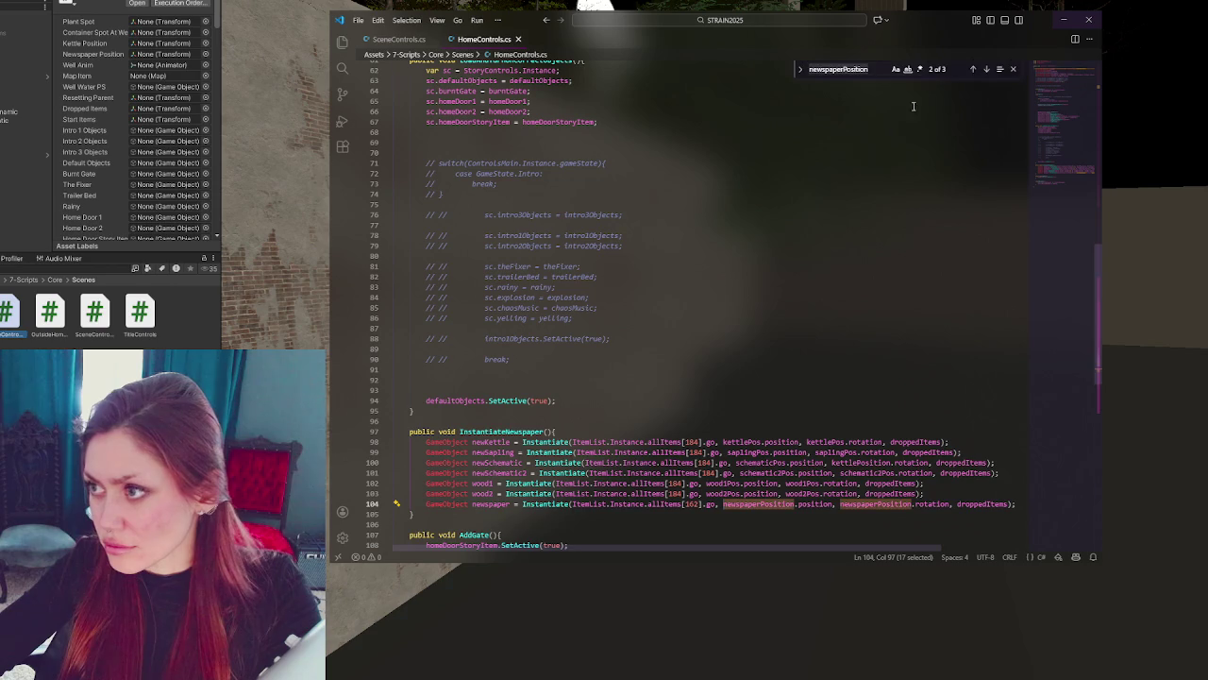
pyautogui.click(972, 69)
pyautogui.click(795, 156)
pyautogui.write(', ')
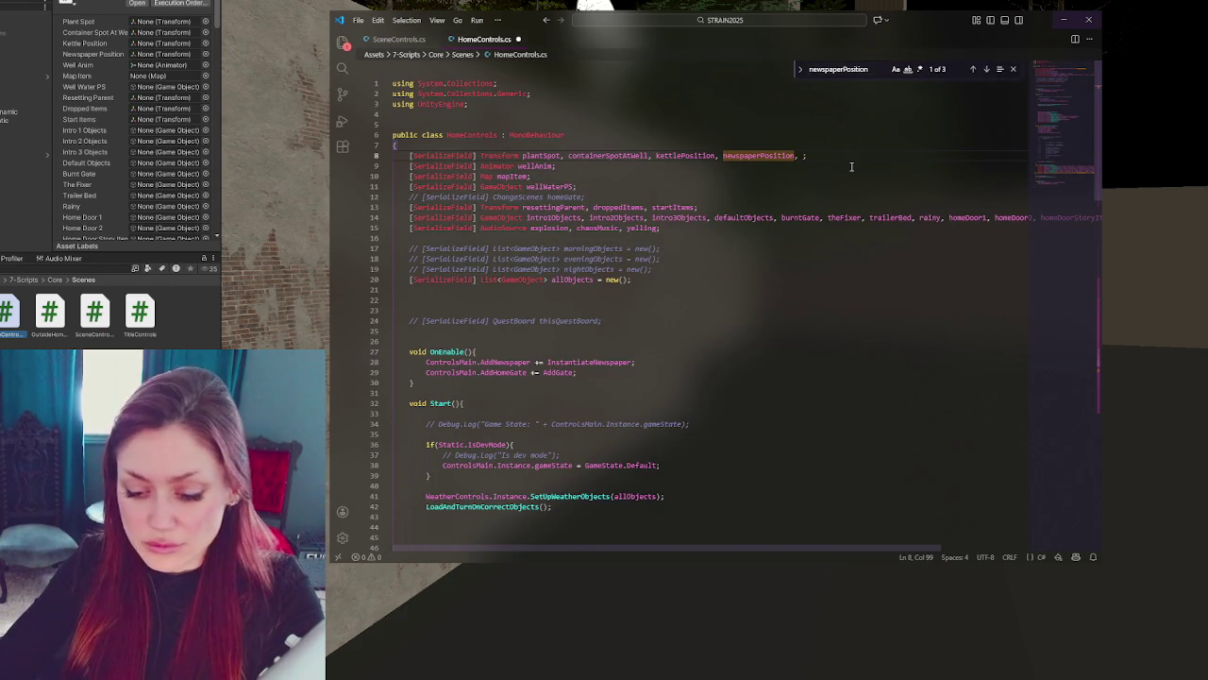
pyautogui.write('kettlePos')
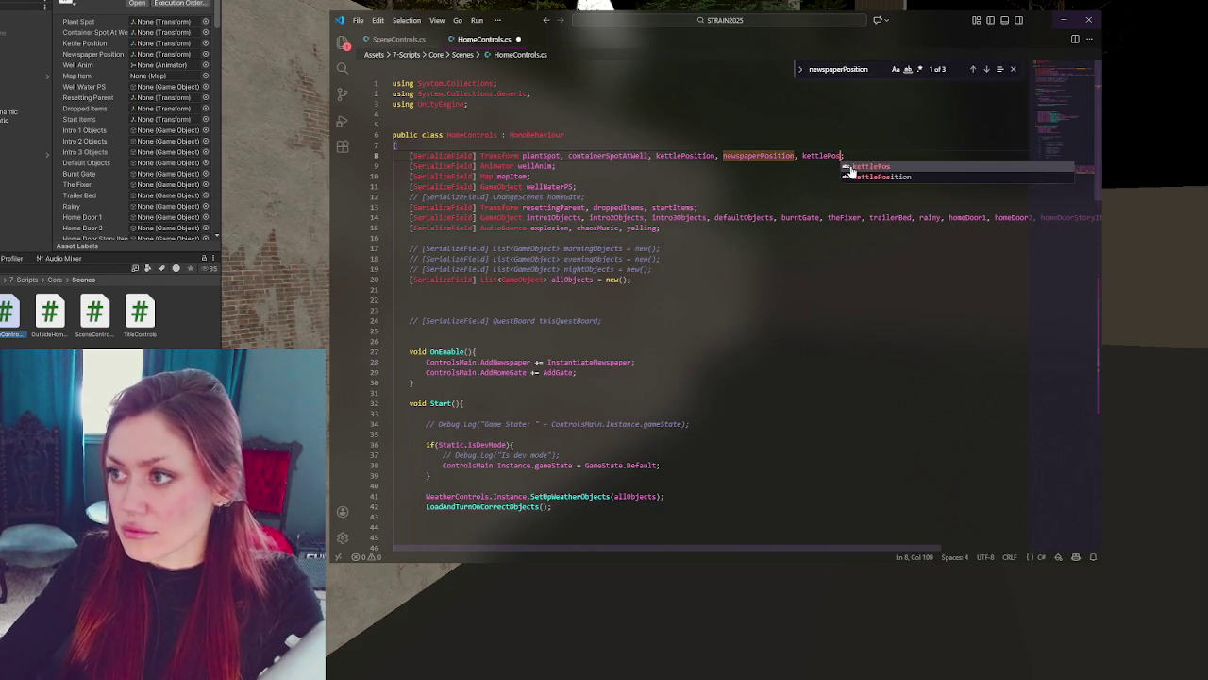
pyautogui.write(', sap')
pyautogui.press('Tab')
pyautogui.write(', ')
pyautogui.write('sch')
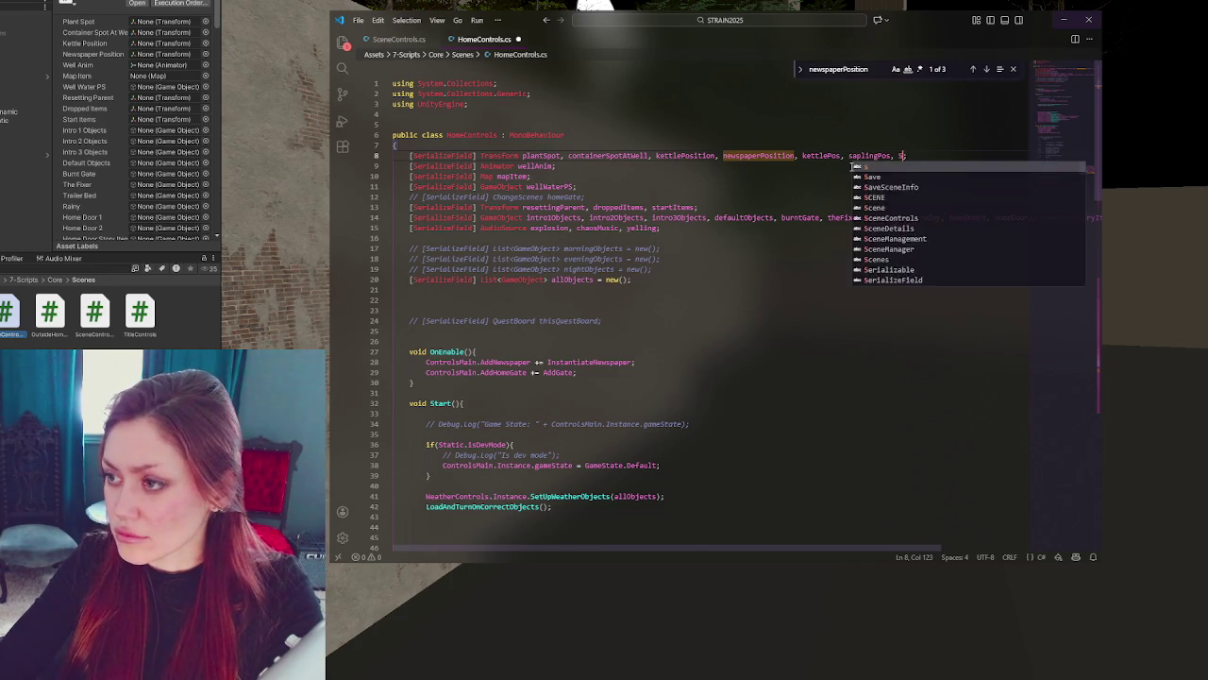
pyautogui.write('ema')
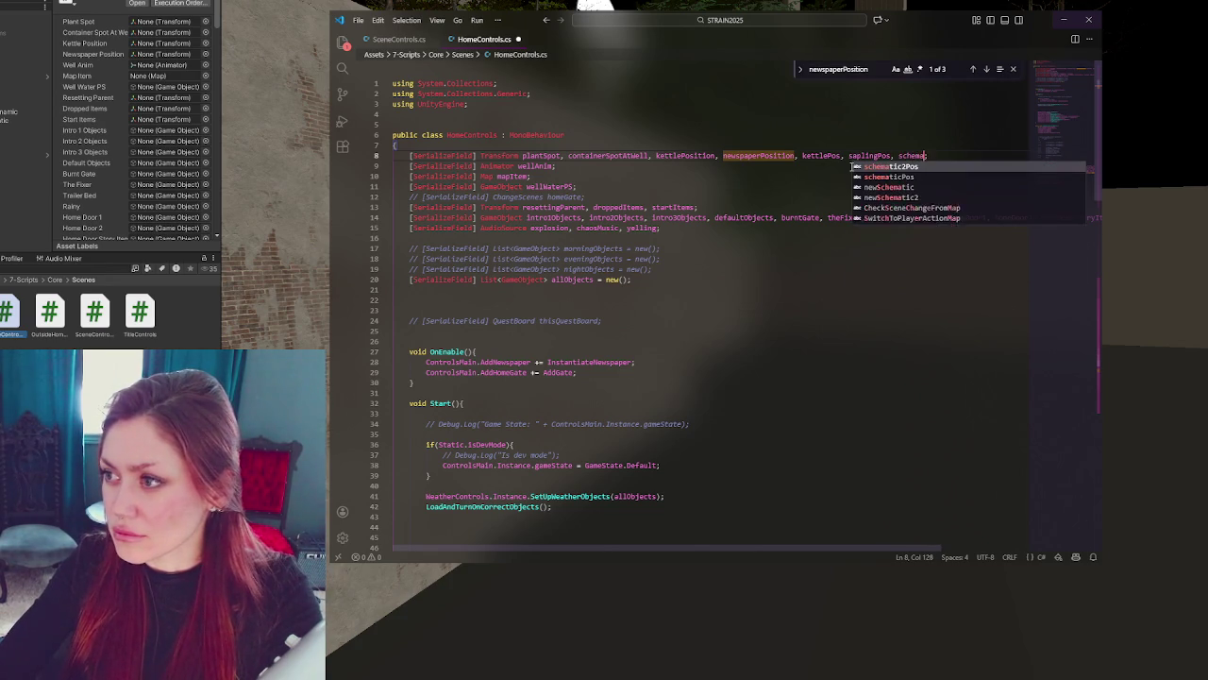
pyautogui.write('ticPos, schematicPos2, ')
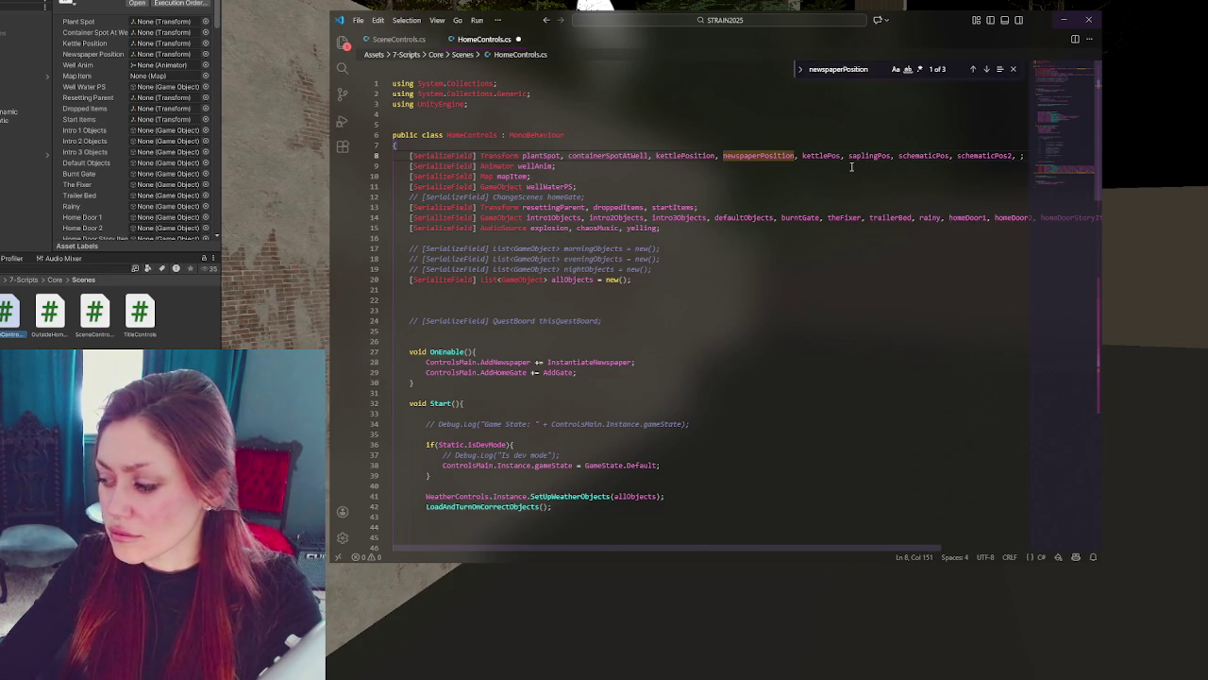
pyautogui.write('woodipos,')
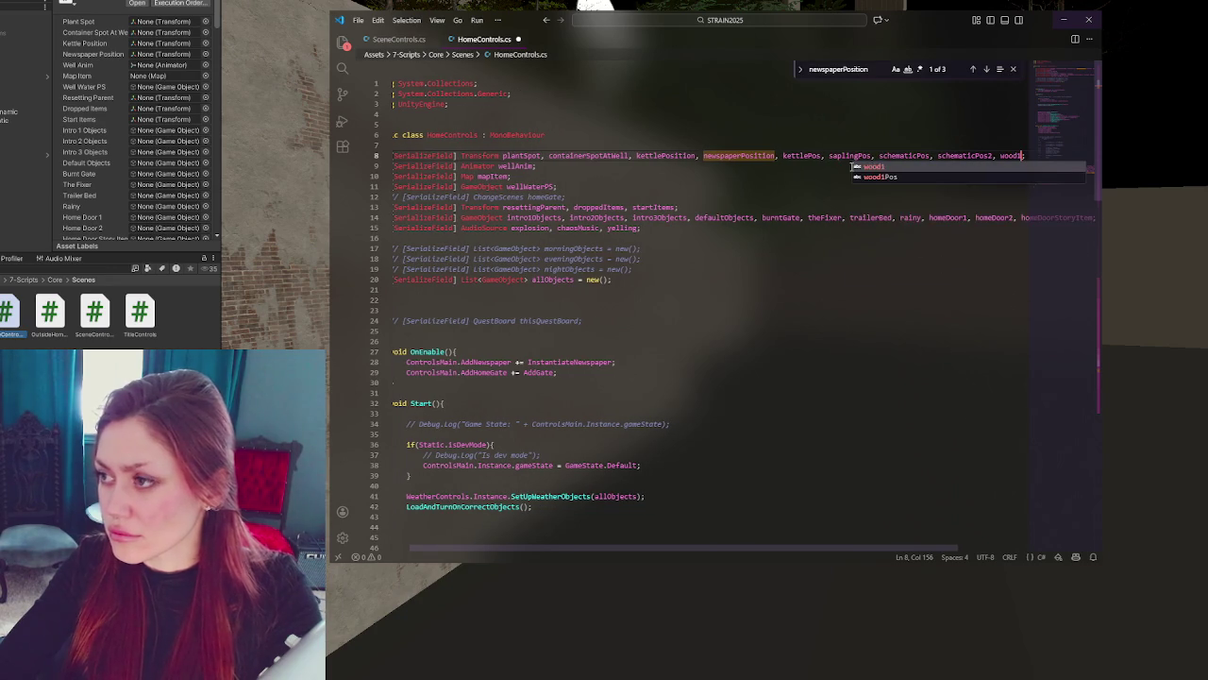
pyautogui.write(' woo')
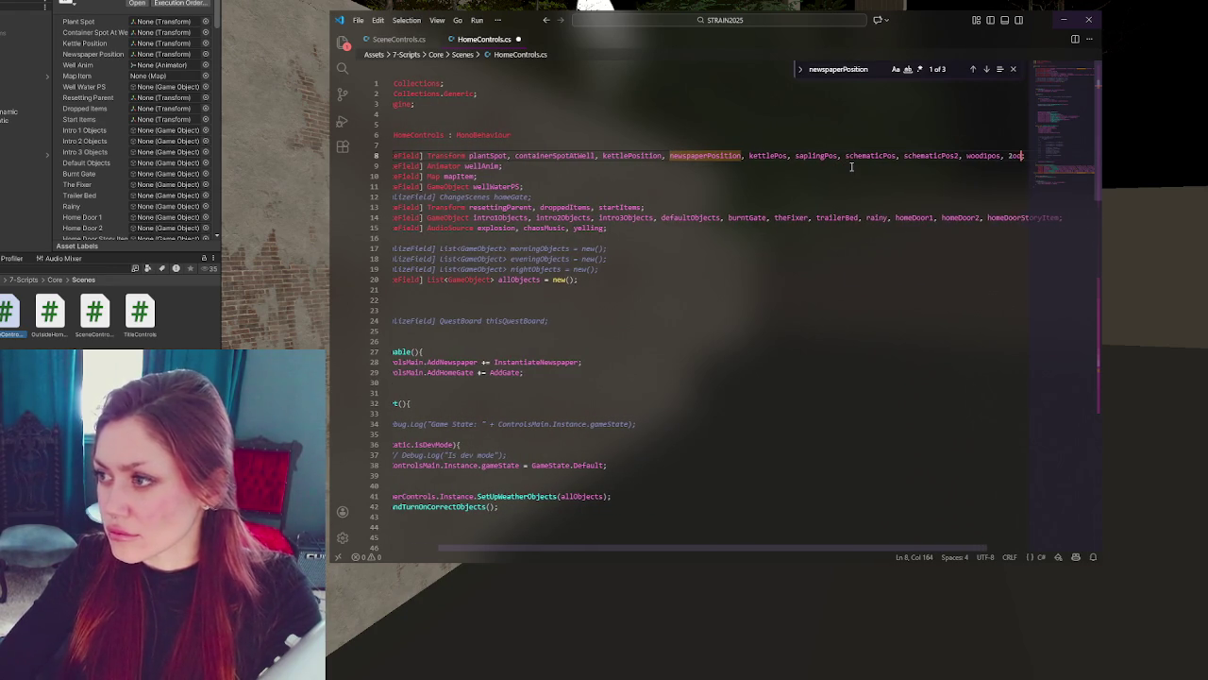
pyautogui.write('d2pos,;')
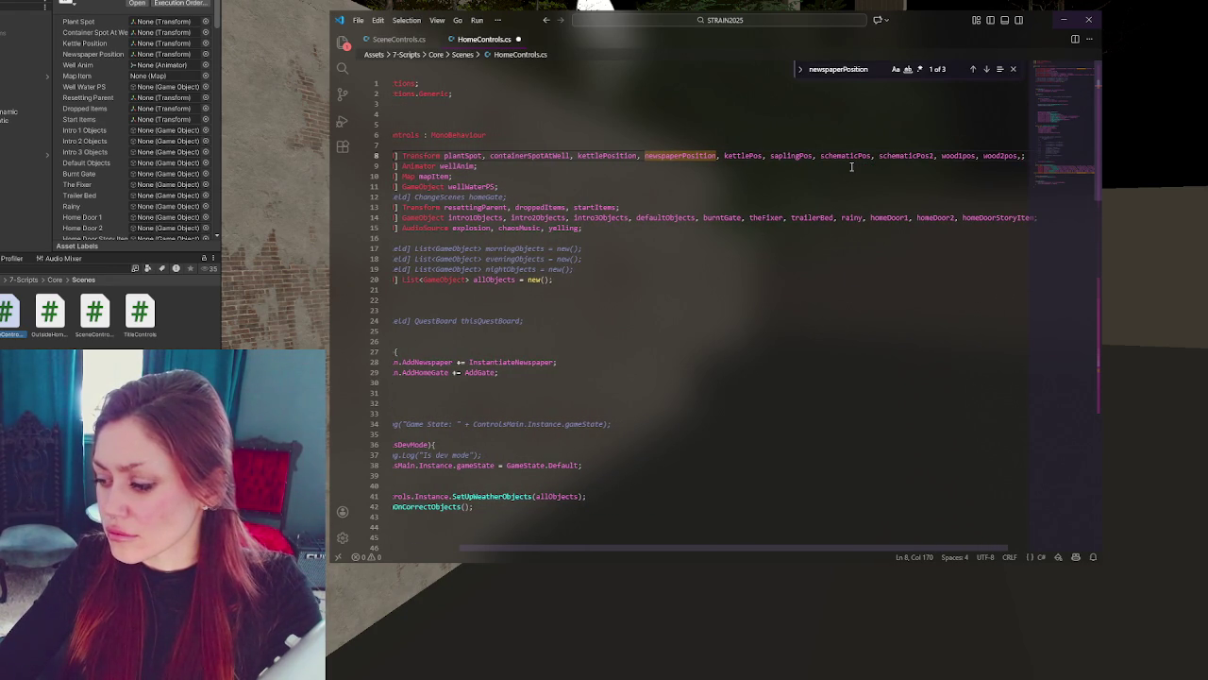
pyautogui.press('BackSpace')
pyautogui.scroll(-20, 825, 345)
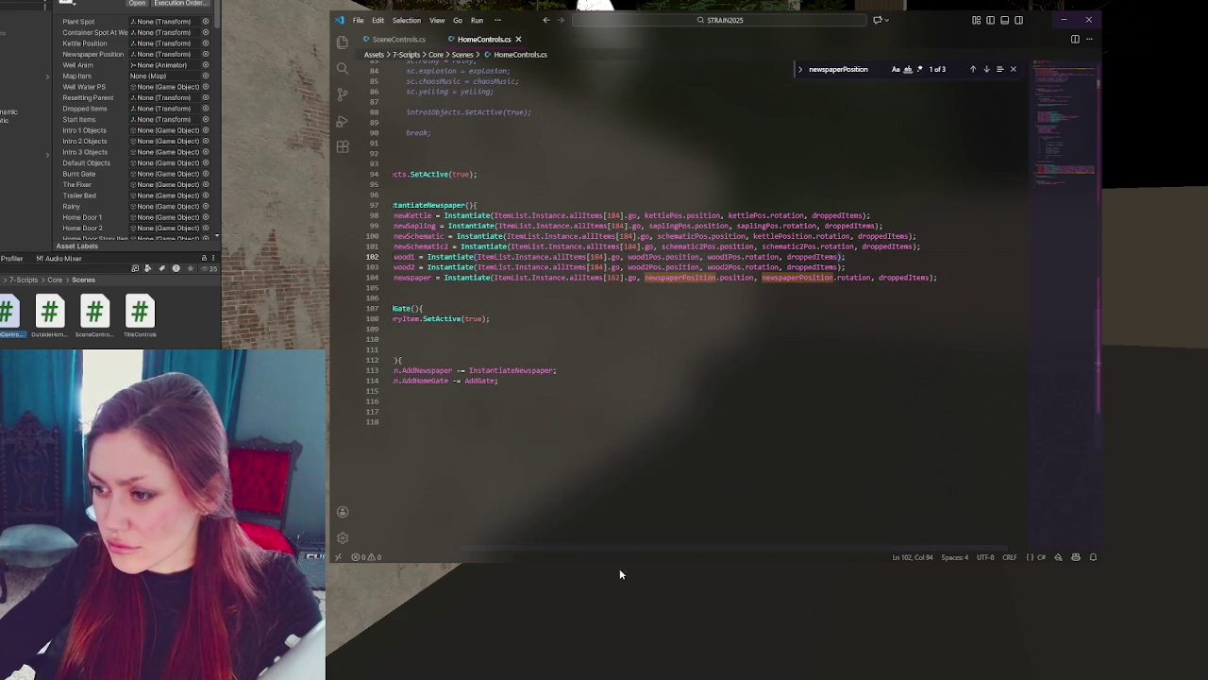
pyautogui.hscroll(-2, 643, 545)
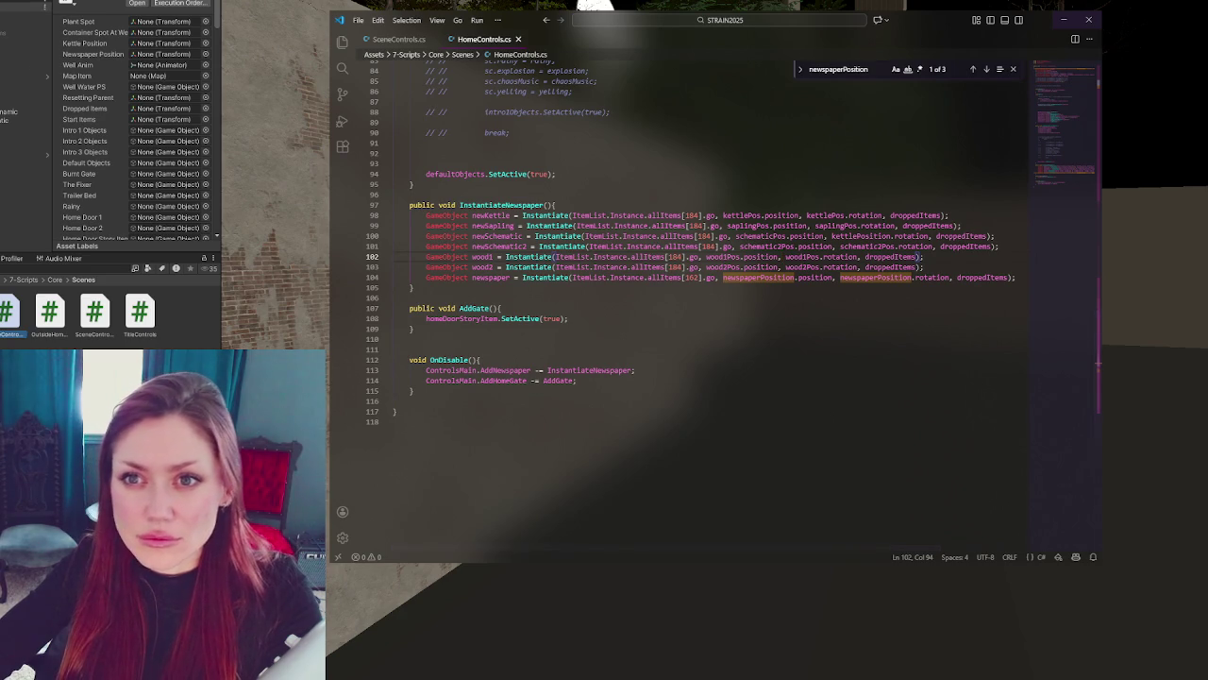
pyautogui.hotkey('alt', 'Tab')
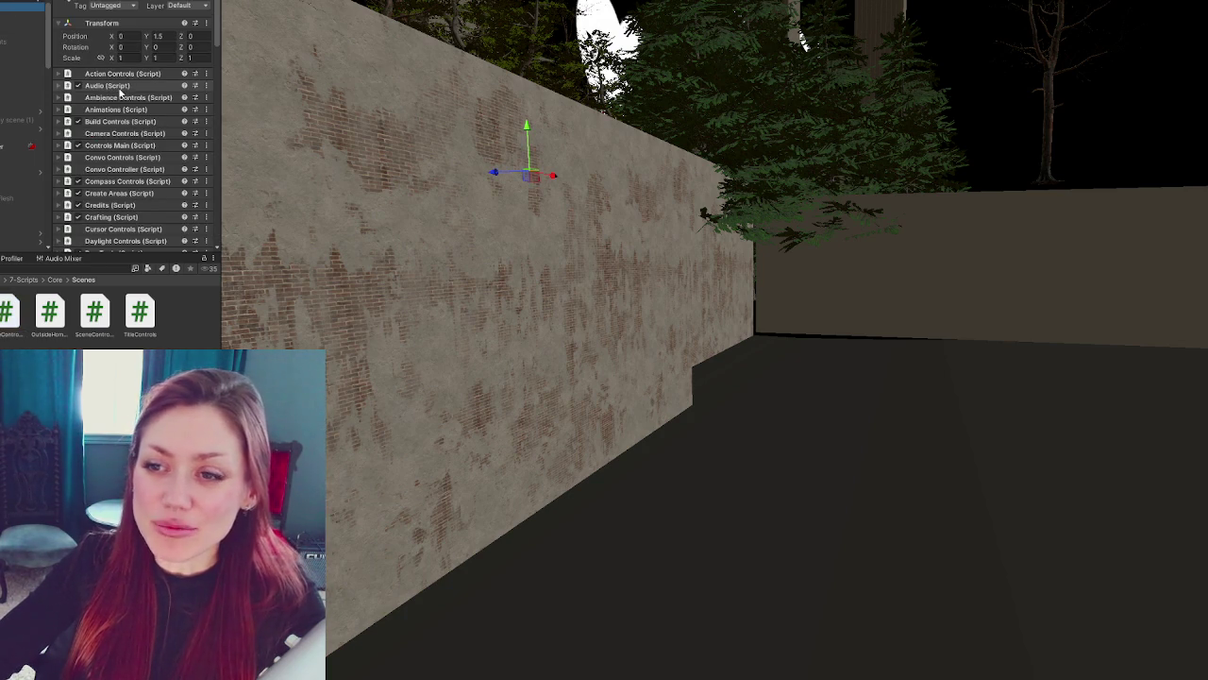
# - Expand the Item List's All Items and scroll down to the Hay entry
pyautogui.scroll(-15, 121, 92)
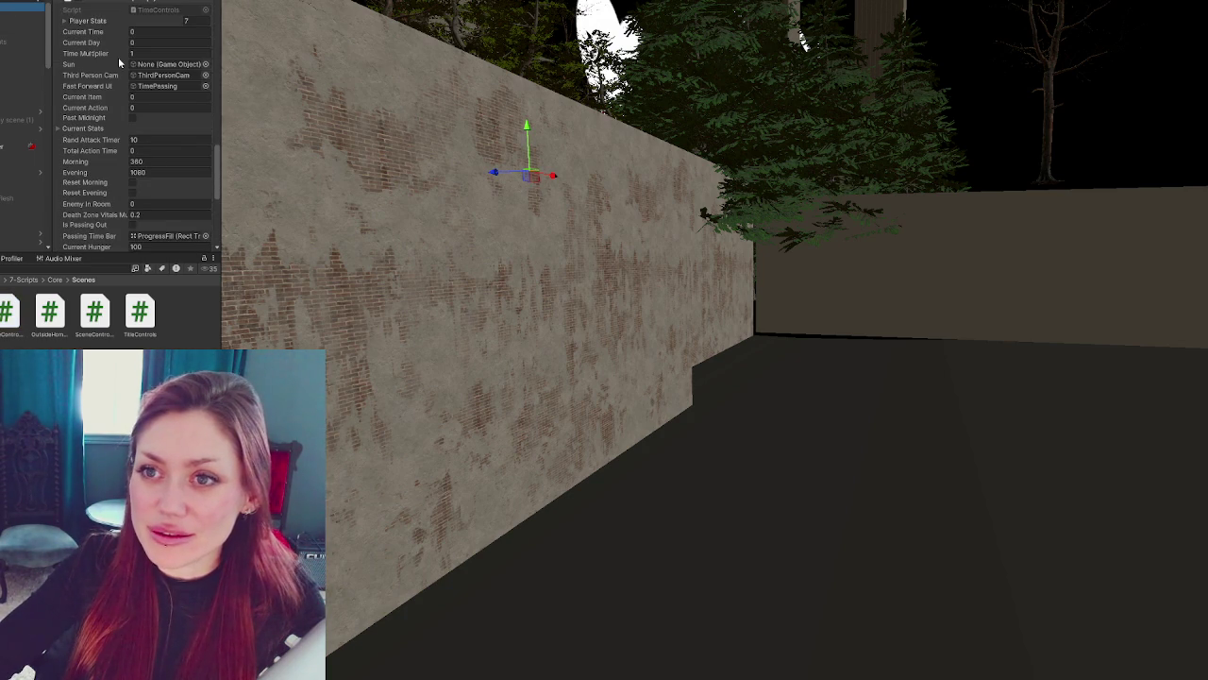
pyautogui.scroll(10, 104, 85)
pyautogui.scroll(10, 104, 94)
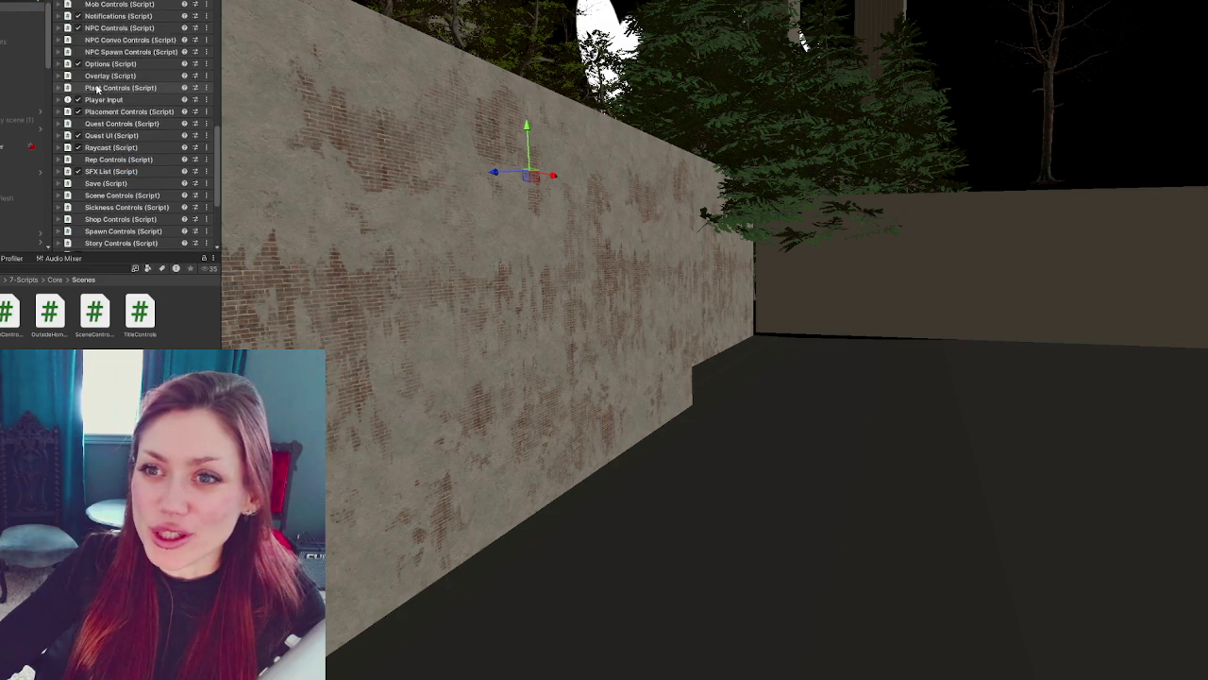
pyautogui.click(118, 178)
pyautogui.scroll(-5, 142, 33)
pyautogui.scroll(-20, 155, 78)
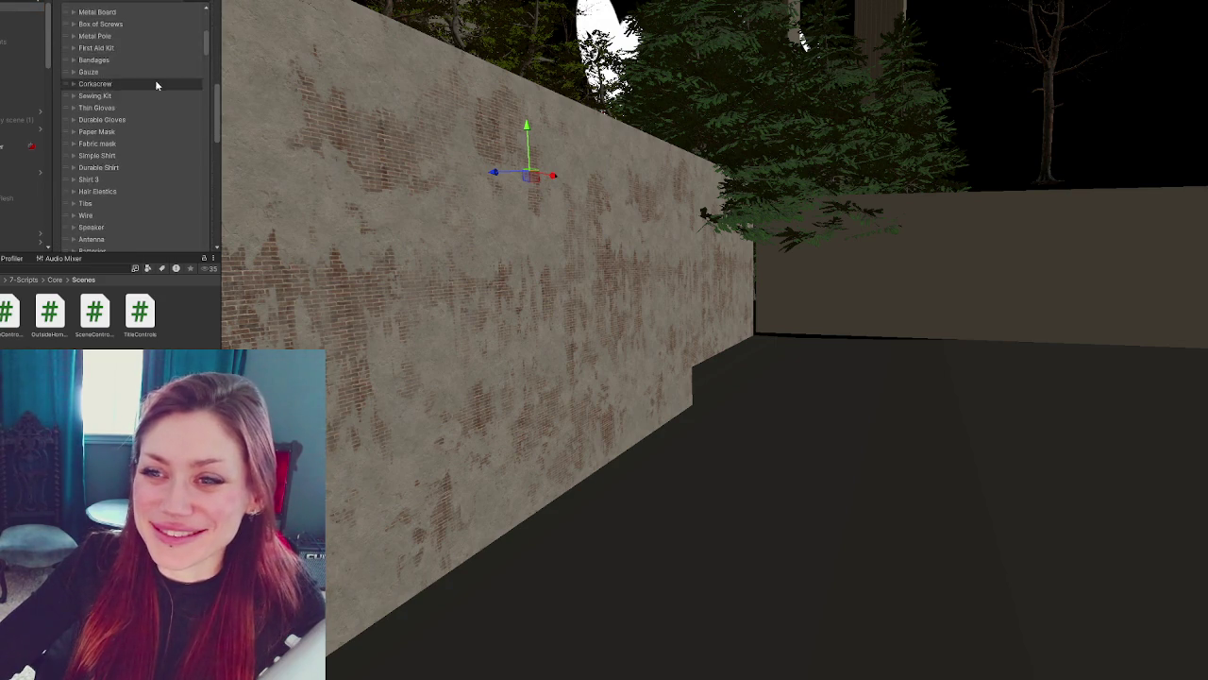
pyautogui.scroll(-5, 160, 165)
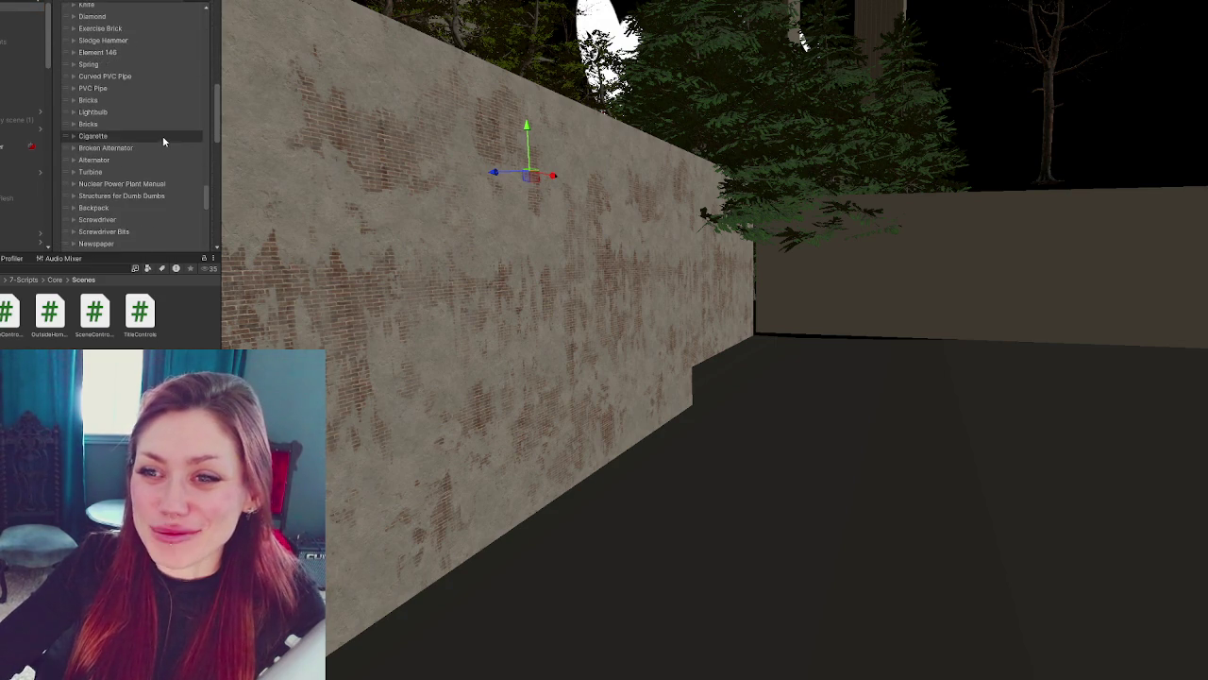
pyautogui.click(173, 122)
pyautogui.scroll(-3, 173, 121)
pyautogui.moveTo(161, 253); pyautogui.dragTo(162, 352)
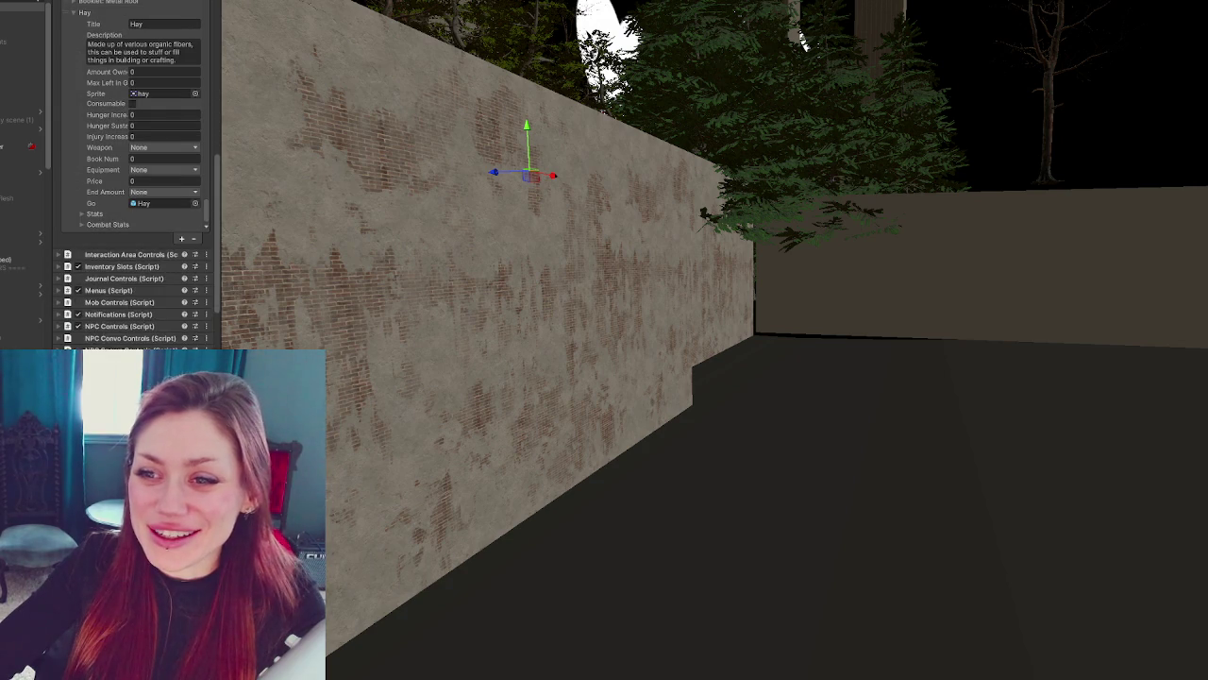
# - Inspect the Kettle and Booklet: Floors Stone entries, then return to the code
pyautogui.click(87, 132)
pyautogui.click(88, 133)
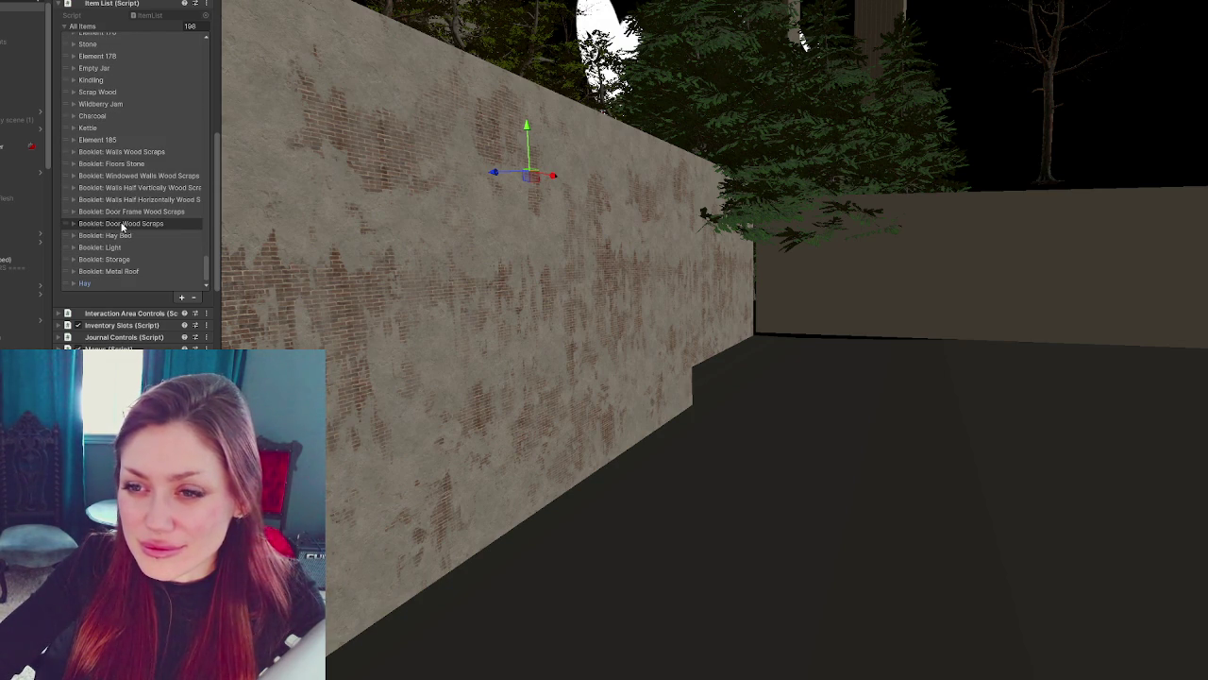
pyautogui.click(123, 165)
pyautogui.click(123, 165)
pyautogui.click(123, 165)
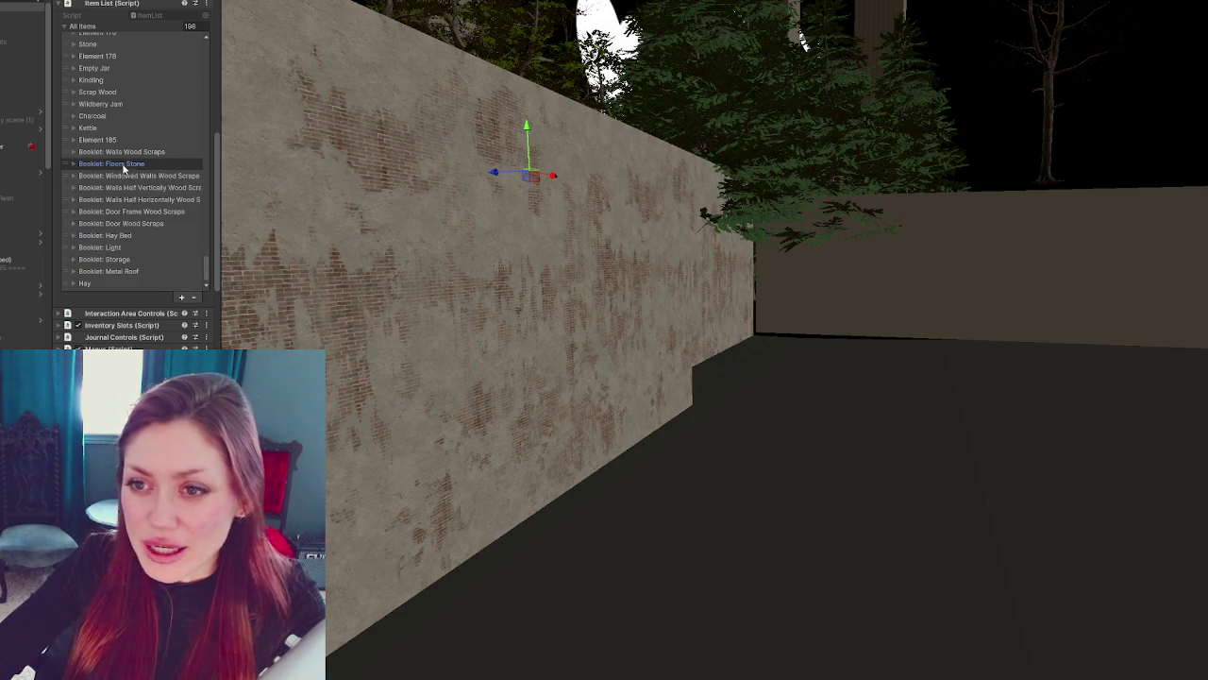
pyautogui.hotkey('alt', 'Tab')
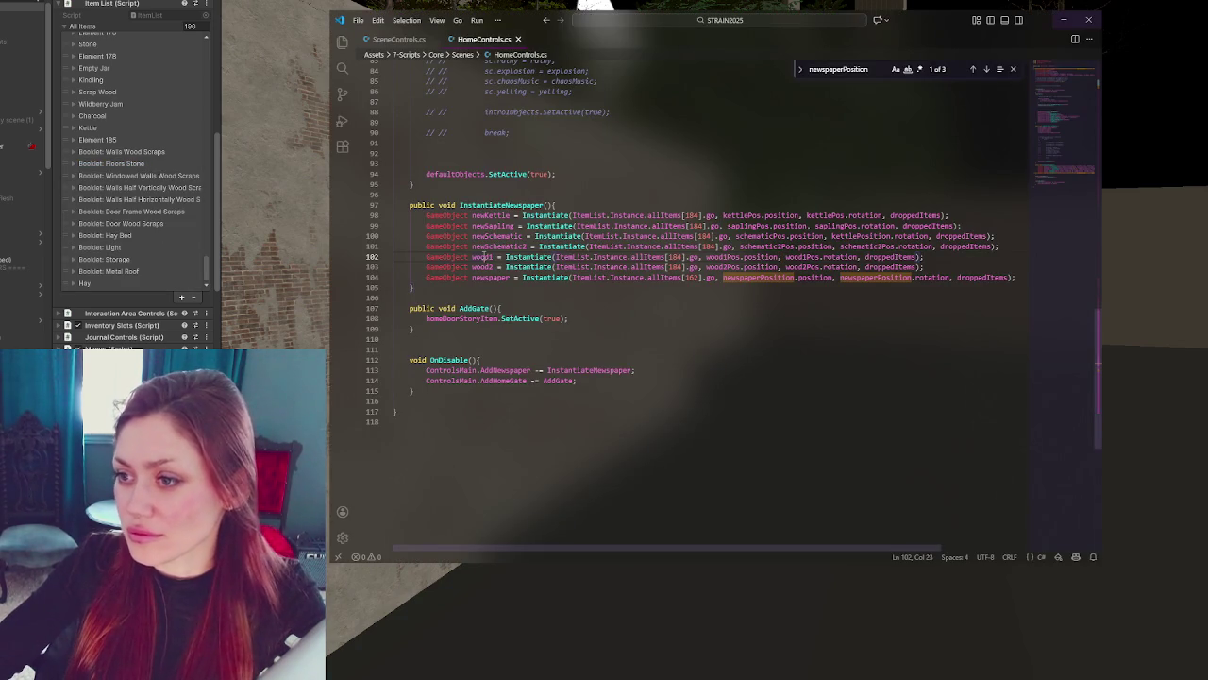
# - Rename the wood1 and wood2 spawn variables to stone and wood
pyautogui.doubleClick(484, 257)
pyautogui.write('s')
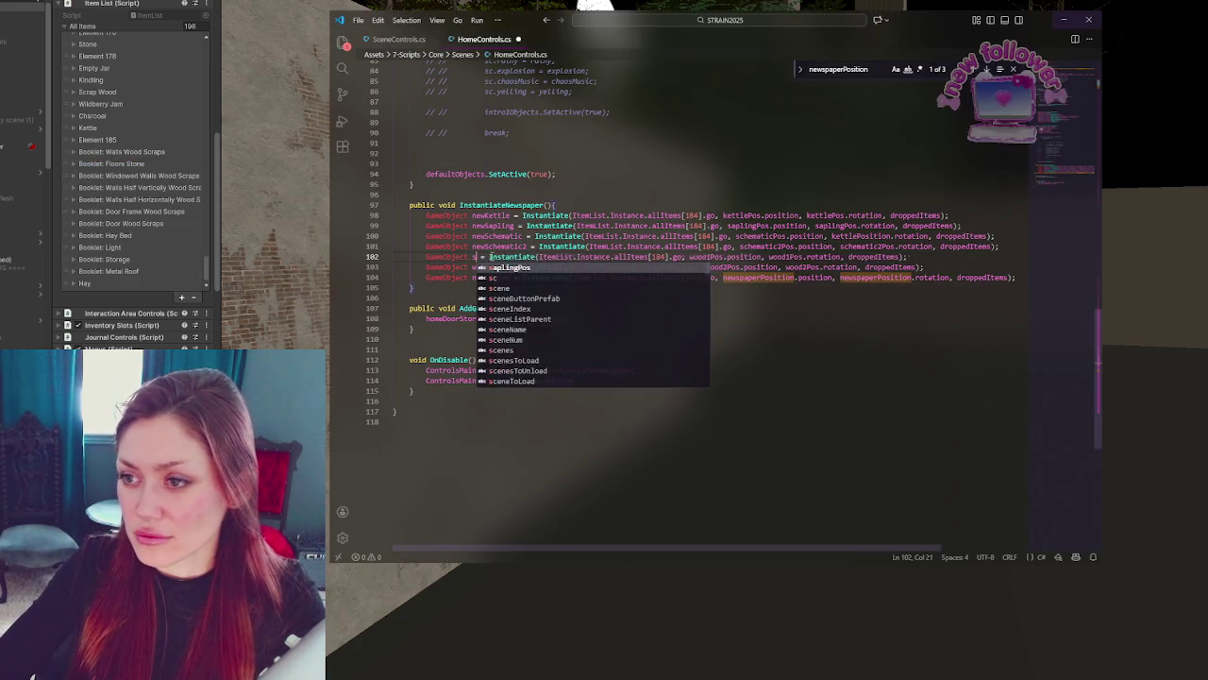
pyautogui.write('tone')
pyautogui.doubleClick(484, 267)
pyautogui.write('w')
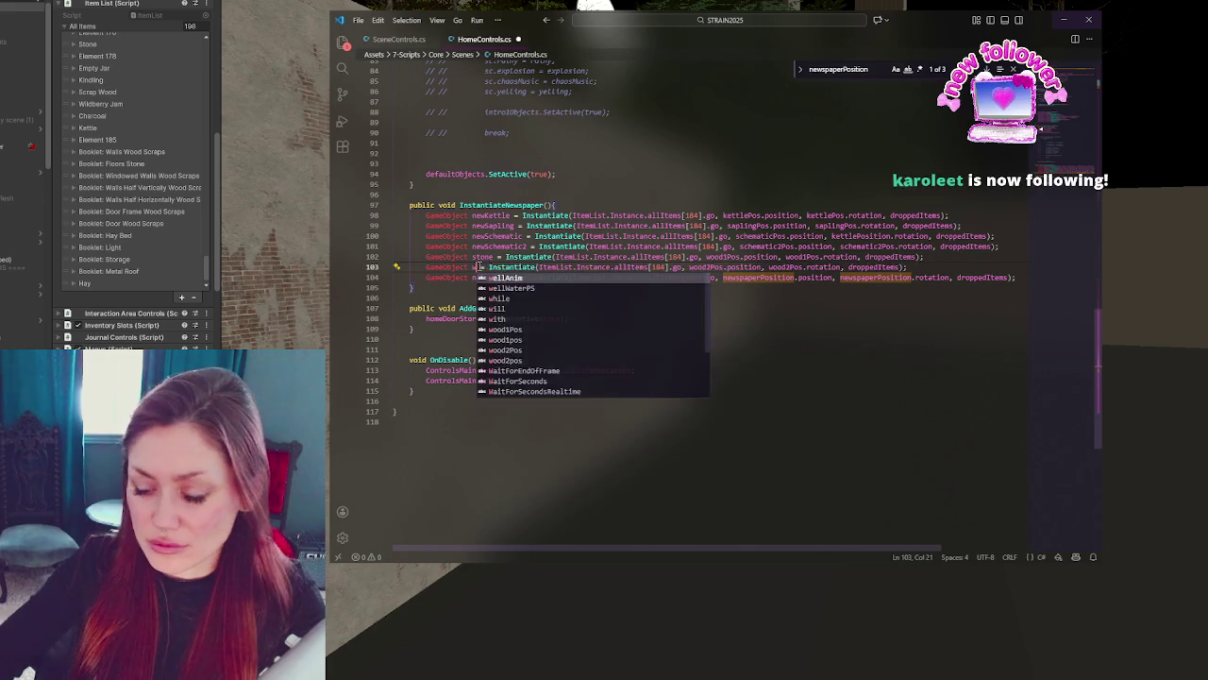
pyautogui.write('ood')
# - Point the stone spawn at stonePos and the wood spawn at woodPos
pyautogui.doubleClick(716, 257)
pyautogui.write('stoneP')
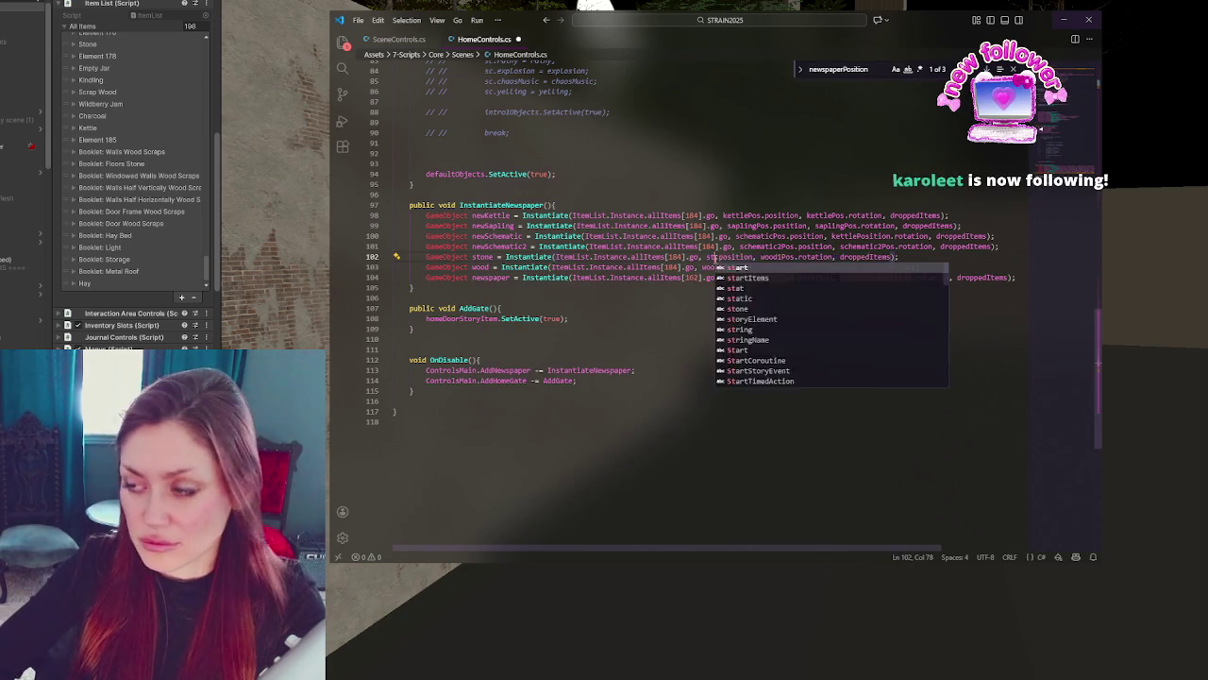
pyautogui.write('os')
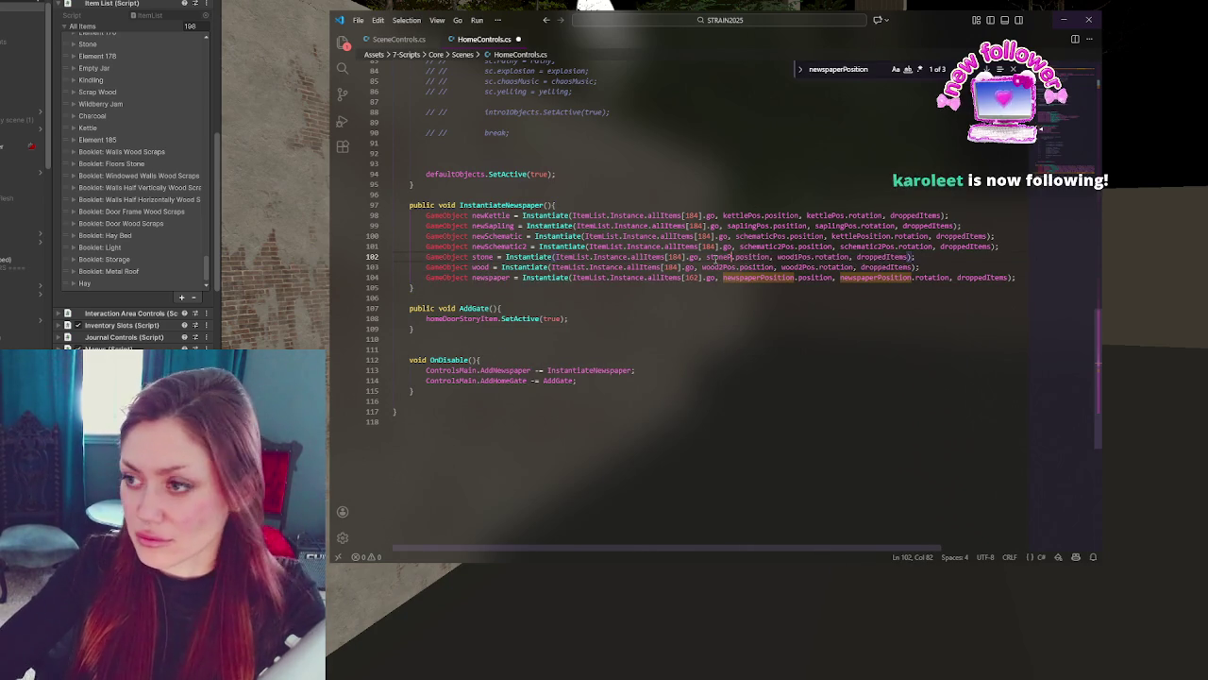
pyautogui.click(837, 257)
pyautogui.doubleClick(811, 257)
pyautogui.write('stonePos')
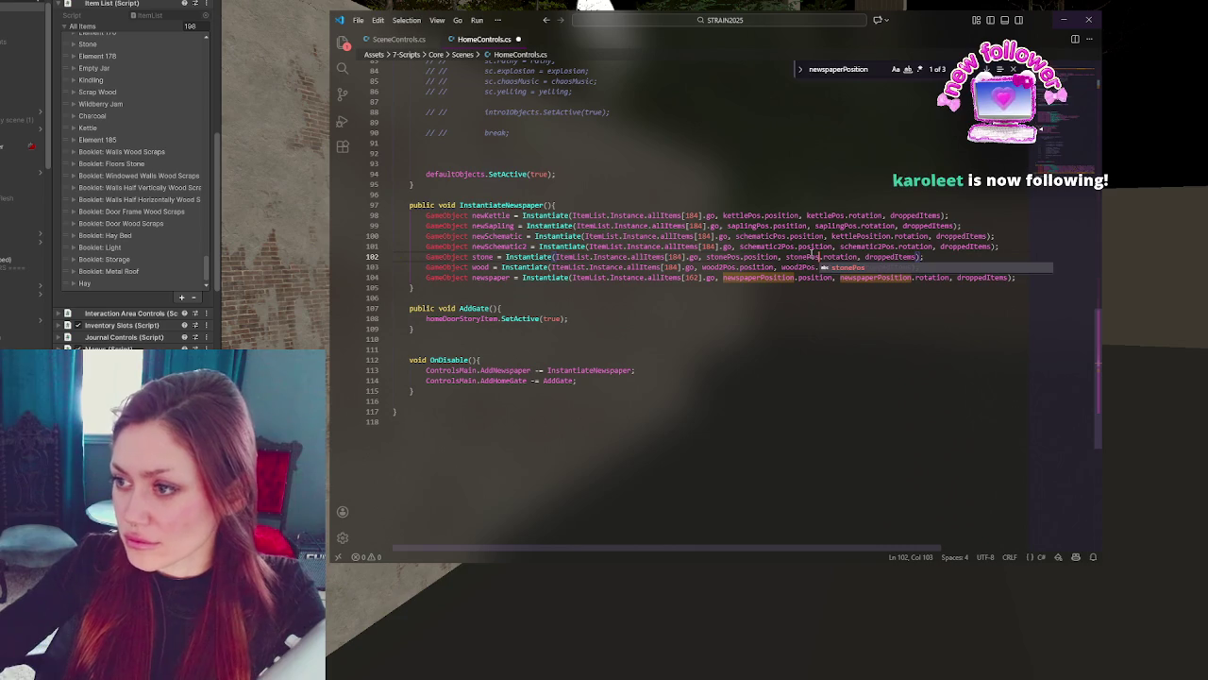
pyautogui.click(723, 267)
pyautogui.press('BackSpace')
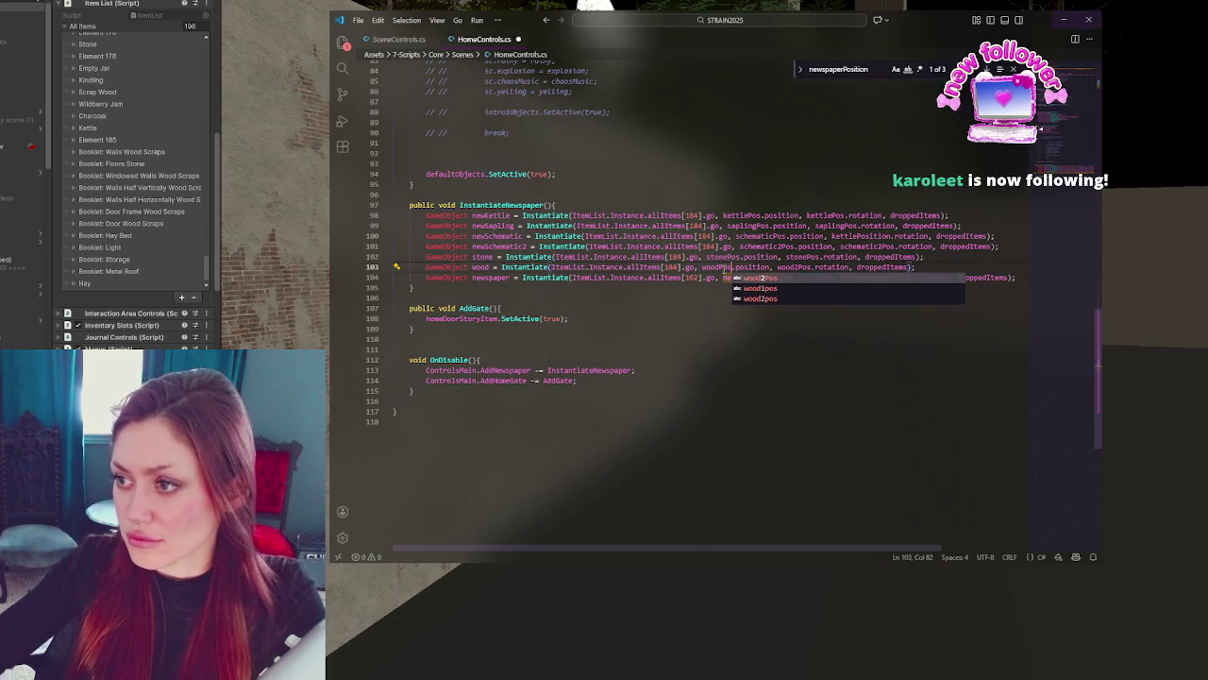
pyautogui.click(799, 267)
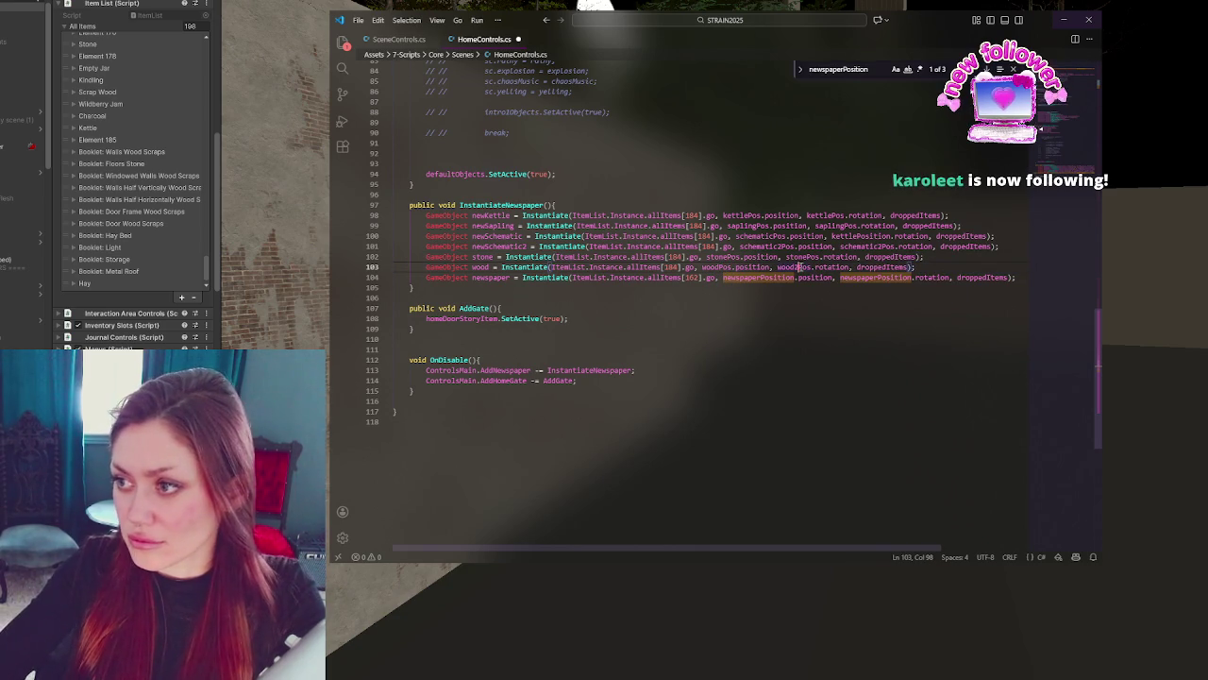
pyautogui.doubleClick(799, 267)
pyautogui.write('woodPos')
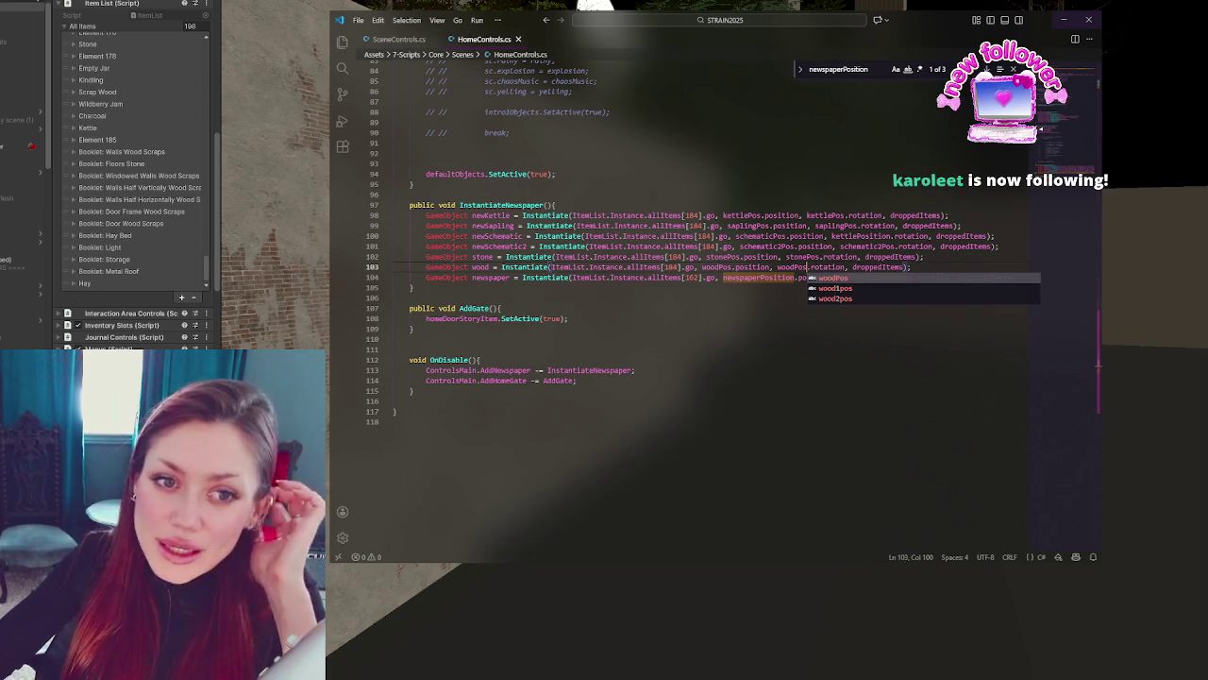
pyautogui.hotkey('alt', 'Tab')
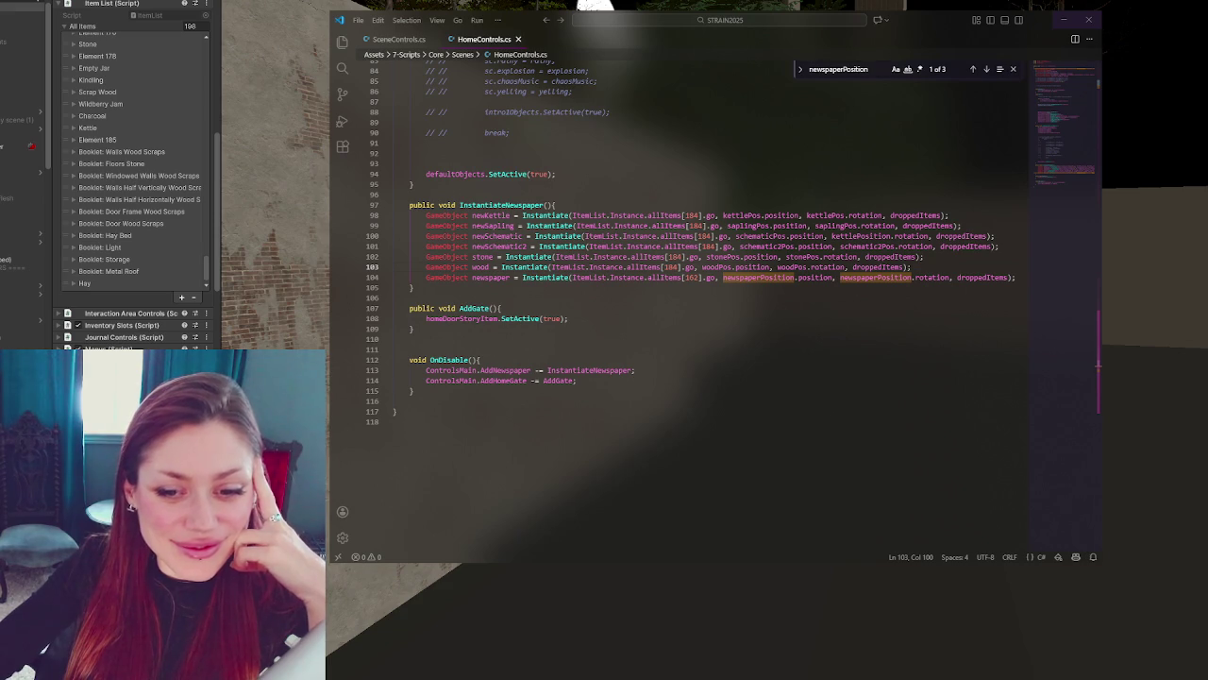
# - Review the position arguments of the schematic2, stone and wood spawn lines
pyautogui.click(601, 226)
pyautogui.doubleClick(878, 267)
pyautogui.press('Left')
pyautogui.doubleClick(731, 257)
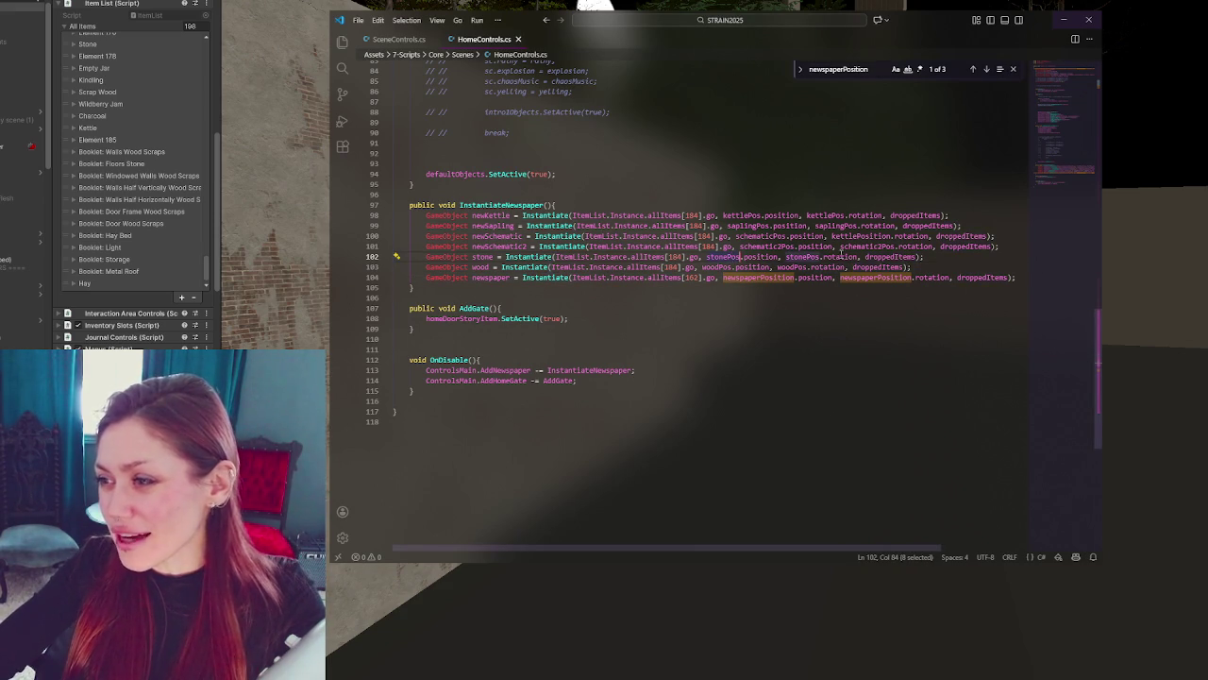
pyautogui.doubleClick(791, 248)
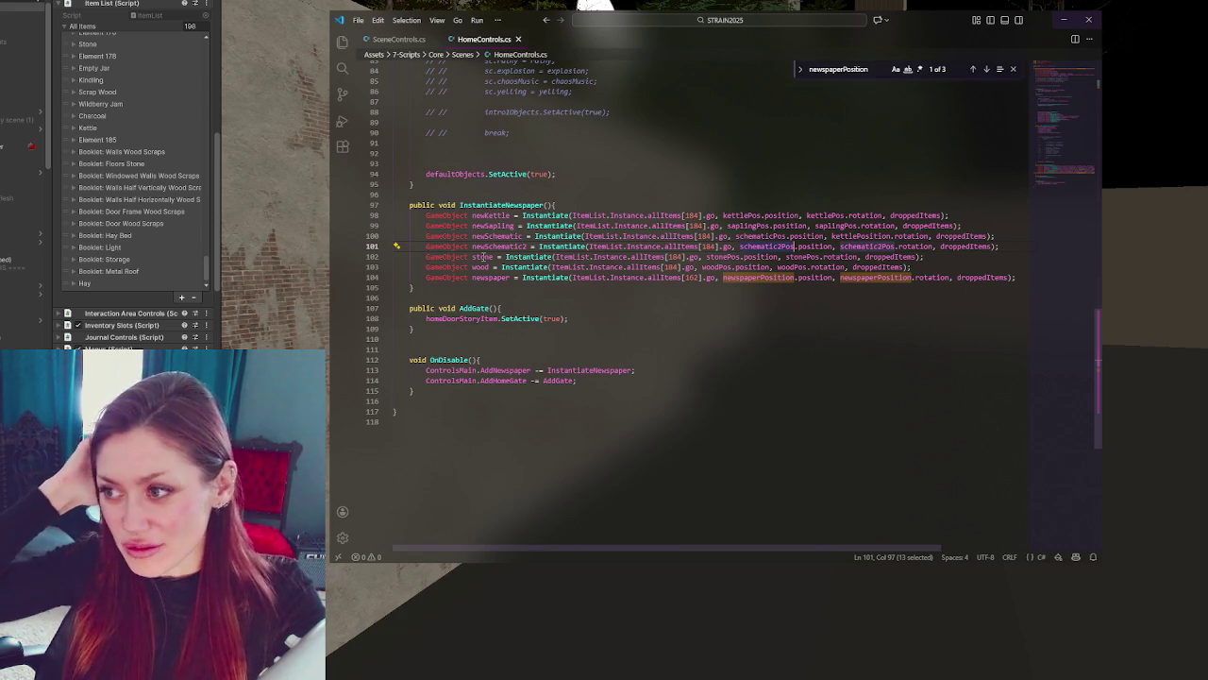
pyautogui.scroll(15, 893, 248)
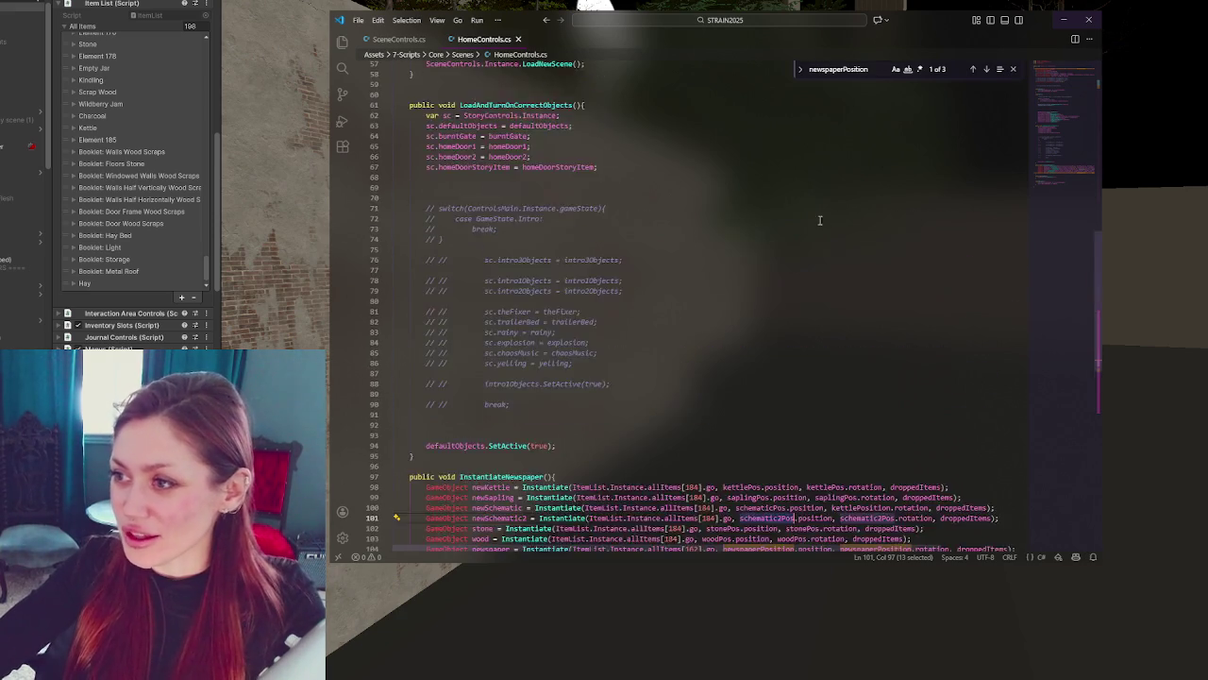
# - Rename the wood1pos and wood2pos fields on line 8 to stonePos and woodPos
pyautogui.scroll(10, 893, 247)
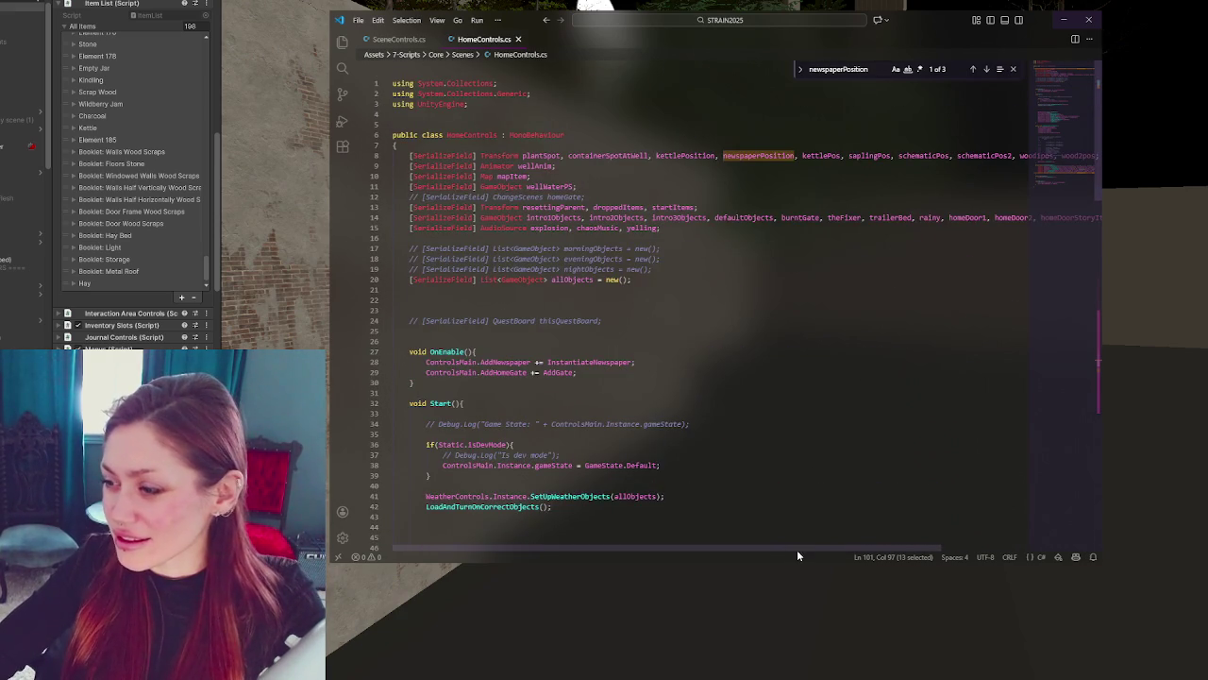
pyautogui.hscroll(3, 802, 550)
pyautogui.doubleClick(929, 155)
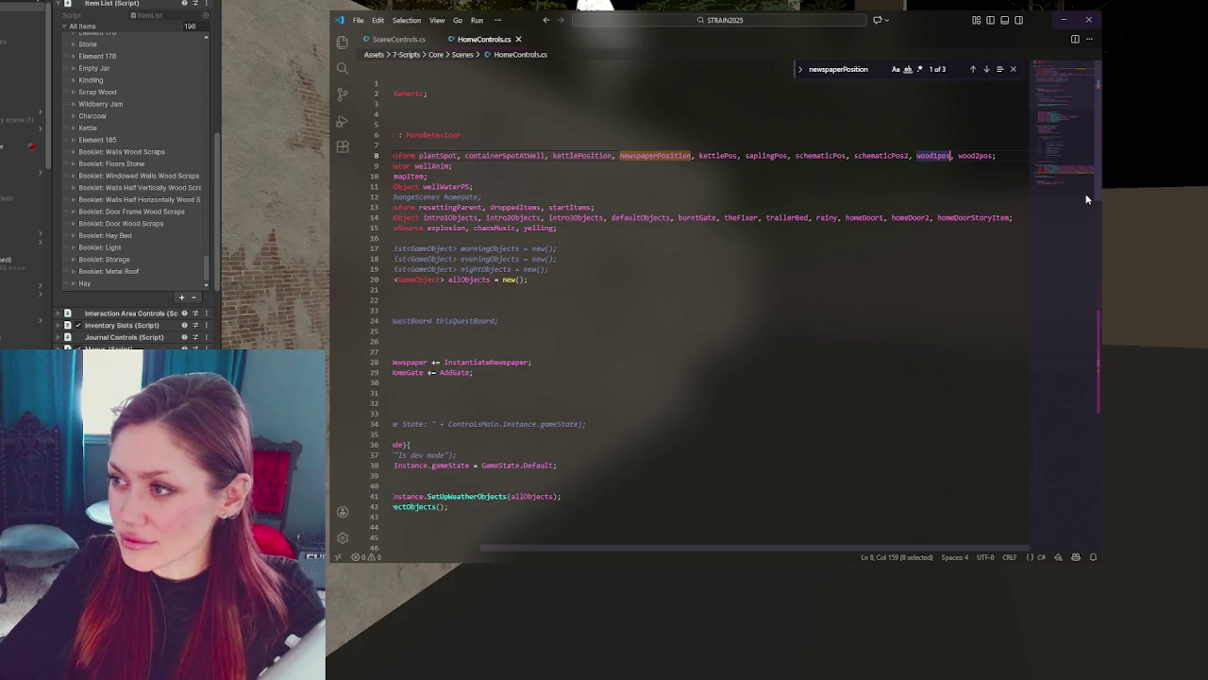
pyautogui.write('stonePos')
pyautogui.doubleClick(974, 155)
pyautogui.write('woodPo')
pyautogui.press('BackSpace')
pyautogui.press('BackSpace')
pyautogui.press('BackSpace')
pyautogui.write('woodP')
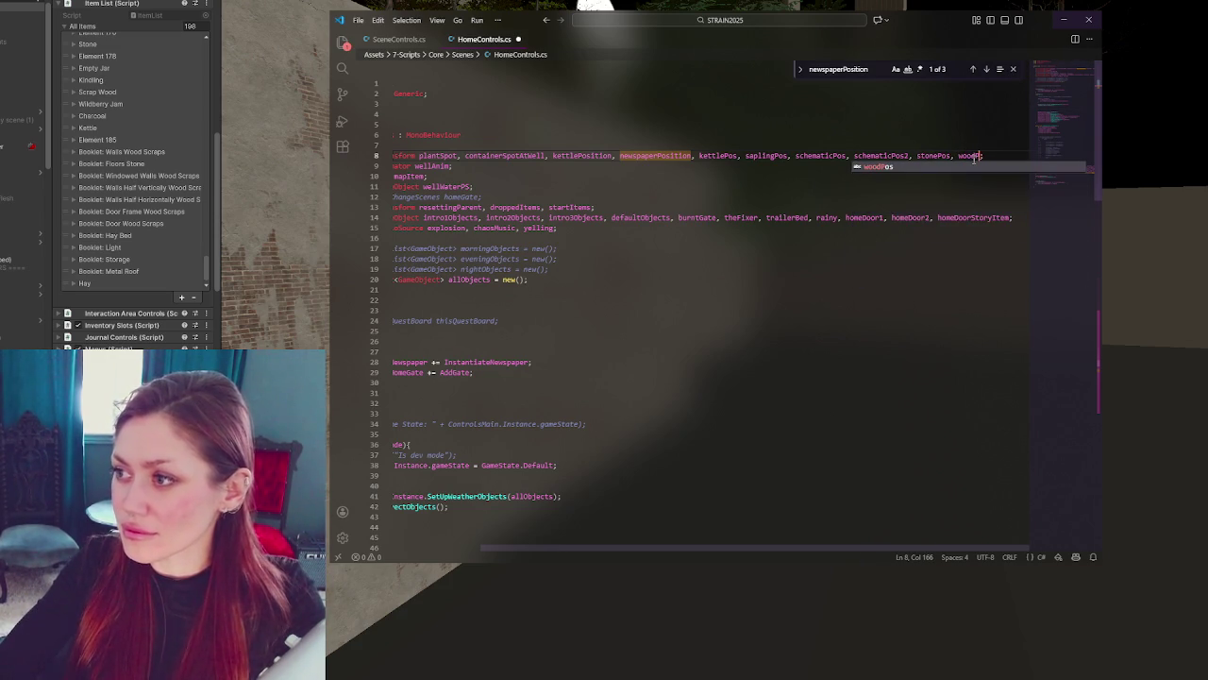
pyautogui.click(840, 330)
# - Review the sapling and stone spawn lines in InstantiateNewspaper, then switch to Unity
pyautogui.scroll(-10, 661, 396)
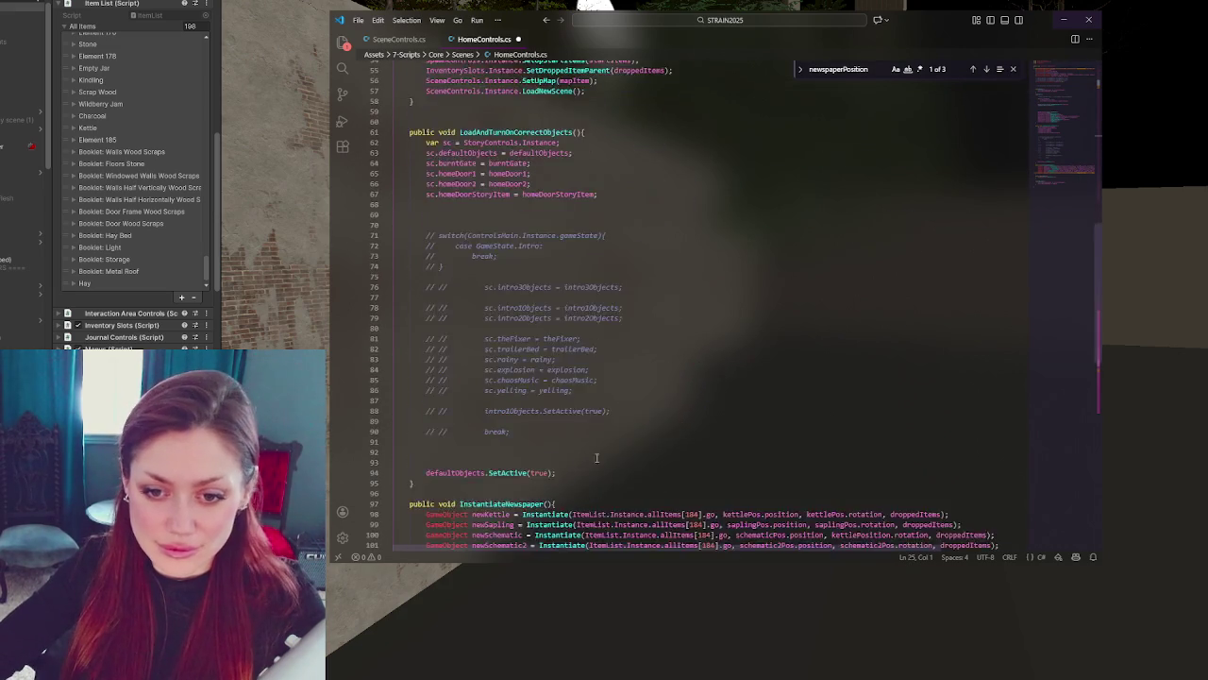
pyautogui.scroll(-5, 593, 460)
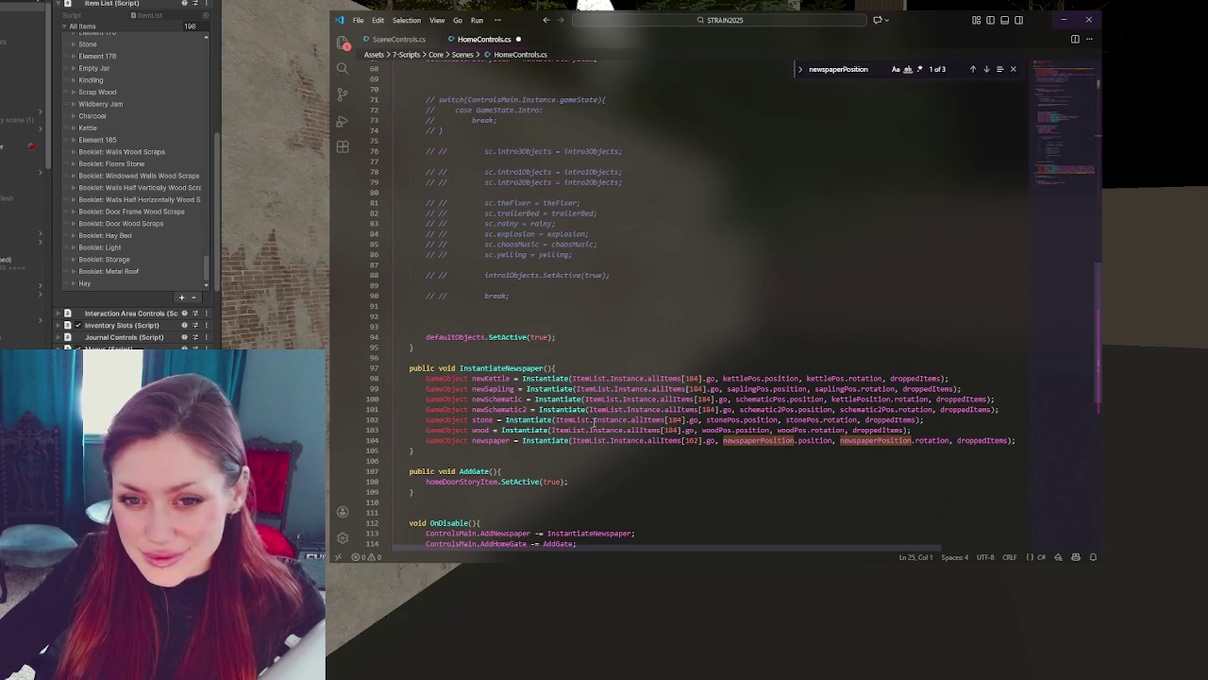
pyautogui.click(578, 388)
pyautogui.scroll(-3, 760, 327)
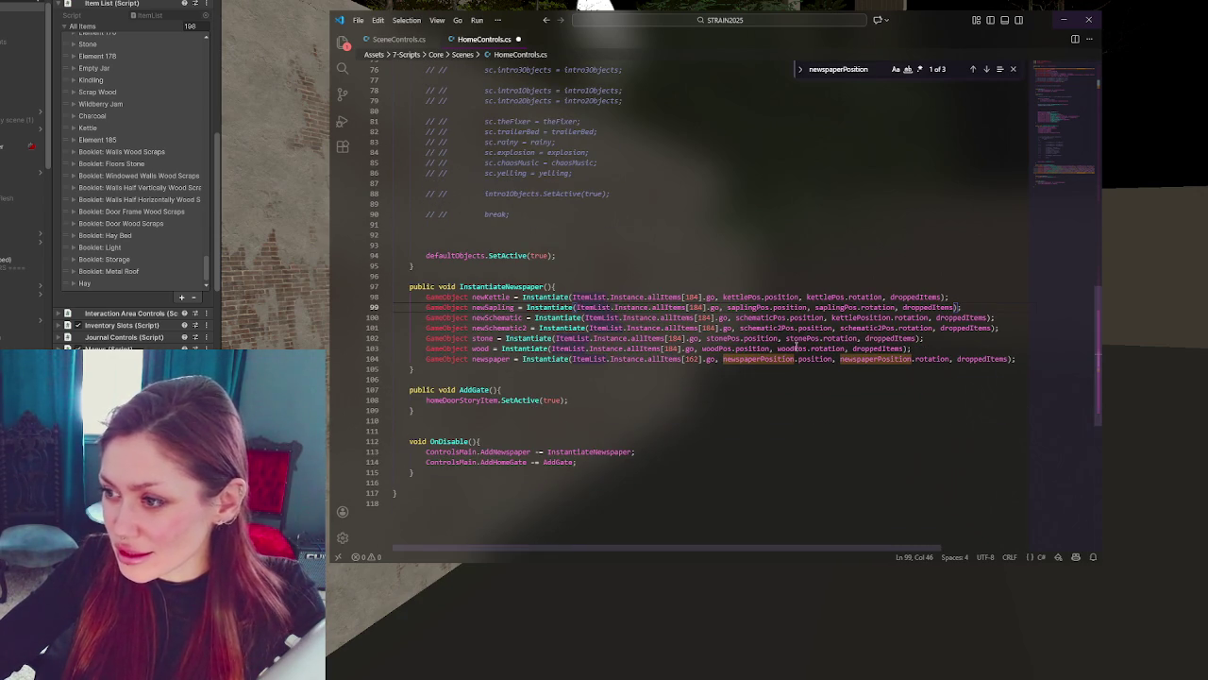
pyautogui.doubleClick(735, 338)
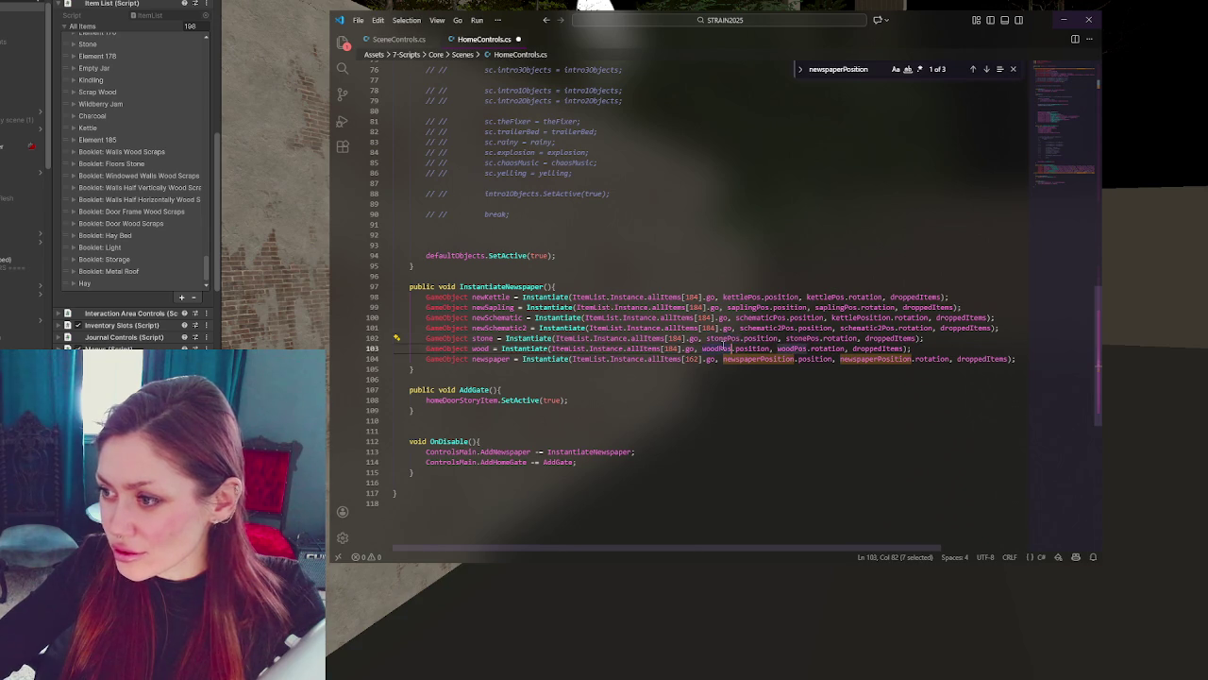
pyautogui.click(772, 285)
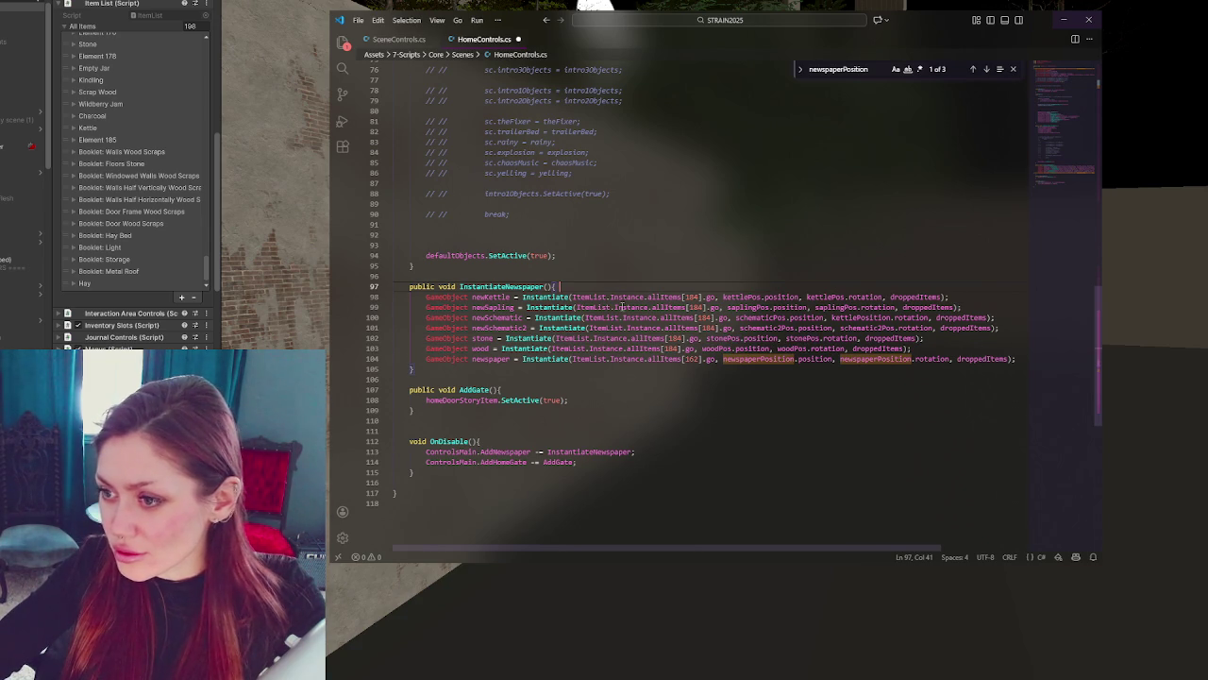
pyautogui.scroll(3, 750, 302)
pyautogui.scroll(20, 750, 302)
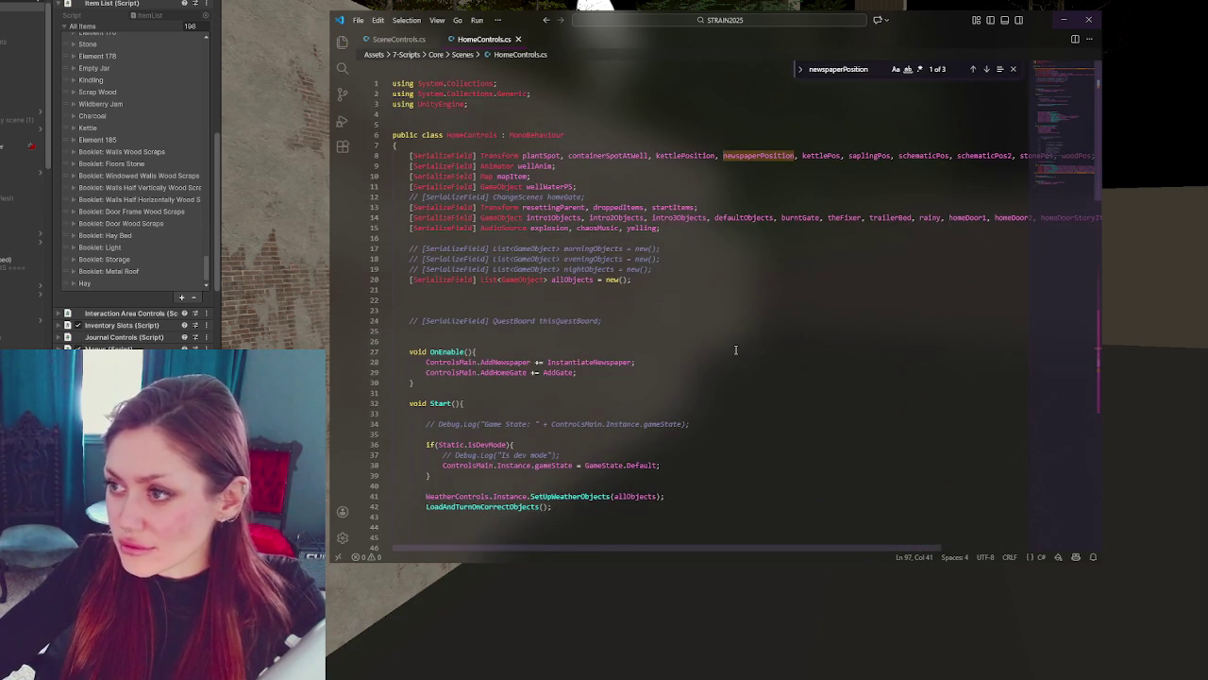
pyautogui.click(225, 384)
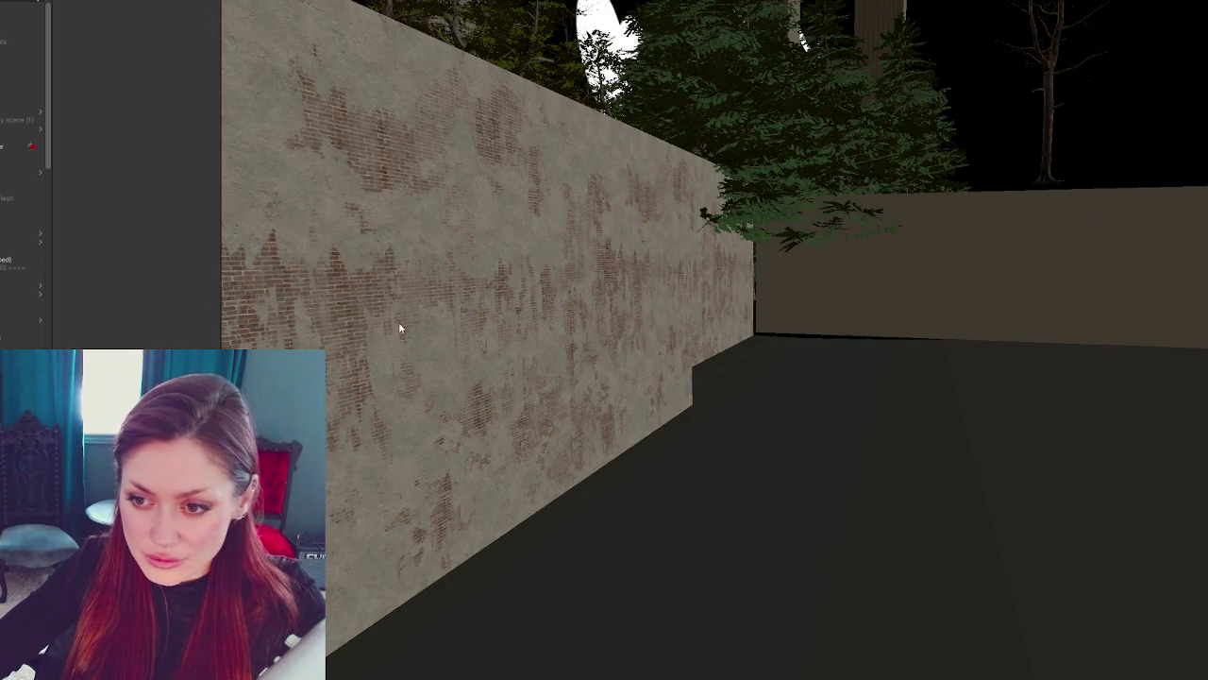
# - Check schematic2Pos usages and the line 8 field declarations, then recompile in Unity
pyautogui.hotkey('alt', 'Tab')
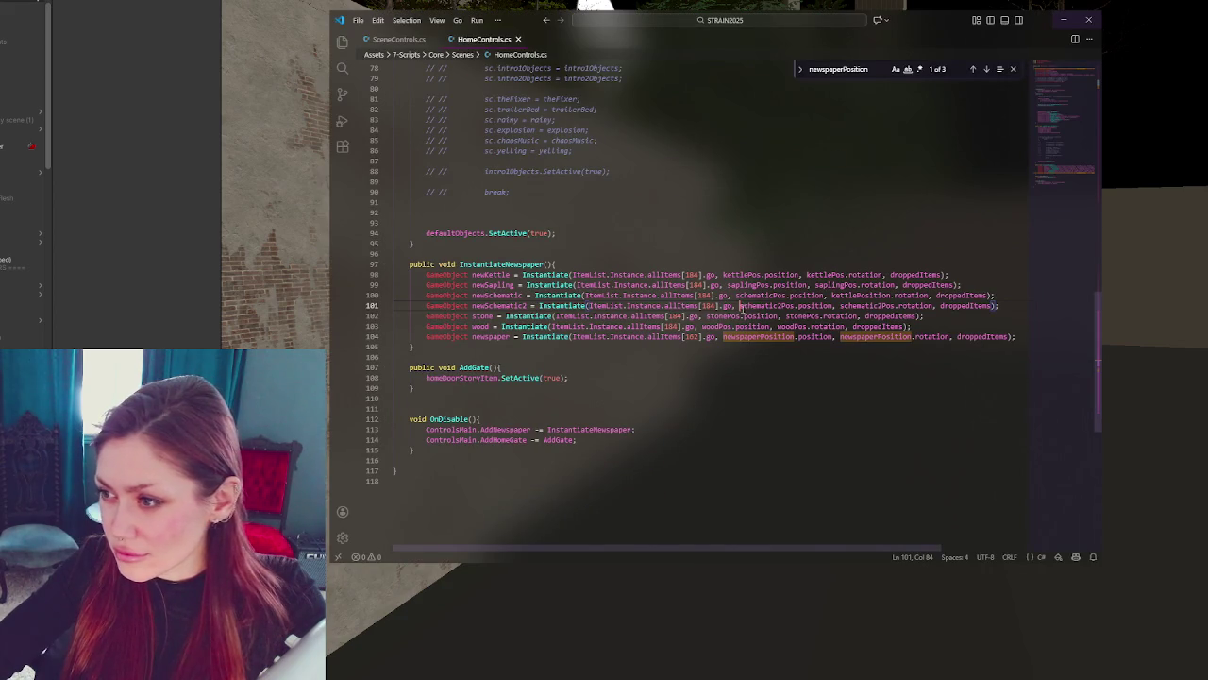
pyautogui.doubleClick(769, 307)
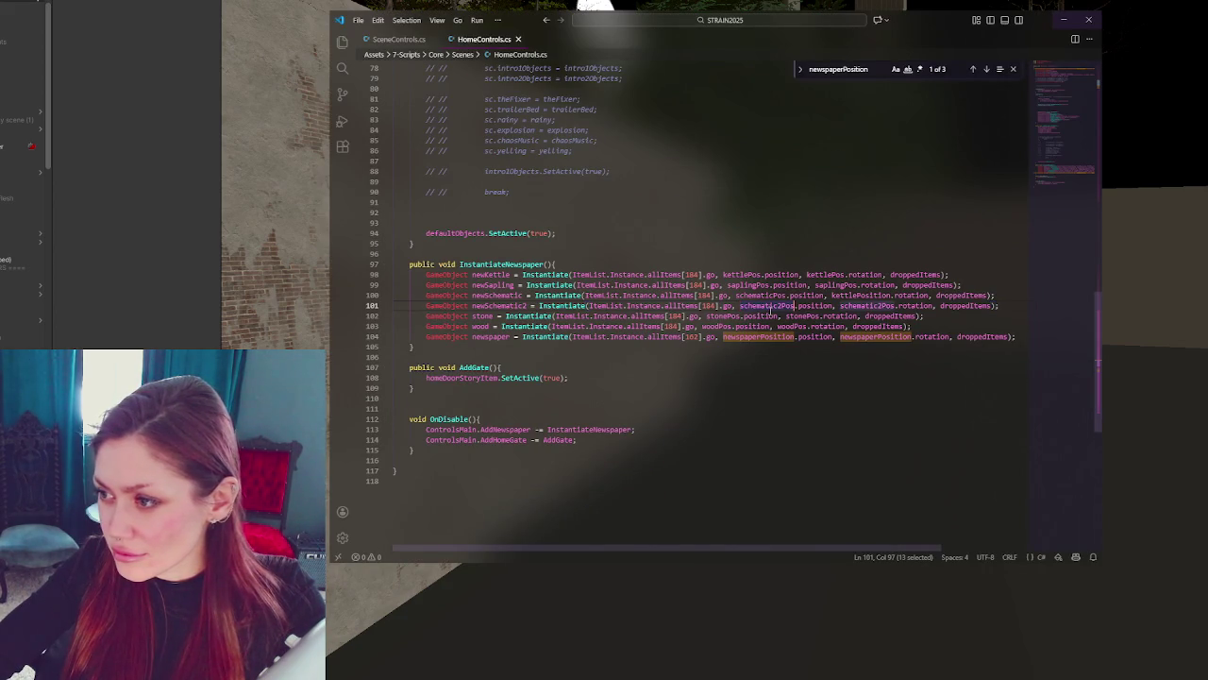
pyautogui.scroll(20, 831, 363)
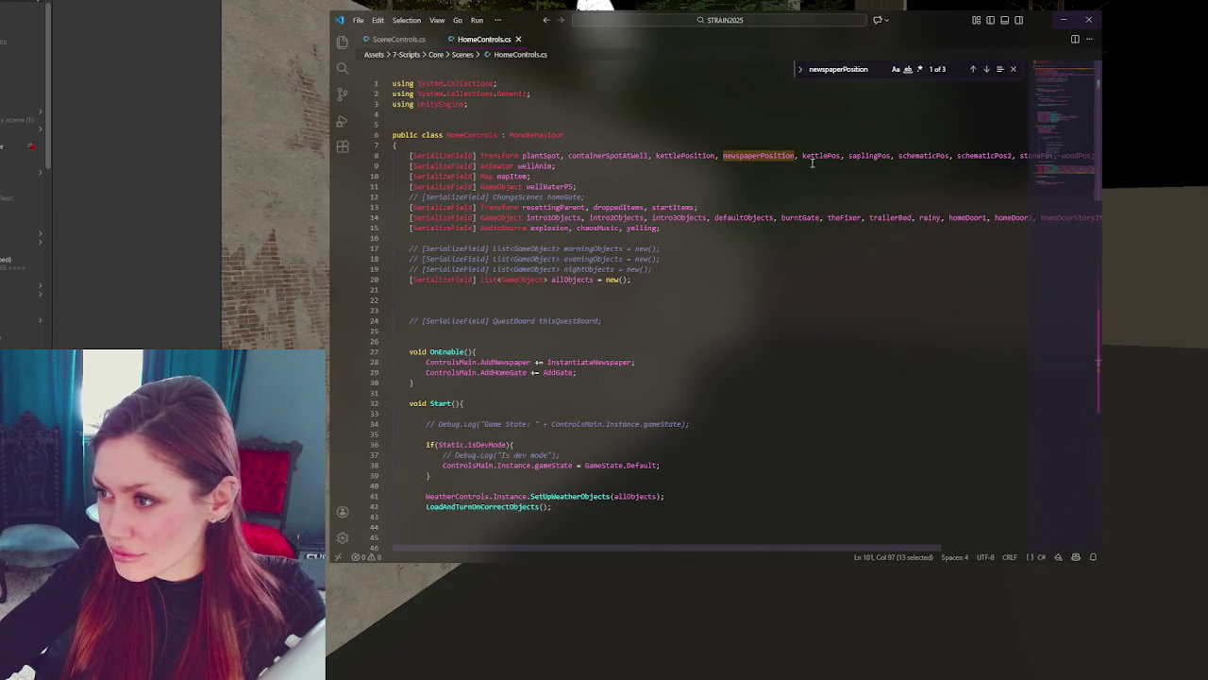
pyautogui.click(981, 155)
pyautogui.scroll(-20, 814, 326)
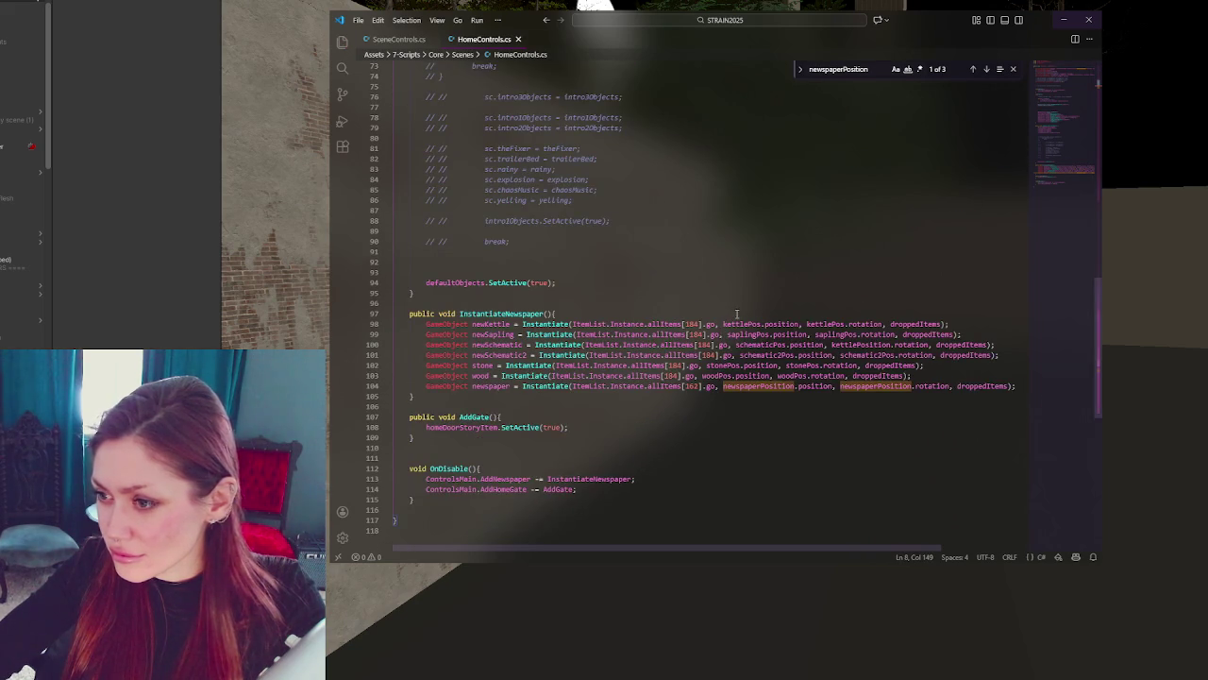
pyautogui.hotkey('alt', 'Tab')
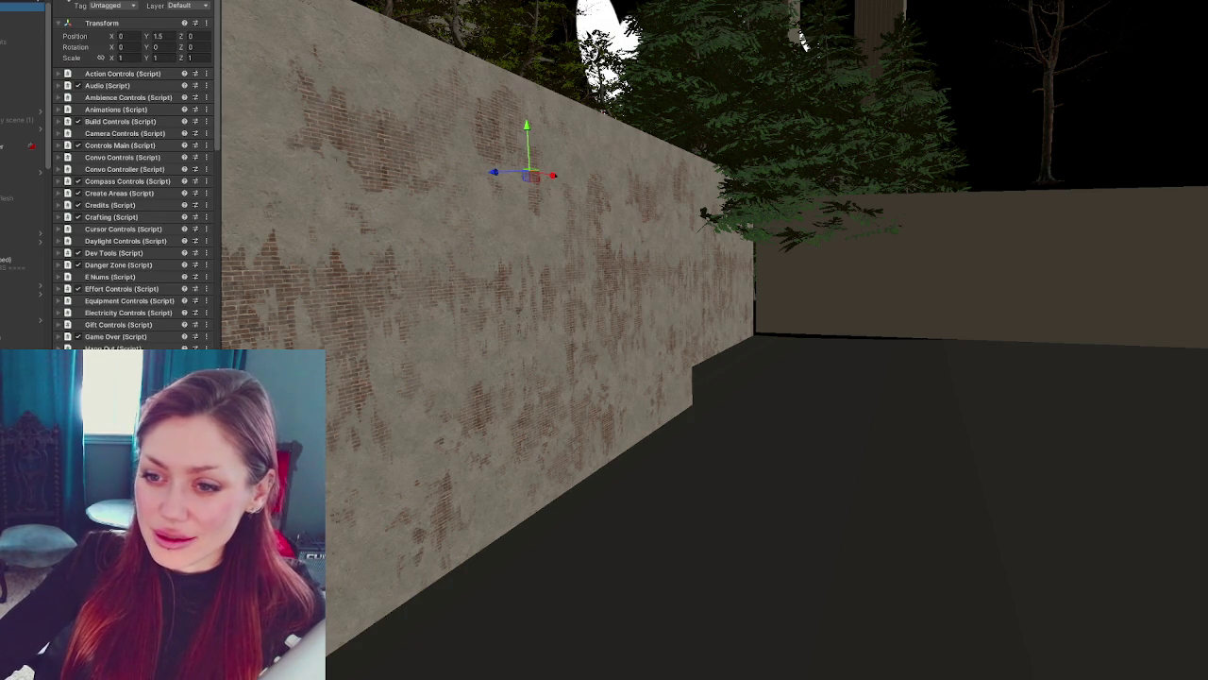
# - Expand Booklet: Floors Stone to read its Element 187 index, then return to the code
pyautogui.scroll(-8, 130, 296)
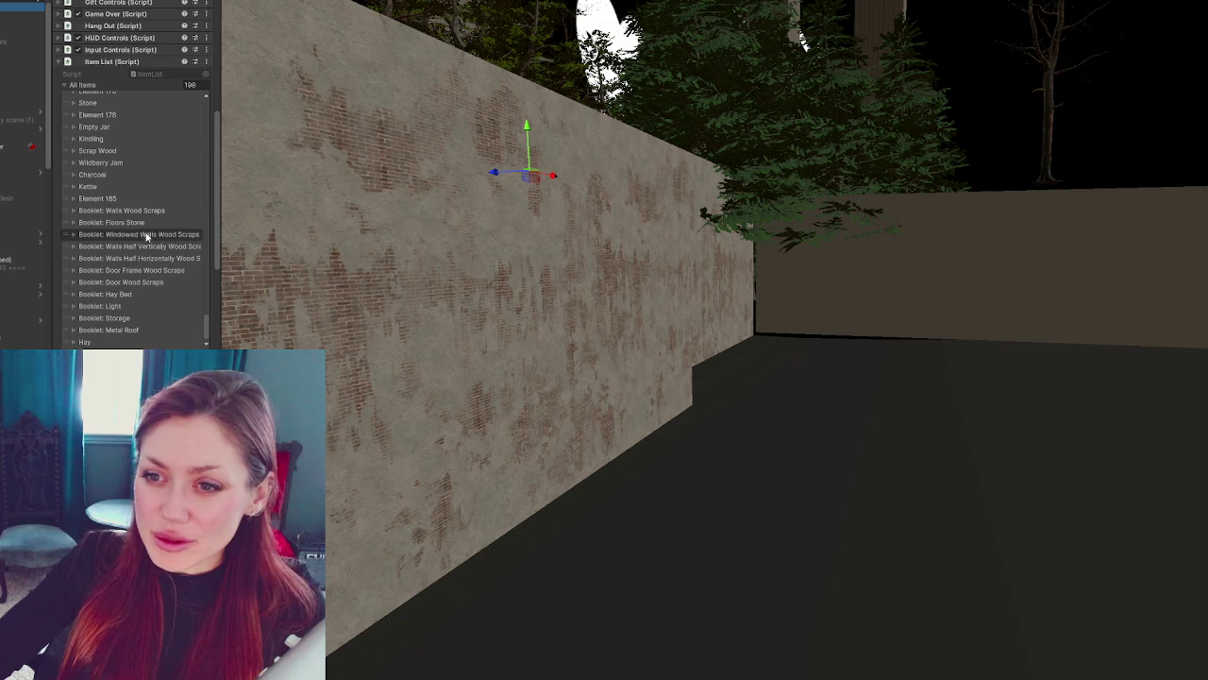
pyautogui.click(124, 223)
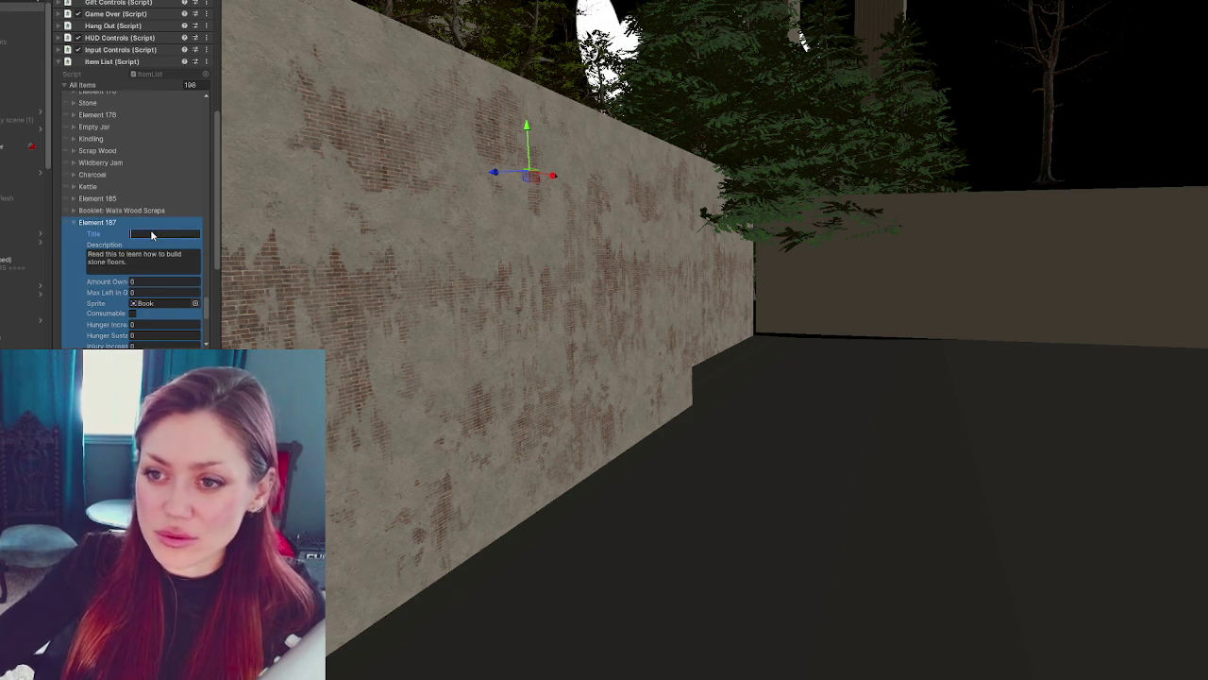
pyautogui.click(116, 224)
pyautogui.hotkey('alt', 'Tab')
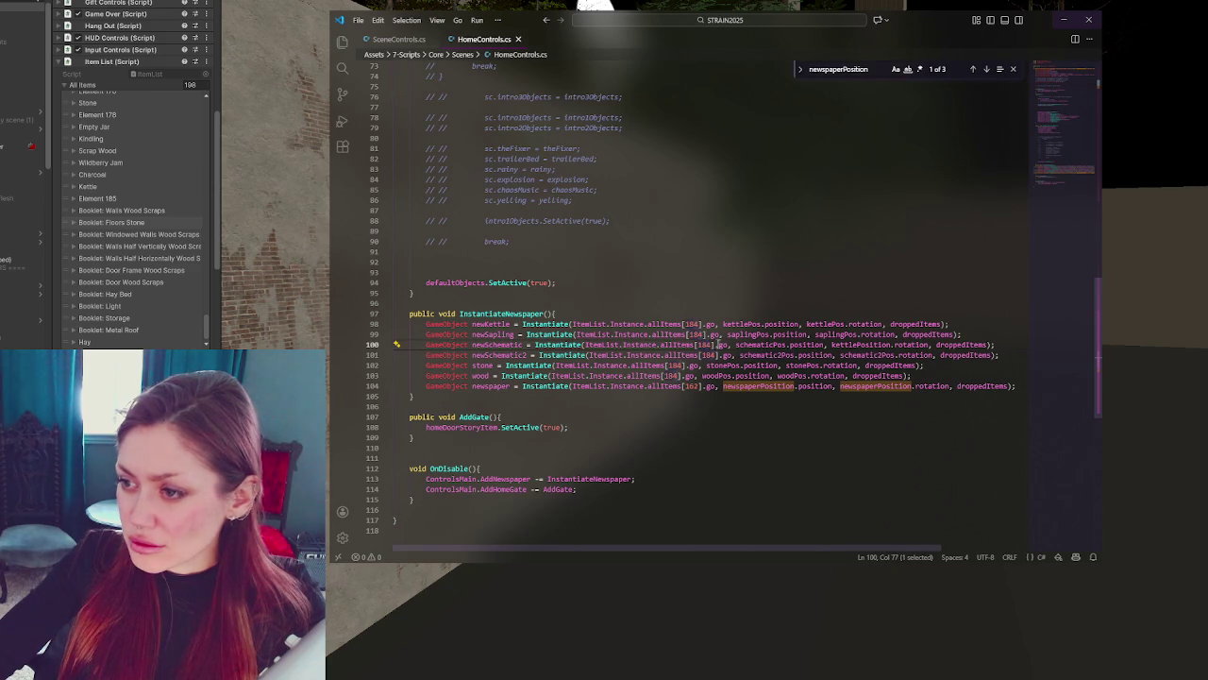
# - Change the two schematic spawn indices from 184 to 187 and 188
pyautogui.write('7')
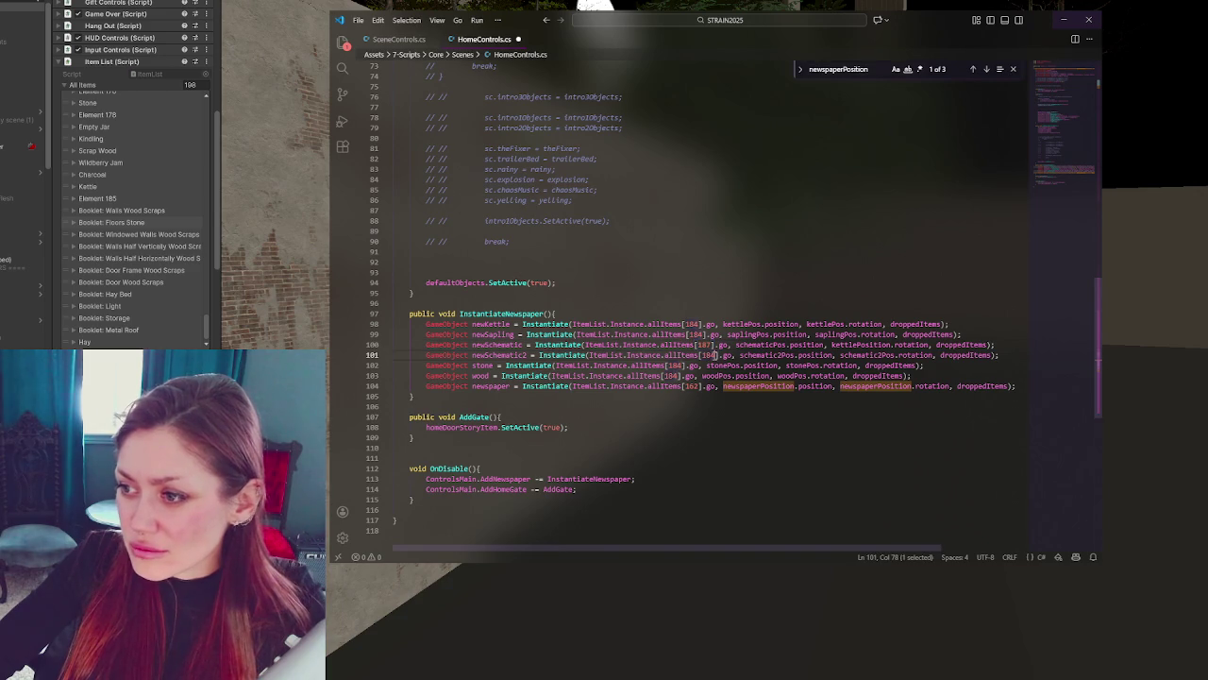
pyautogui.write('8')
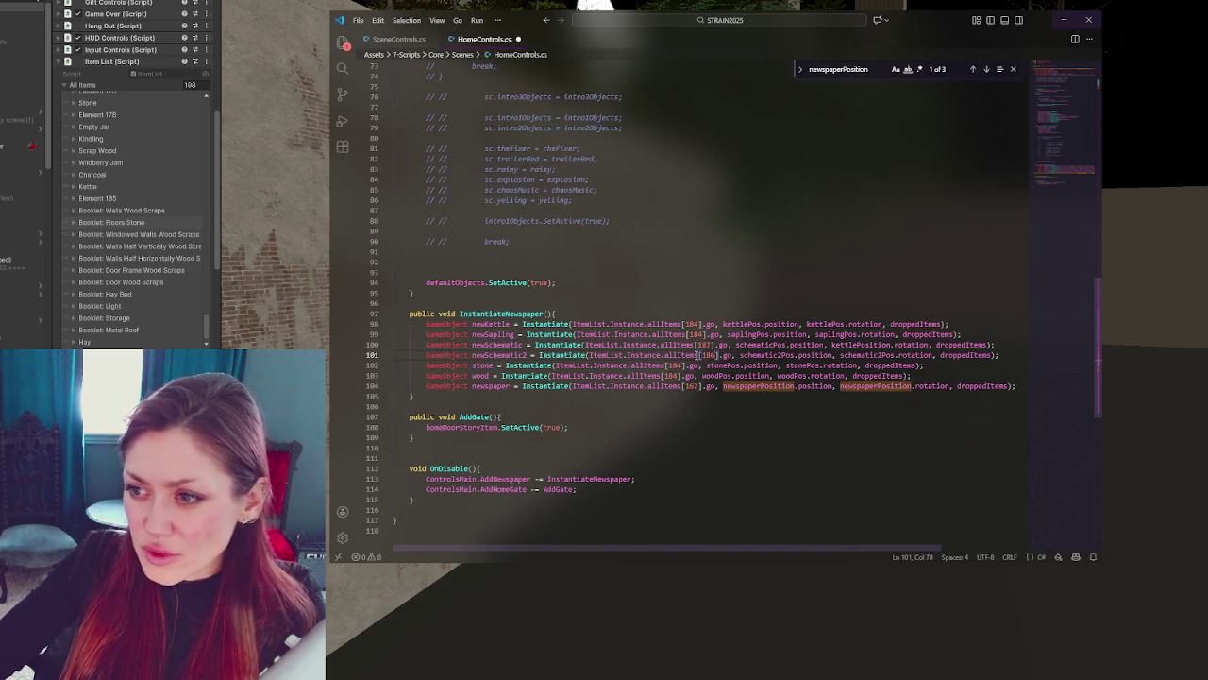
# - Reveal the Kettle entry's index by clearing and restoring its title
pyautogui.click(94, 186)
pyautogui.doubleClick(157, 196)
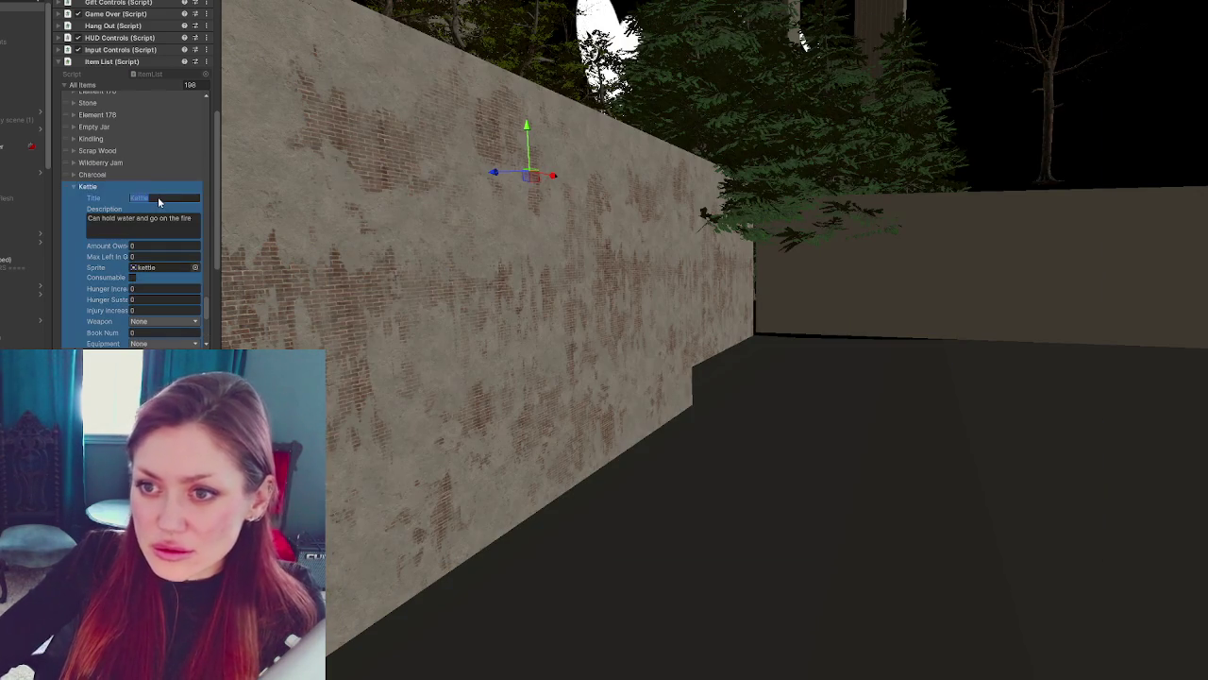
pyautogui.press('BackSpace')
pyautogui.write('Kettle')
pyautogui.click(172, 186)
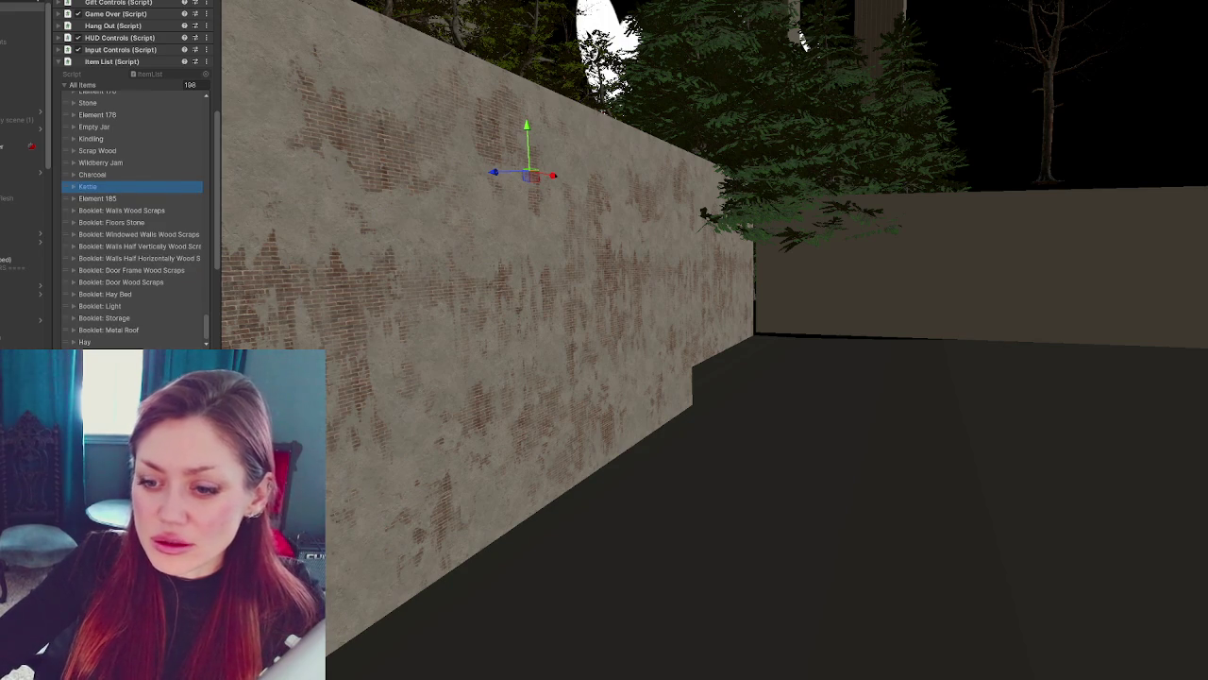
pyautogui.hotkey('alt', 'Tab')
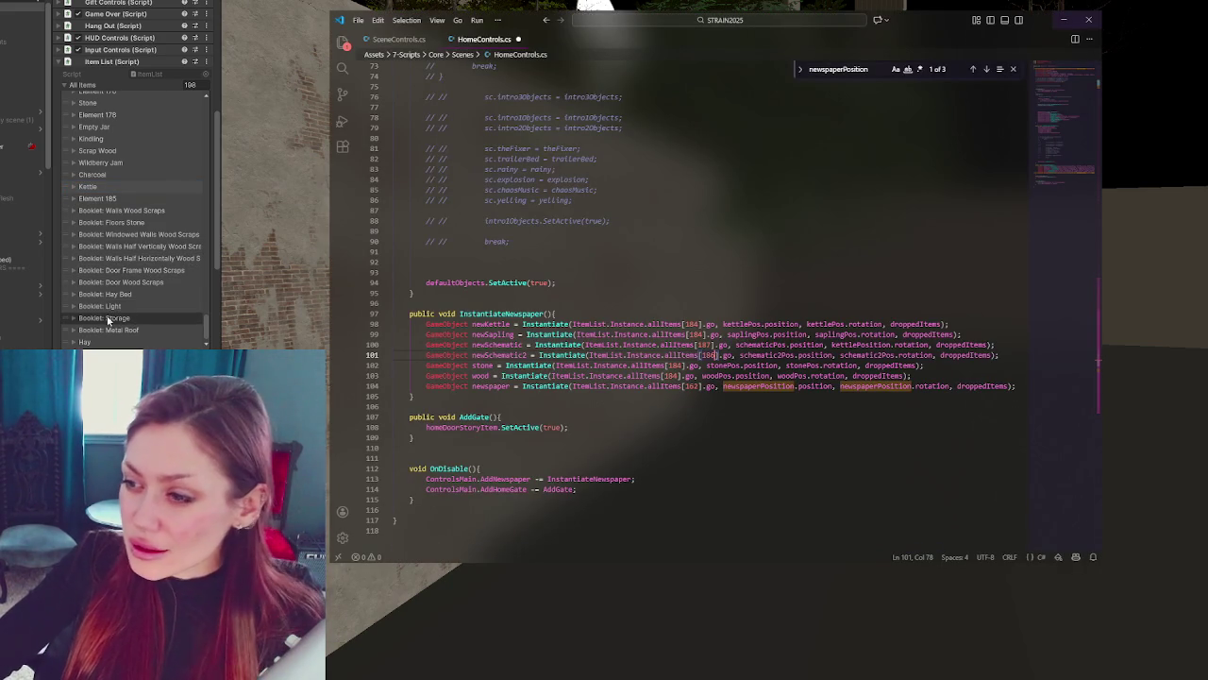
# - Scroll up the Item List and inspect the Kettle and Raspberry Seeds entries
pyautogui.scroll(3, 109, 302)
pyautogui.click(108, 276)
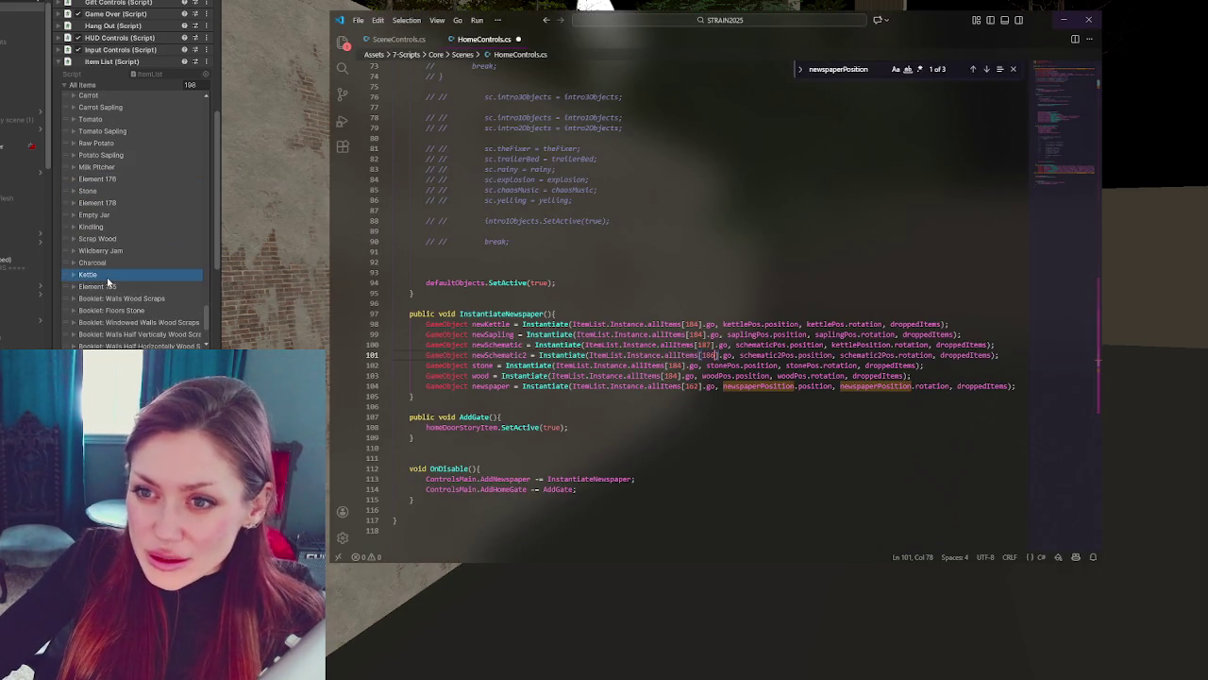
pyautogui.scroll(2, 119, 143)
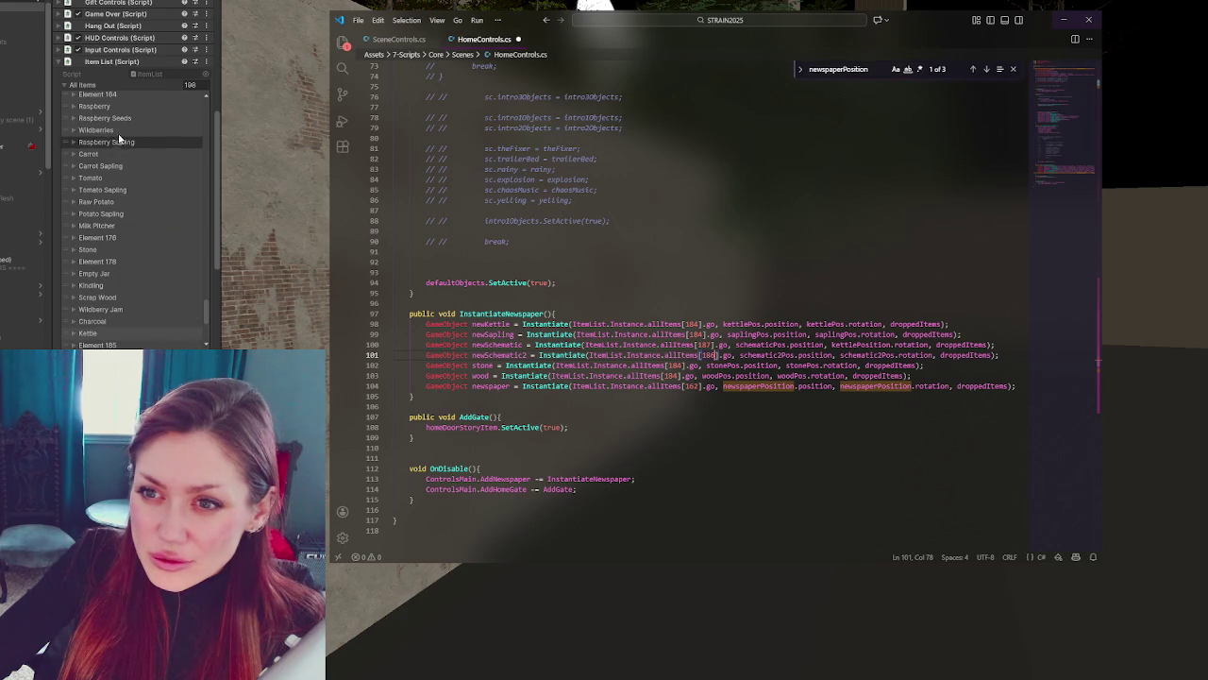
pyautogui.scroll(1, 112, 123)
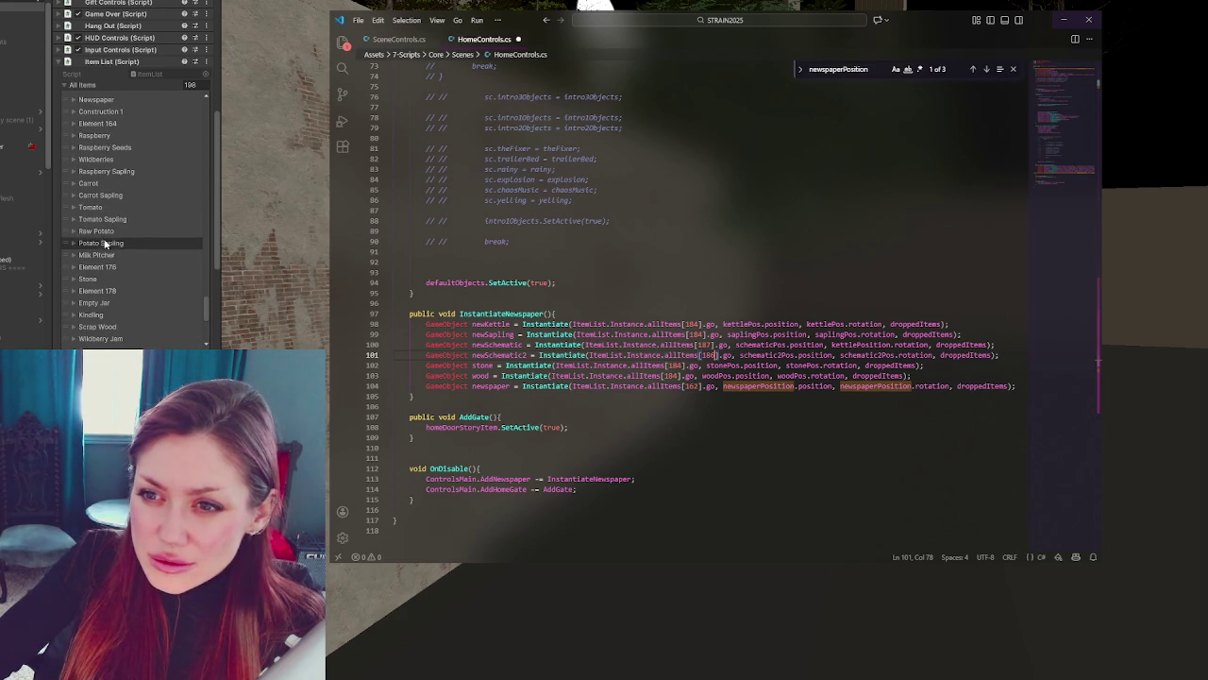
pyautogui.click(75, 148)
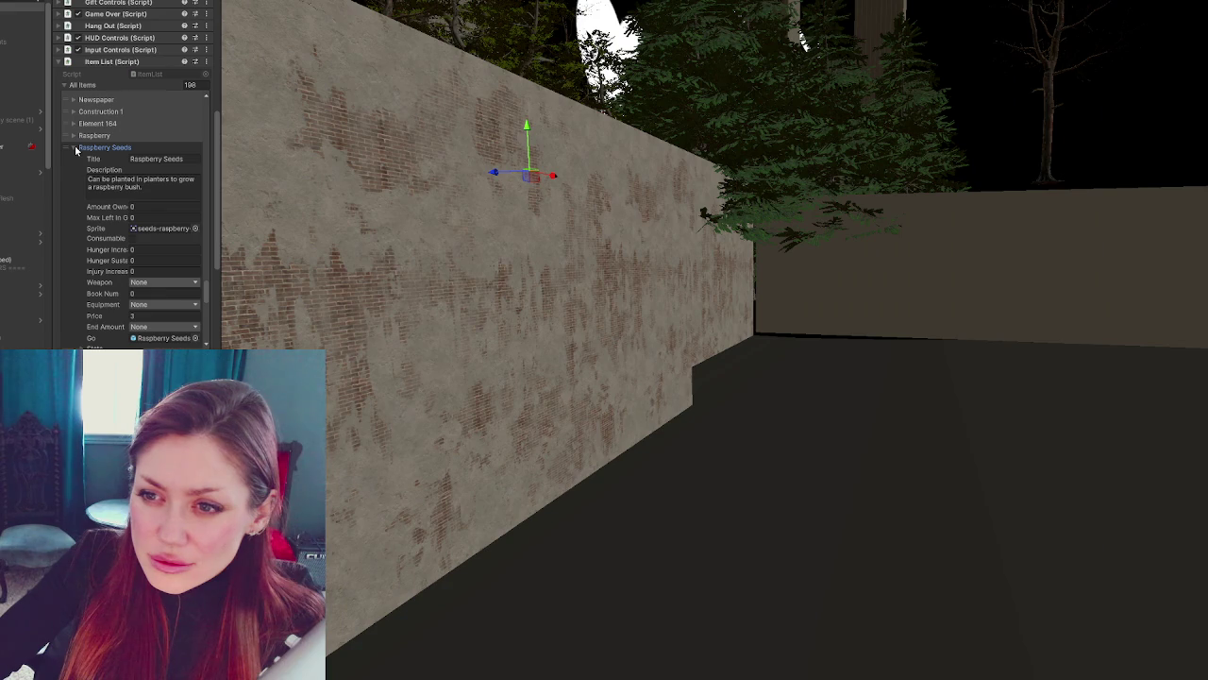
pyautogui.click(76, 148)
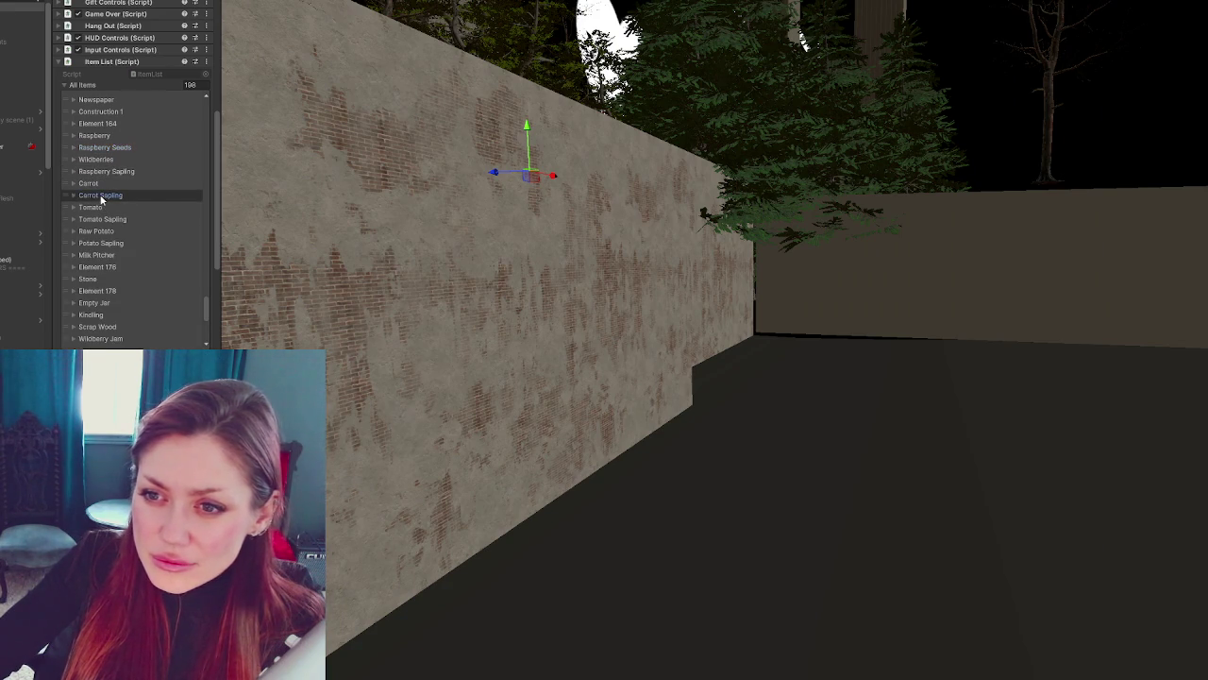
# - Check Carrot Sapling's element index and inspect the Tomato entry before returning to the code
pyautogui.click(101, 195)
pyautogui.click(189, 207)
pyautogui.press('BackSpace')
pyautogui.hotkey('ctrl', 'z')
pyautogui.click(144, 194)
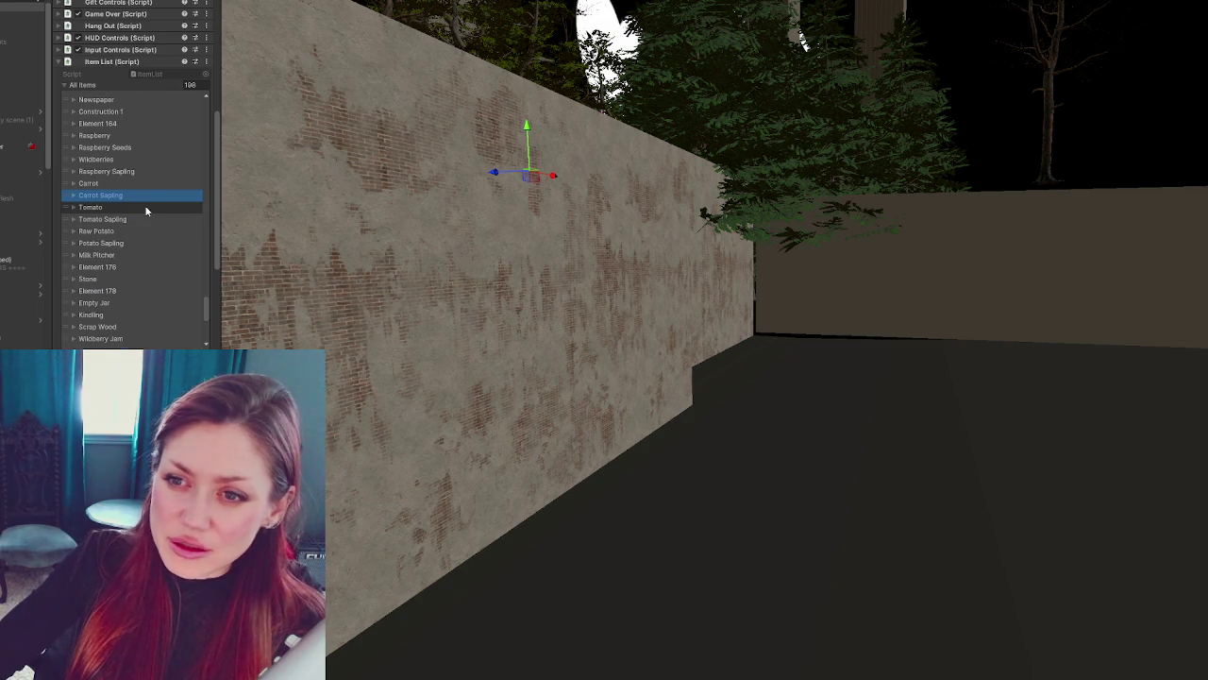
pyautogui.click(147, 207)
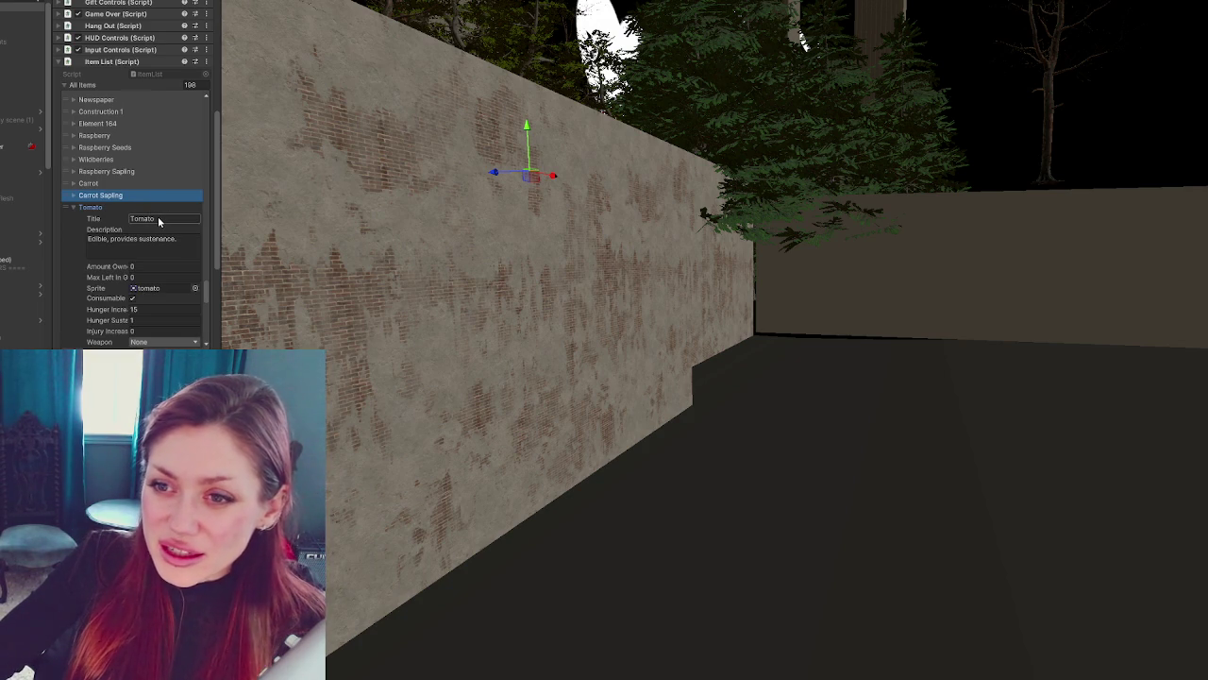
pyautogui.click(159, 220)
pyautogui.click(104, 208)
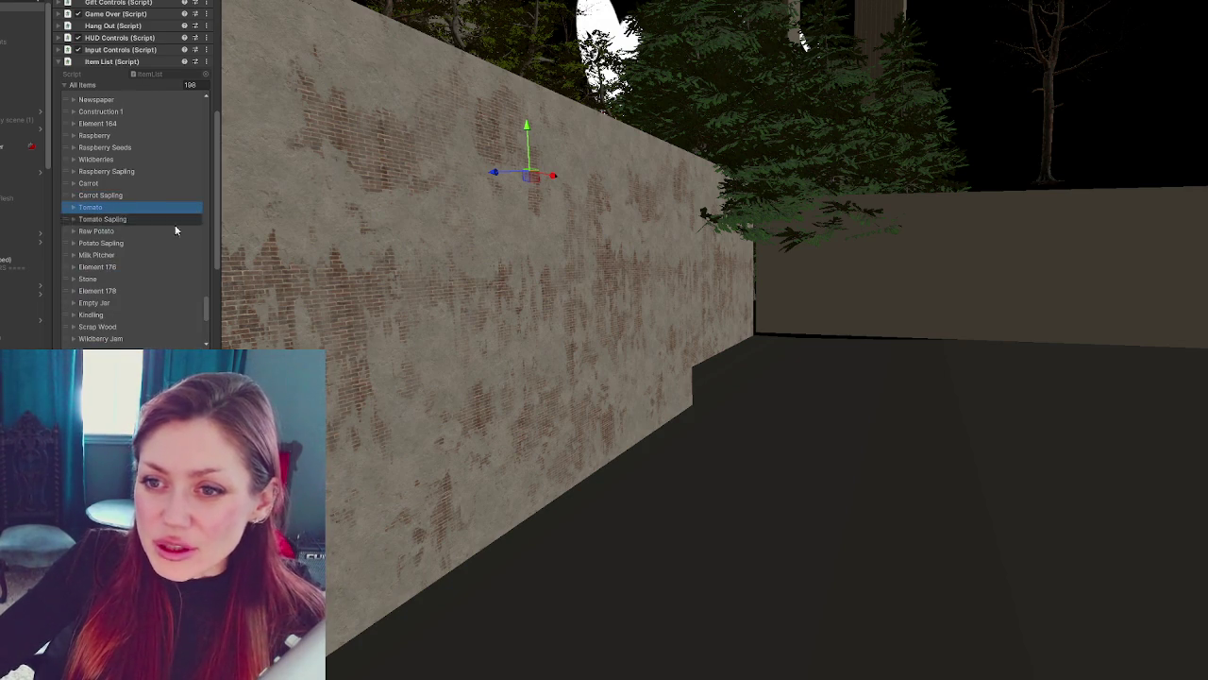
pyautogui.hotkey('alt', 'Tab')
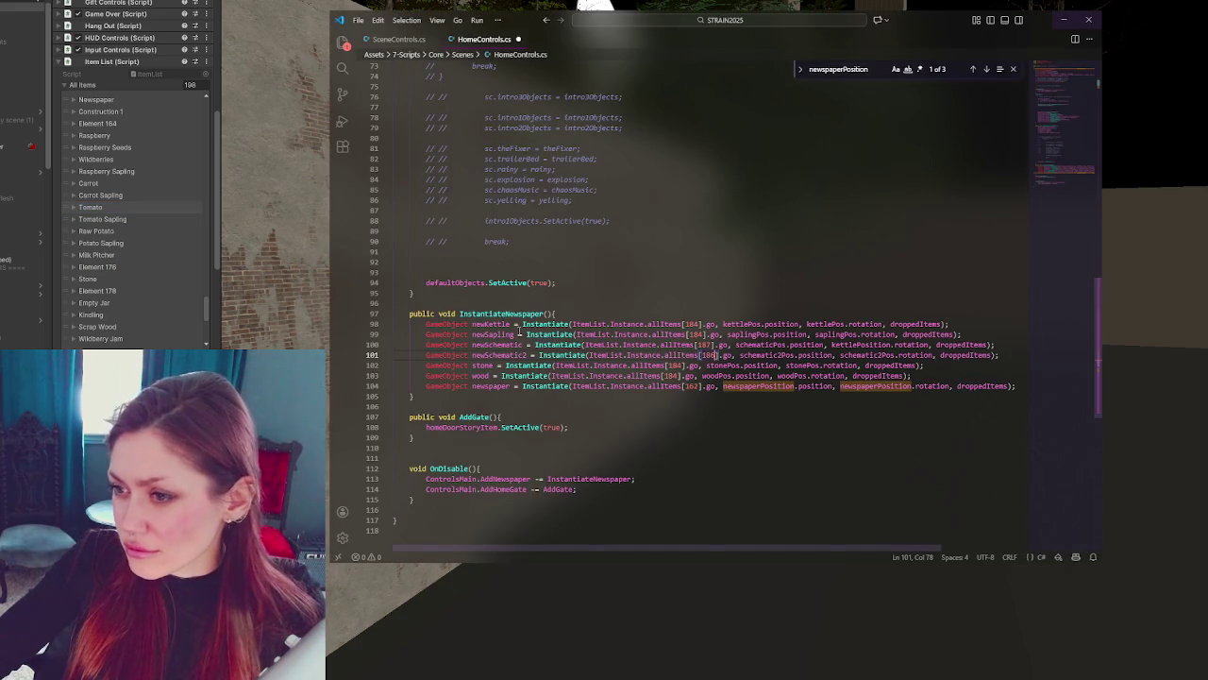
# - Review the sapling's allItems[171] index on line 99, then return to Unity
pyautogui.click(692, 334)
pyautogui.write('71')
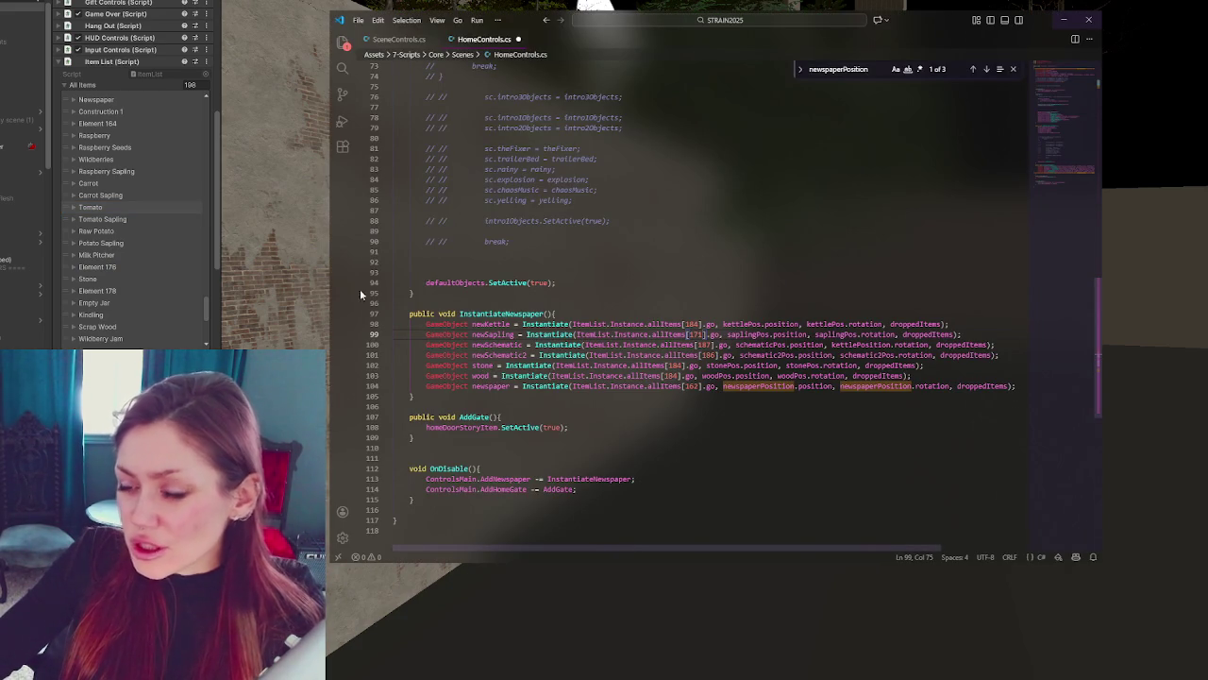
pyautogui.hotkey('alt', 'Tab')
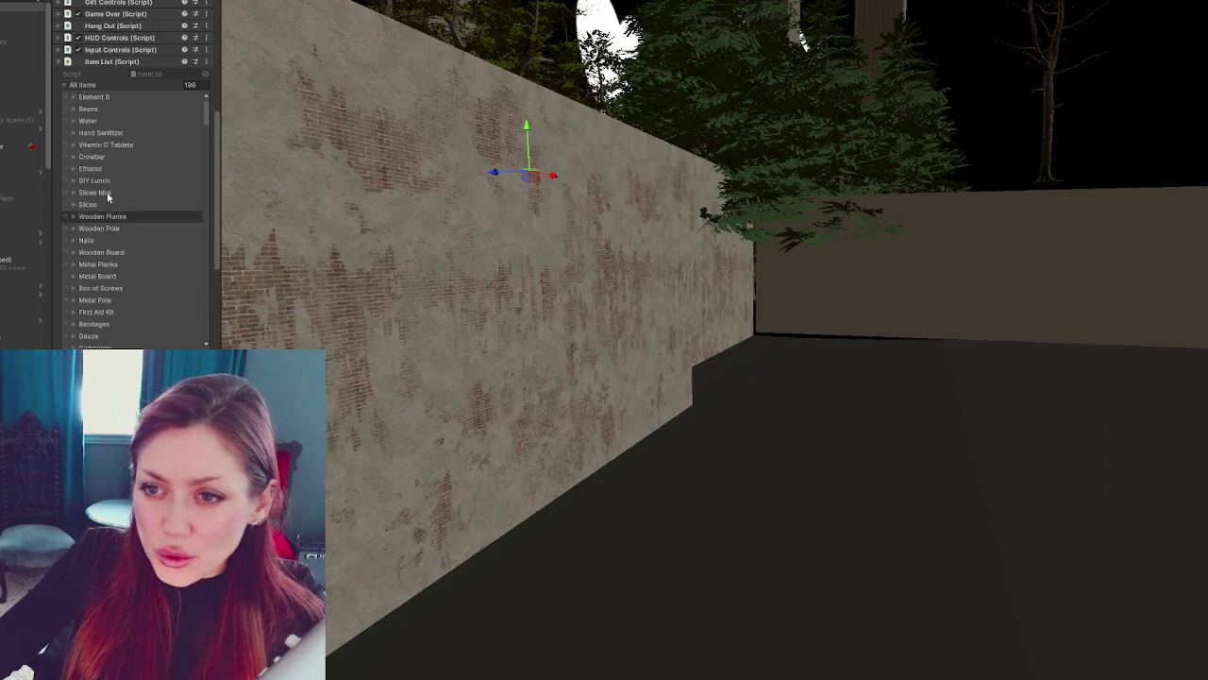
# - Scroll through the Inspector and collapse the Item List (Script) component
pyautogui.scroll(-10, 104, 132)
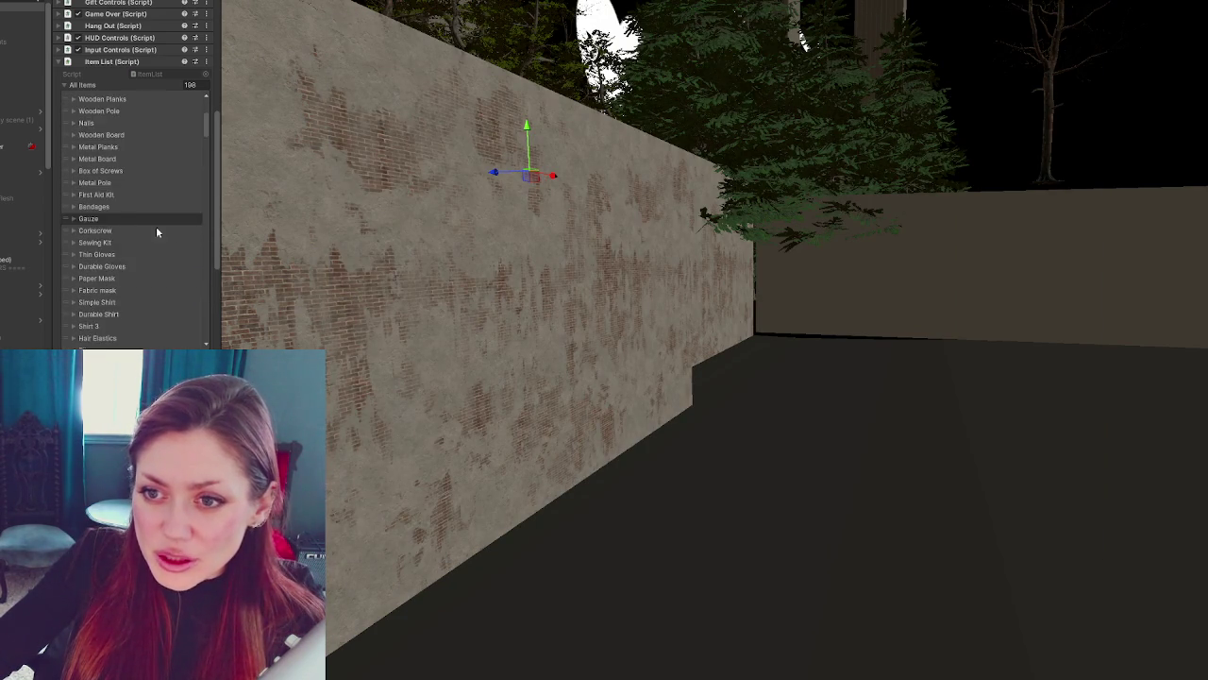
pyautogui.moveTo(207, 143); pyautogui.dragTo(208, 313)
pyautogui.scroll(-5, 188, 308)
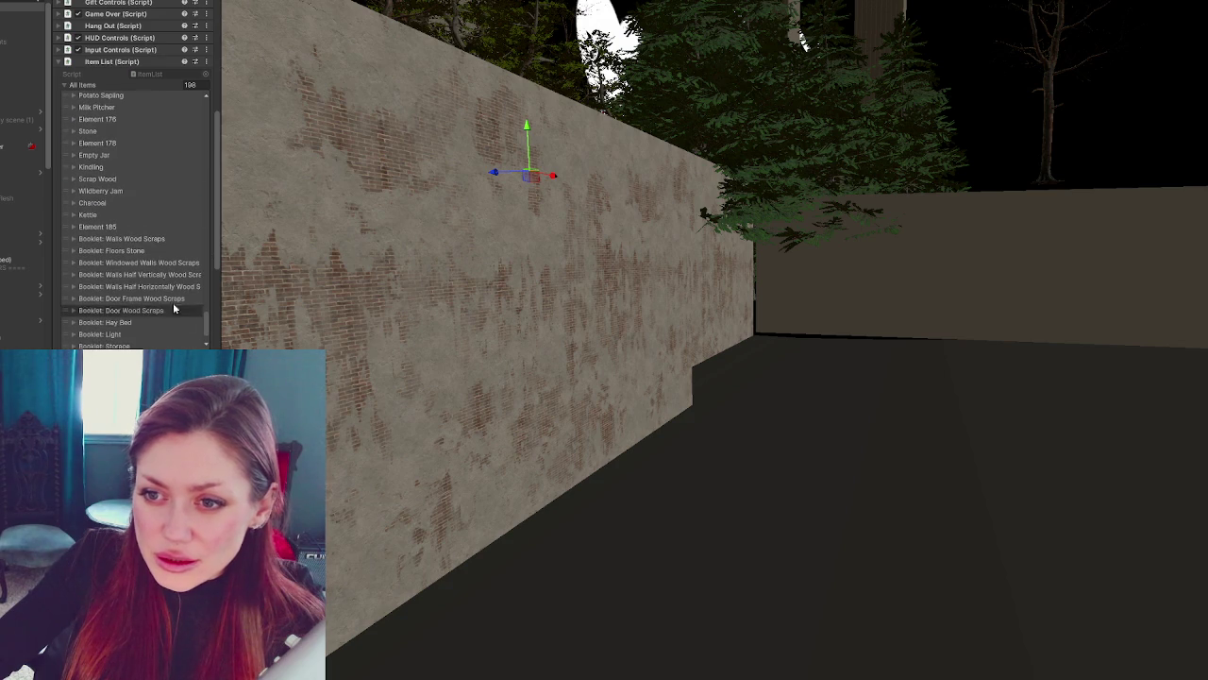
pyautogui.scroll(-2, 132, 280)
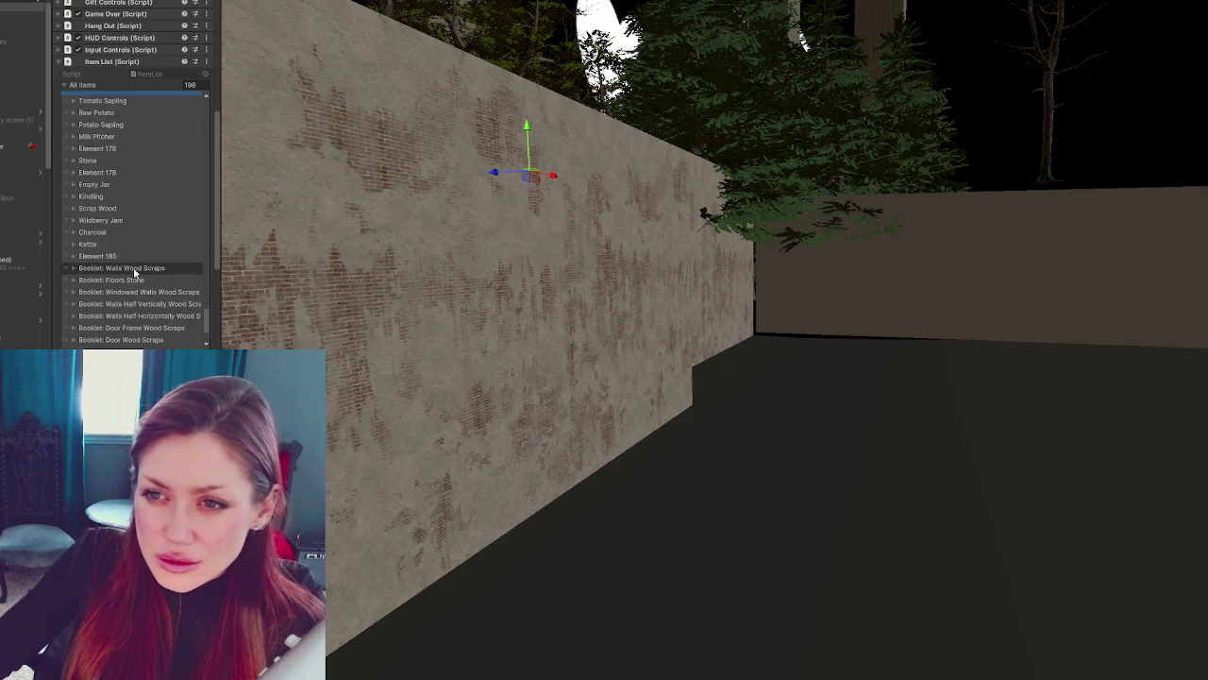
pyautogui.scroll(1, 133, 269)
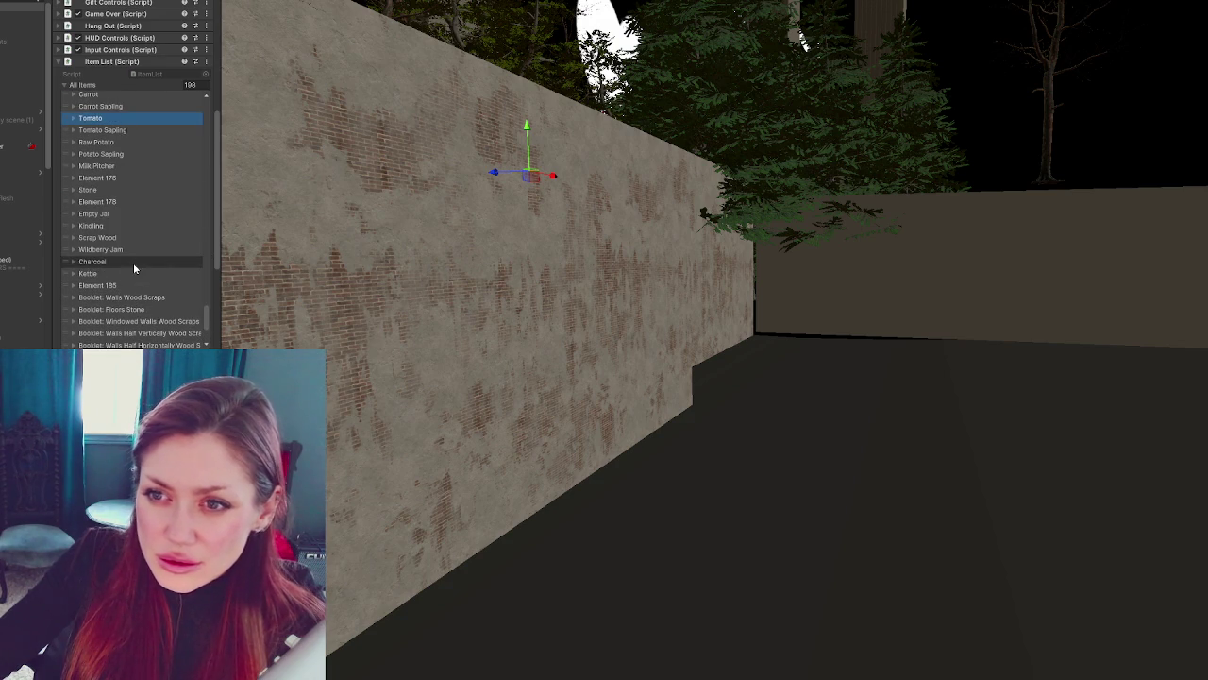
pyautogui.click(121, 62)
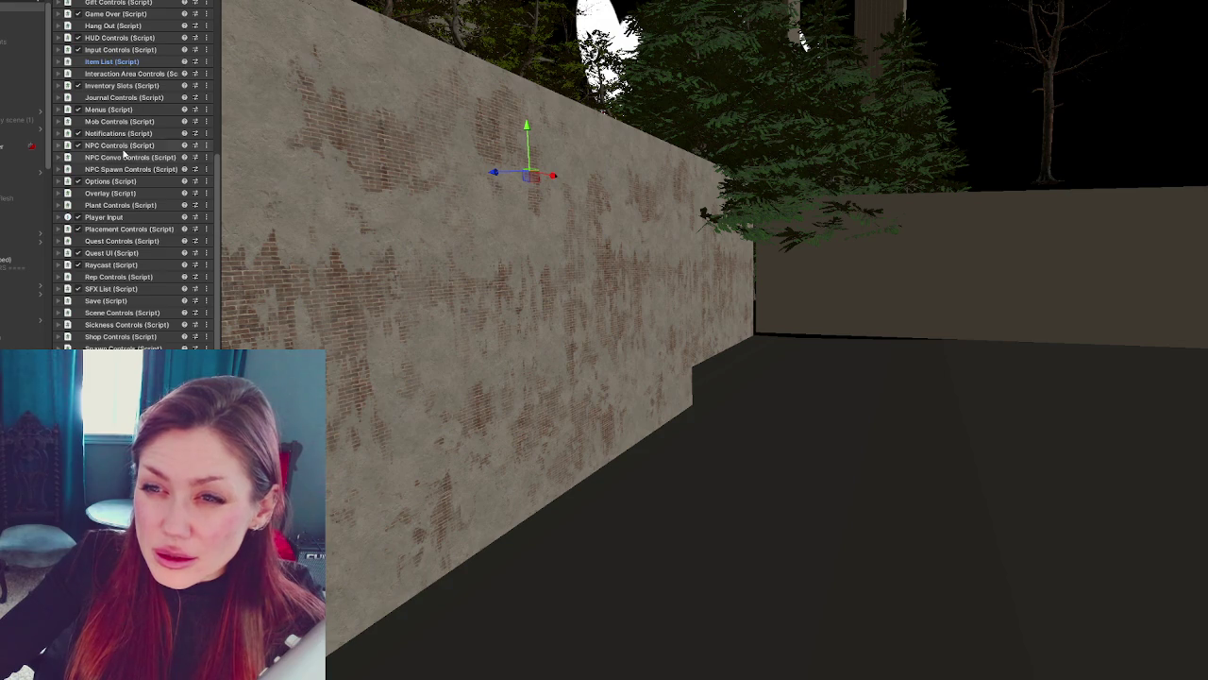
# - Expand Placement Controls and browse its Placeable Objects, collapsing the Bed and Hay Bed entries
pyautogui.scroll(-2, 122, 321)
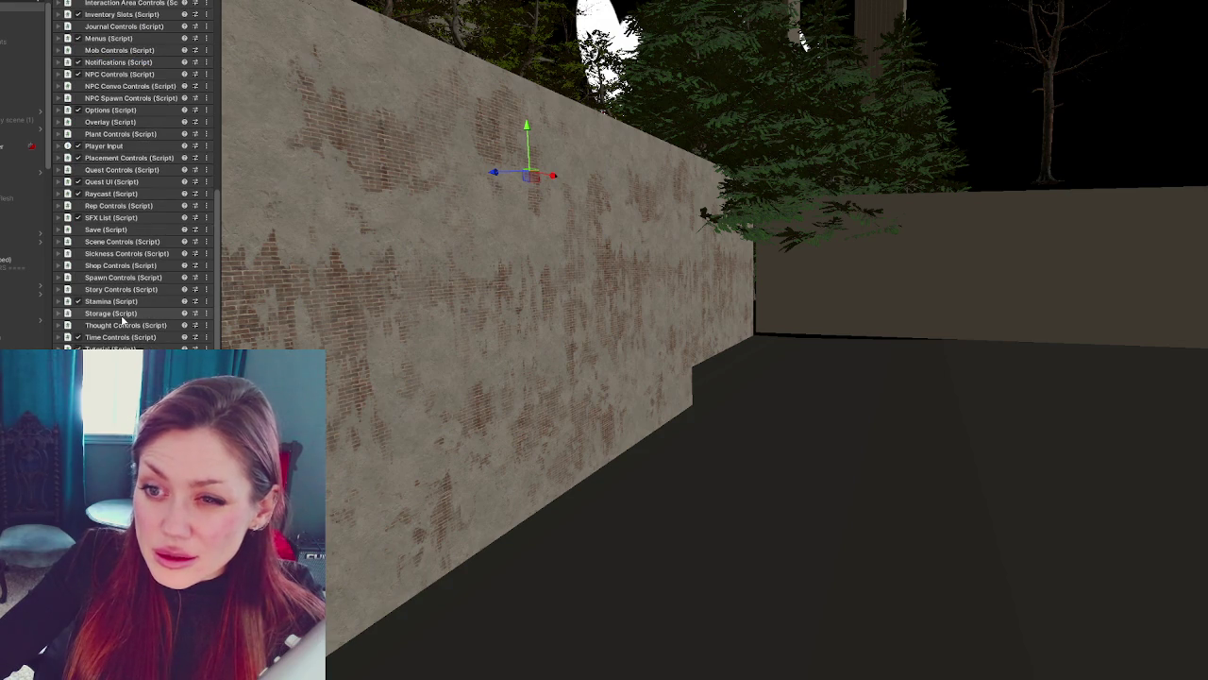
pyautogui.click(117, 158)
pyautogui.scroll(-4, 118, 228)
pyautogui.scroll(-3, 119, 228)
pyautogui.click(85, 232)
pyautogui.click(85, 244)
pyautogui.scroll(-3, 85, 243)
pyautogui.click(100, 190)
pyautogui.click(101, 189)
pyautogui.scroll(5, 101, 240)
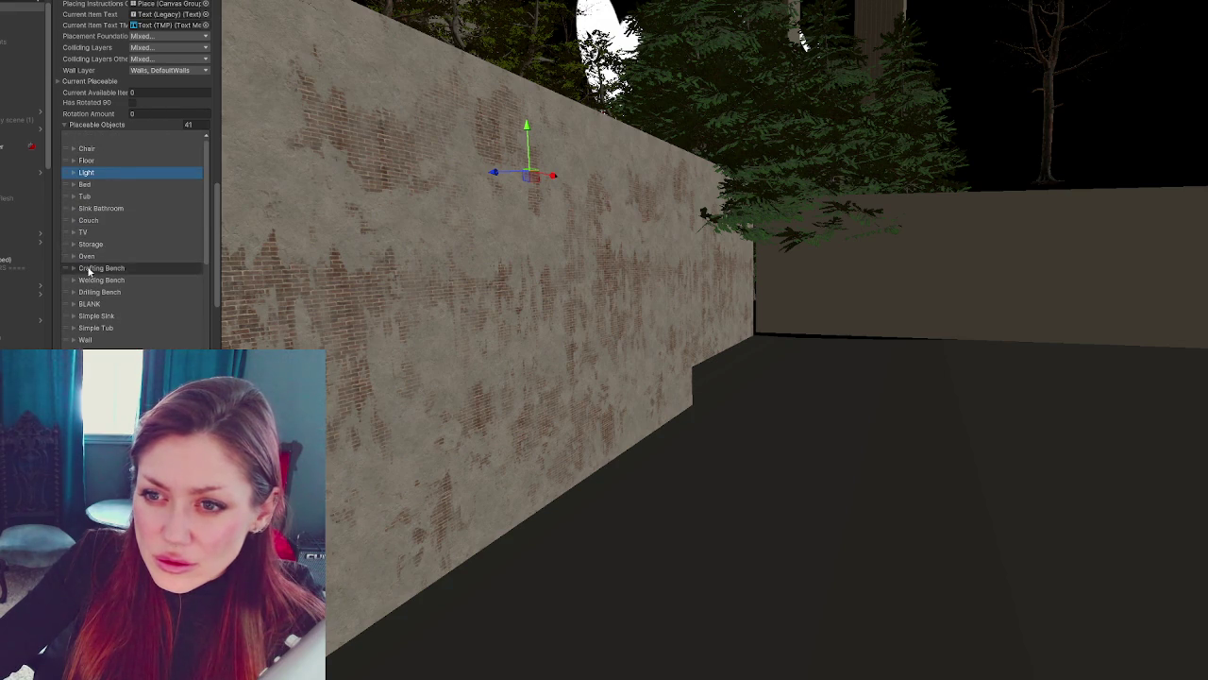
# - Inspect the Floor placeable object's fields and required items, then collapse it
pyautogui.scroll(-2, 107, 208)
pyautogui.scroll(3, 100, 150)
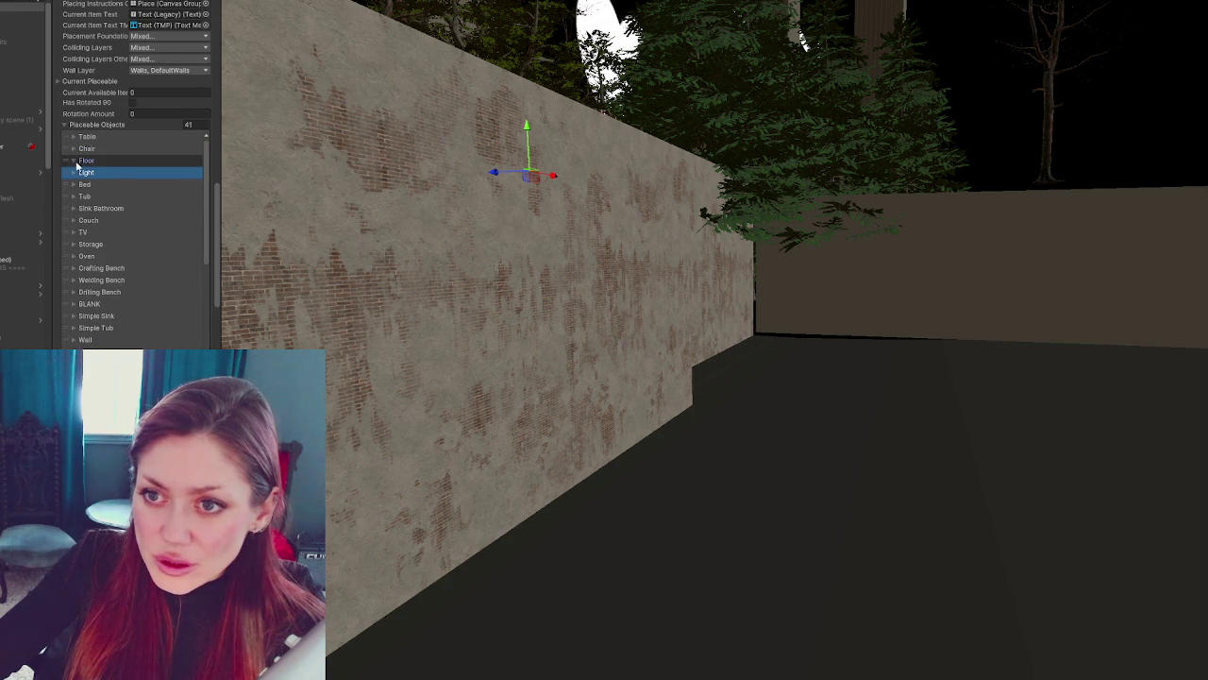
pyautogui.click(74, 162)
pyautogui.scroll(-1, 145, 347)
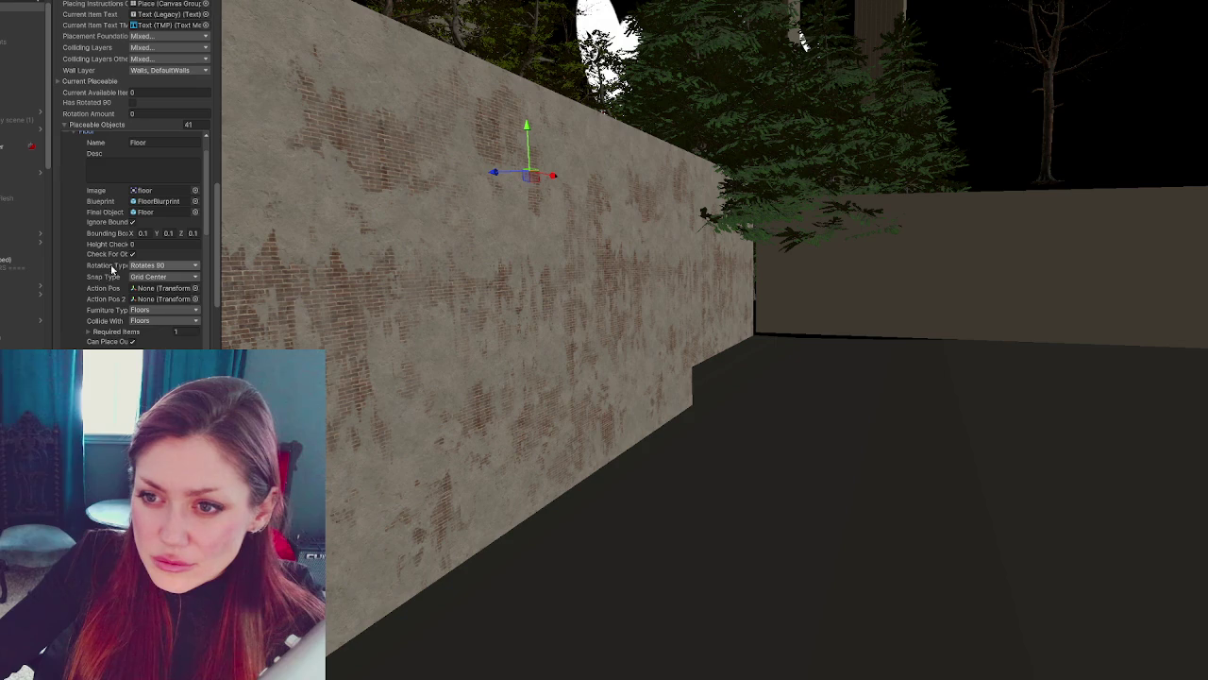
pyautogui.click(90, 334)
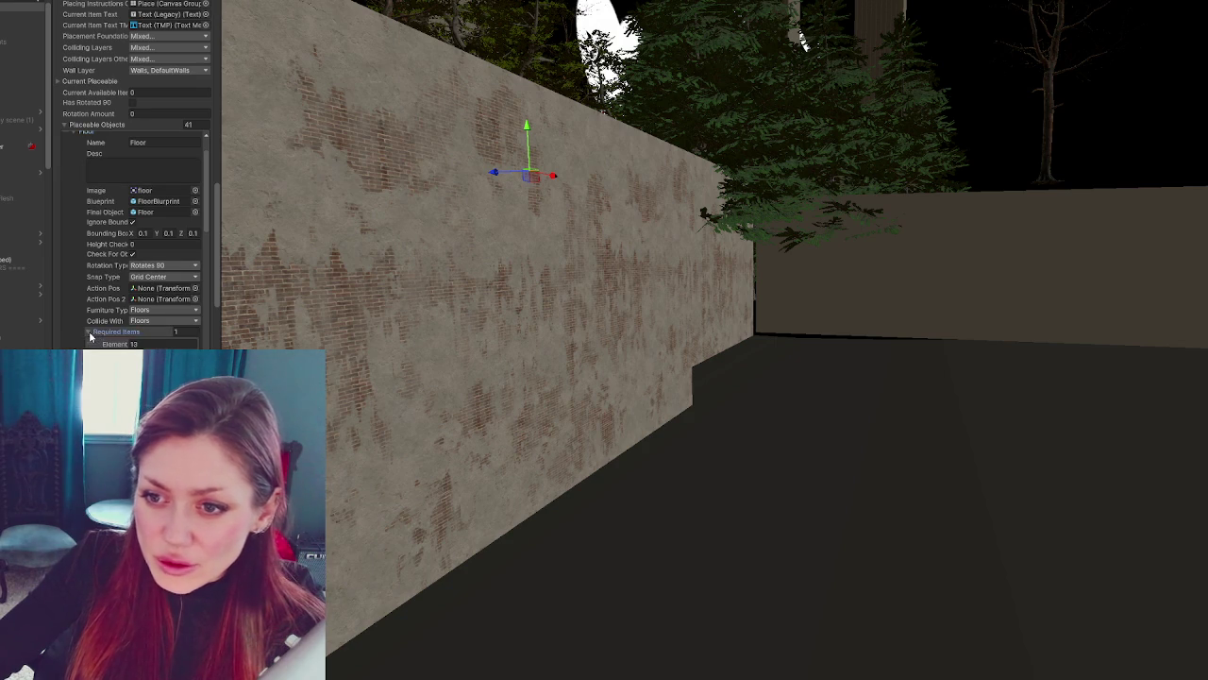
pyautogui.click(75, 179)
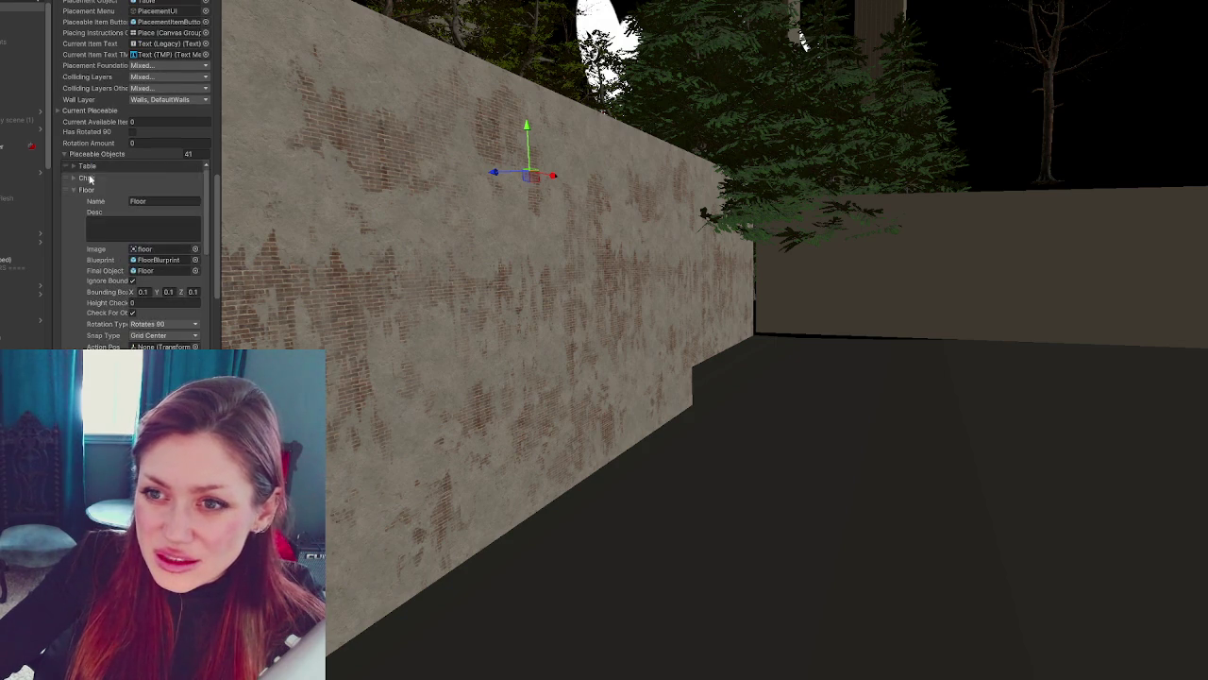
pyautogui.click(87, 202)
# - Expand the Stone Floor entry to review its fields, then return to HomeControls.cs
pyautogui.scroll(-2, 137, 299)
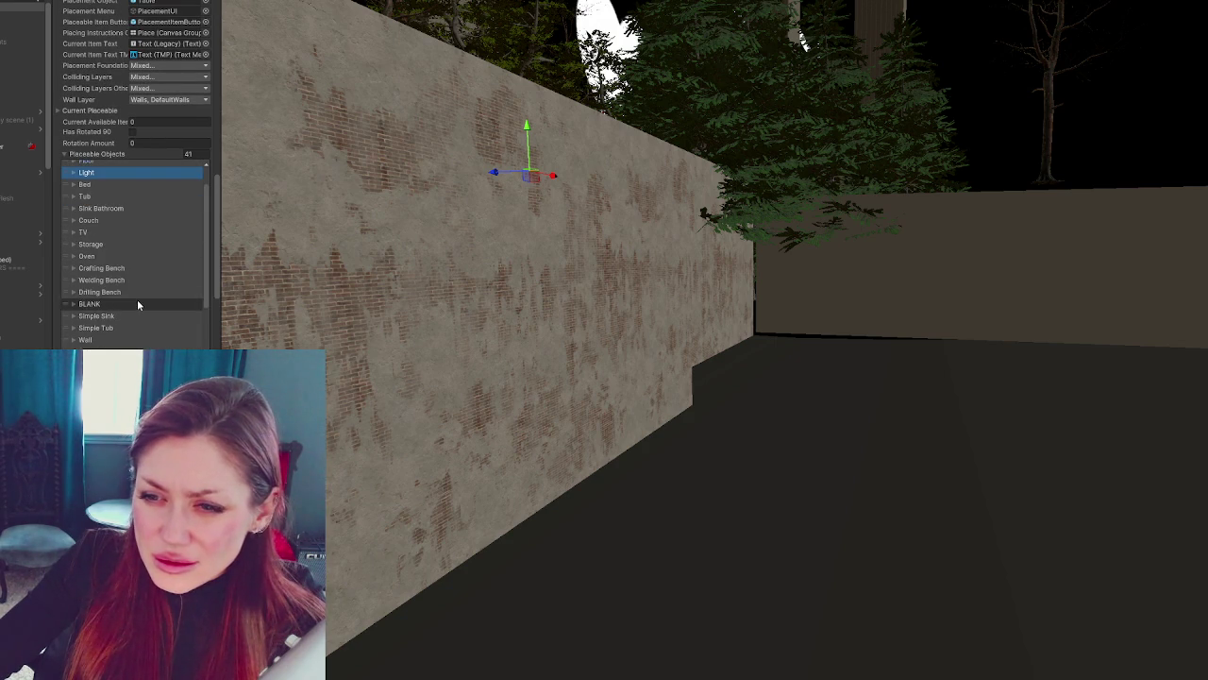
pyautogui.scroll(-3, 142, 335)
pyautogui.scroll(-5, 142, 337)
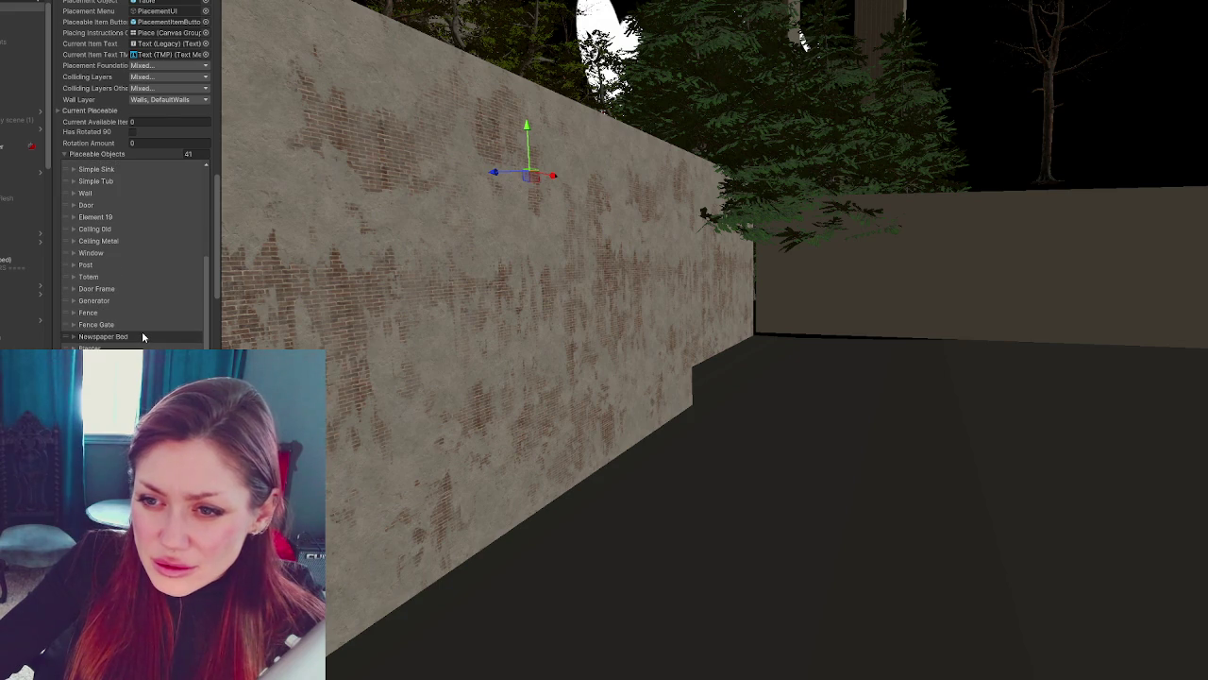
pyautogui.scroll(-2, 143, 337)
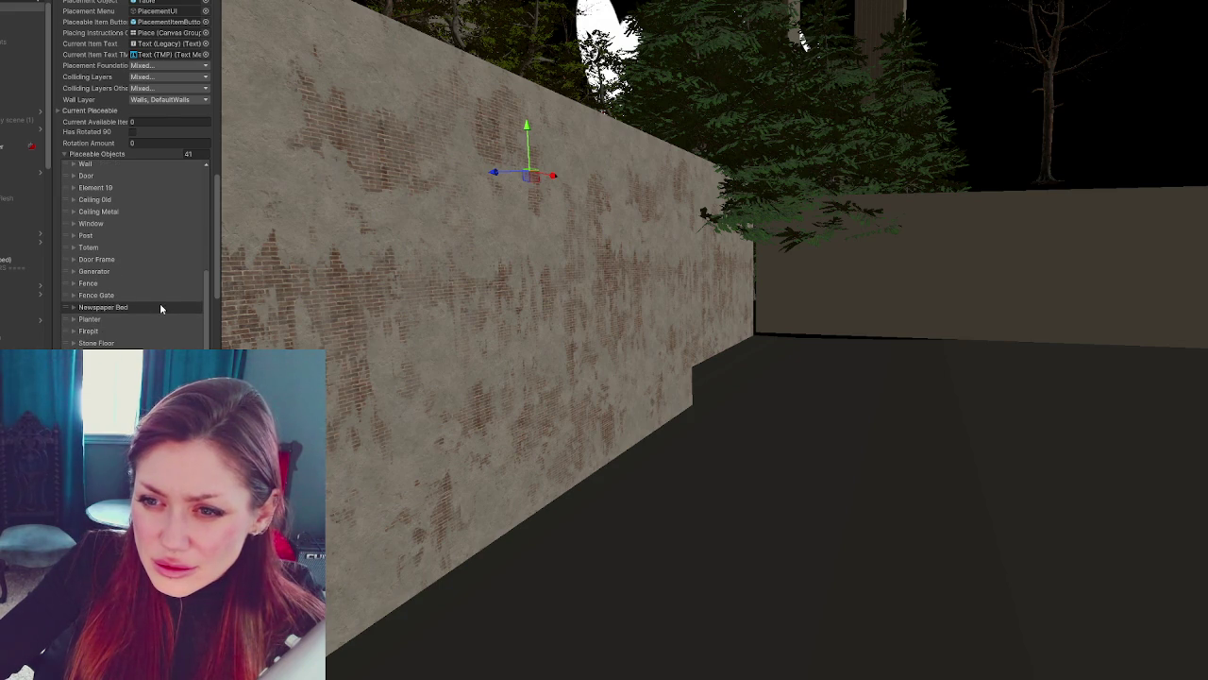
pyautogui.click(129, 313)
pyautogui.scroll(-4, 156, 276)
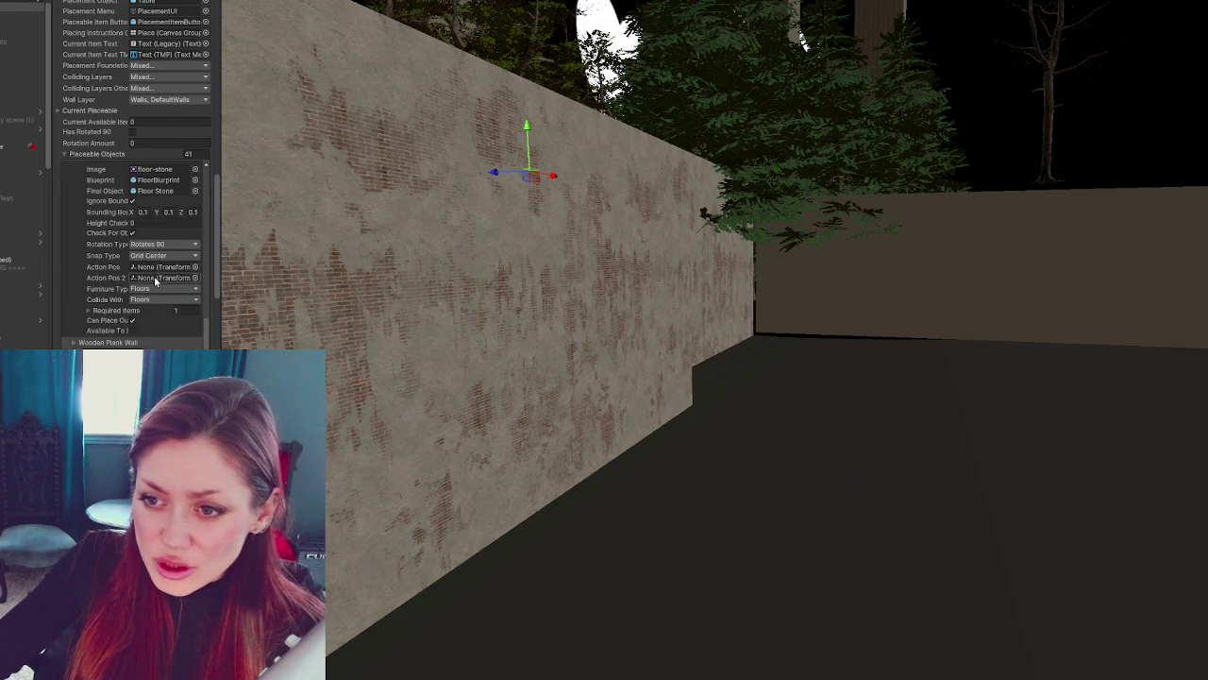
pyautogui.scroll(5, 137, 316)
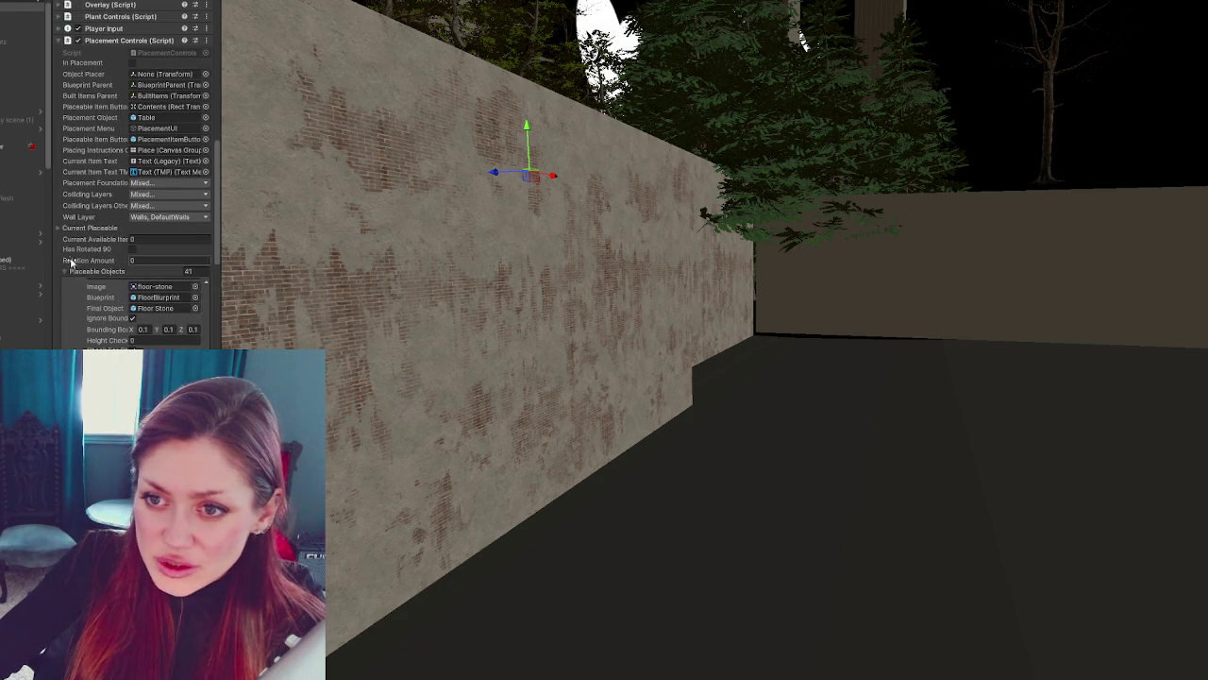
pyautogui.scroll(5, 68, 277)
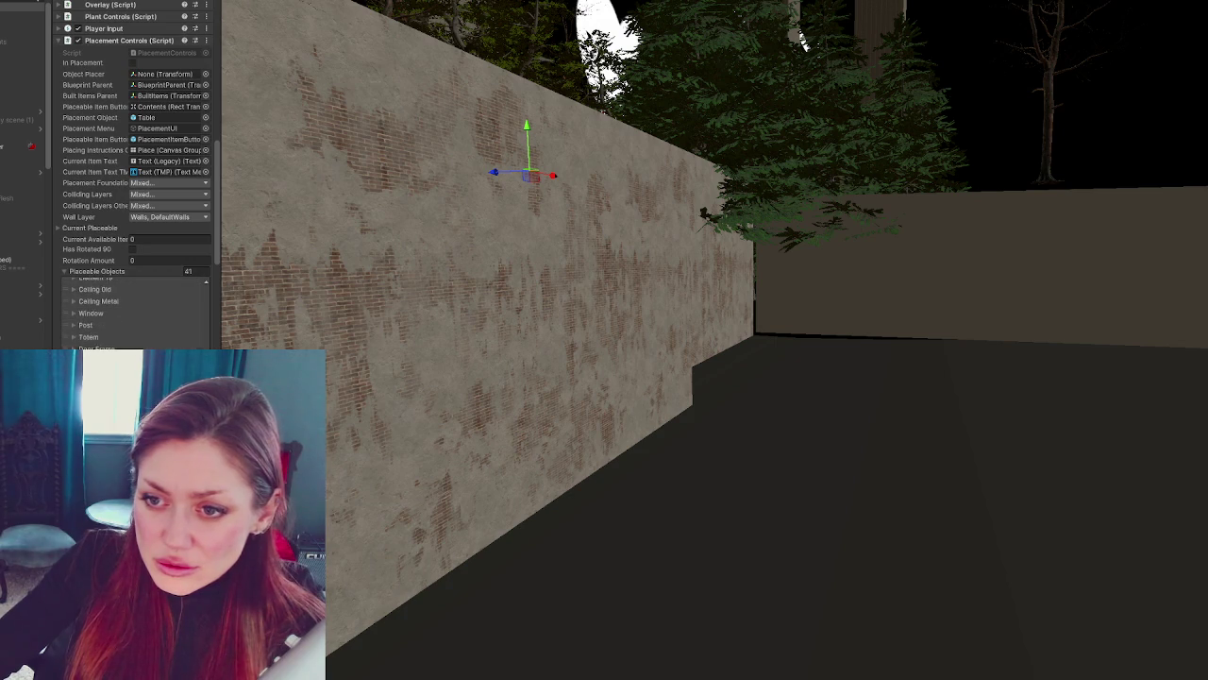
pyautogui.scroll(-2, 68, 276)
pyautogui.hotkey('alt', 'Tab')
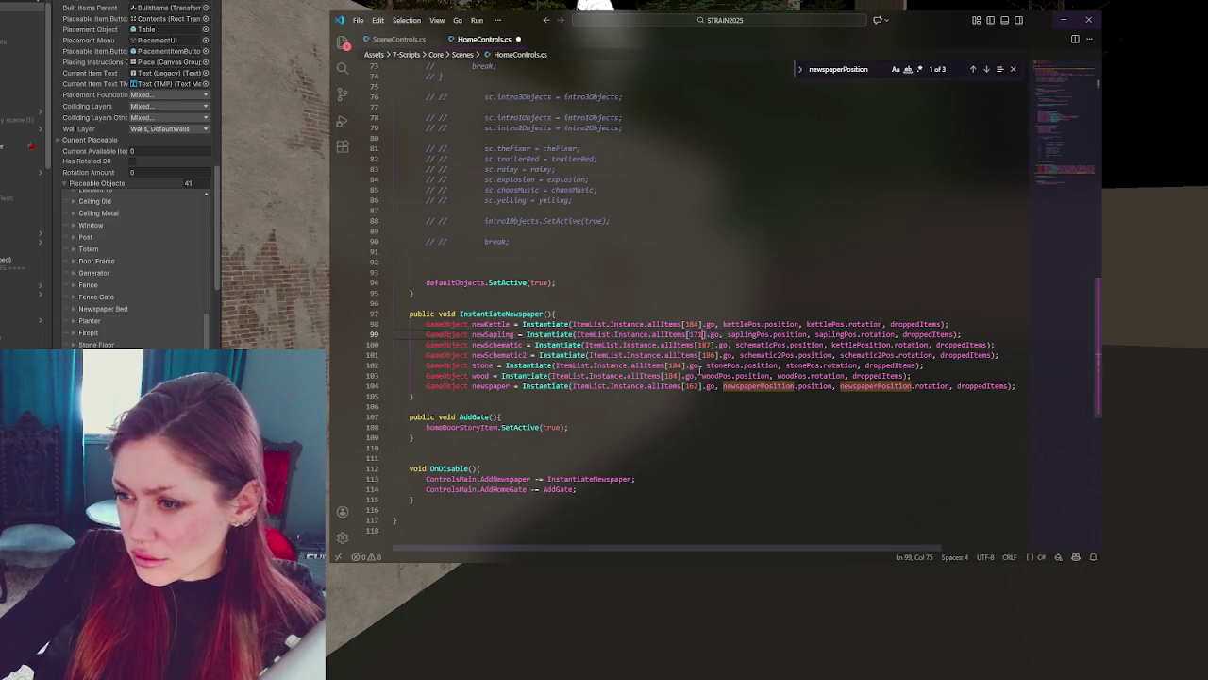
# - Change the stone's index on line 102 from allItems[184] to allItems[177]
pyautogui.moveTo(669, 366); pyautogui.dragTo(677, 365)
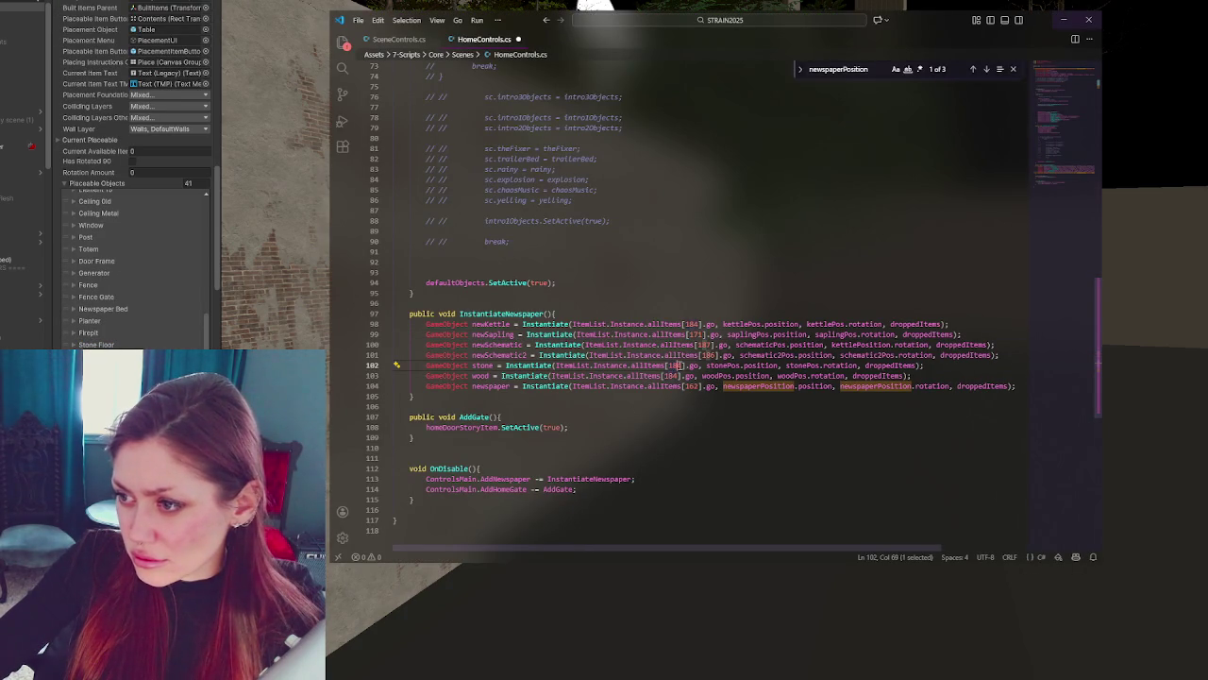
pyautogui.write('6')
pyautogui.press('BackSpace')
pyautogui.press('BackSpace')
pyautogui.write('77')
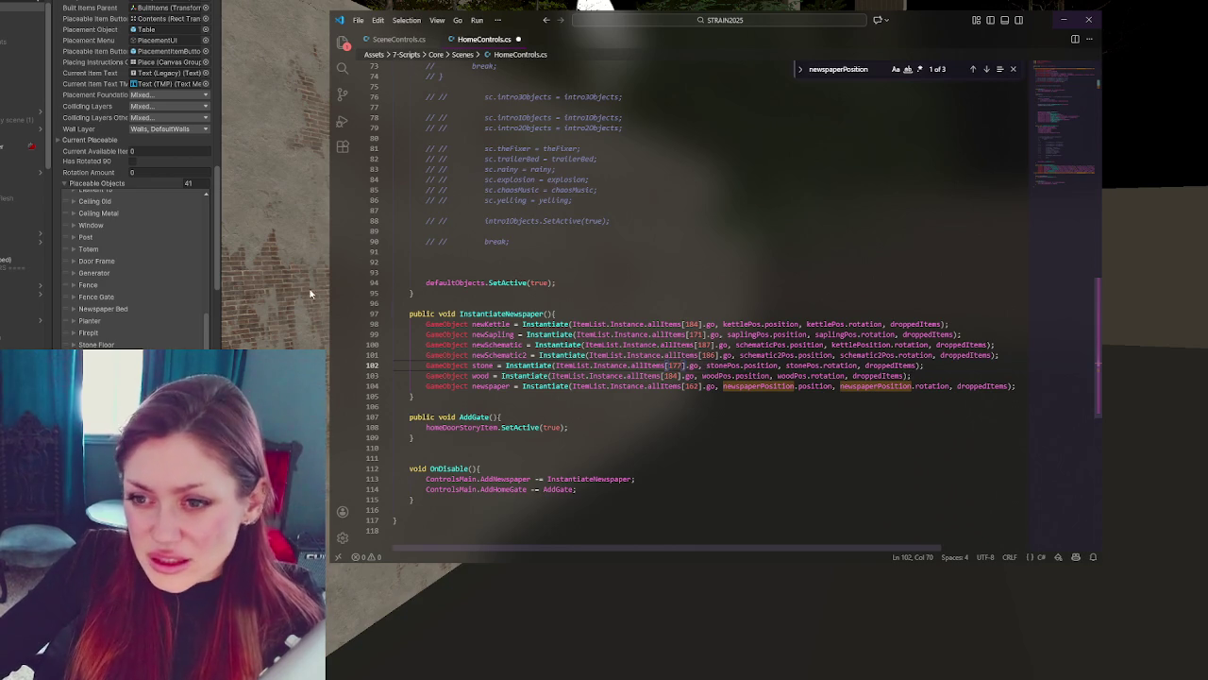